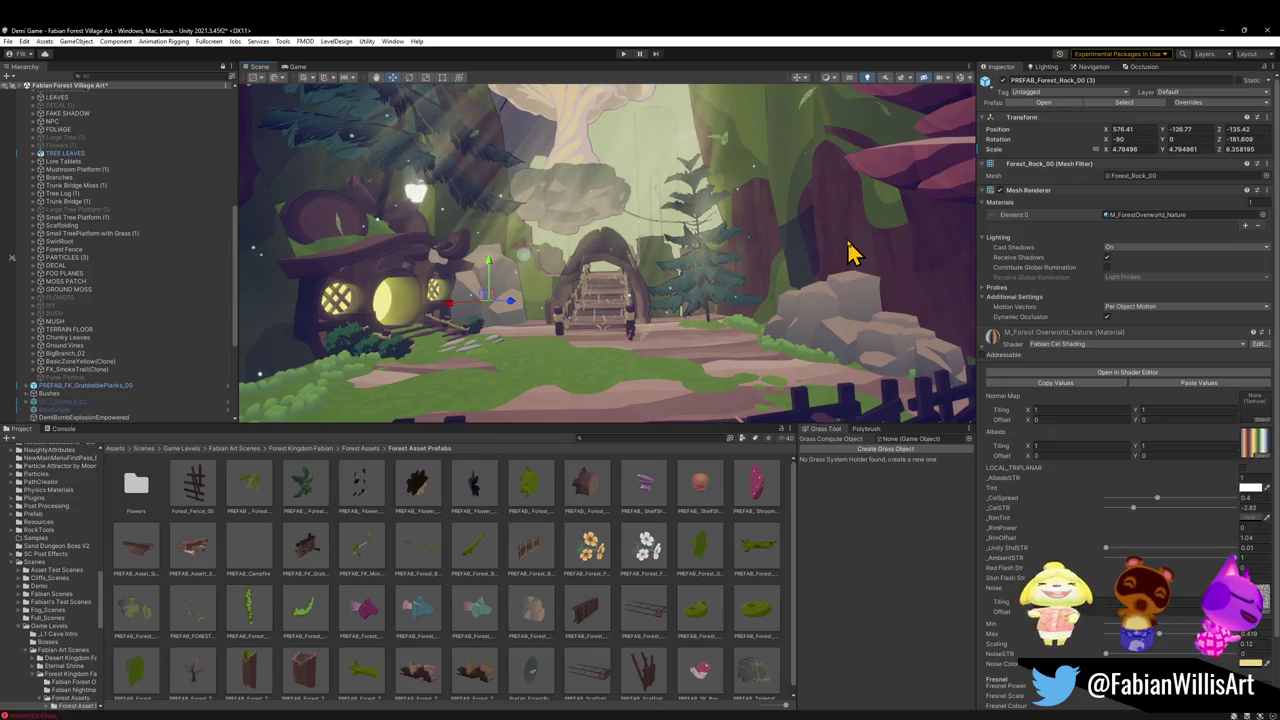
Select the forest rock Rock_00 (2) near the bridge archway and lower it slightly
{"action": "left_click", "coordinate": [612, 290]}
{"action": "mouse_move", "coordinate": [527, 333]}
{"action": "left_mouse_down"}
{"action": "mouse_move", "coordinate": [640, 300]}
{"action": "mouse_move", "coordinate": [596, 346]}
{"action": "mouse_move", "coordinate": [560, 330]}
{"action": "left_mouse_up"}
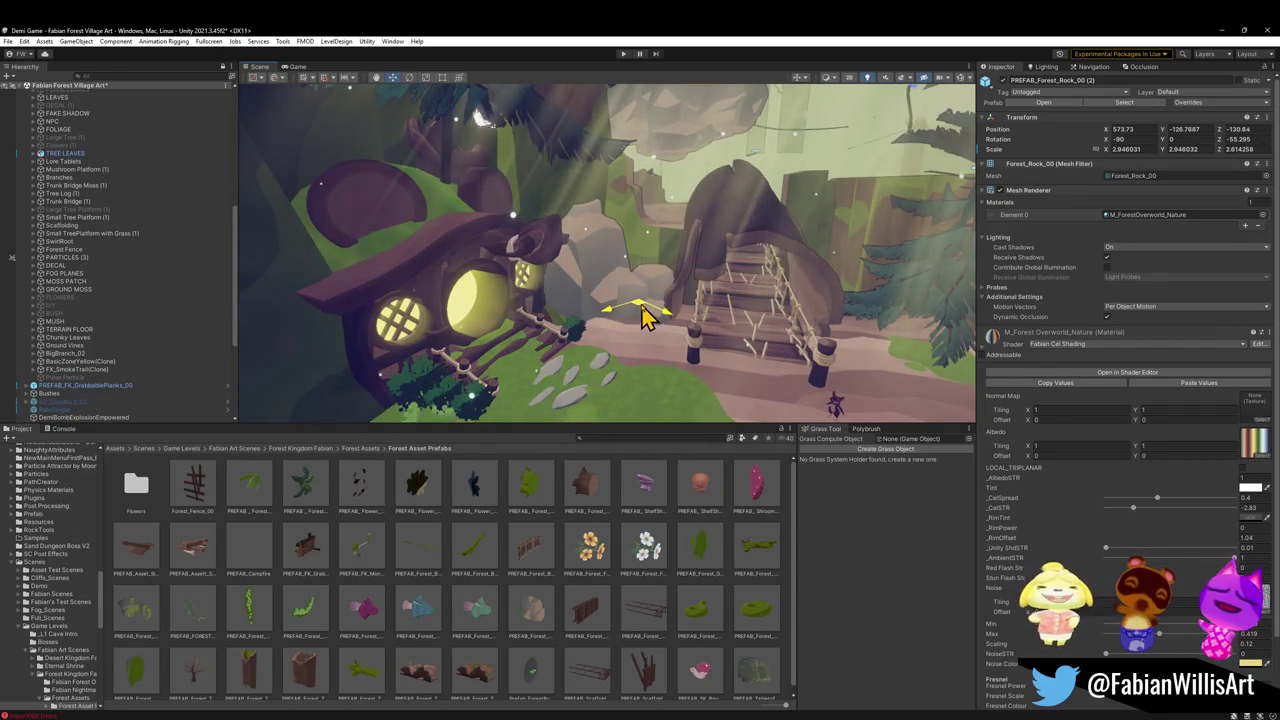
{"action": "mouse_move", "coordinate": [643, 318]}
{"action": "left_mouse_down"}
{"action": "mouse_move", "coordinate": [663, 263]}
{"action": "mouse_move", "coordinate": [677, 280]}
{"action": "left_mouse_up"}
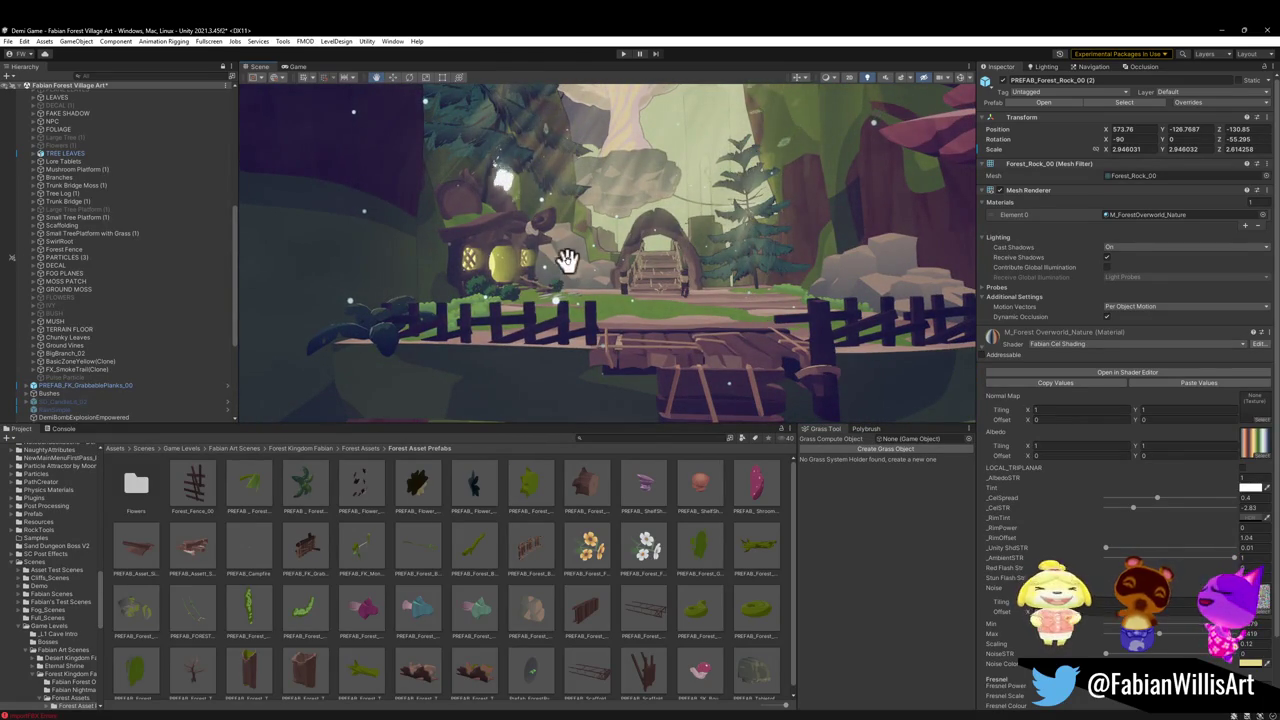
{"action": "left_click_drag", "start_coordinate": [570, 268], "coordinate": [566, 254]}
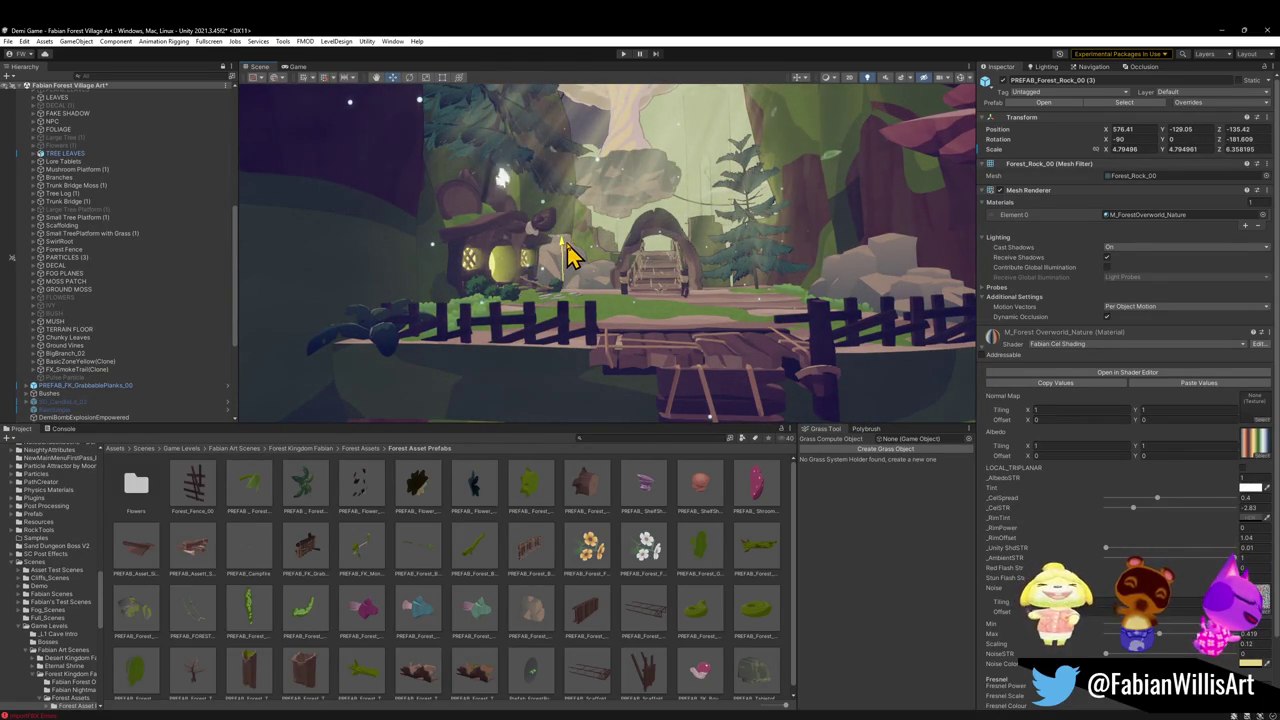
{"action": "left_click_drag", "start_coordinate": [769, 331], "coordinate": [791, 314]}
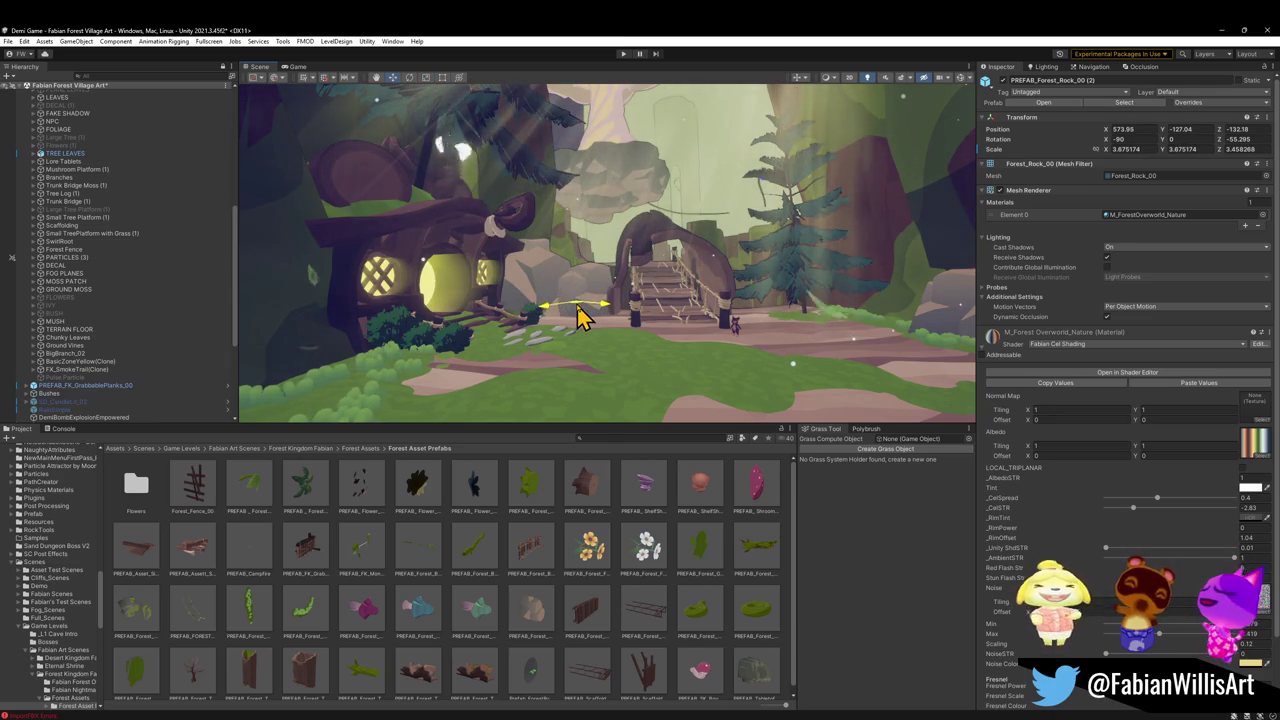
{"action": "left_click", "coordinate": [614, 337]}
{"action": "left_click_drag", "start_coordinate": [614, 337], "coordinate": [620, 318]}
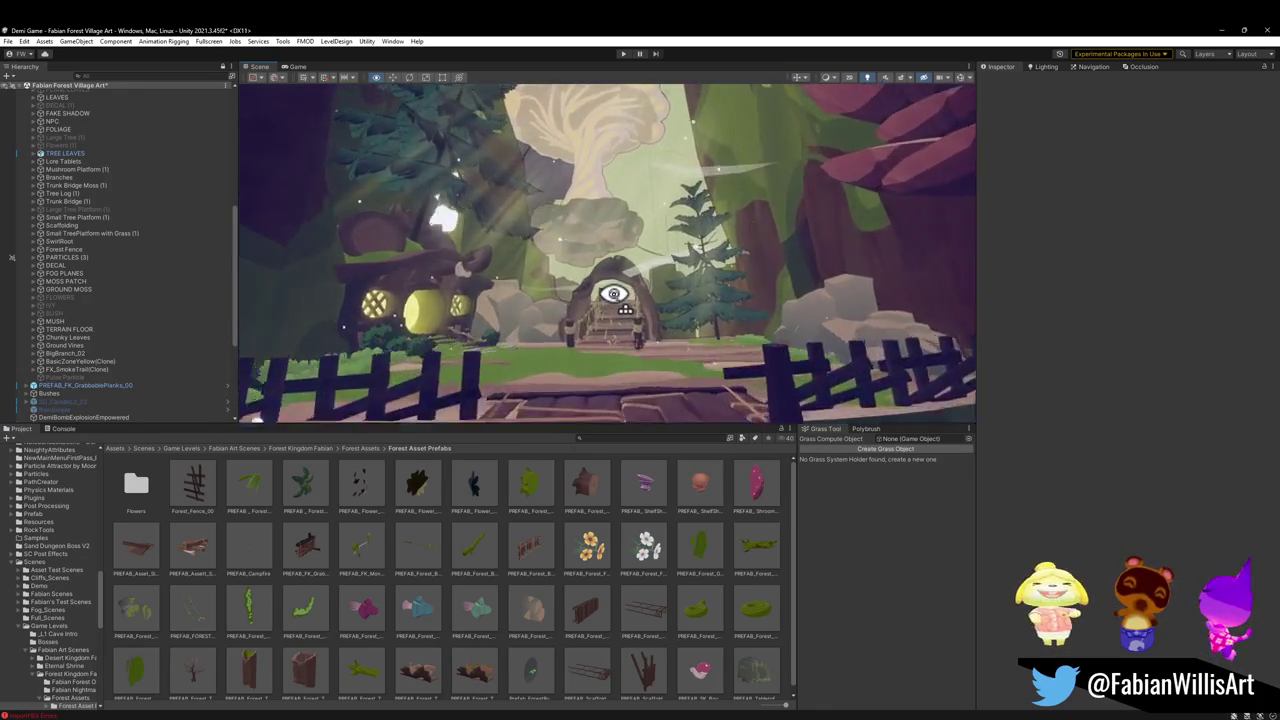
{"action": "key", "text": "w"}
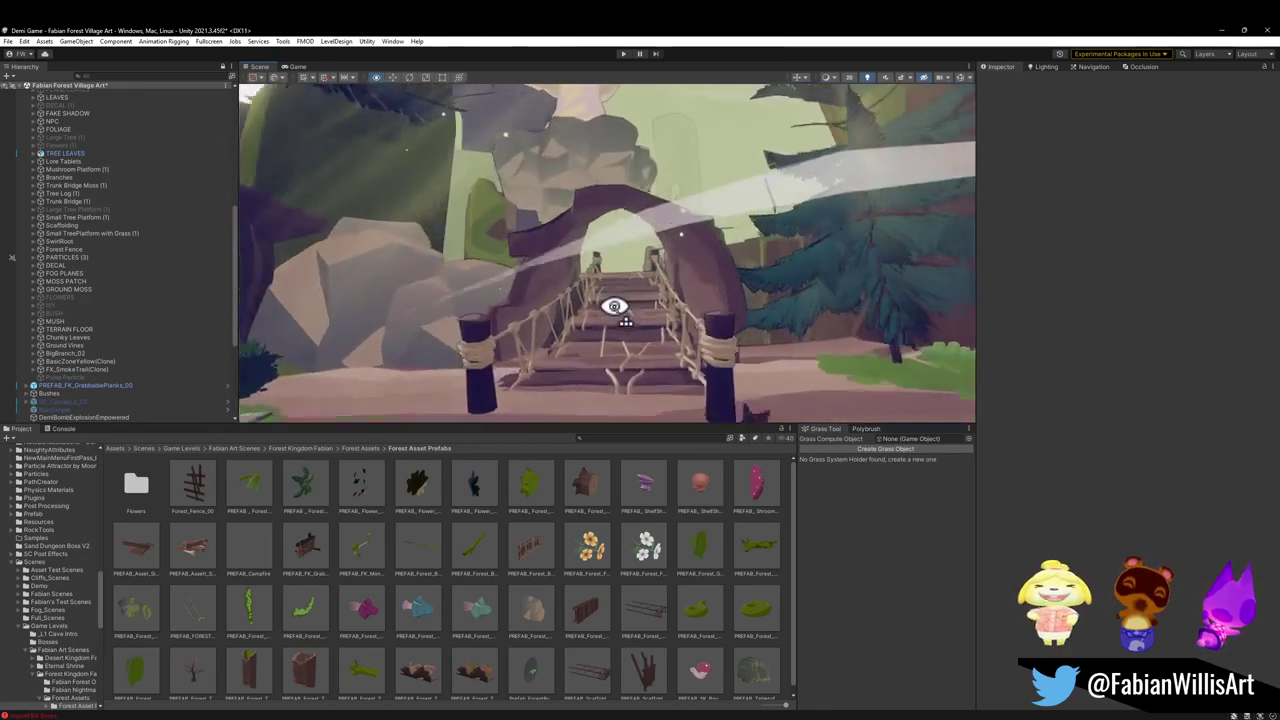
{"action": "key", "text": "w"}
{"action": "key", "text": "w"}
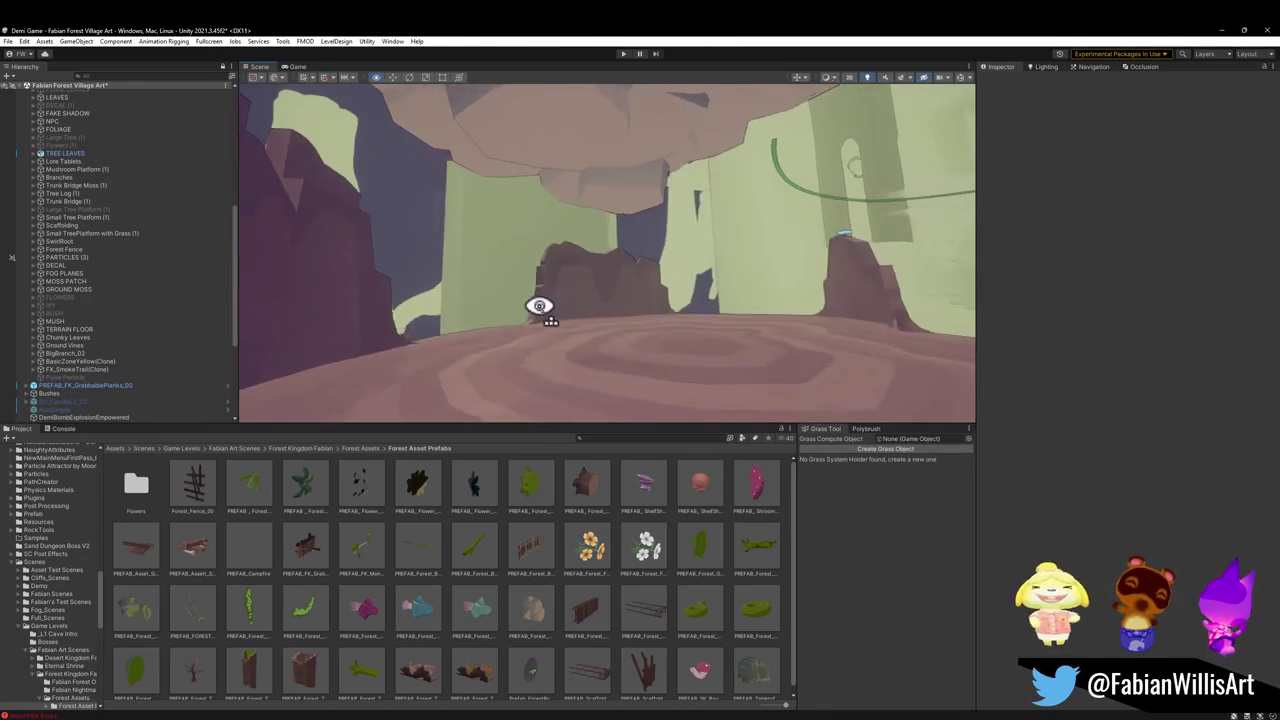
{"action": "key", "text": "w"}
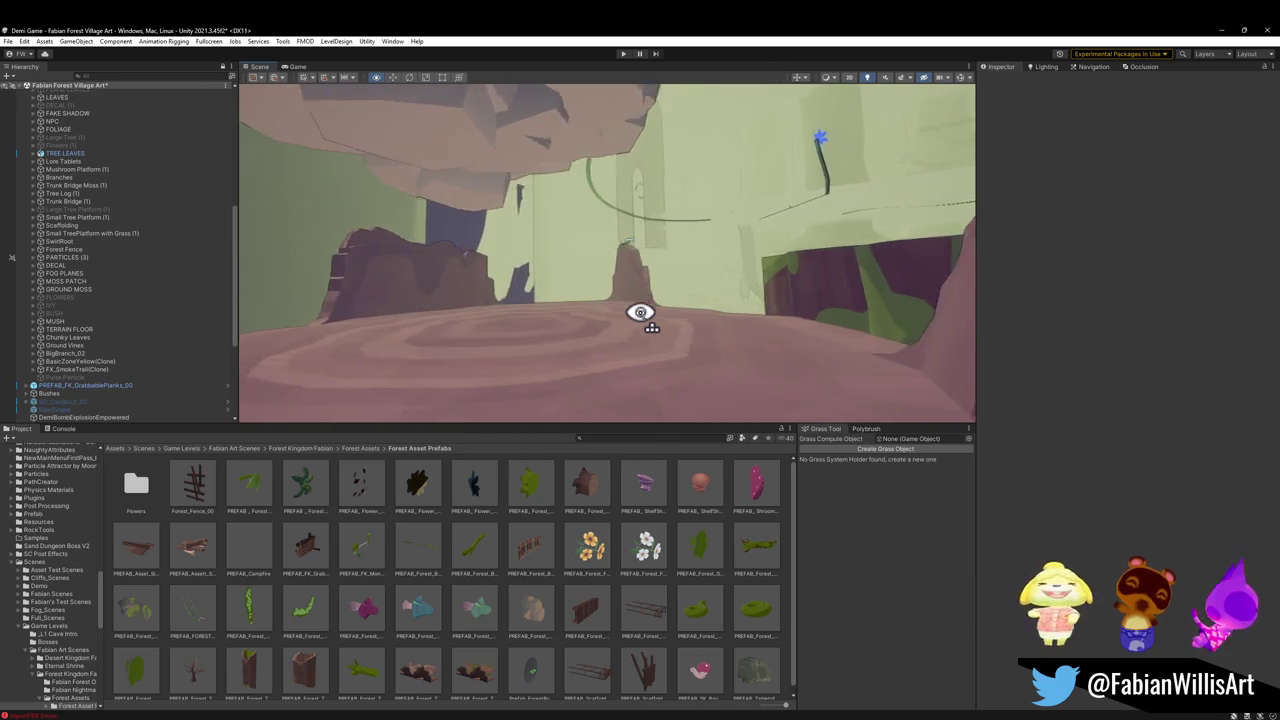
{"action": "key", "text": "w"}
{"action": "key", "text": "w"}
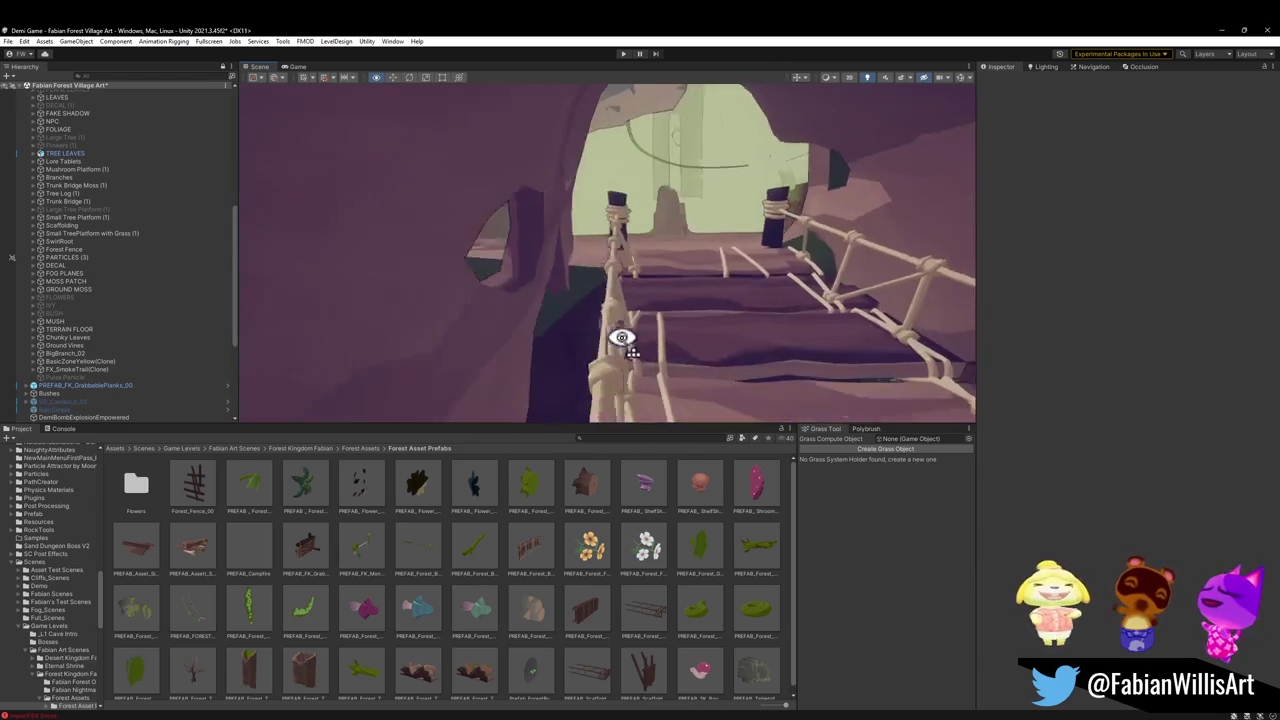
{"action": "key", "text": "w"}
{"action": "key", "text": "s"}
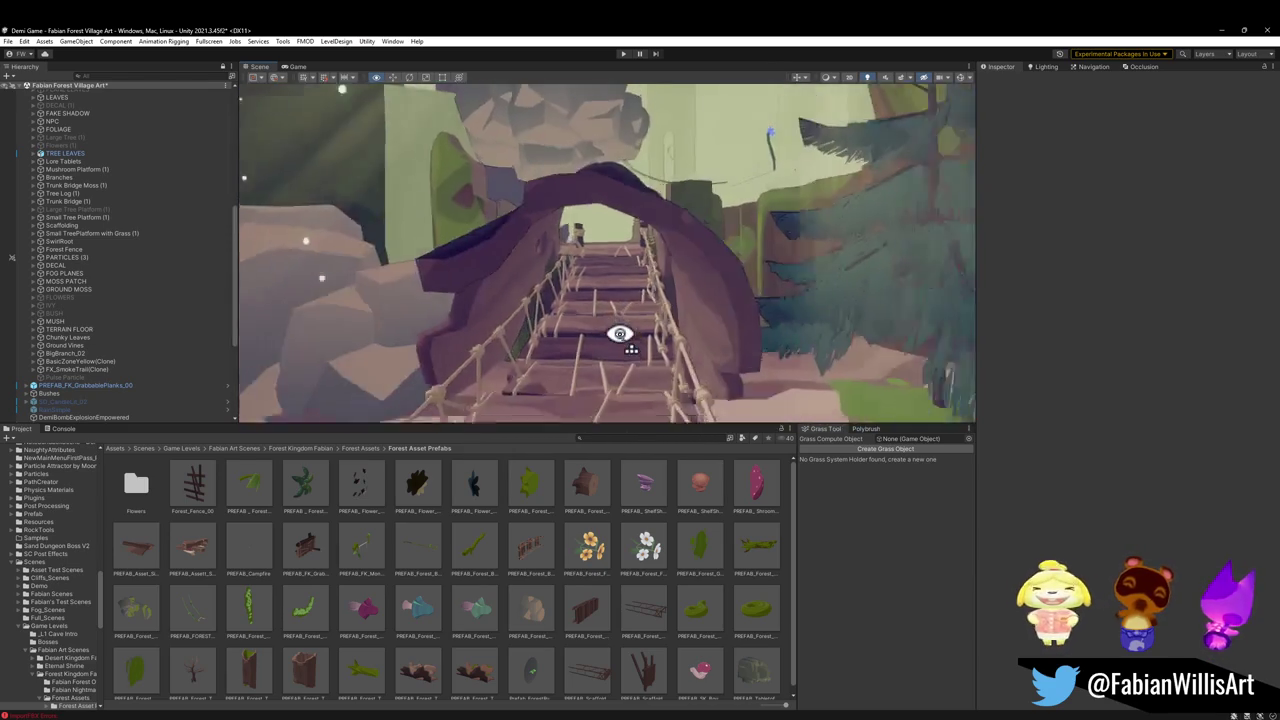
{"action": "key", "text": "s"}
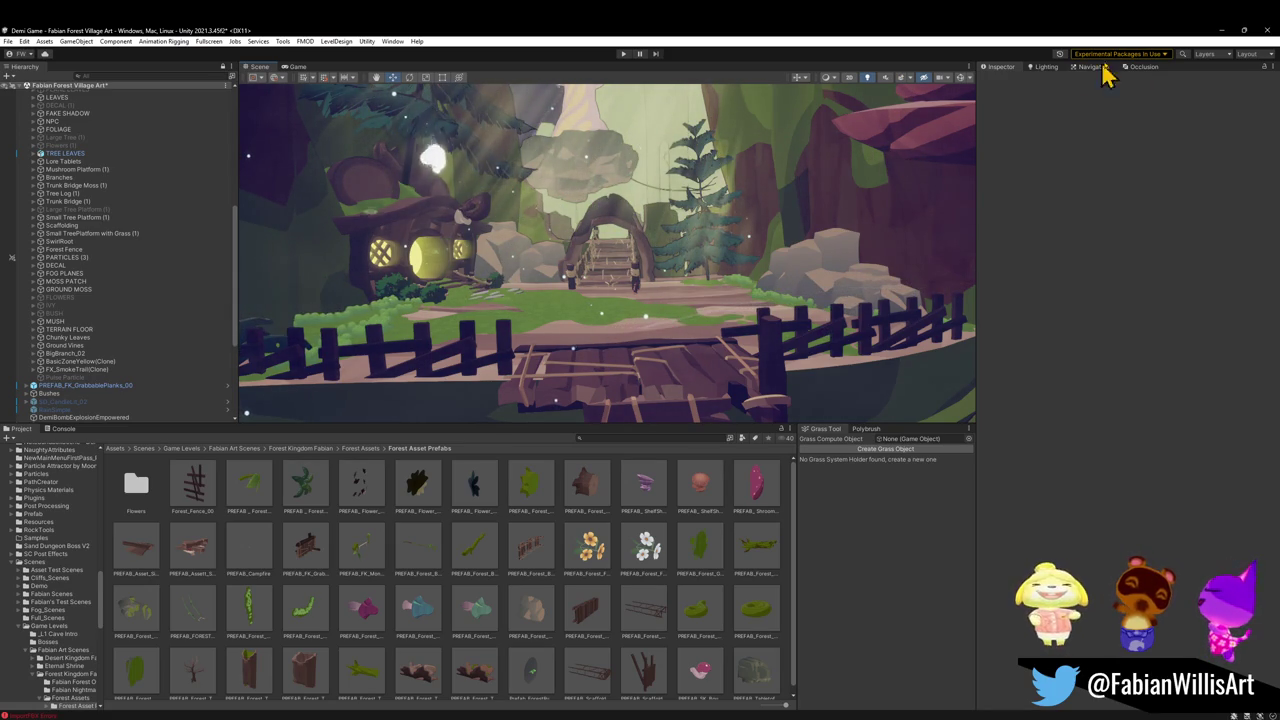
{"action": "left_click", "coordinate": [1232, 31]}
Zoom out over the level and save the Glintleaf Village Kit2 file
{"action": "mouse_move", "coordinate": [837, 337]}
{"action": "left_mouse_down"}
{"action": "mouse_move", "coordinate": [845, 318]}
{"action": "mouse_move", "coordinate": [791, 343]}
{"action": "mouse_move", "coordinate": [806, 310]}
{"action": "left_mouse_up"}
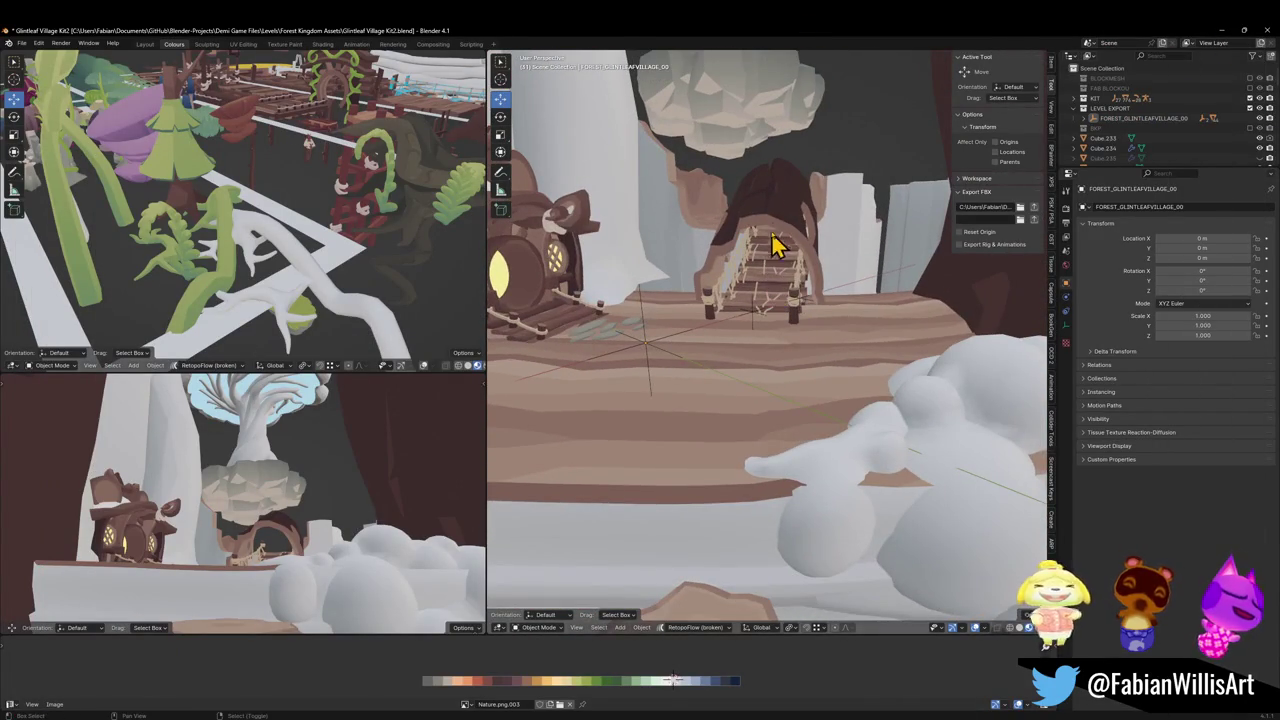
{"action": "scroll", "coordinate": [775, 250], "scroll_direction": "up", "scroll_amount": 8}
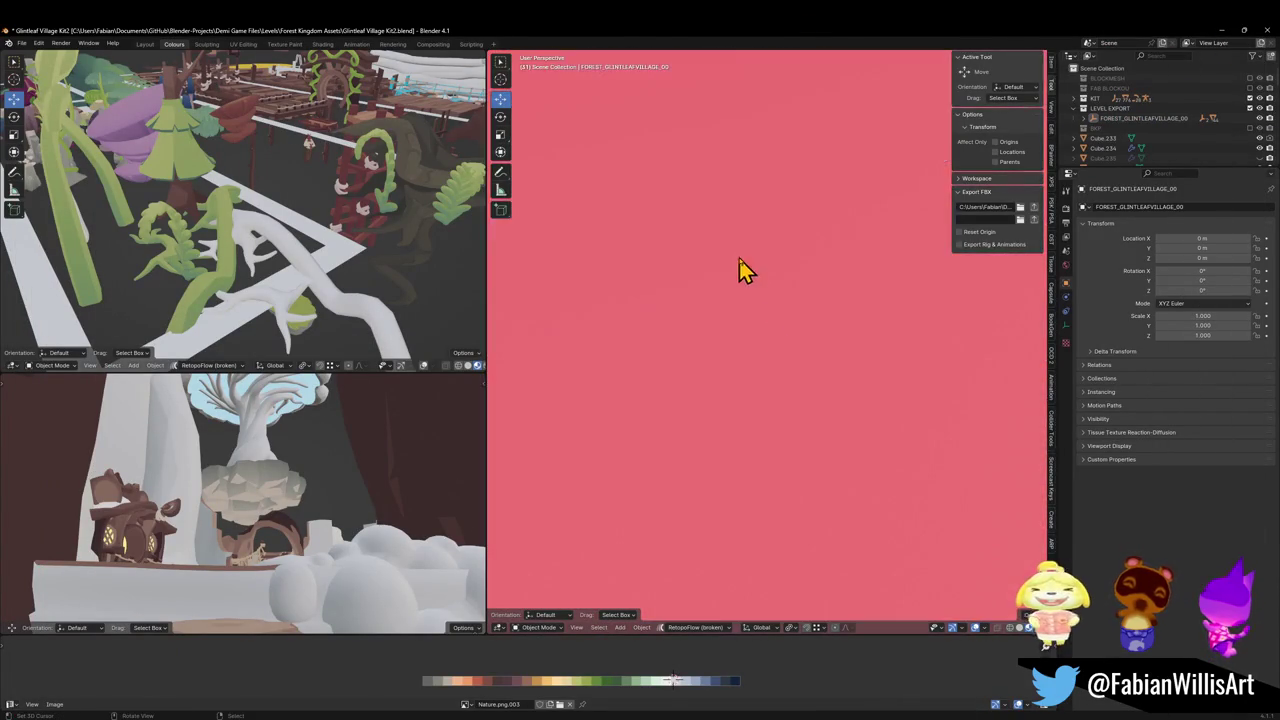
{"action": "scroll", "coordinate": [738, 268], "scroll_direction": "up", "scroll_amount": 3}
{"action": "key", "text": "ctrl+s"}
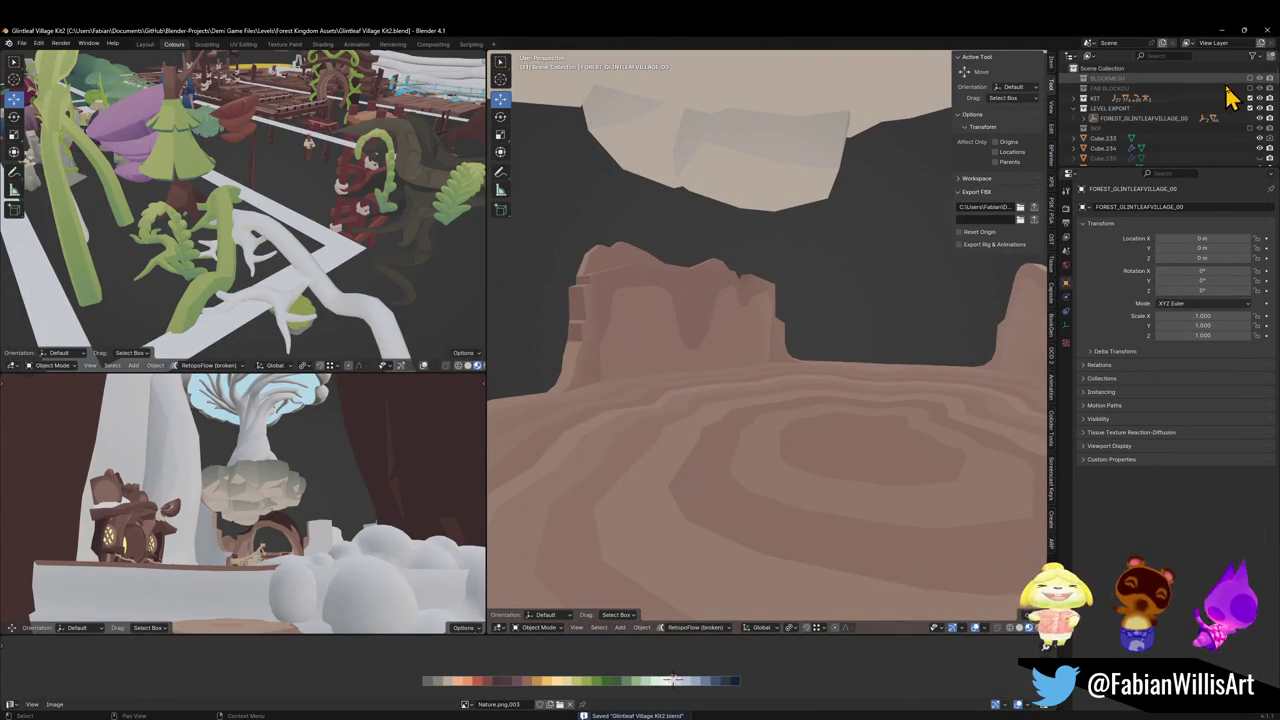
Show the BLOCKMESH collection and walk through the blockout up to the bridge arch
{"action": "left_click", "coordinate": [1250, 79]}
{"action": "key", "text": "shift+grave"}
{"action": "key", "text": "w"}
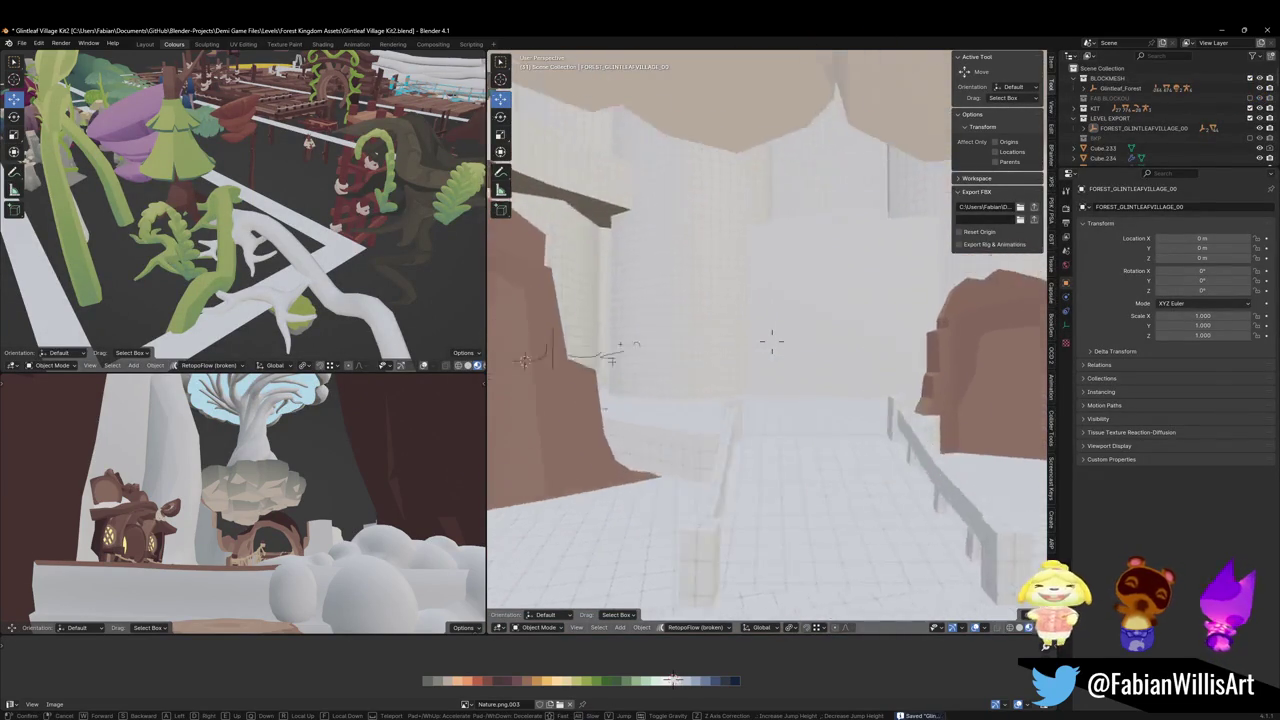
{"action": "key", "text": "w"}
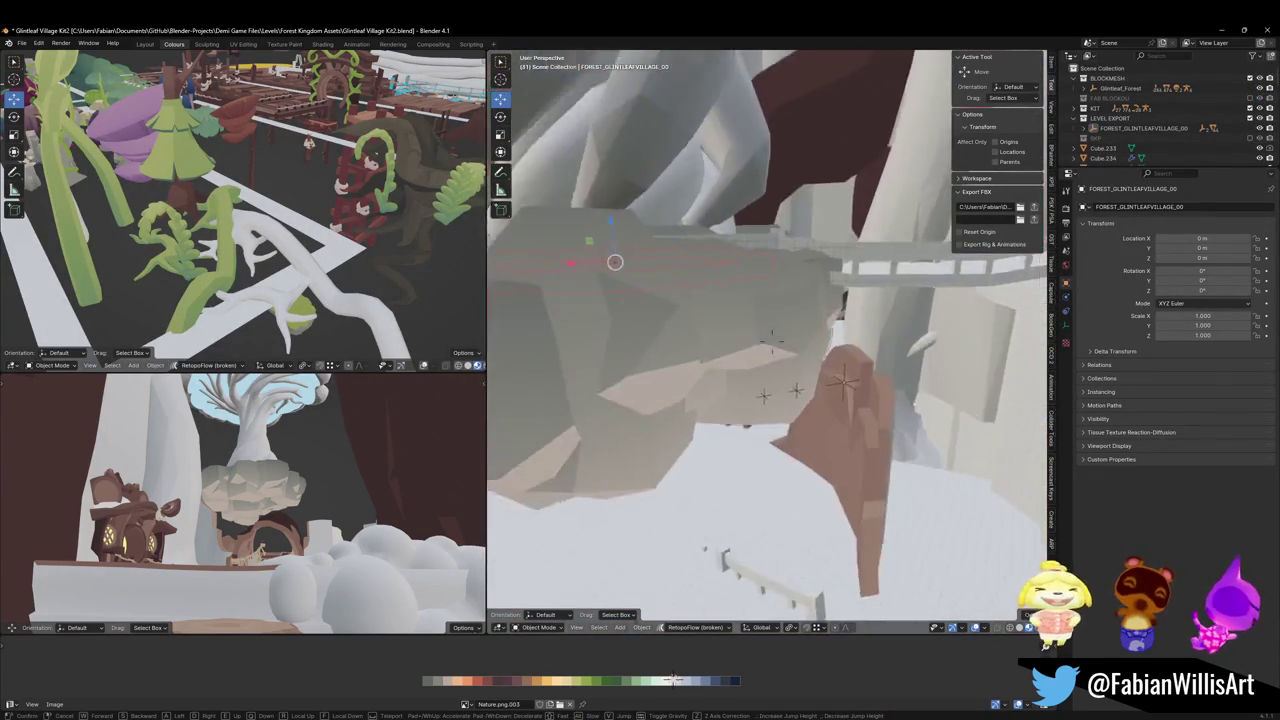
{"action": "key", "text": "w"}
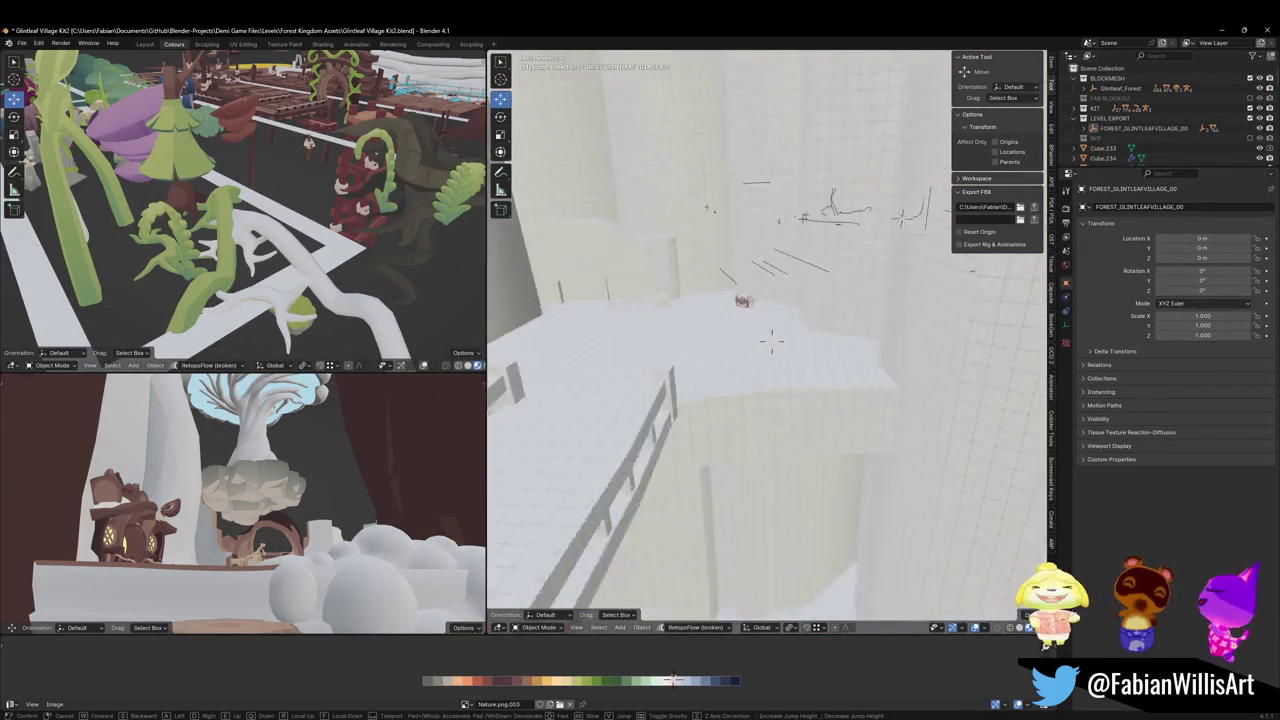
{"action": "key", "text": "w"}
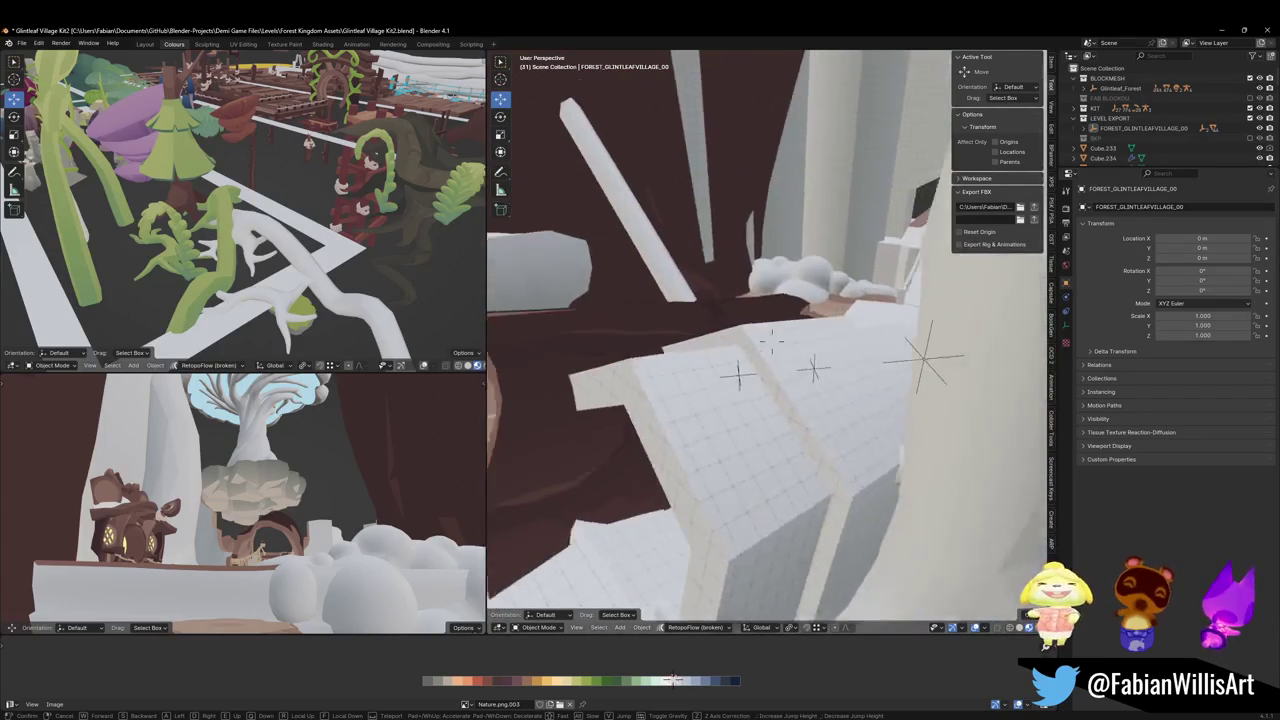
{"action": "left_click", "coordinate": [830, 335]}
Duplicate the rope bridge and snap the copy onto the cliff platform
{"action": "left_click", "coordinate": [835, 335]}
{"action": "key", "text": "shift+d"}
{"action": "key", "text": "Escape"}
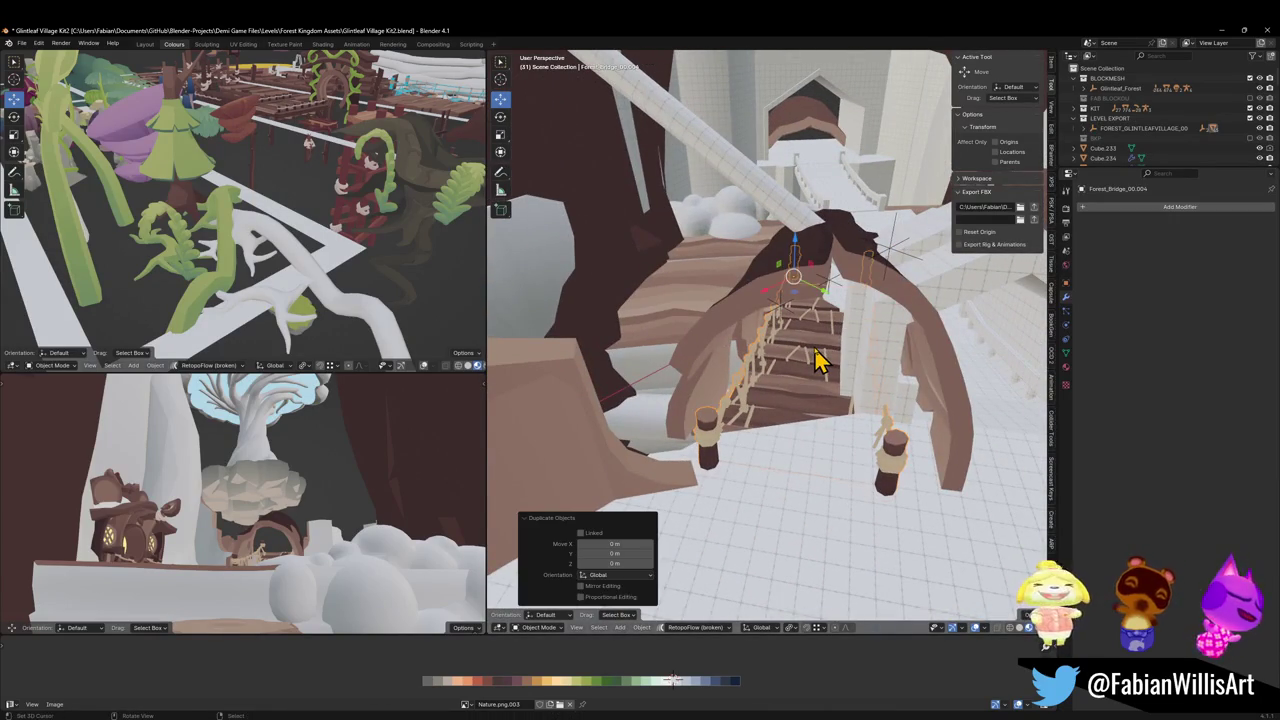
{"action": "key", "text": "shift+grave"}
{"action": "key", "text": "w"}
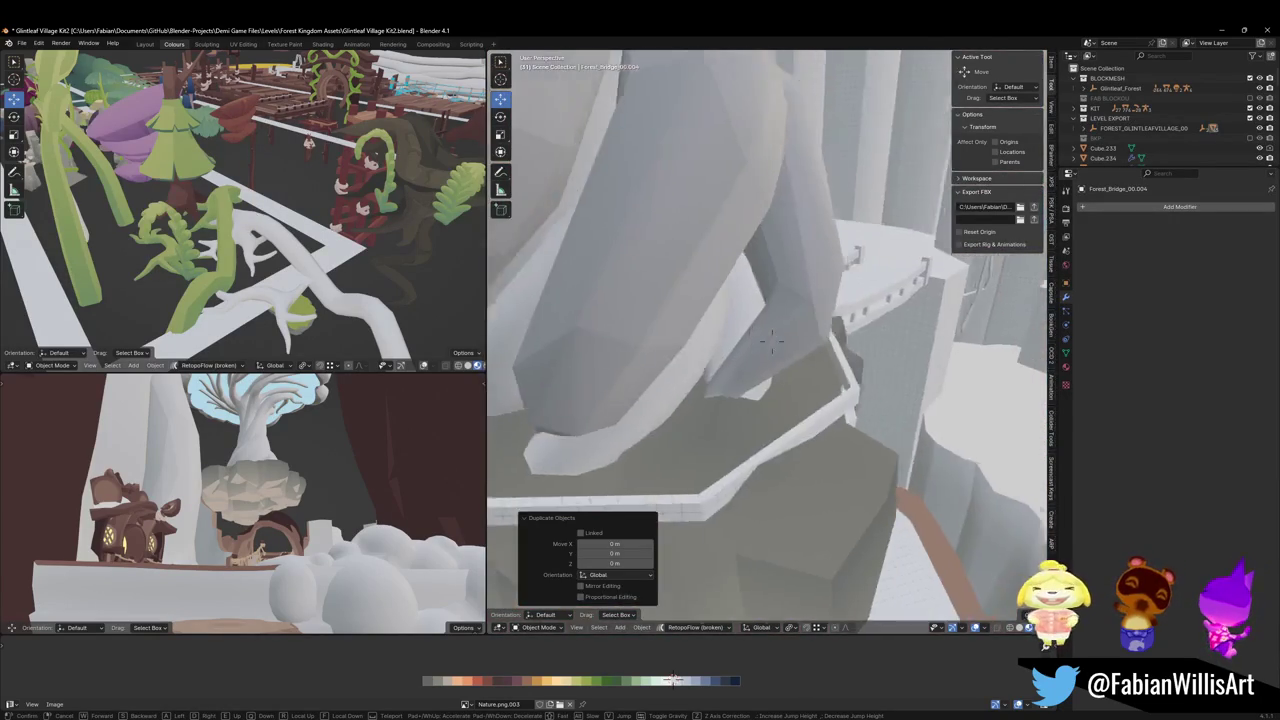
{"action": "left_click", "coordinate": [783, 357]}
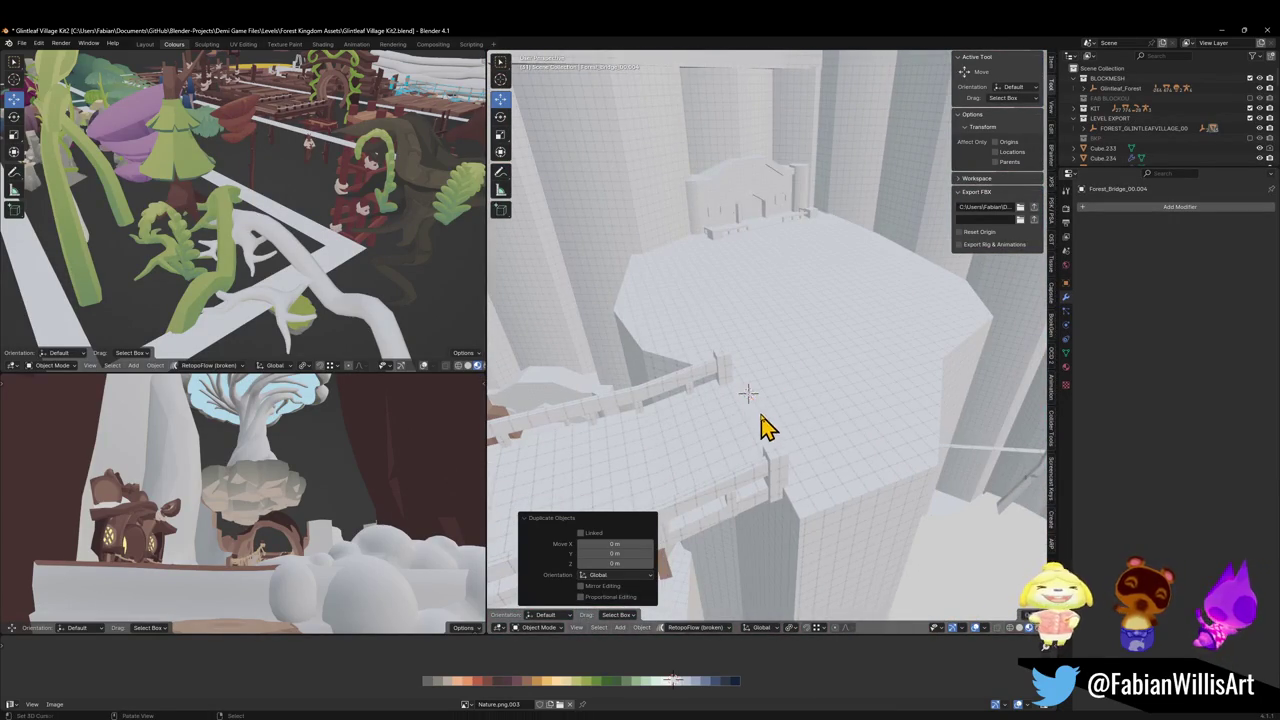
{"action": "key", "text": "shift+s"}
{"action": "left_click", "coordinate": [812, 388]}
Reset the bridge's rotation, turn it around Z, and slide it horizontally across the platform
{"action": "key", "text": "alt+r"}
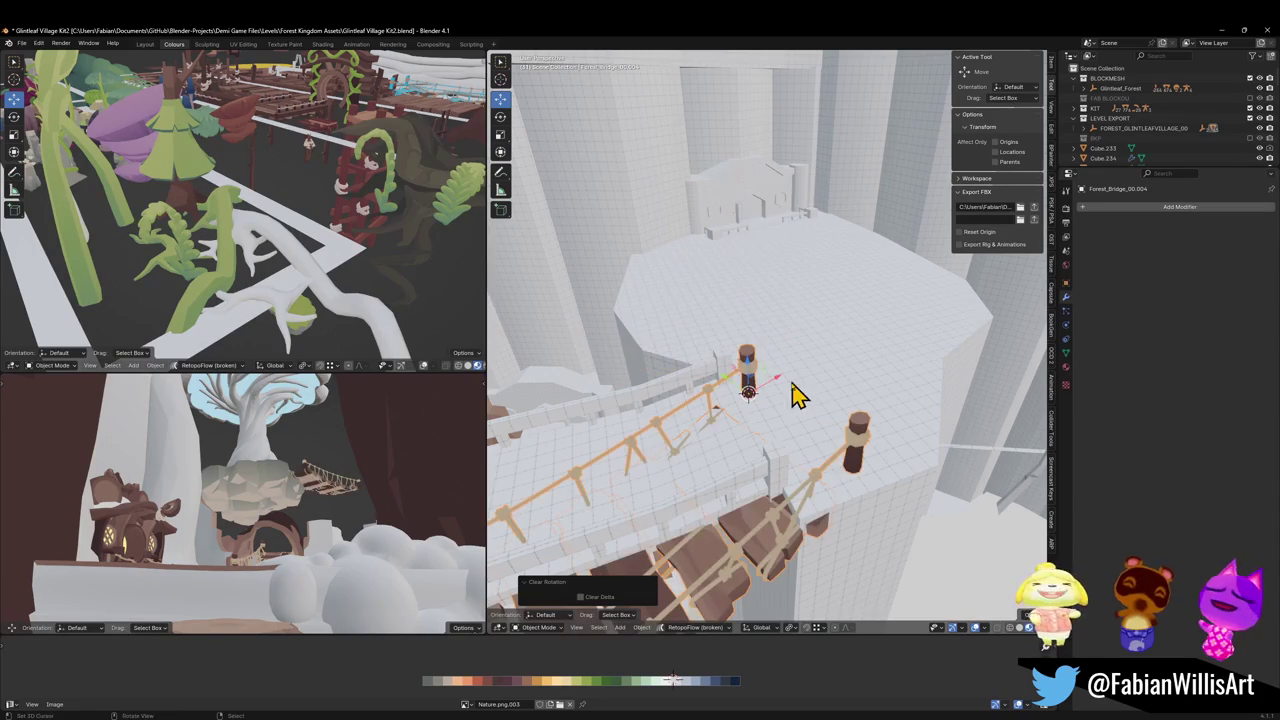
{"action": "key", "text": "g"}
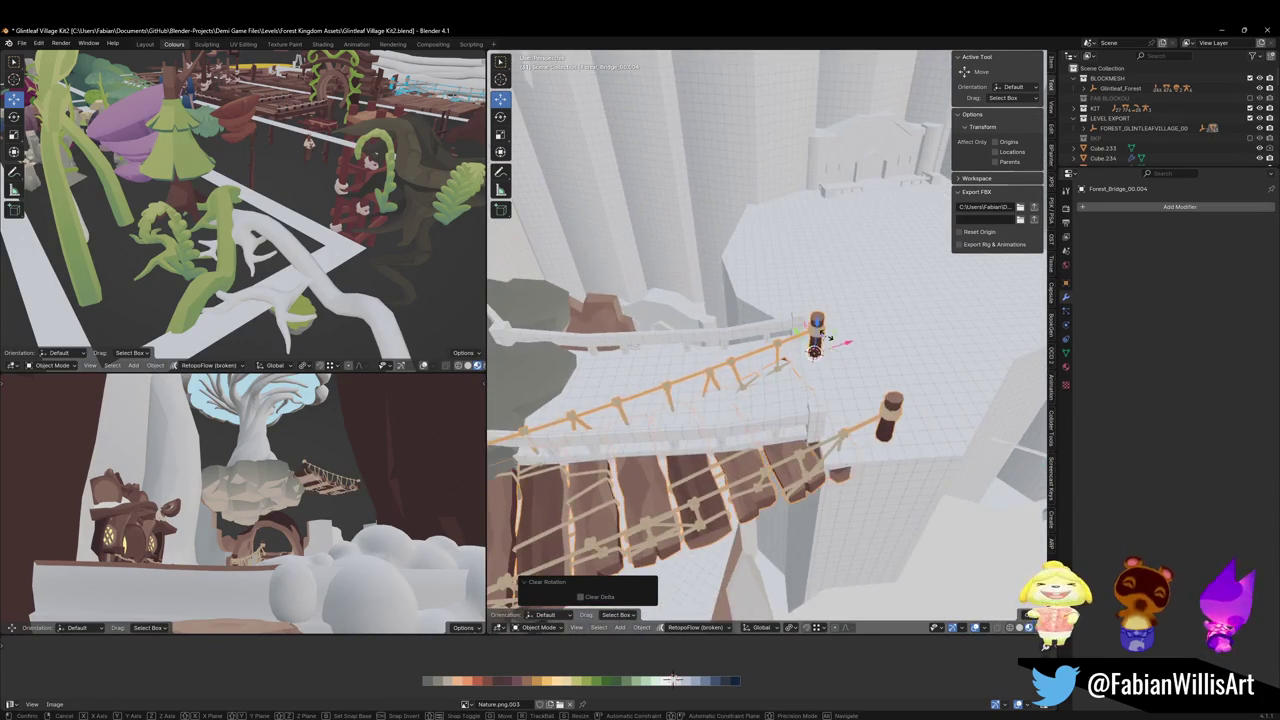
{"action": "key", "text": "z"}
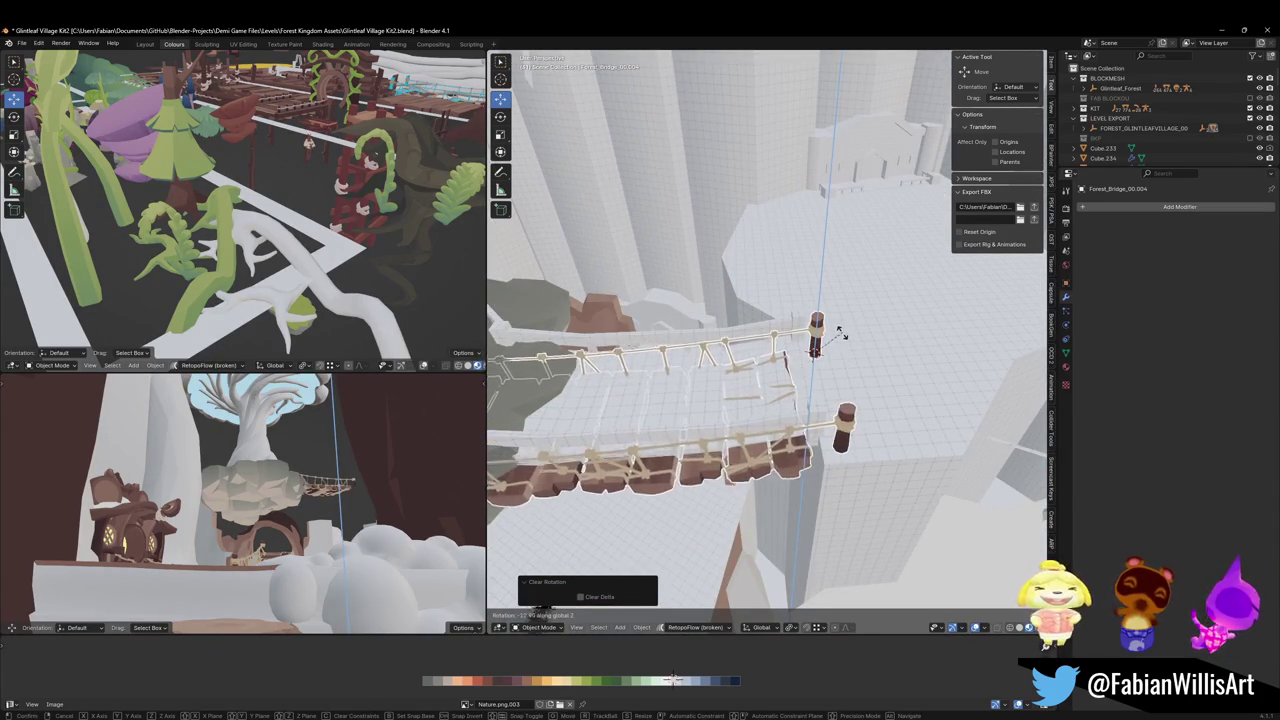
{"action": "left_click", "coordinate": [846, 333]}
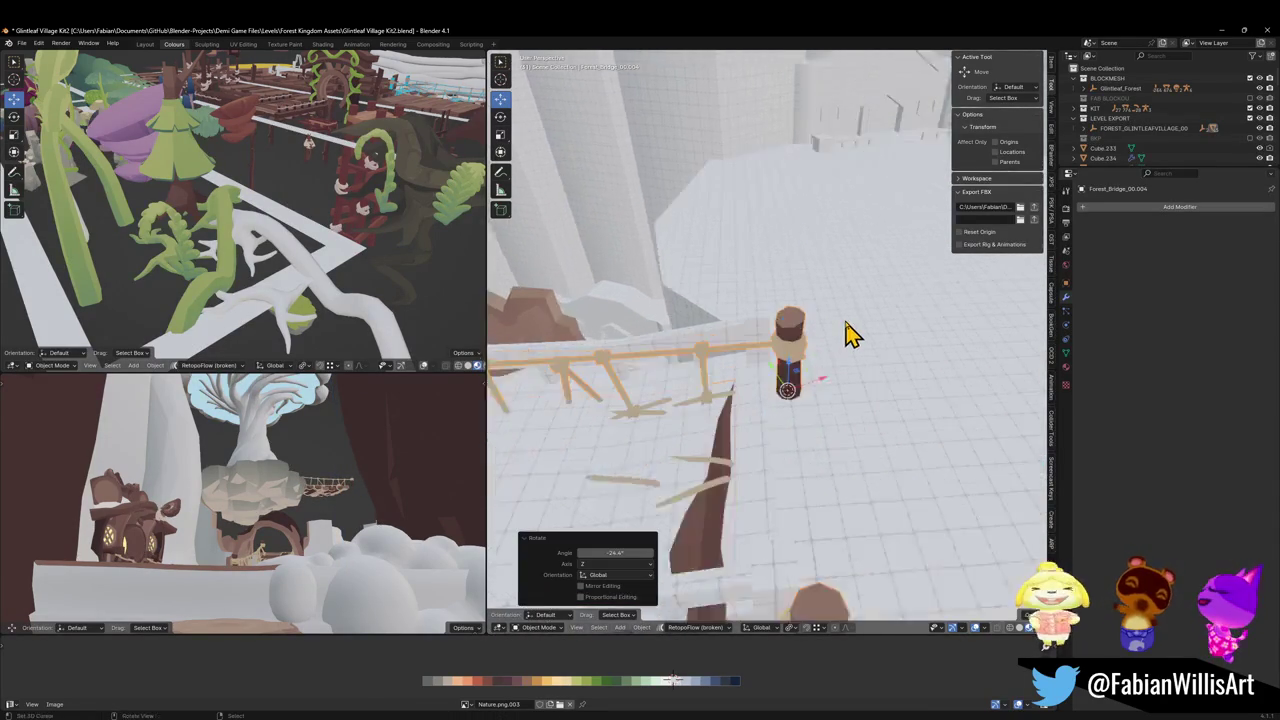
{"action": "key", "text": "g"}
{"action": "key", "text": "shift+z"}
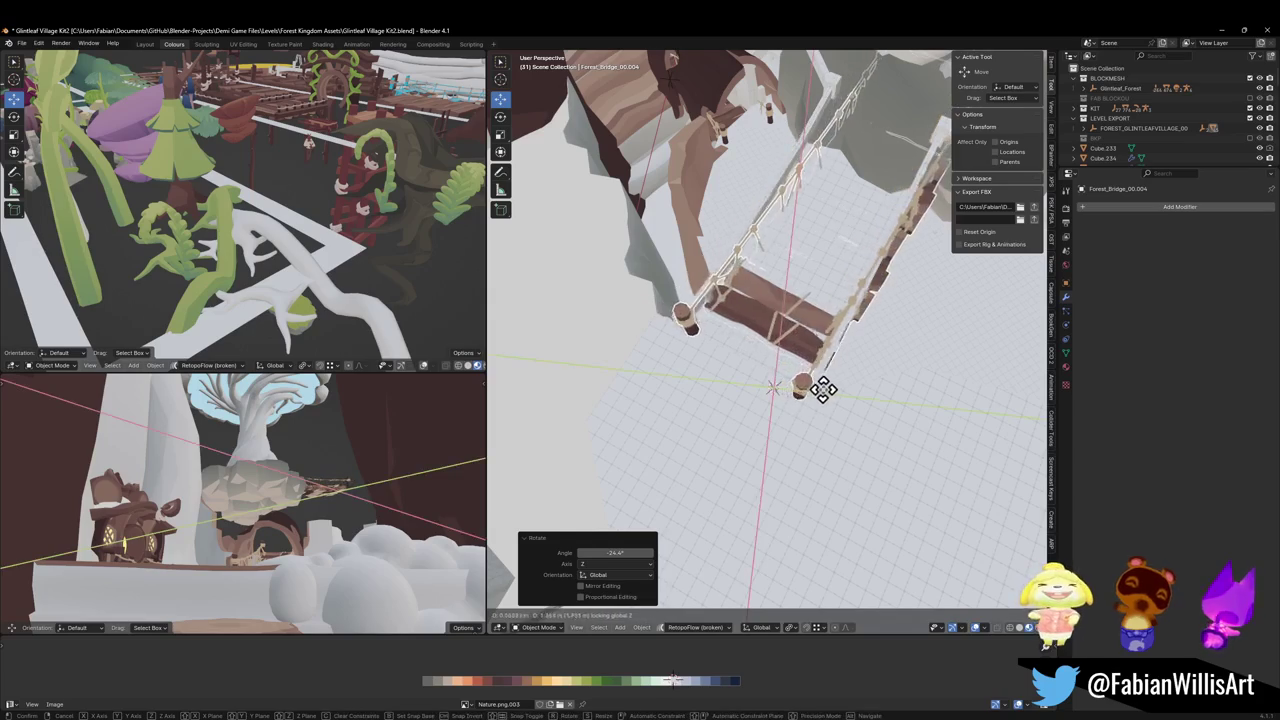
{"action": "left_click", "coordinate": [822, 390]}
{"action": "key", "text": "g"}
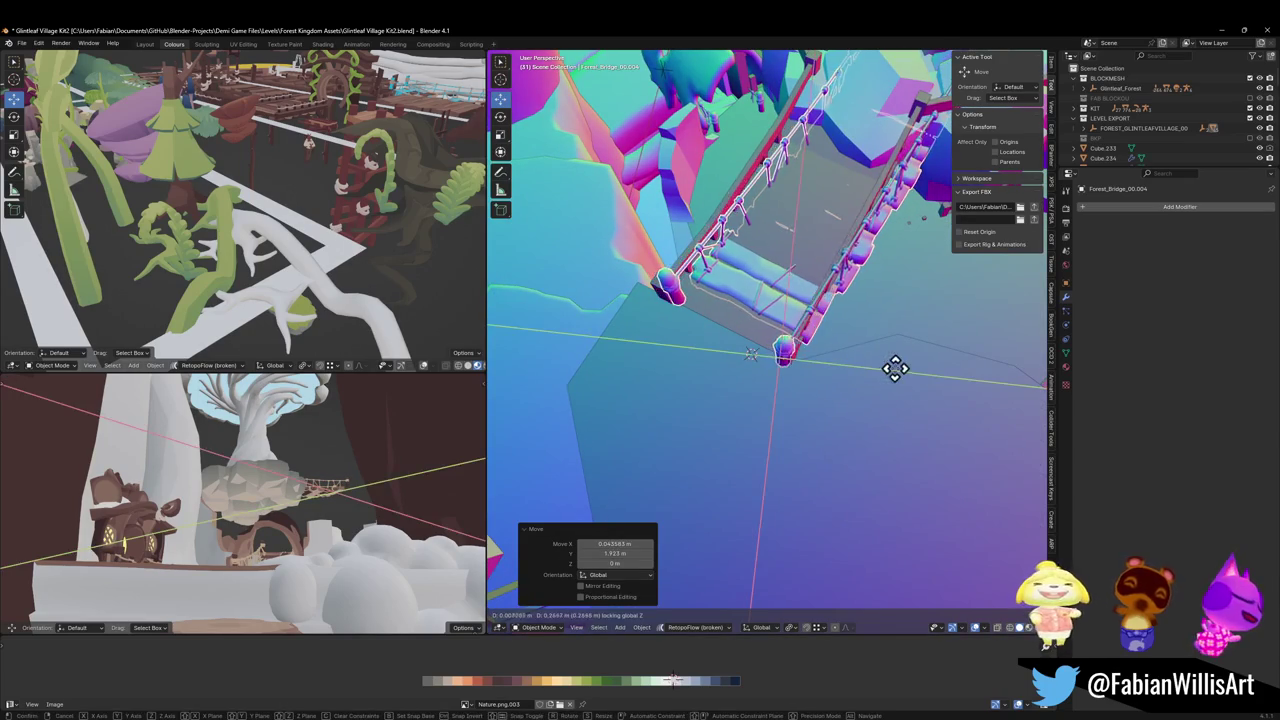
{"action": "left_click", "coordinate": [944, 304]}
{"action": "key", "text": "r"}
{"action": "key", "text": "z"}
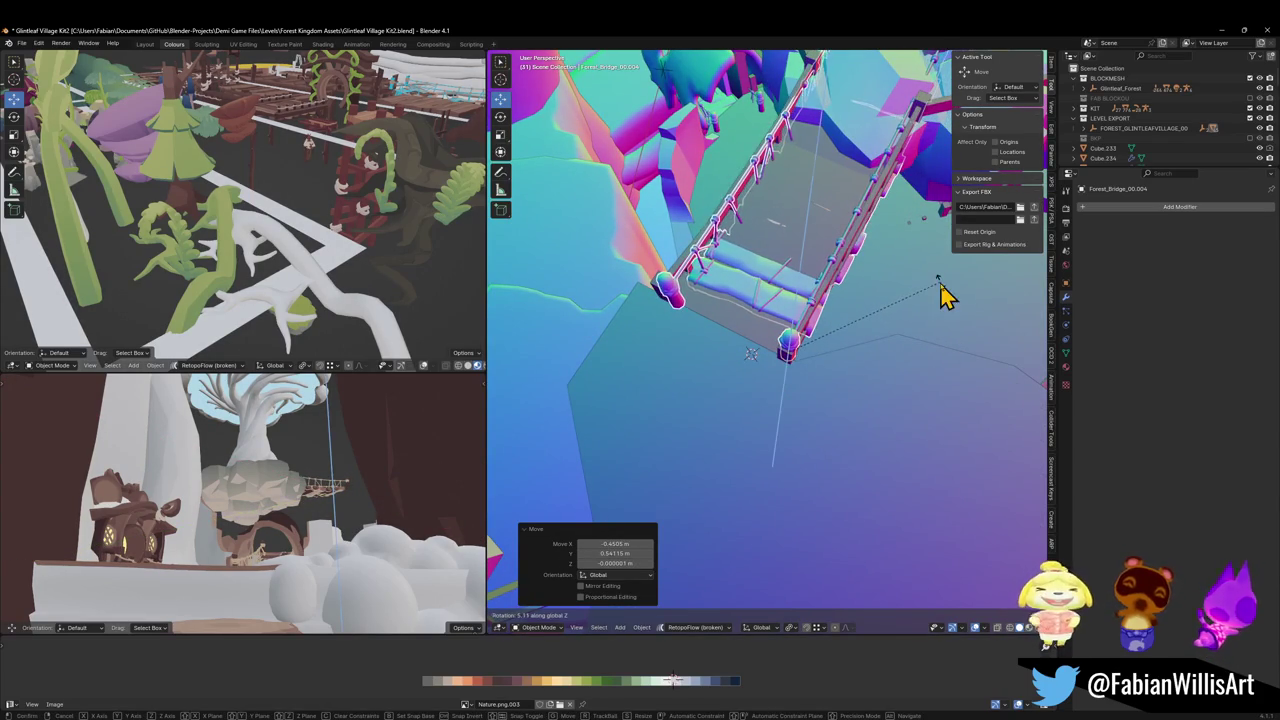
{"action": "left_click", "coordinate": [944, 296]}
Fine-tune the bridge with another Z rotation, two height-locked moves, and a resize
{"action": "key", "text": "r"}
{"action": "key", "text": "z"}
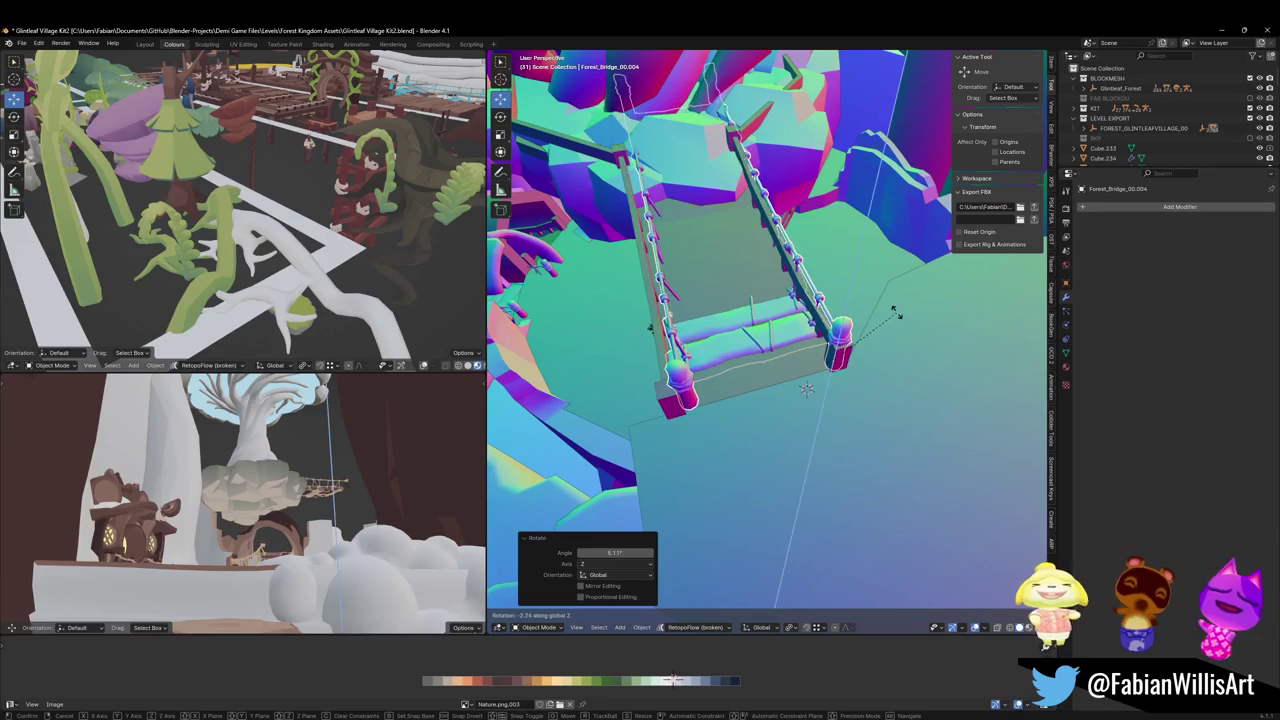
{"action": "left_click", "coordinate": [894, 306]}
{"action": "key", "text": "g"}
{"action": "key", "text": "shift+z"}
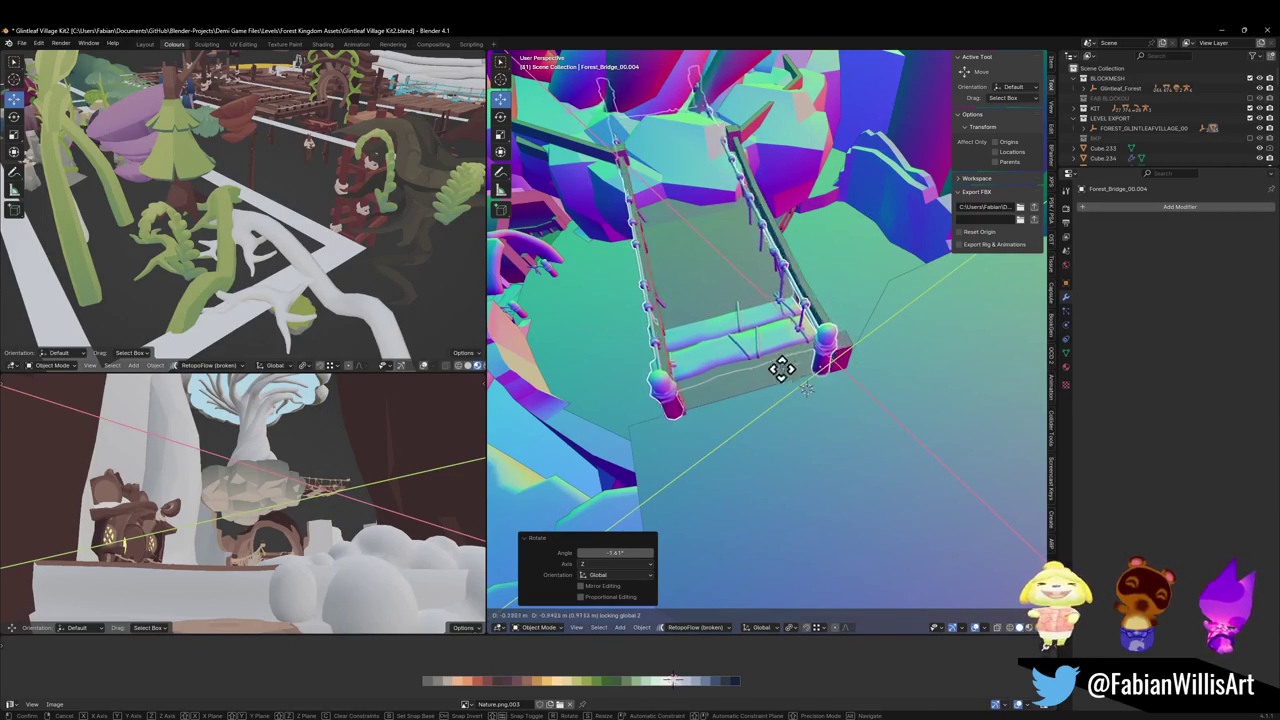
{"action": "left_click", "coordinate": [829, 366]}
{"action": "key", "text": "g"}
{"action": "key", "text": "shift+z"}
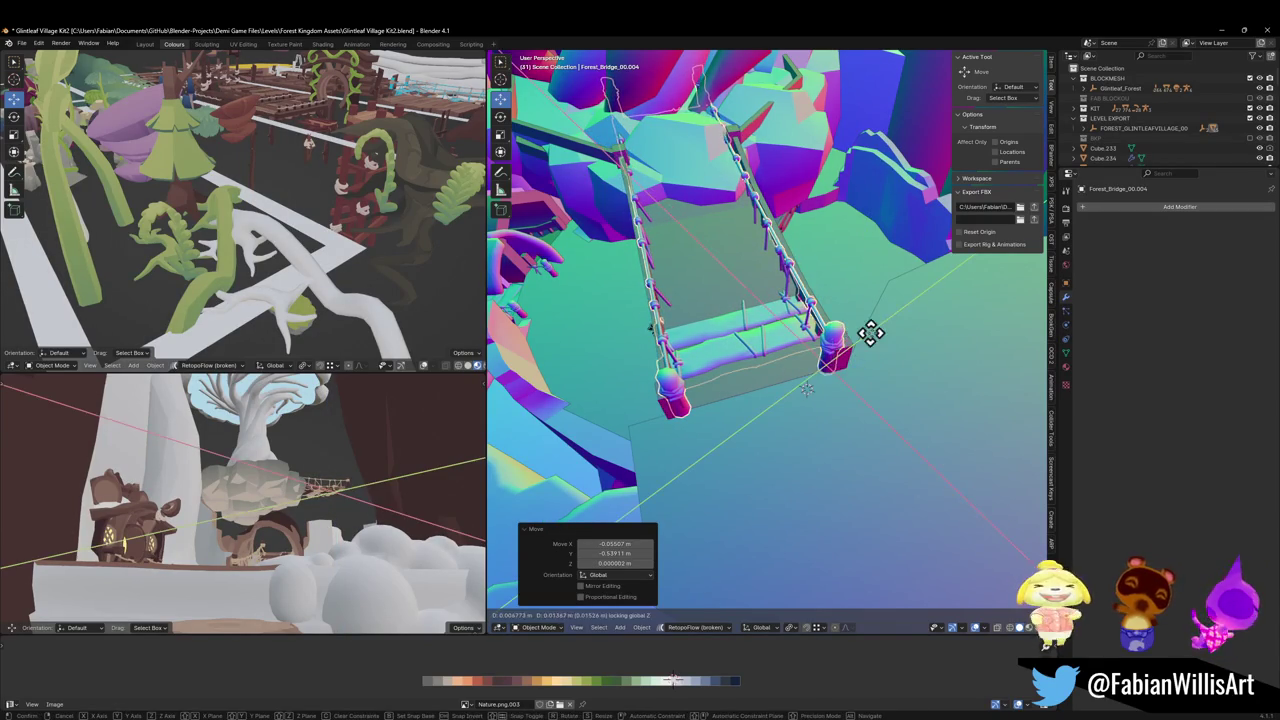
{"action": "left_click", "coordinate": [887, 360]}
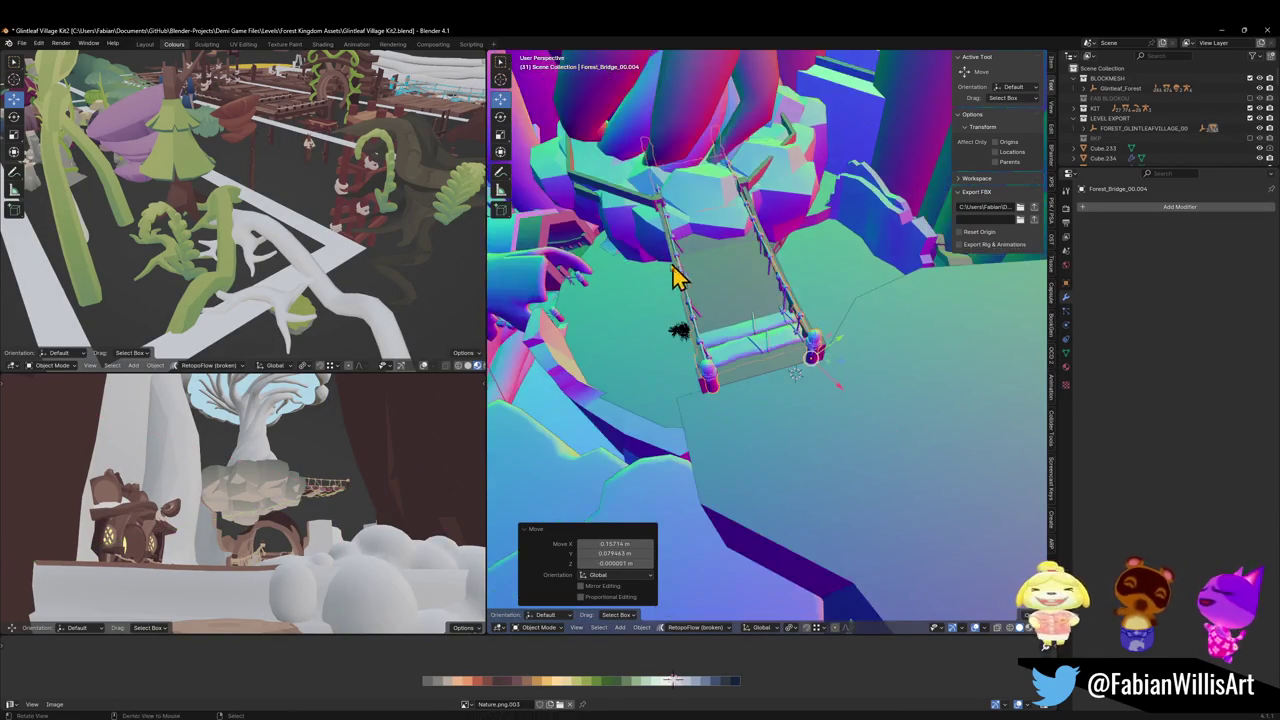
{"action": "key", "text": "s"}
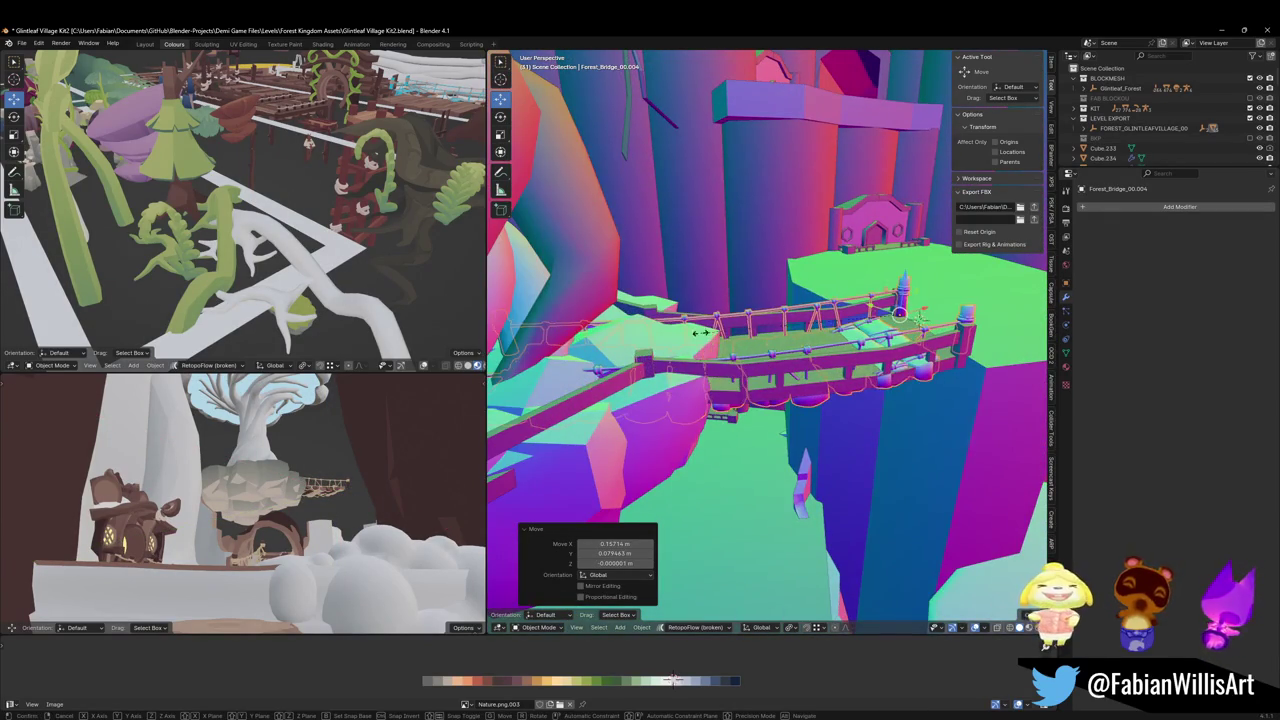
{"action": "left_click", "coordinate": [770, 338]}
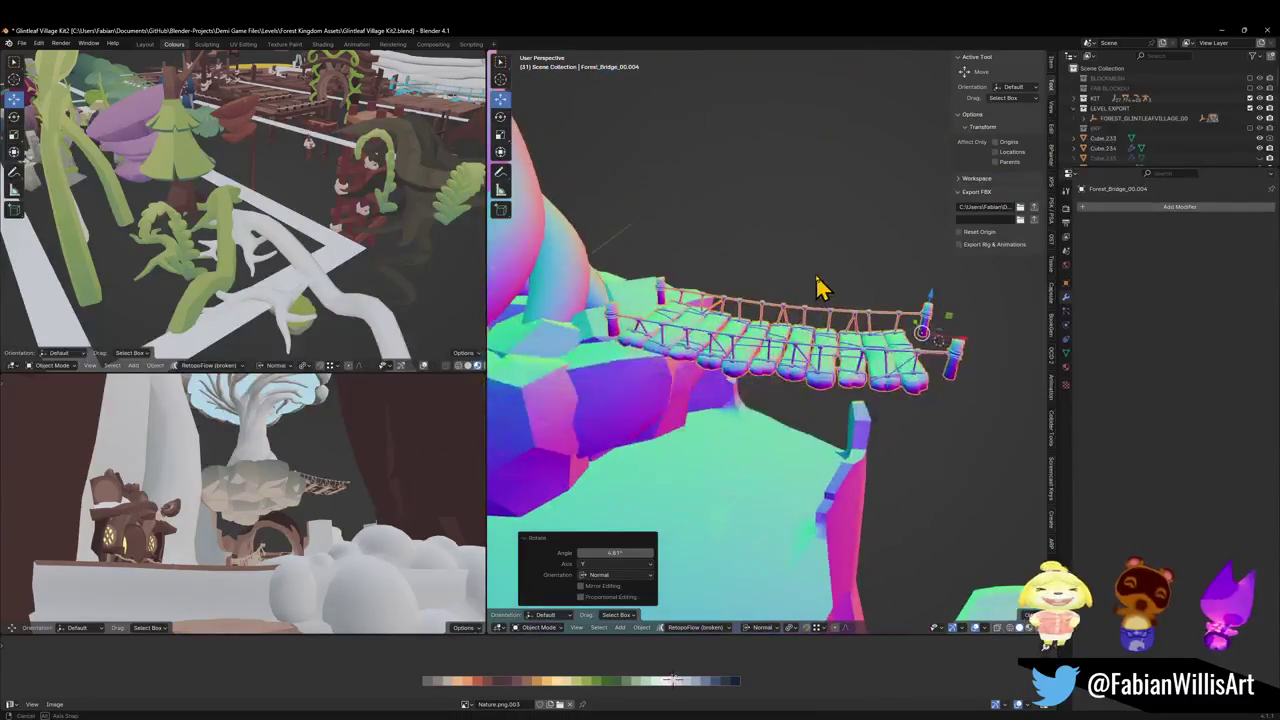
Slide the bridge along its X length and tilt it slightly about its Y axis
{"action": "key", "text": "g"}
{"action": "key", "text": "x"}
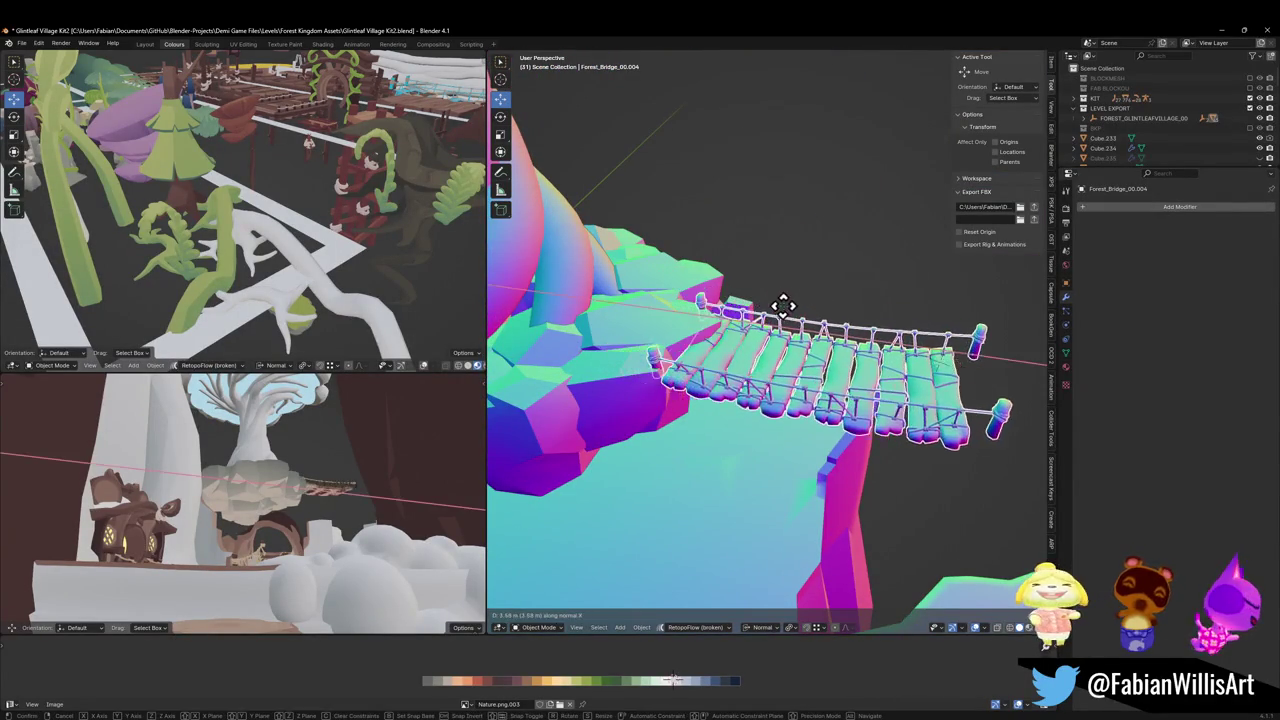
{"action": "left_click", "coordinate": [782, 307]}
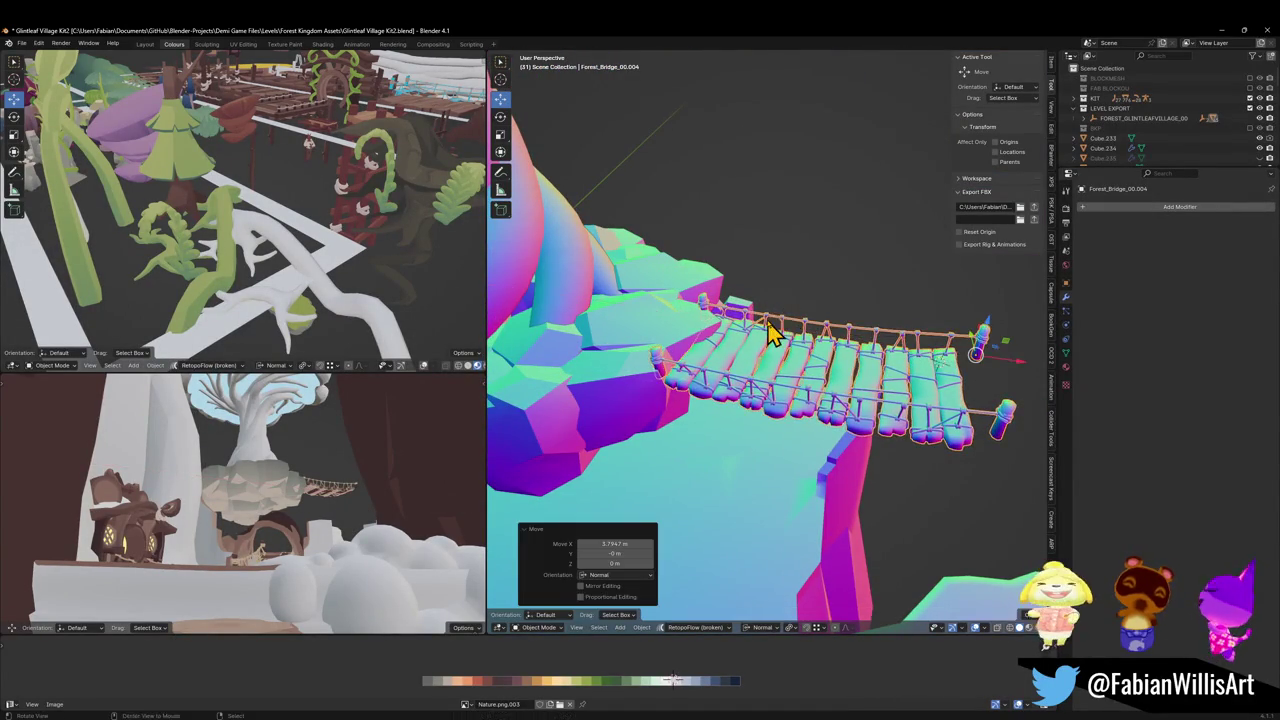
{"action": "key", "text": "r"}
{"action": "key", "text": "y"}
{"action": "key", "text": "y"}
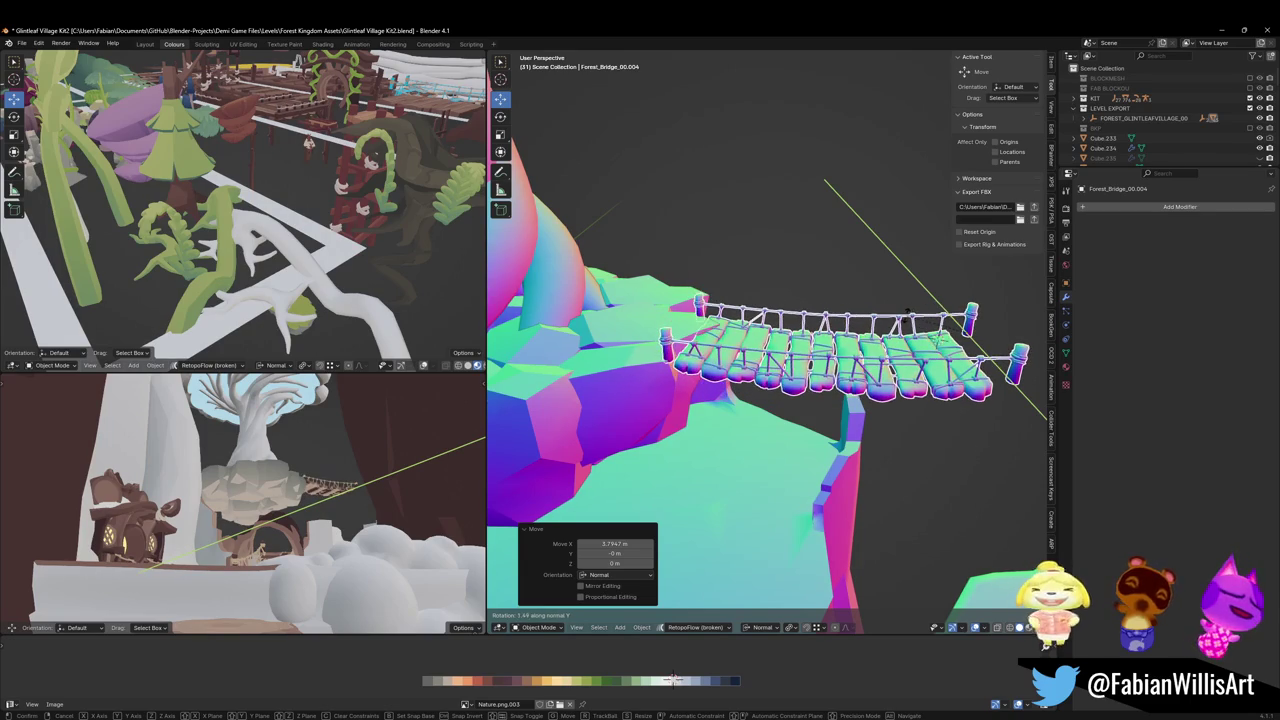
{"action": "left_click", "coordinate": [908, 292]}
Enlarge the bridge slightly, excluding Y, then give it a final 0.52° tilt about Y
{"action": "key", "text": "s"}
{"action": "key", "text": "shift+y"}
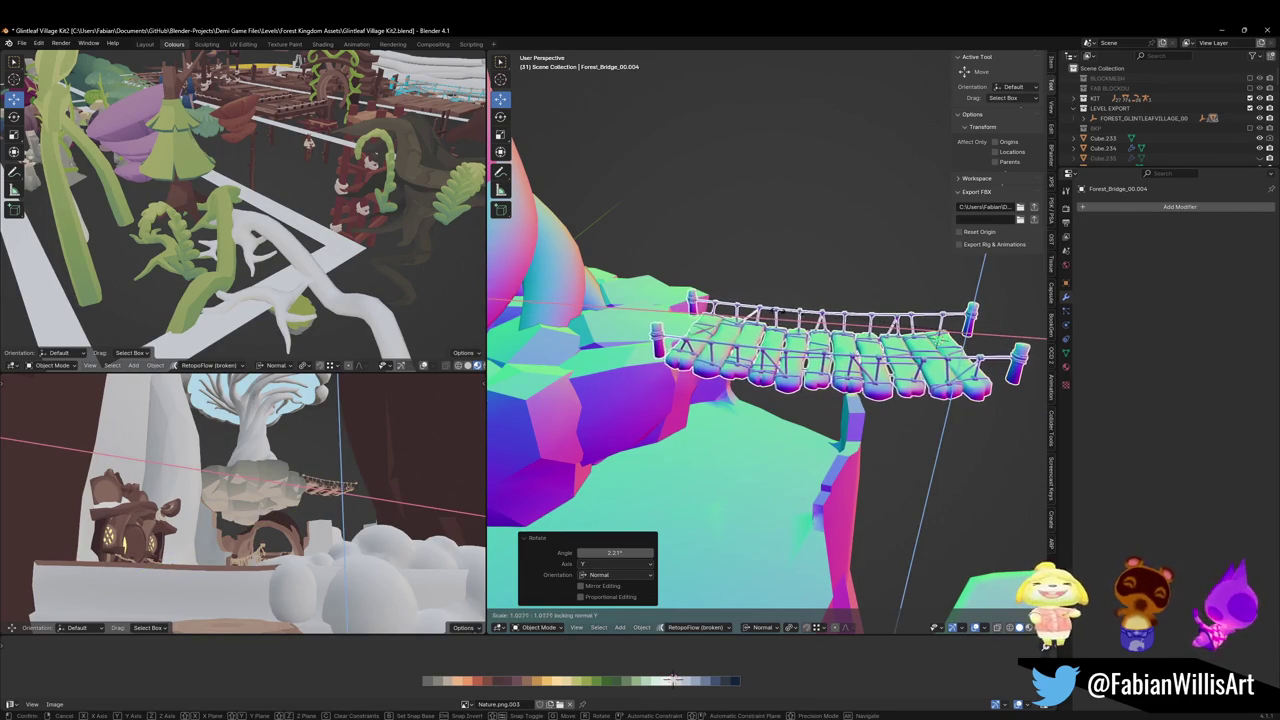
{"action": "left_click", "coordinate": [783, 323]}
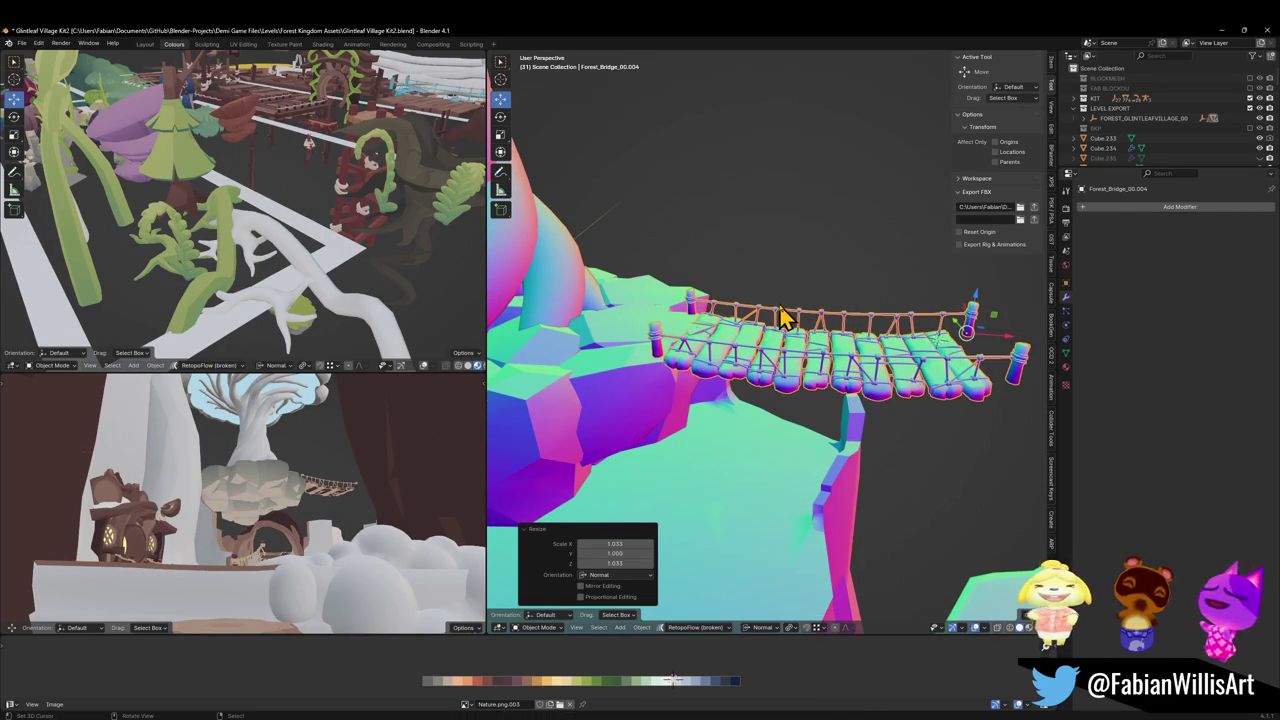
{"action": "key", "text": "r"}
{"action": "key", "text": "y"}
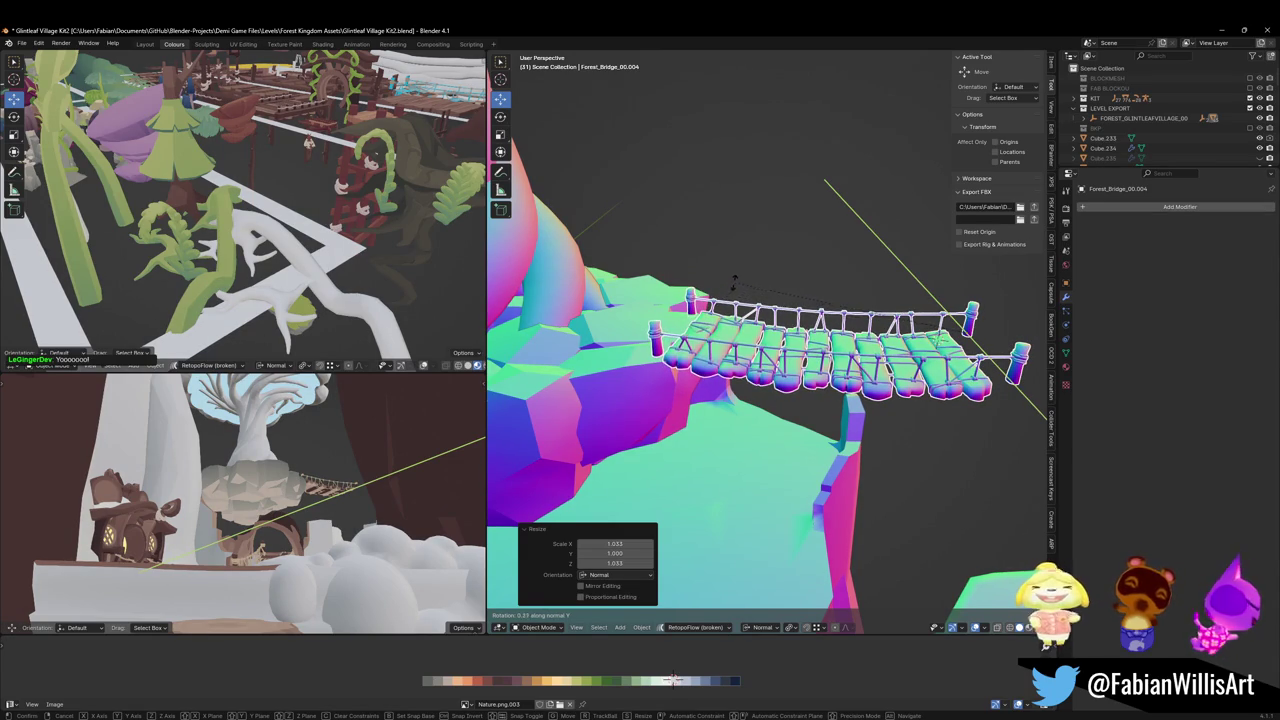
{"action": "left_click", "coordinate": [741, 258]}
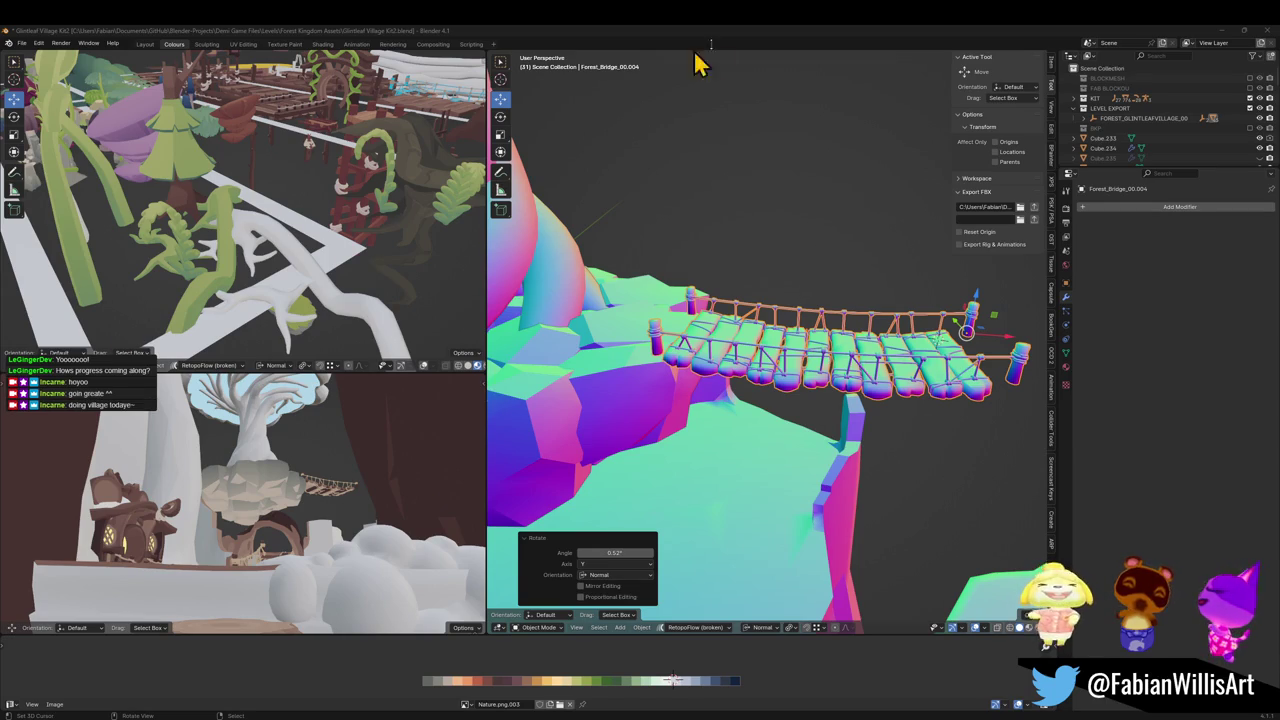
{"action": "scroll", "coordinate": [800, 330], "scroll_direction": "down", "scroll_amount": 2}
Save the Glintleaf Village Kit2 blend file
{"action": "key", "text": "ctrl+s"}
{"action": "scroll", "coordinate": [820, 360], "scroll_direction": "down", "scroll_amount": 2}
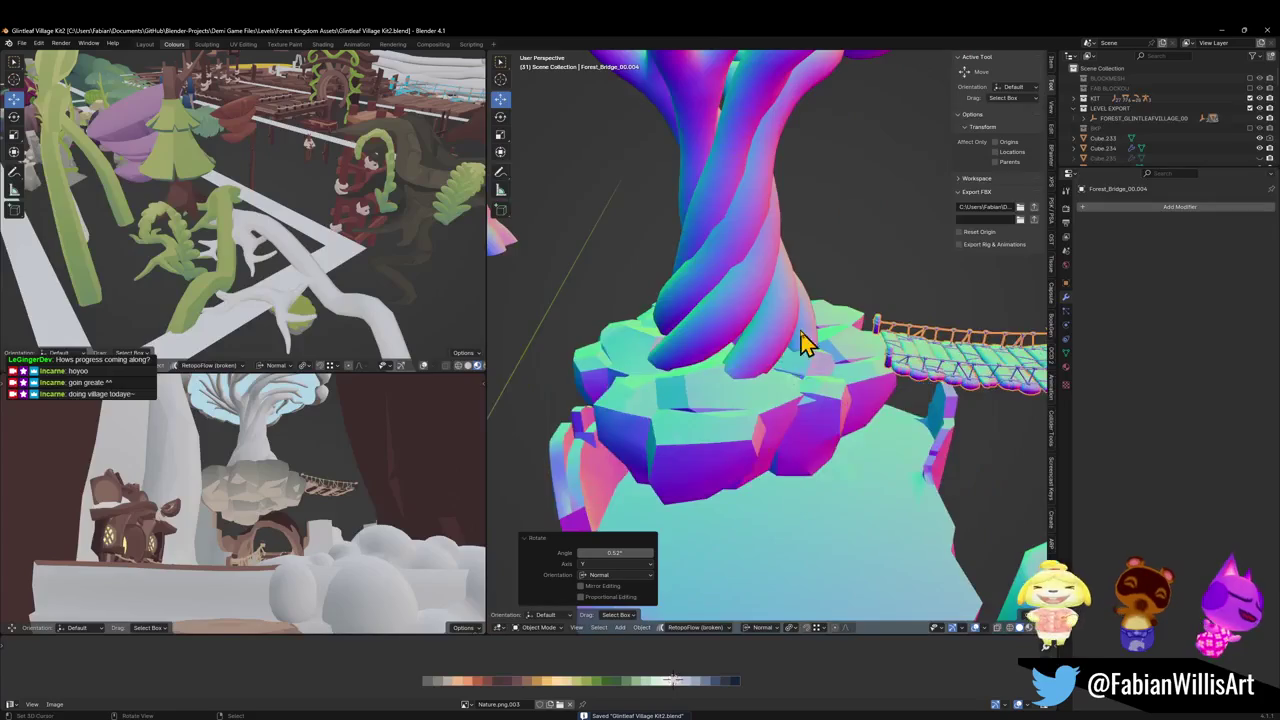
{"action": "scroll", "coordinate": [808, 337], "scroll_direction": "up", "scroll_amount": 6}
{"action": "scroll", "coordinate": [880, 345], "scroll_direction": "down", "scroll_amount": 5}
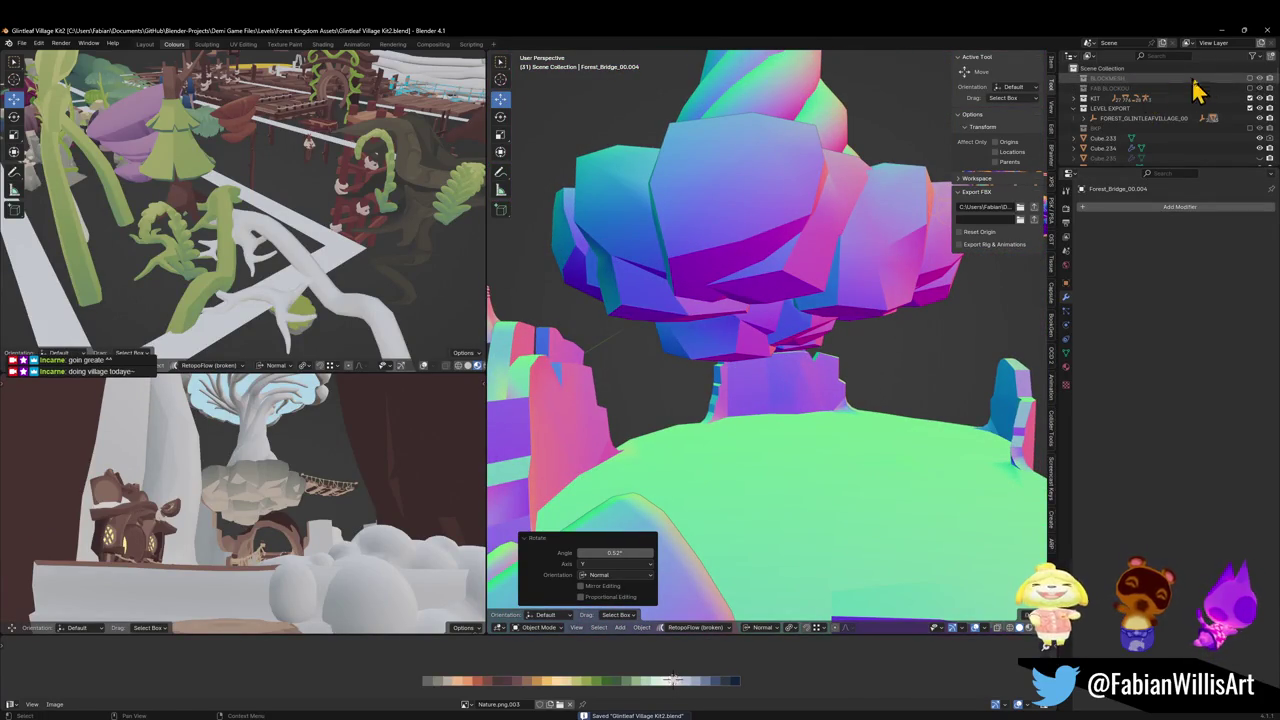
Show the BLOCKMESH blockout, walk to the bridge gate, and select the block behind it
{"action": "left_click", "coordinate": [1249, 78]}
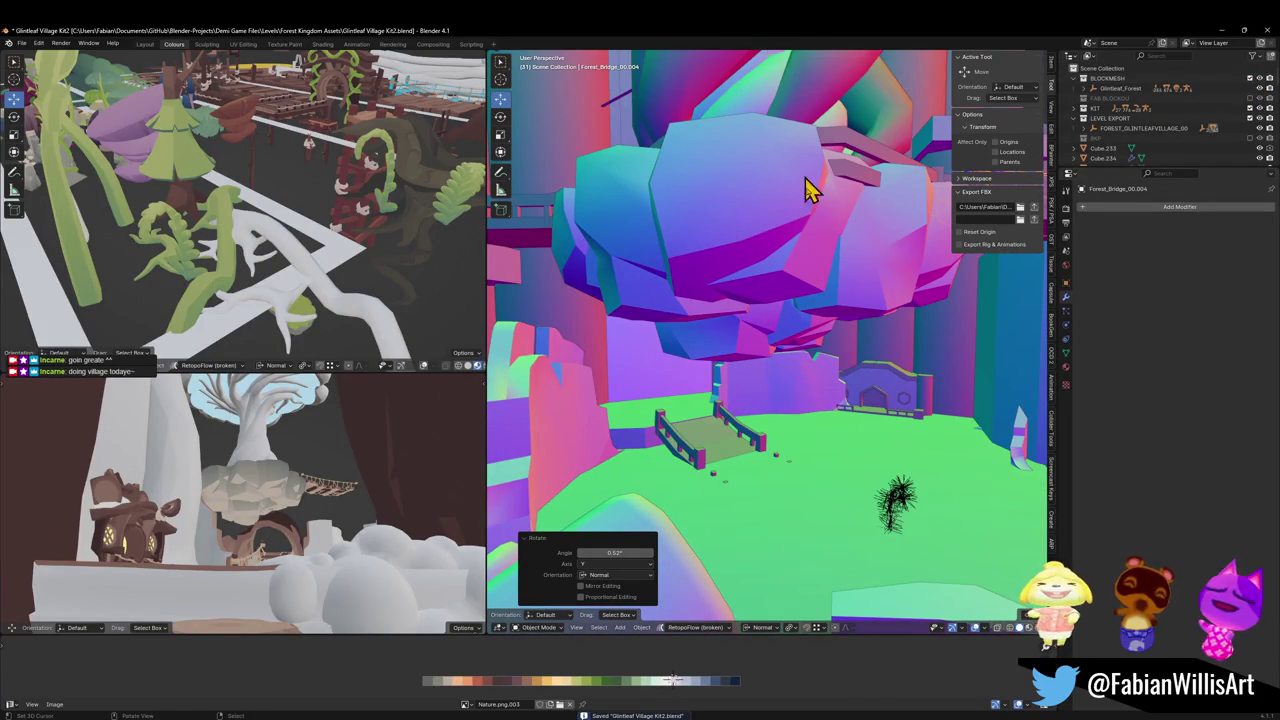
{"action": "key", "text": "shift+grave"}
{"action": "key", "text": "w"}
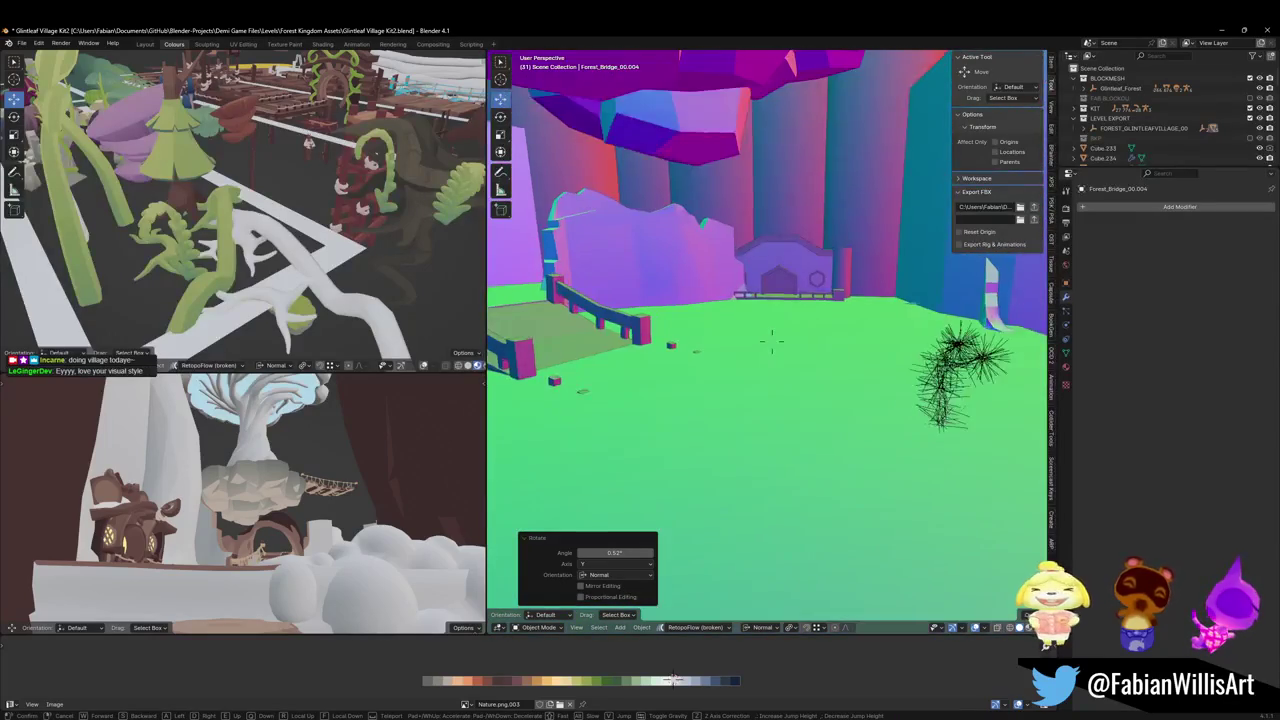
{"action": "key", "text": "s"}
{"action": "key", "text": "w"}
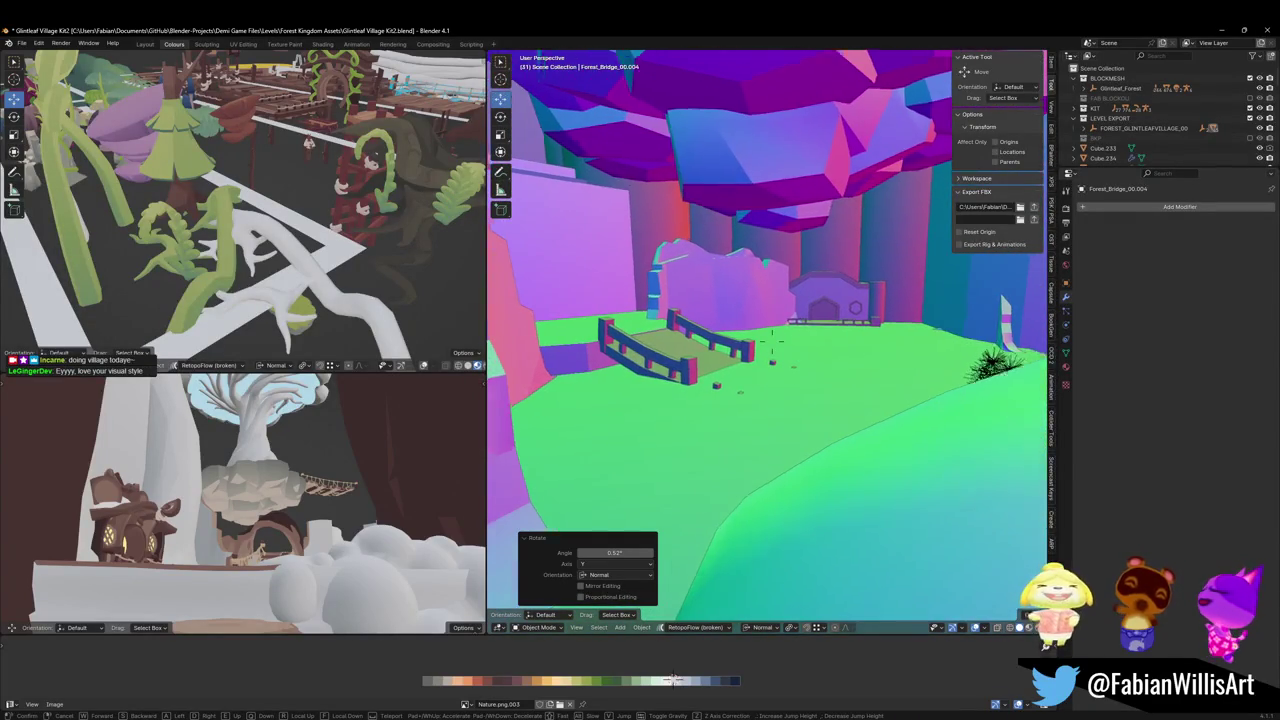
{"action": "key", "text": "w"}
{"action": "key", "text": "w"}
{"action": "left_click", "coordinate": [834, 317]}
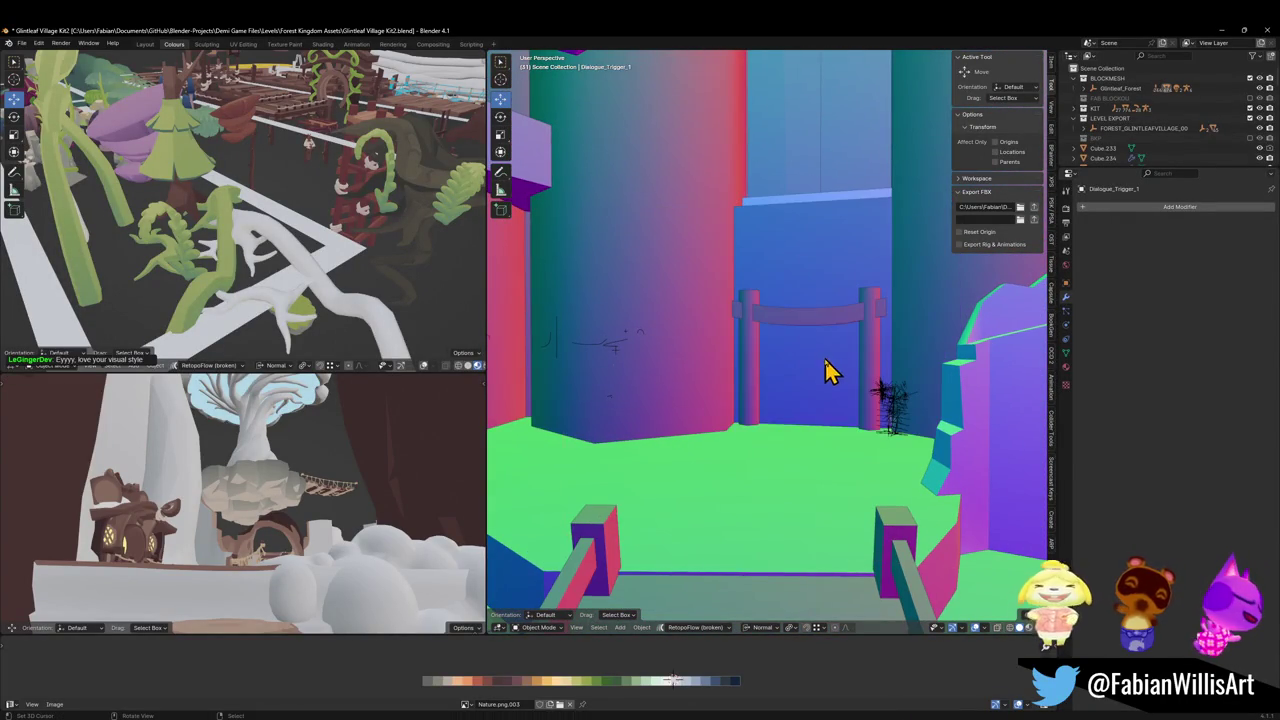
{"action": "left_click", "coordinate": [826, 262]}
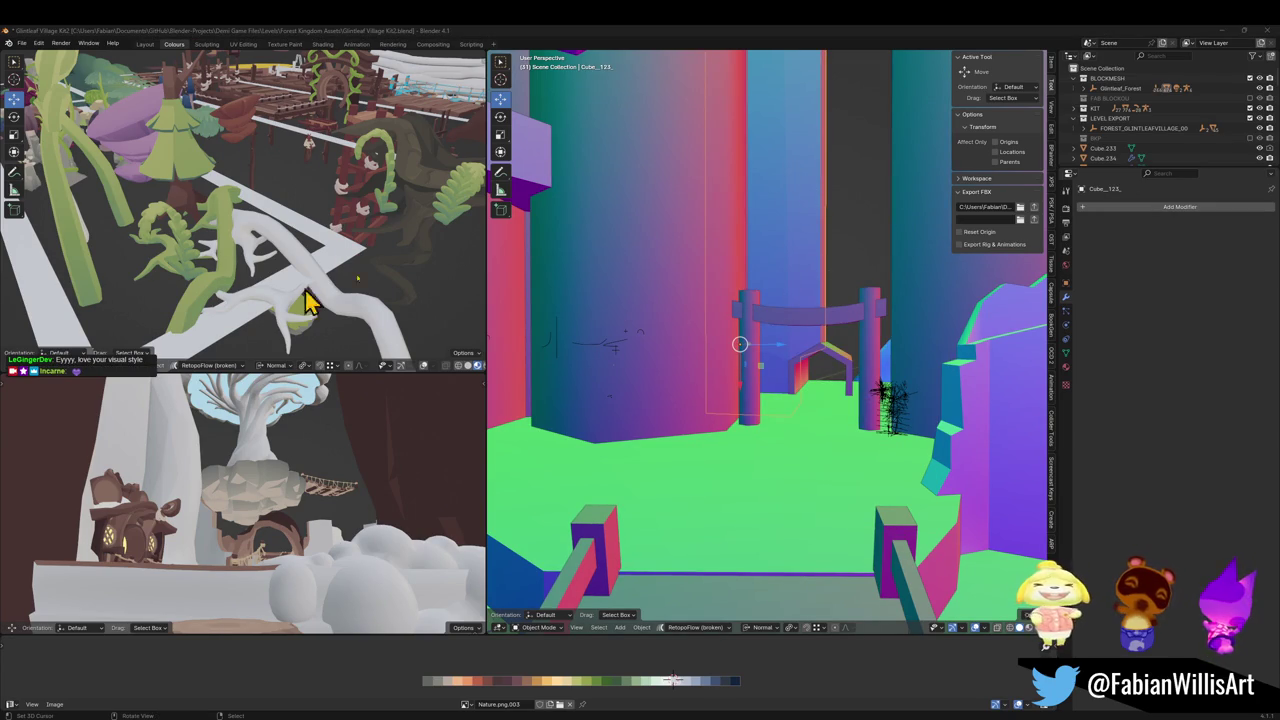
Walk through the arch and across the bridge up to the round-door gate
{"action": "key", "text": "shift+grave"}
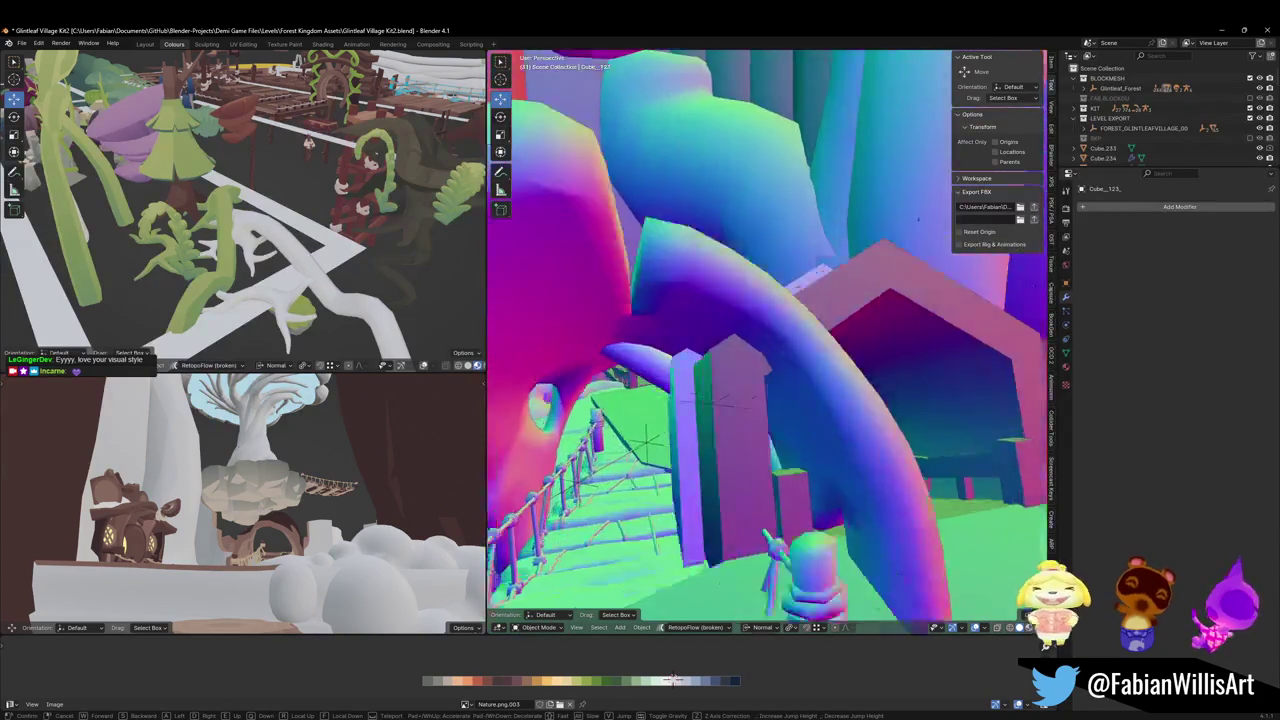
{"action": "key", "text": "w"}
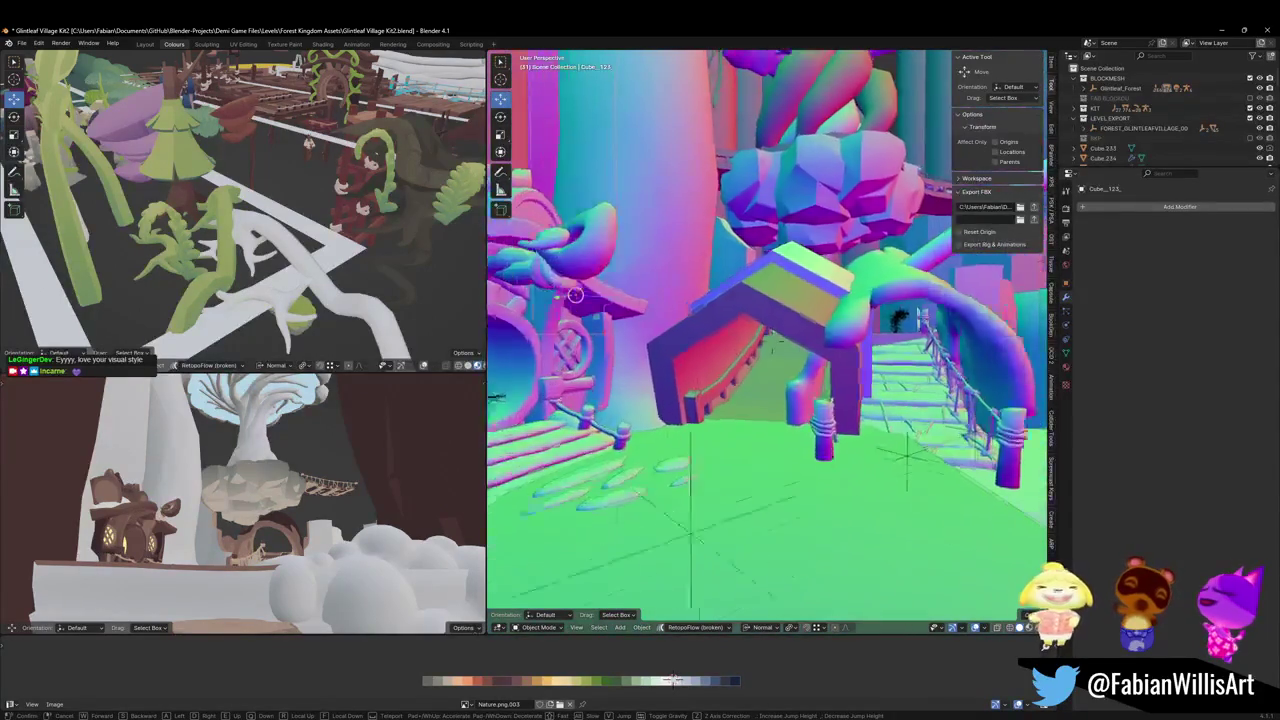
{"action": "key", "text": "w"}
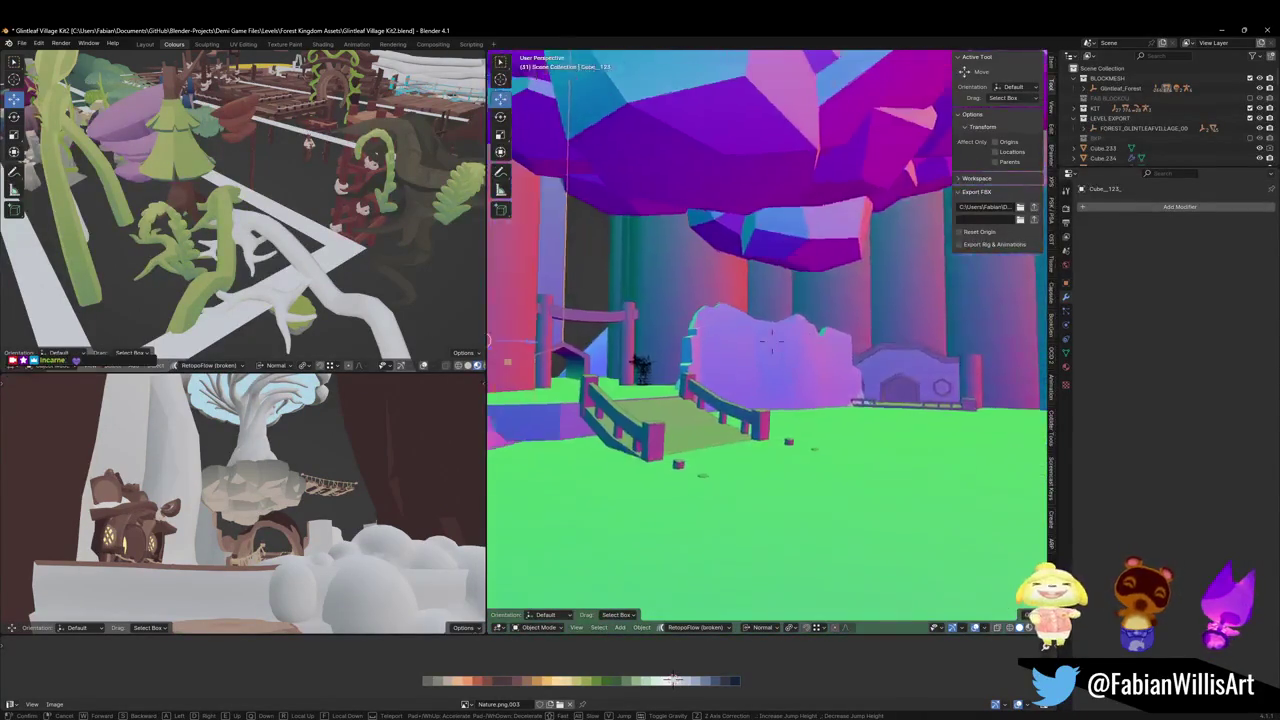
{"action": "key", "text": "w"}
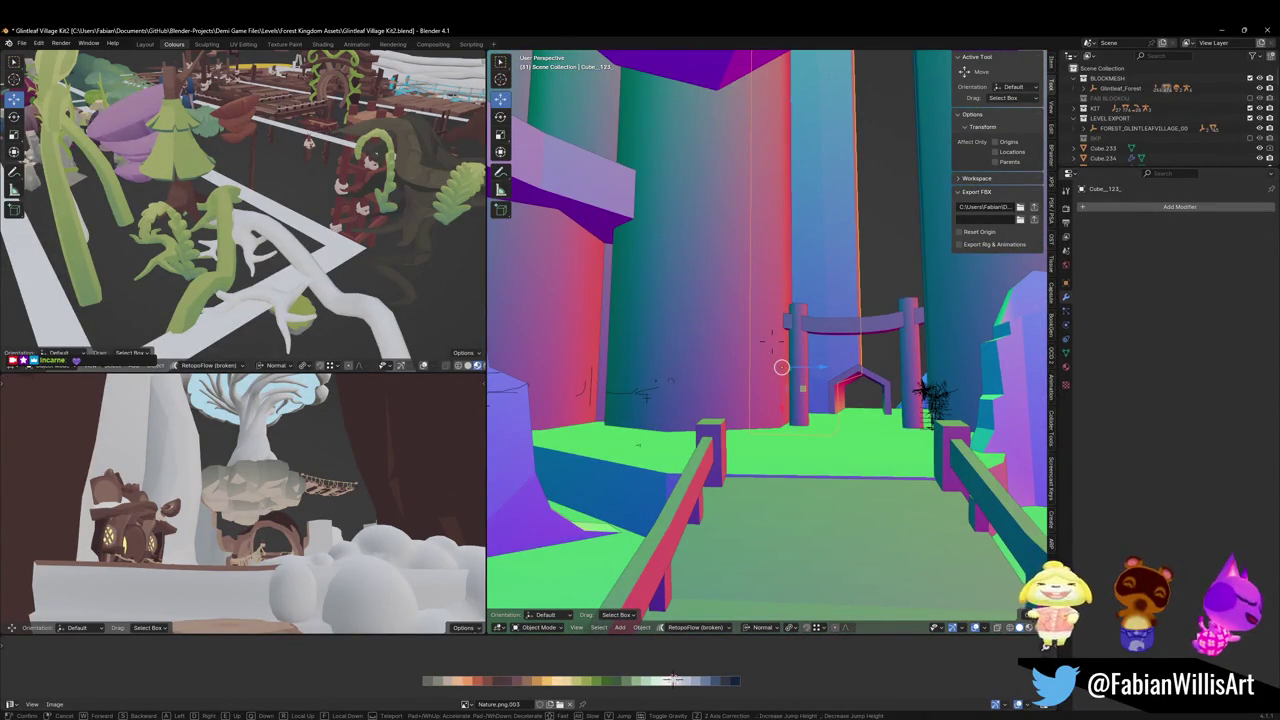
{"action": "key", "text": "w"}
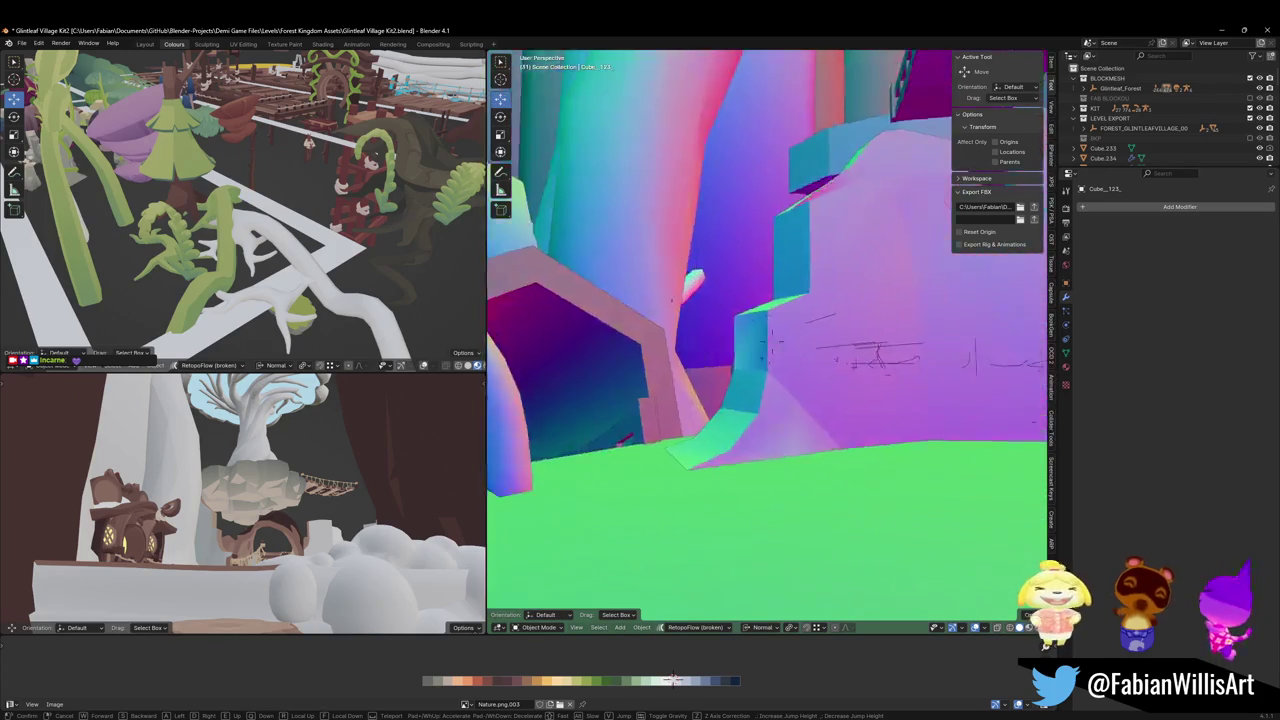
{"action": "key", "text": "w"}
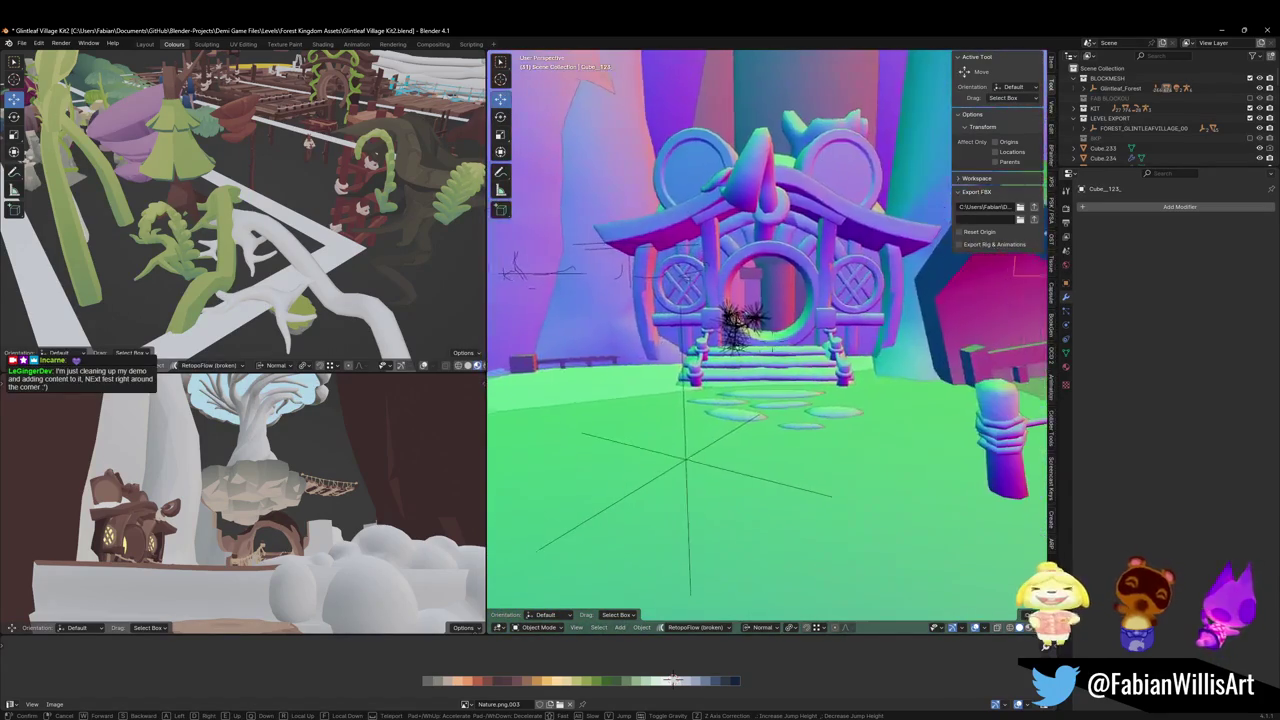
{"action": "key", "text": "w"}
{"action": "left_click", "coordinate": [716, 363]}
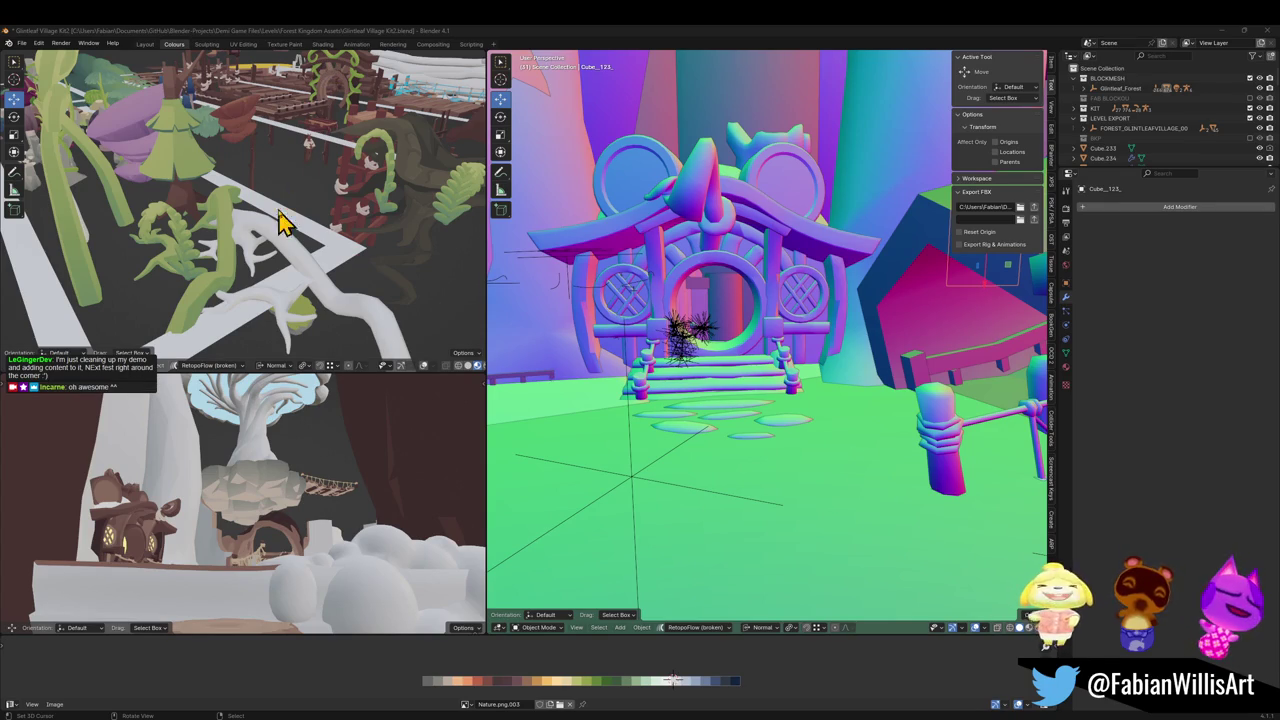
{"action": "left_click", "coordinate": [378, 32]}
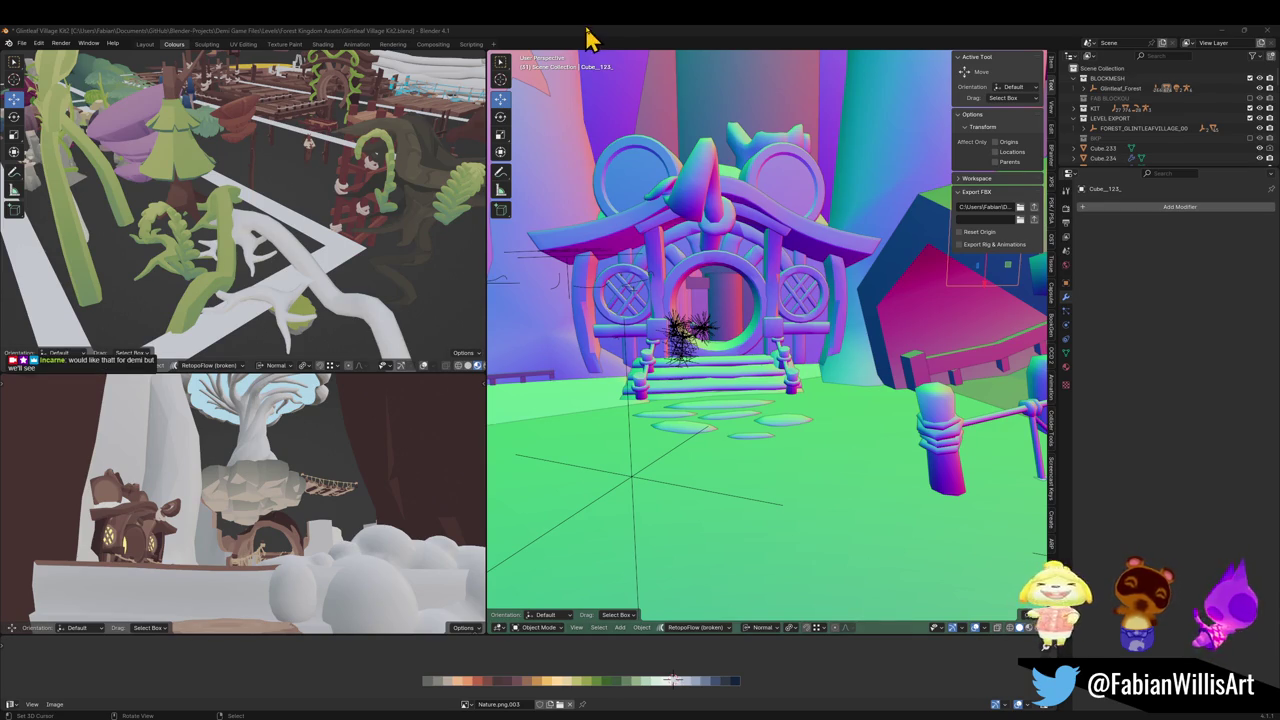
Inspect the gate's mirrored pieces Cube.191 and Cube.224 and the house roof
{"action": "scroll", "coordinate": [740, 290], "scroll_direction": "up", "scroll_amount": 5}
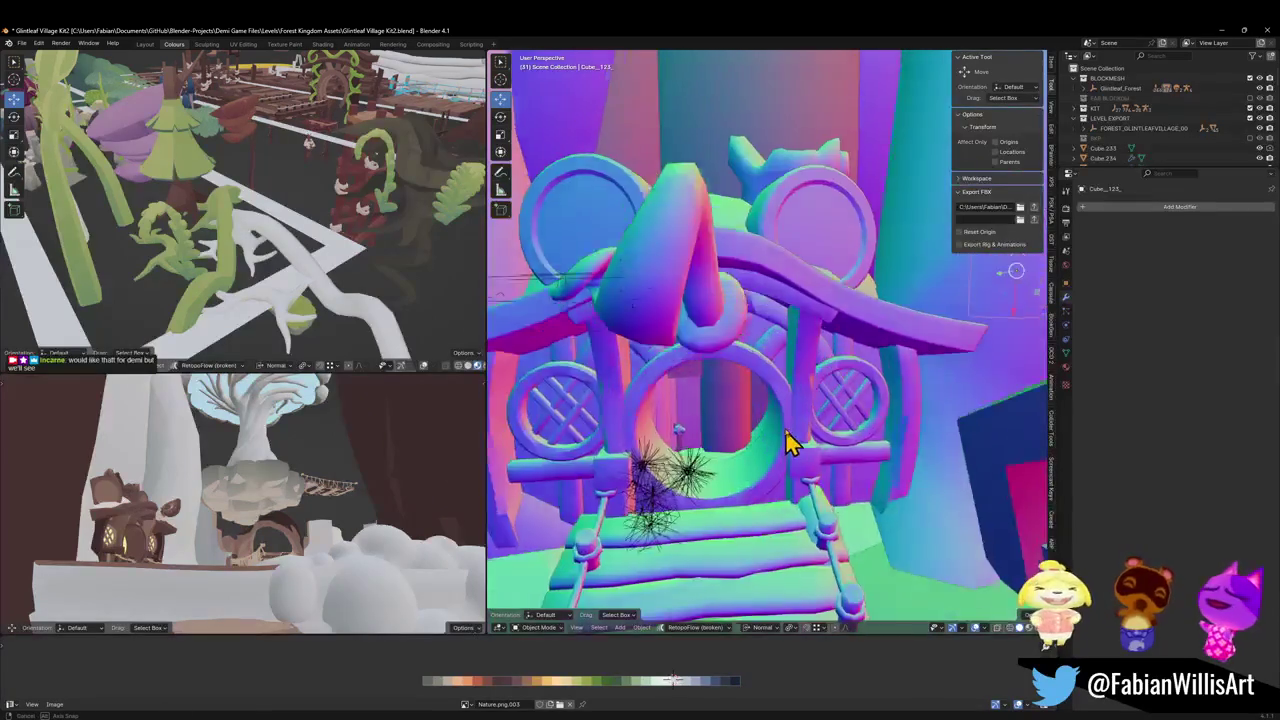
{"action": "mouse_move", "coordinate": [785, 420]}
{"action": "left_mouse_down"}
{"action": "mouse_move", "coordinate": [771, 451]}
{"action": "mouse_move", "coordinate": [803, 446]}
{"action": "mouse_move", "coordinate": [763, 297]}
{"action": "mouse_move", "coordinate": [770, 360]}
{"action": "left_mouse_up"}
{"action": "left_click", "coordinate": [770, 360]}
{"action": "scroll", "coordinate": [770, 360], "scroll_direction": "up", "scroll_amount": 2}
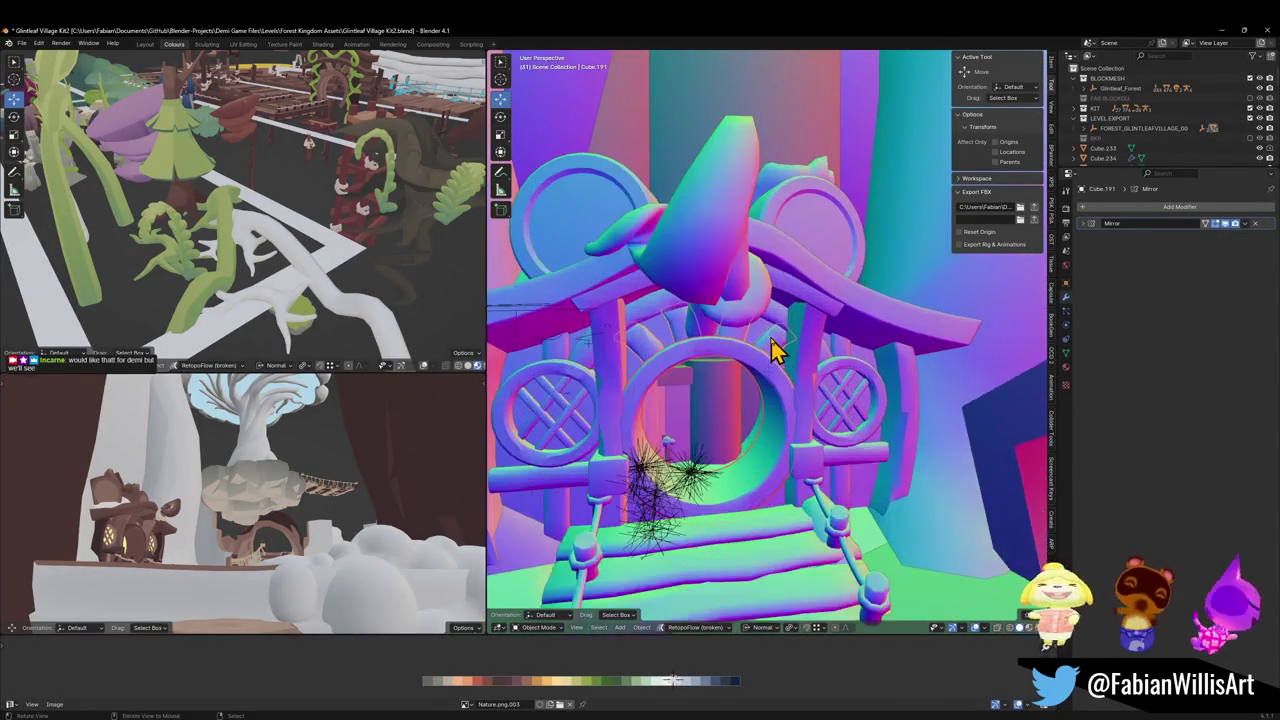
{"action": "left_click", "coordinate": [828, 331]}
{"action": "left_click", "coordinate": [831, 318]}
{"action": "left_click", "coordinate": [884, 372]}
{"action": "left_click", "coordinate": [879, 385]}
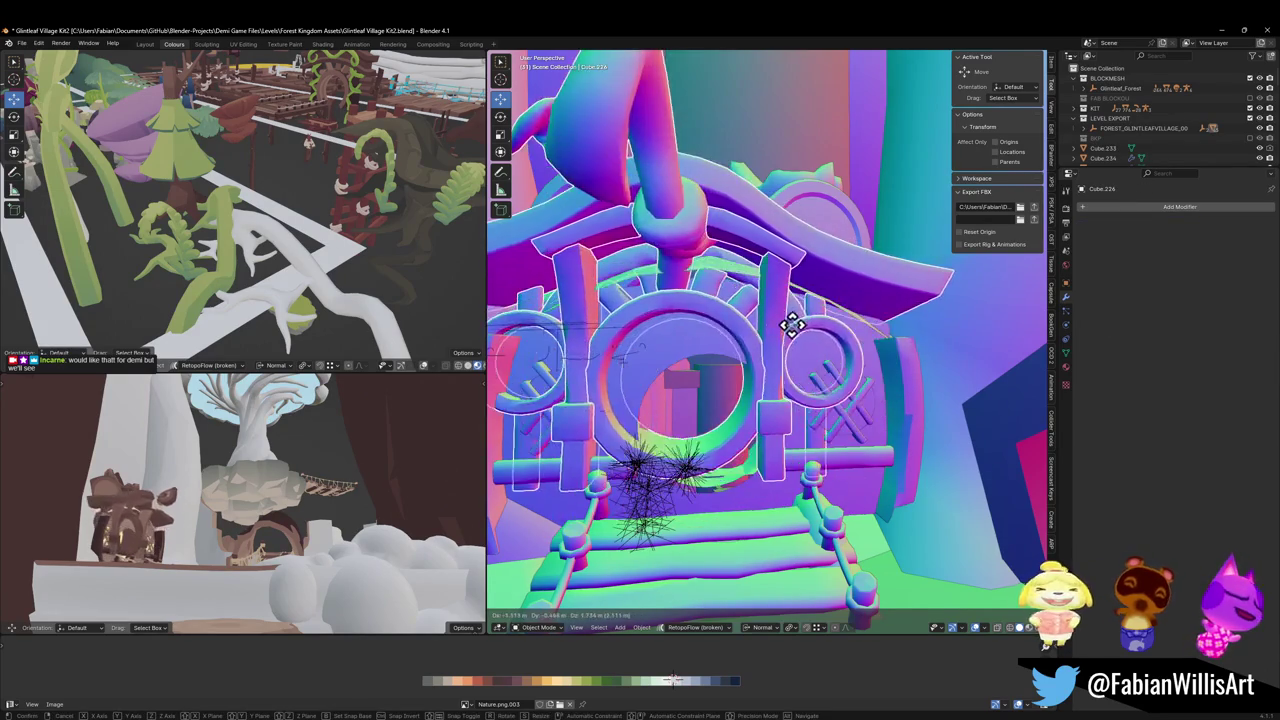
Check both round window pieces, nudge the mouse house, and save Glintleaf Village Kit2.blend
{"action": "left_click", "coordinate": [841, 413]}
{"action": "mouse_move", "coordinate": [841, 413]}
{"action": "left_mouse_down"}
{"action": "mouse_move", "coordinate": [877, 403]}
{"action": "mouse_move", "coordinate": [966, 457]}
{"action": "mouse_move", "coordinate": [894, 463]}
{"action": "left_mouse_up"}
{"action": "left_click", "coordinate": [828, 415]}
{"action": "mouse_move", "coordinate": [829, 414]}
{"action": "left_mouse_down"}
{"action": "mouse_move", "coordinate": [857, 388]}
{"action": "mouse_move", "coordinate": [869, 403]}
{"action": "mouse_move", "coordinate": [828, 395]}
{"action": "left_mouse_up"}
{"action": "left_click", "coordinate": [771, 515]}
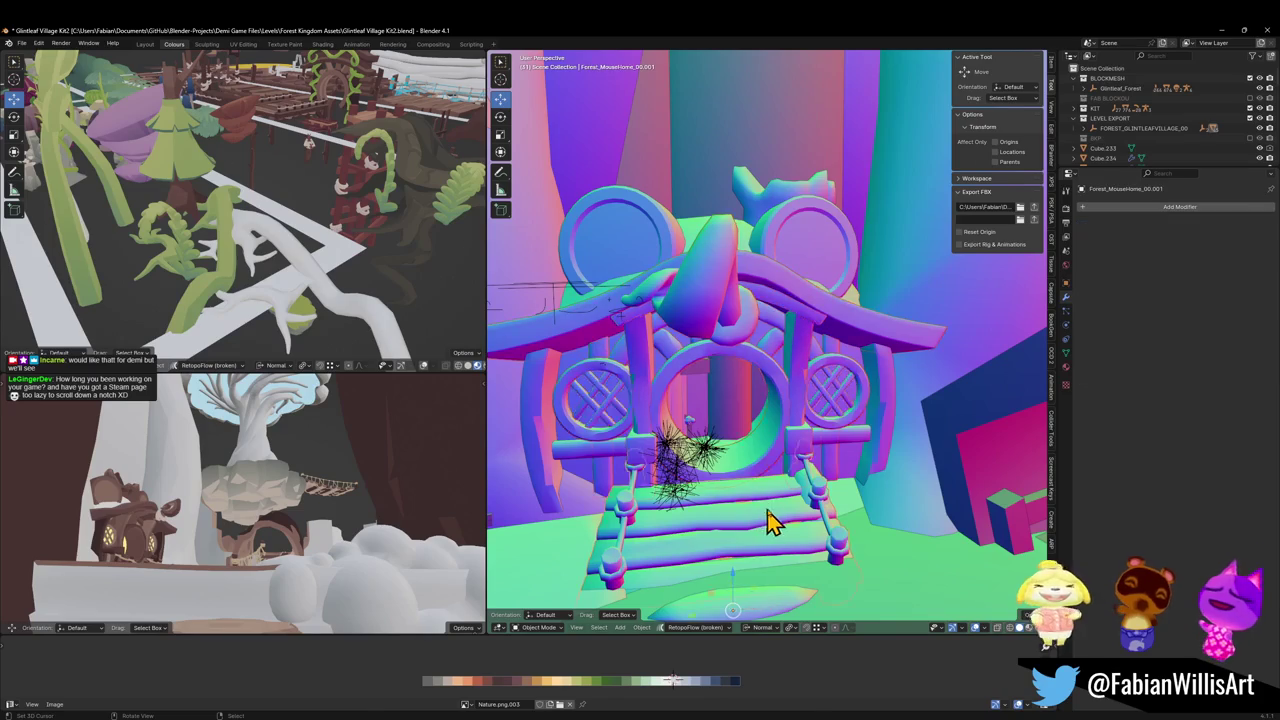
{"action": "key", "text": "g"}
{"action": "left_click", "coordinate": [914, 514]}
{"action": "mouse_move", "coordinate": [914, 514]}
{"action": "left_mouse_down"}
{"action": "mouse_move", "coordinate": [757, 414]}
{"action": "mouse_move", "coordinate": [737, 371]}
{"action": "mouse_move", "coordinate": [737, 385]}
{"action": "left_mouse_up"}
{"action": "key", "text": "ctrl+s"}
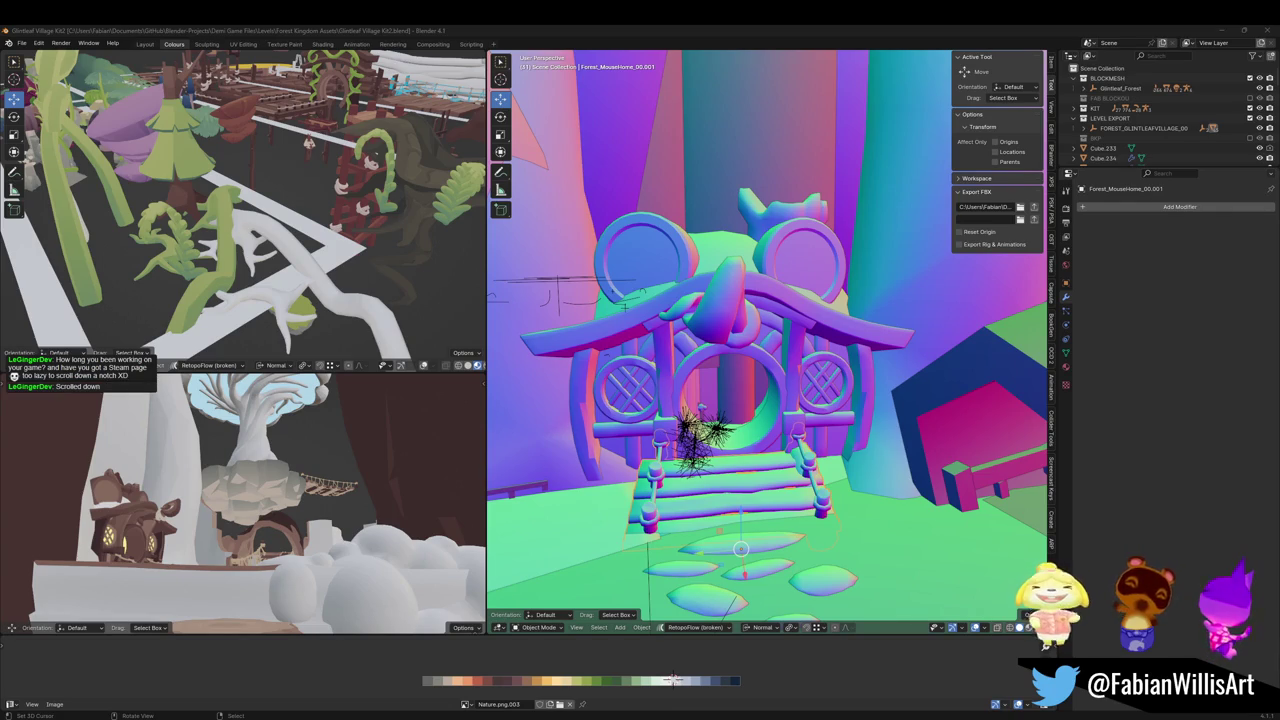
Select the mouse house together with all its child parts
{"action": "left_click", "coordinate": [694, 32]}
{"action": "left_click_drag", "start_coordinate": [770, 385], "coordinate": [777, 394]}
{"action": "key", "text": "q"}
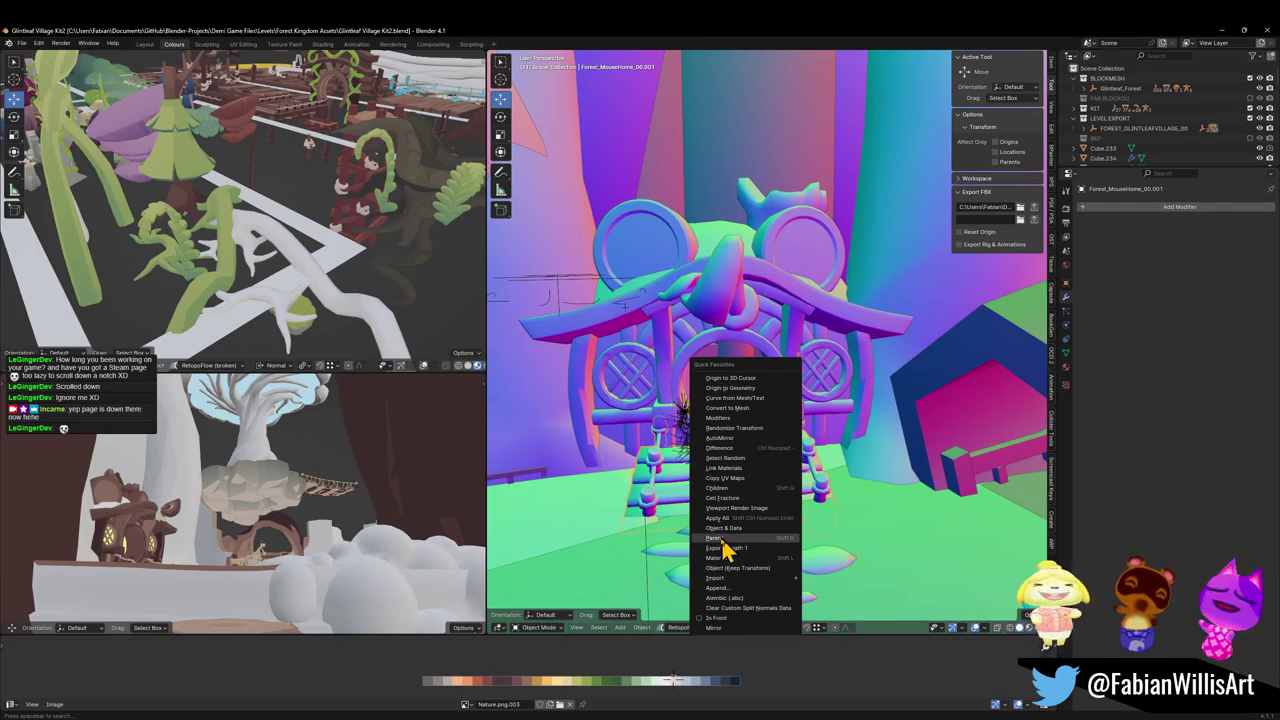
{"action": "left_click", "coordinate": [736, 538]}
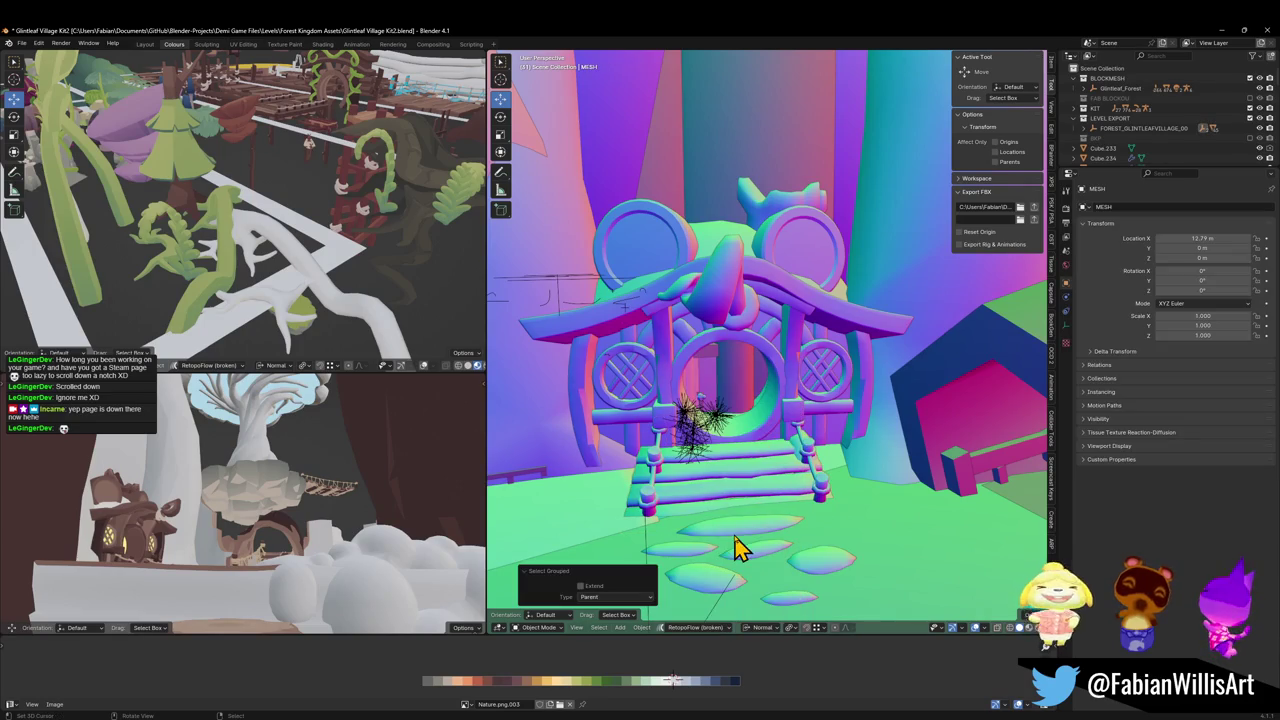
{"action": "left_click", "coordinate": [790, 480]}
{"action": "key", "text": "q"}
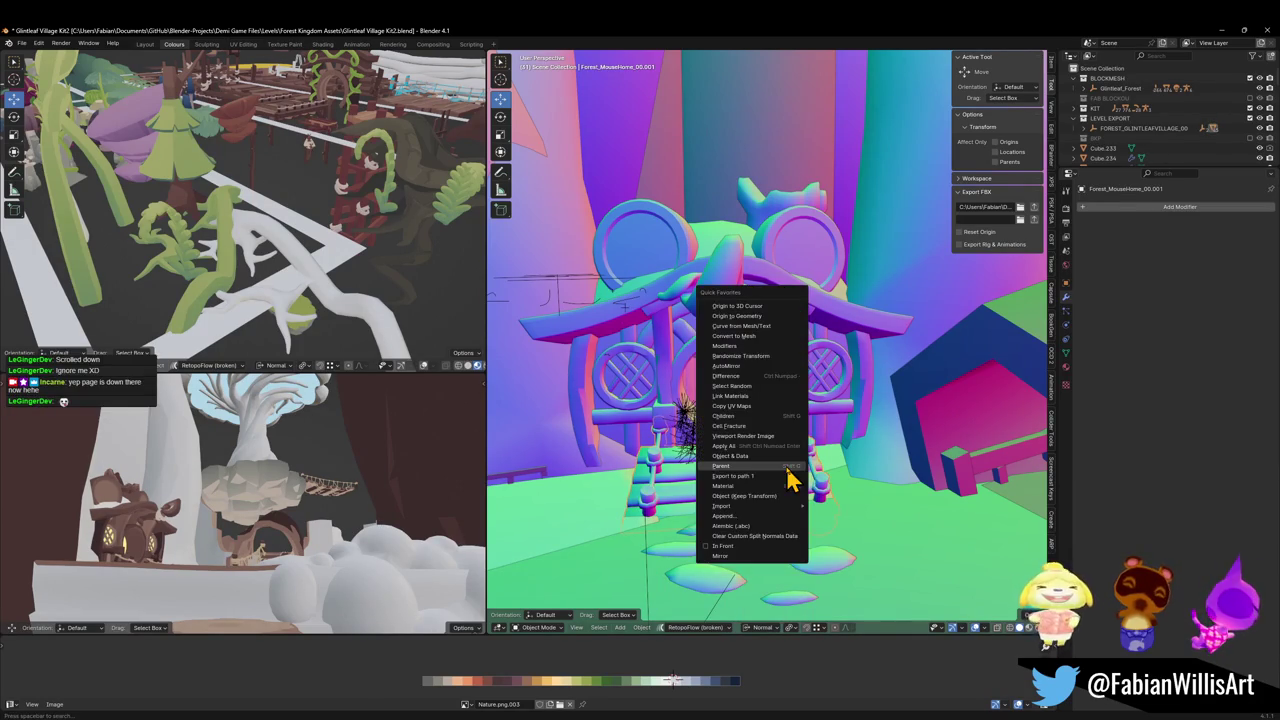
{"action": "left_click", "coordinate": [735, 417]}
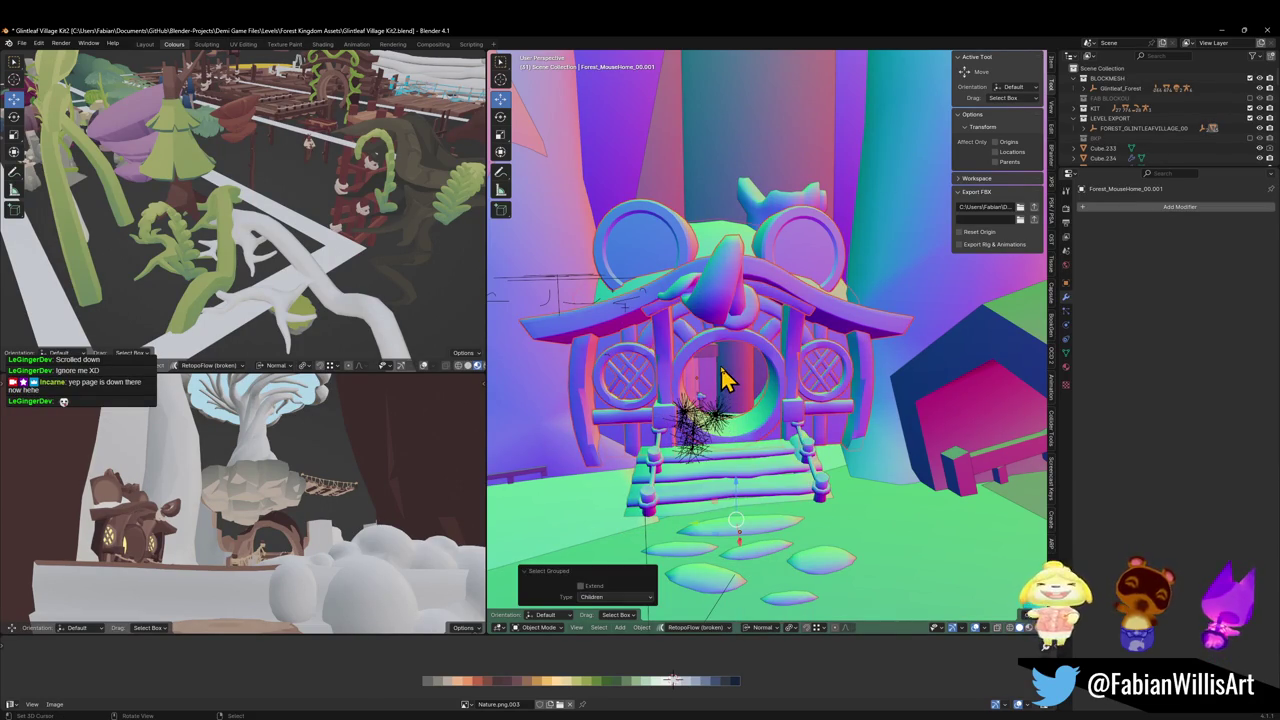
{"action": "left_click", "coordinate": [582, 586]}
Lower the house group vertically and snap it to the 3D cursor spot
{"action": "key", "text": "g"}
{"action": "key", "text": "z"}
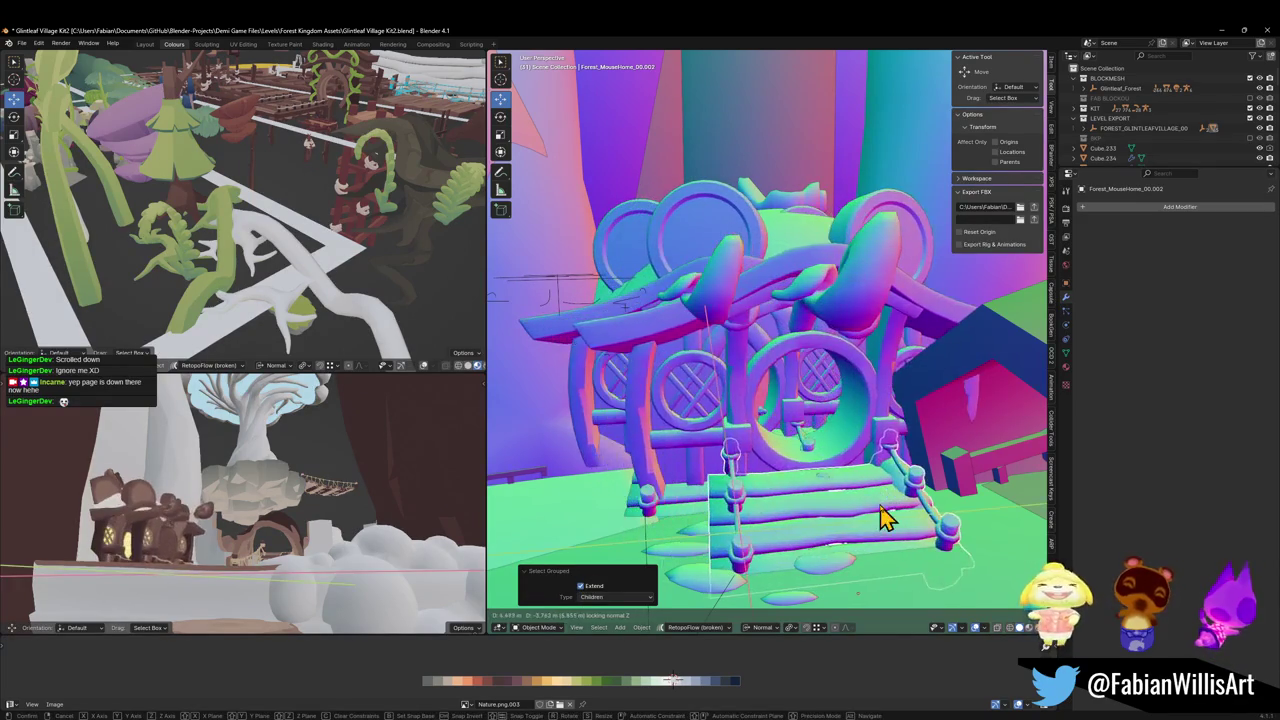
{"action": "left_click", "coordinate": [866, 529]}
{"action": "key", "text": "shift+grave"}
{"action": "key", "text": "w"}
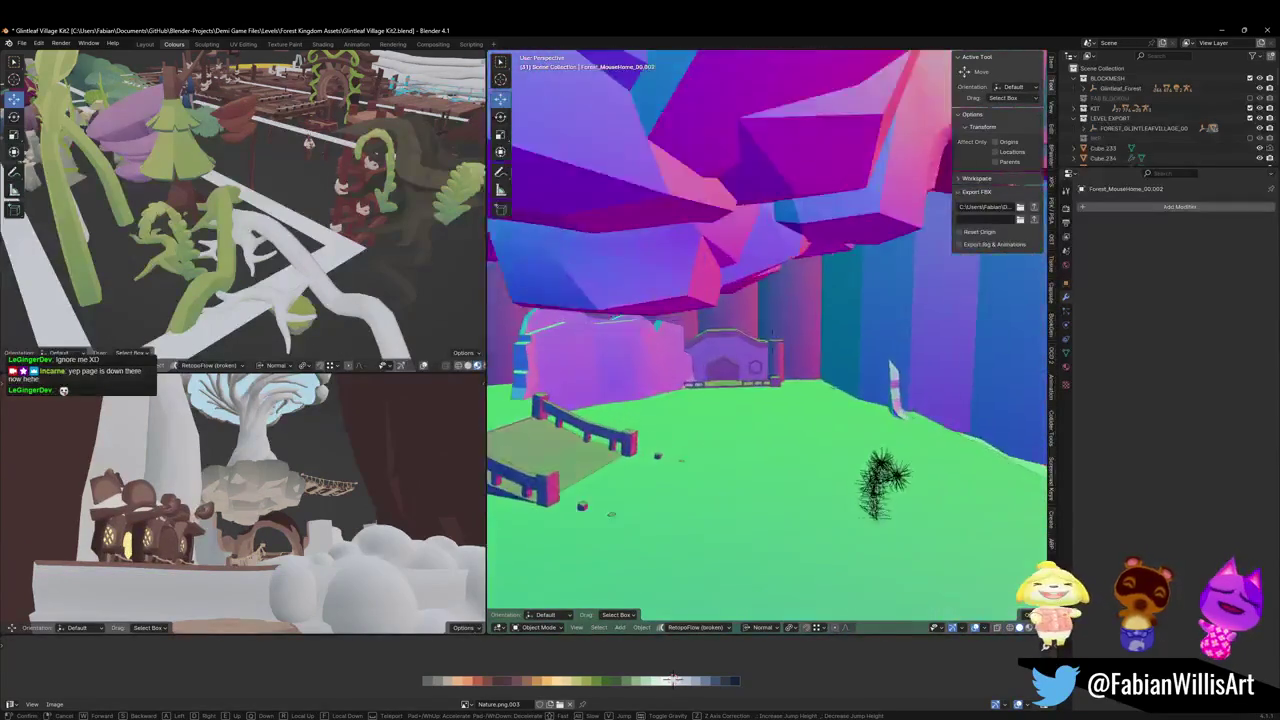
{"action": "left_click", "coordinate": [737, 451]}
{"action": "key", "text": "ctrl+v"}
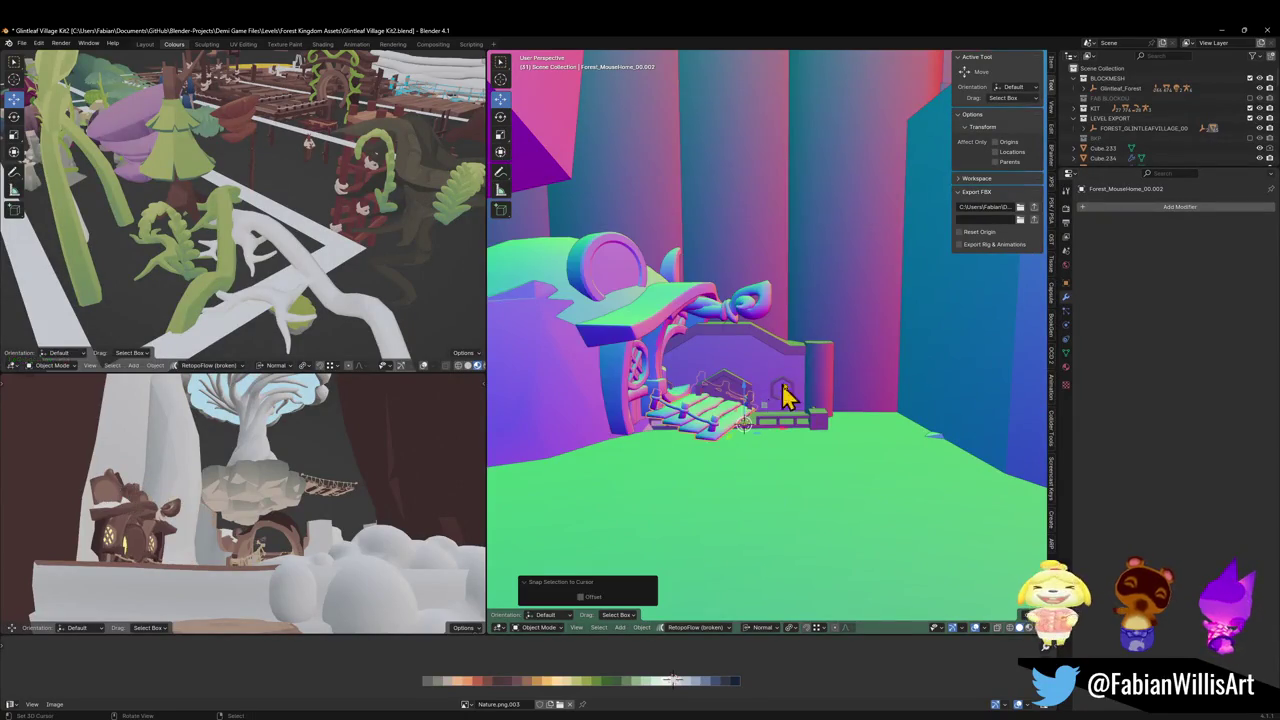
Rotate the house twice around Z so it faces the viewer
{"action": "key", "text": "r"}
{"action": "key", "text": "z"}
{"action": "left_click", "coordinate": [830, 437]}
{"action": "key", "text": "r"}
{"action": "key", "text": "z"}
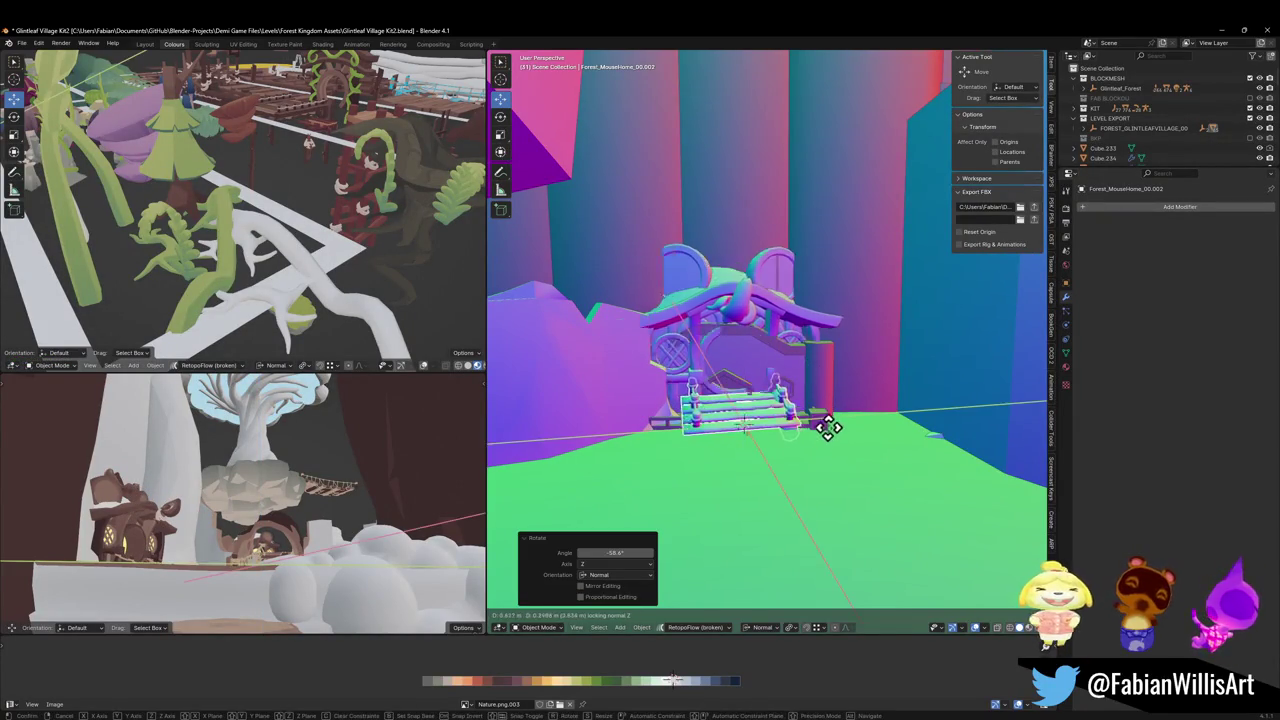
{"action": "left_click", "coordinate": [843, 443]}
Lower the house 0.674 m and slide it across the ground to a new position
{"action": "key", "text": "g"}
{"action": "key", "text": "z"}
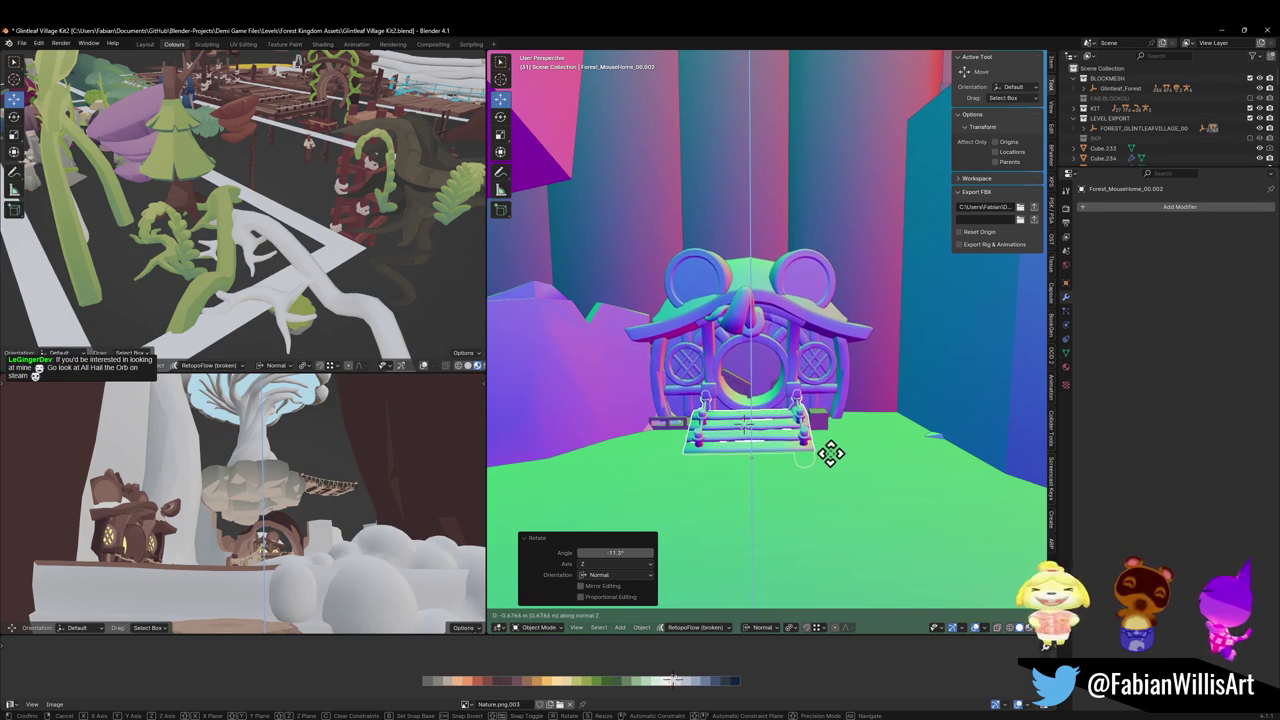
{"action": "left_click", "coordinate": [831, 452]}
{"action": "key", "text": "g"}
{"action": "key", "text": "shift+z"}
{"action": "left_click", "coordinate": [810, 456]}
Turn the house around Z by -15.8°, -8.24° and -7.93° to face the path
{"action": "key", "text": "r"}
{"action": "key", "text": "z"}
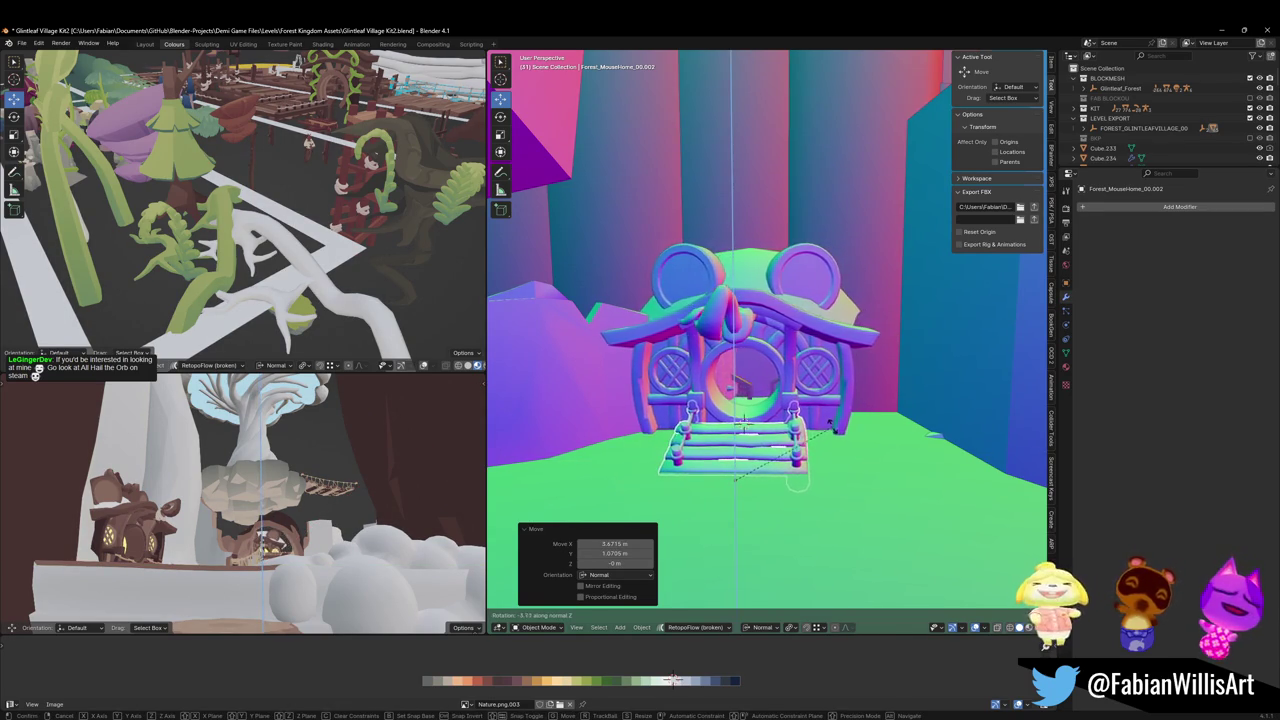
{"action": "left_click", "coordinate": [805, 421]}
{"action": "key", "text": "r"}
{"action": "key", "text": "z"}
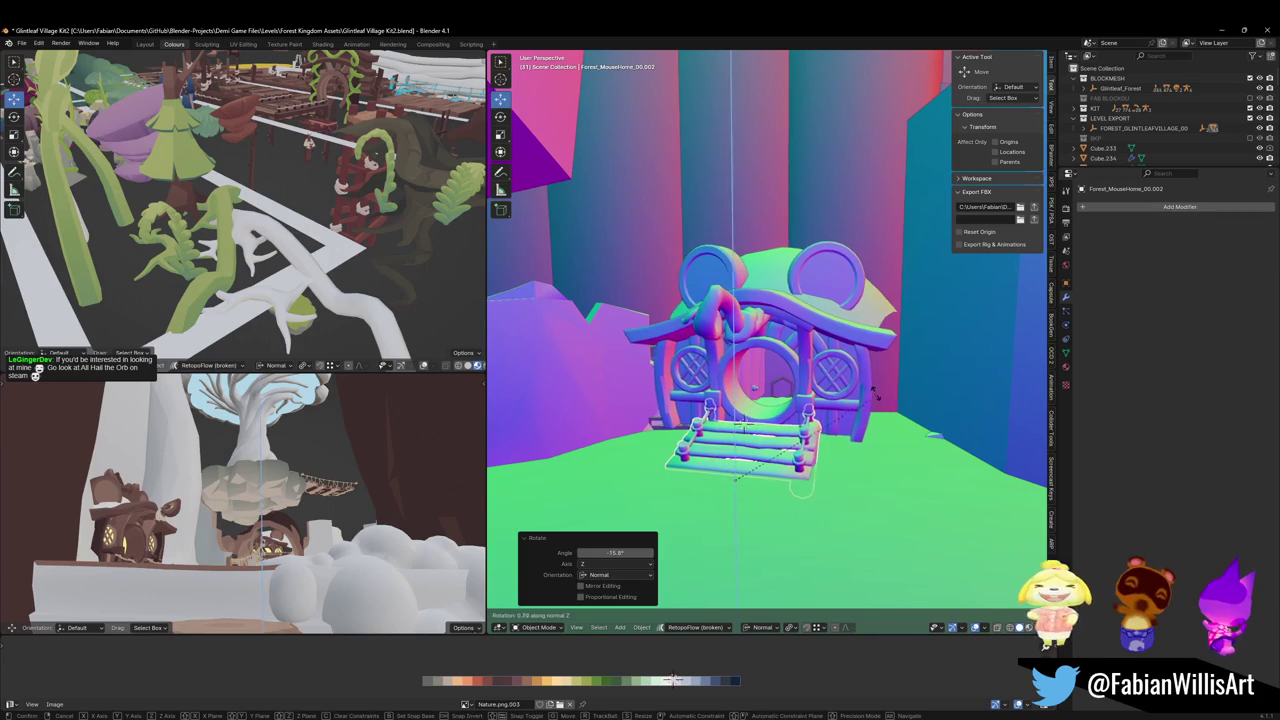
{"action": "left_click", "coordinate": [889, 417]}
{"action": "mouse_move", "coordinate": [889, 417]}
{"action": "left_mouse_down"}
{"action": "mouse_move", "coordinate": [843, 409]}
{"action": "mouse_move", "coordinate": [934, 409]}
{"action": "mouse_move", "coordinate": [928, 420]}
{"action": "mouse_move", "coordinate": [831, 403]}
{"action": "left_mouse_up"}
{"action": "key", "text": "r"}
{"action": "key", "text": "z"}
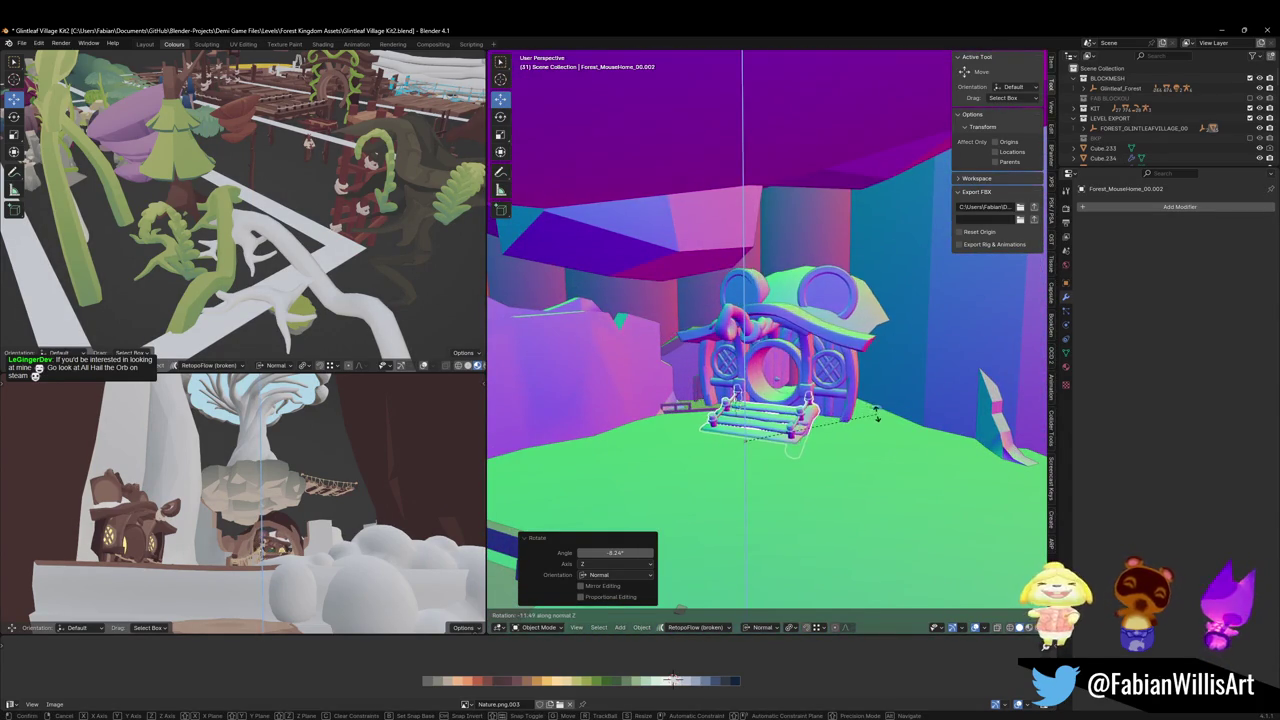
{"action": "left_click", "coordinate": [880, 420]}
Slide the house into place in the clearing and raise it about 0.0476 m
{"action": "key", "text": "g"}
{"action": "key", "text": "shift+z"}
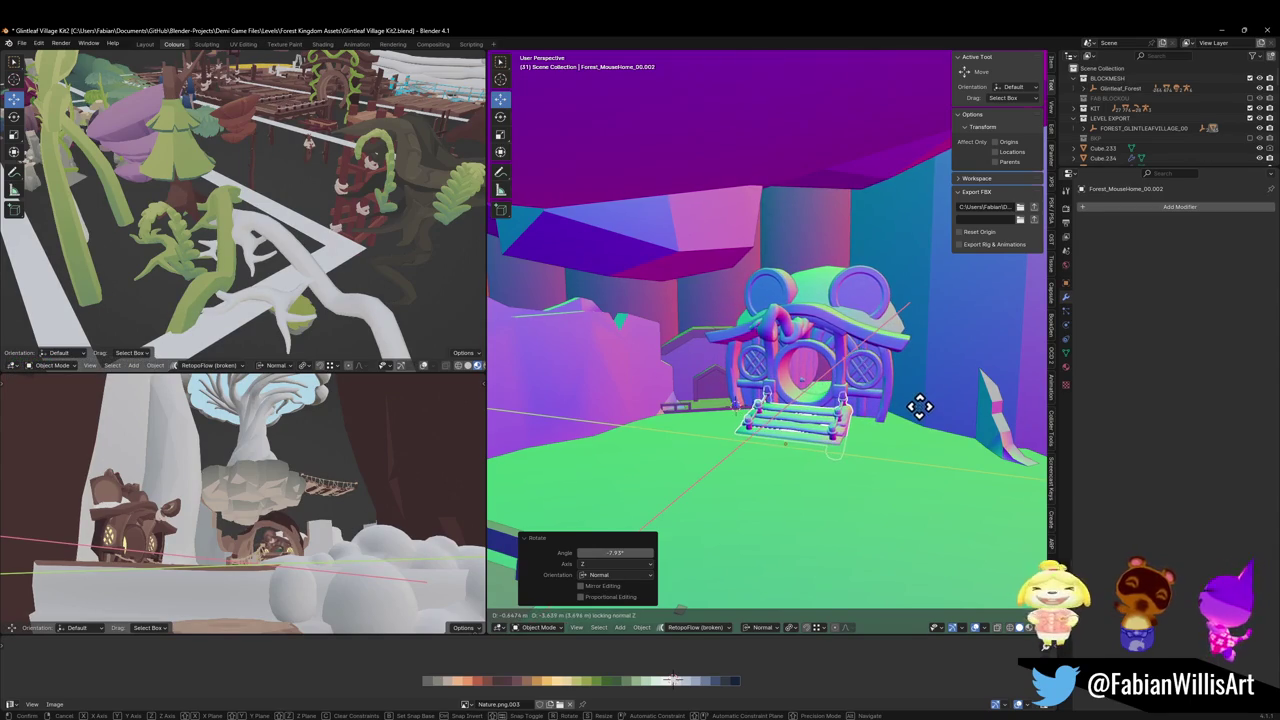
{"action": "left_click", "coordinate": [890, 405]}
{"action": "key", "text": "g"}
{"action": "key", "text": "z"}
{"action": "left_click", "coordinate": [855, 400]}
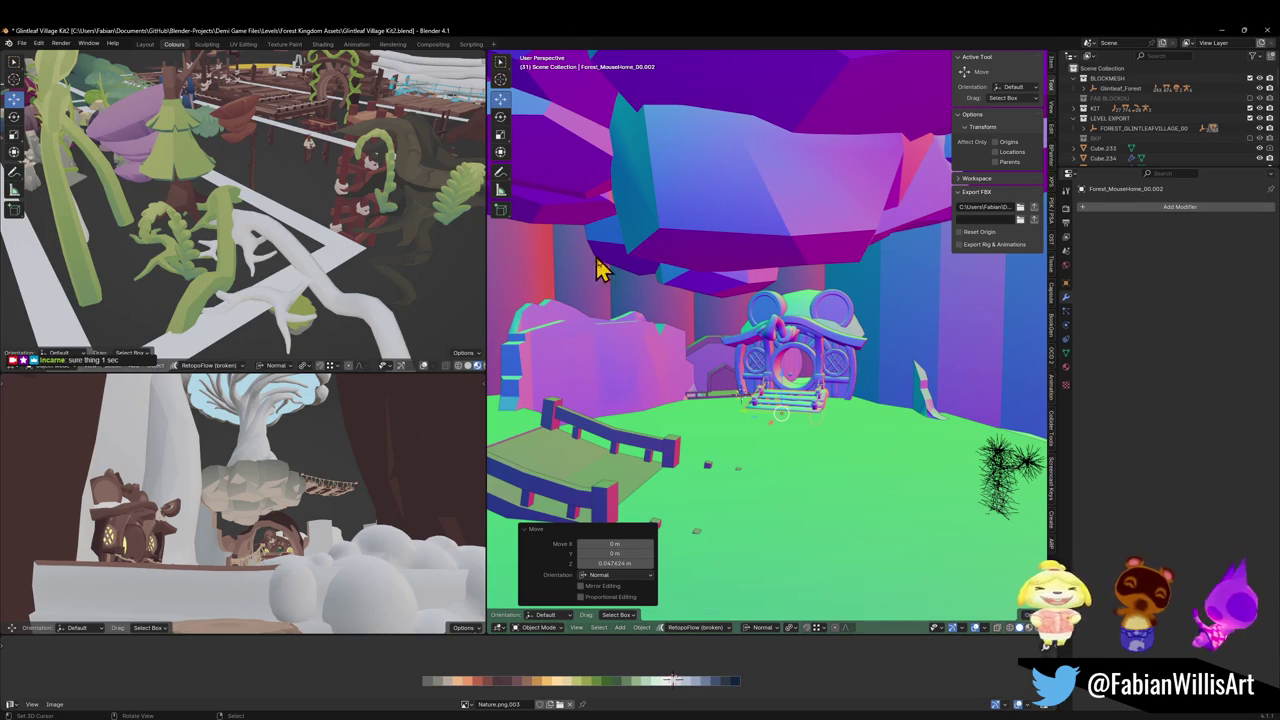
Deselect everything, save the village file, and maximize the All Hail the Orb Steam page
{"action": "left_click", "coordinate": [614, 294]}
{"action": "key", "text": "ctrl+s"}
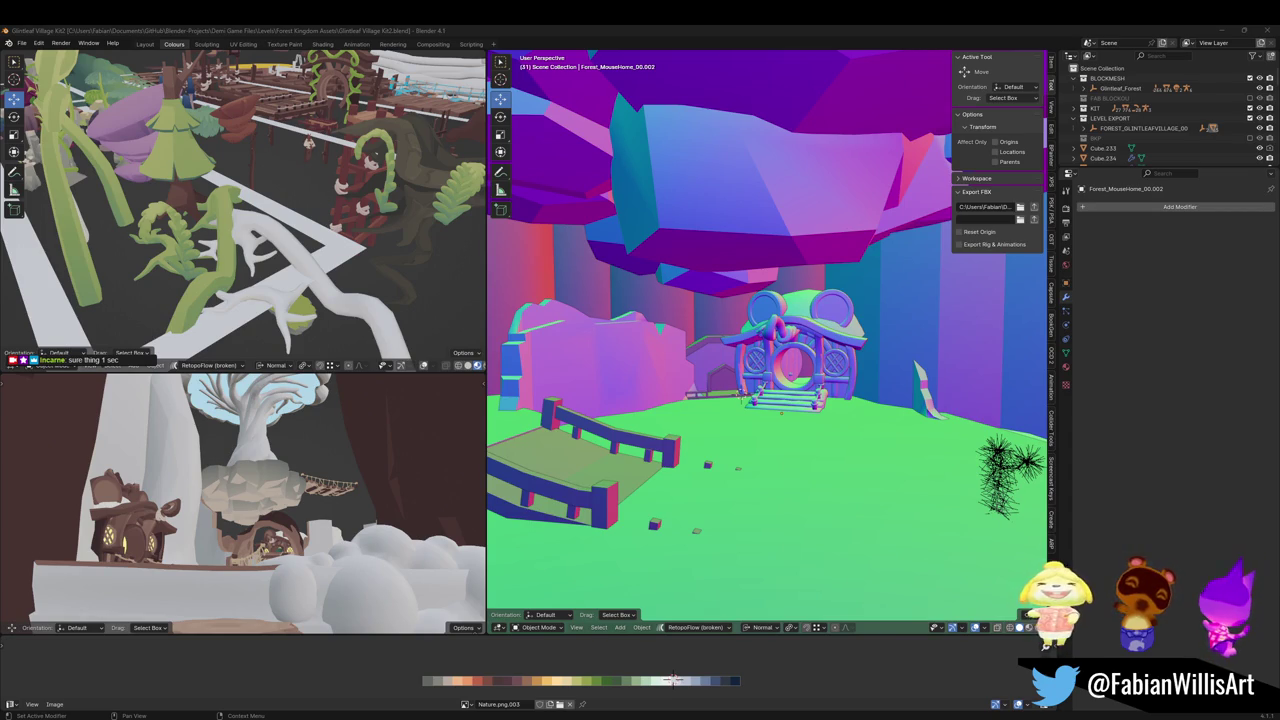
{"action": "key", "text": "alt+Tab"}
{"action": "left_click_drag", "start_coordinate": [966, 345], "coordinate": [966, 40]}
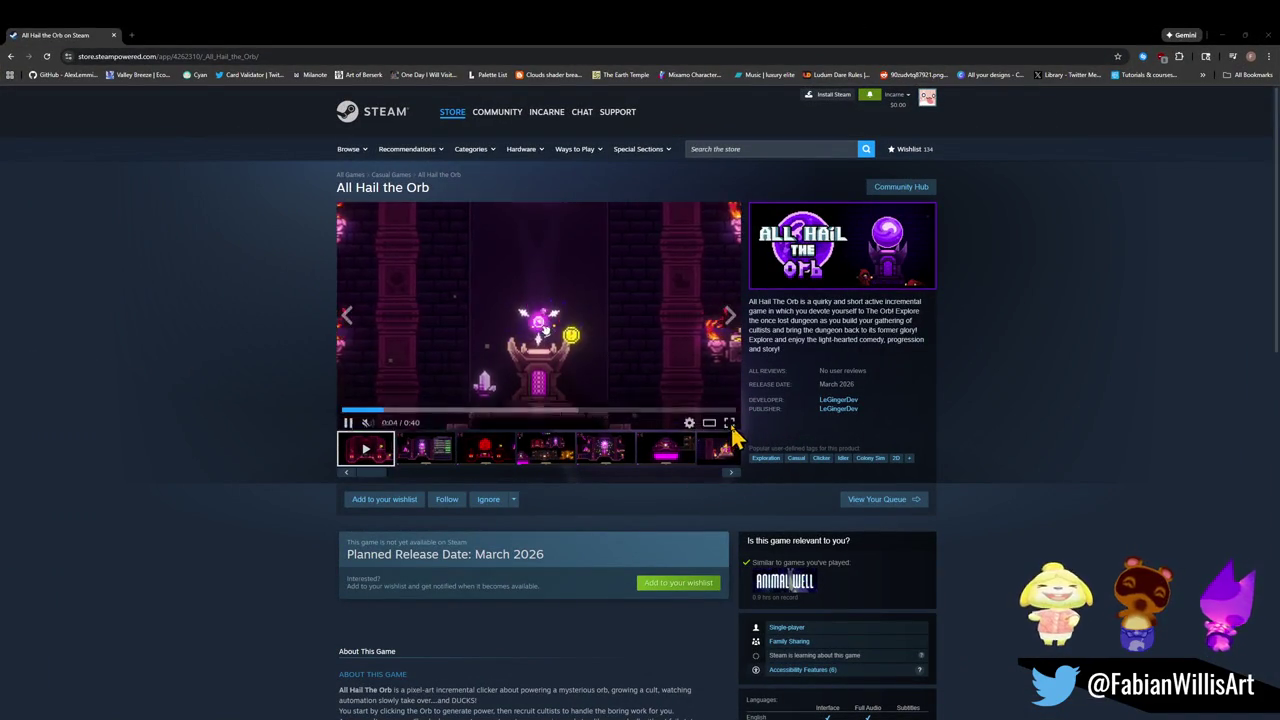
Watch the All Hail the Orb trailer and third screenshot, wishlist the game, then close the browser
{"action": "left_click", "coordinate": [730, 426]}
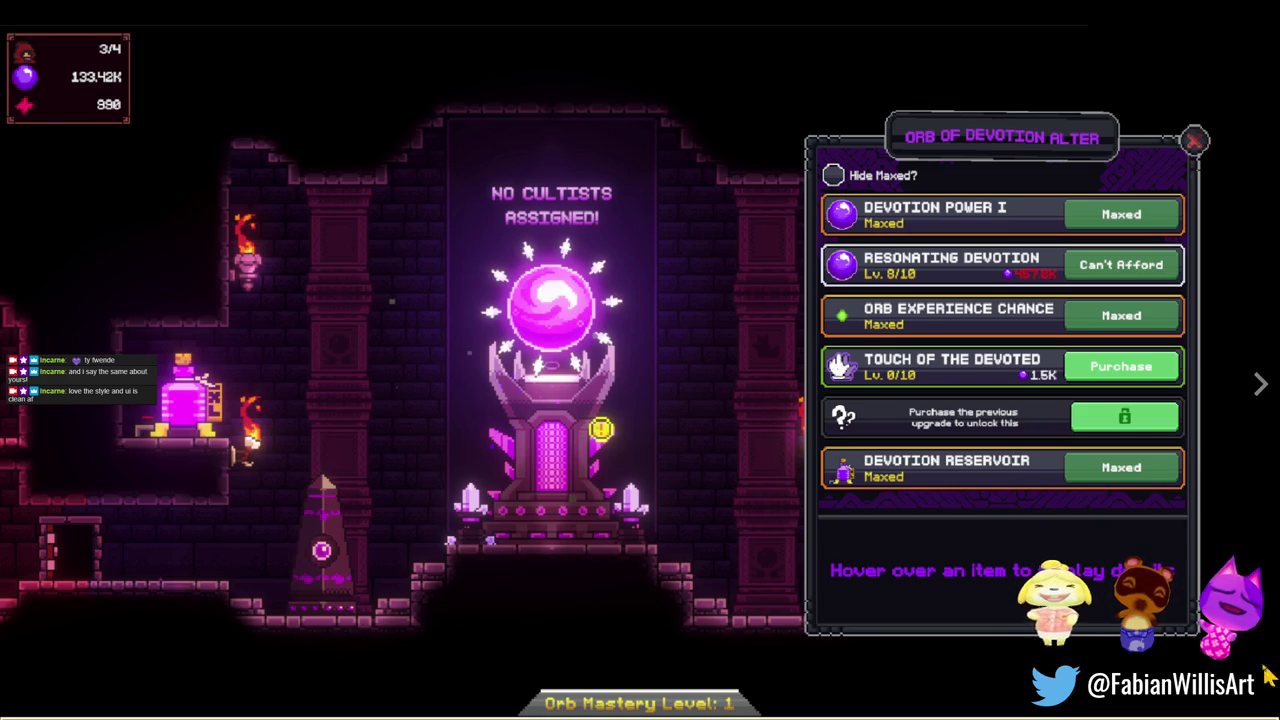
{"action": "key", "text": "Escape"}
{"action": "left_click", "coordinate": [484, 449]}
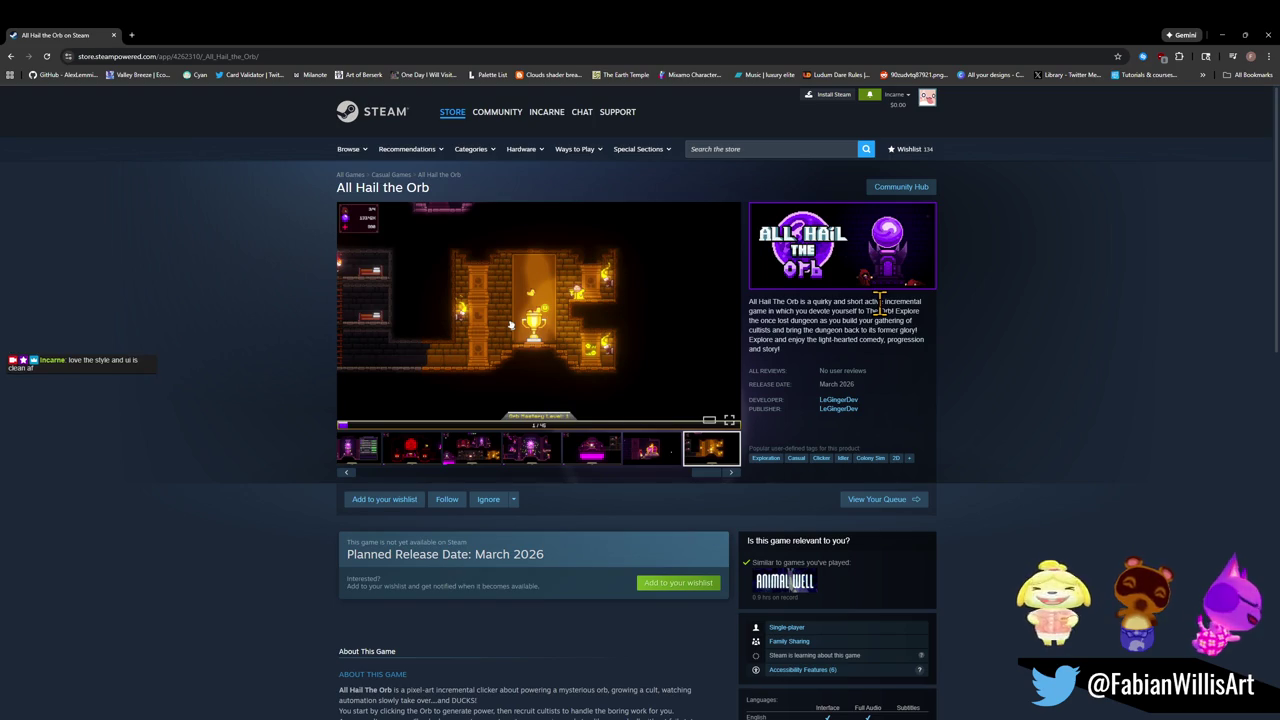
{"action": "left_click", "coordinate": [668, 584]}
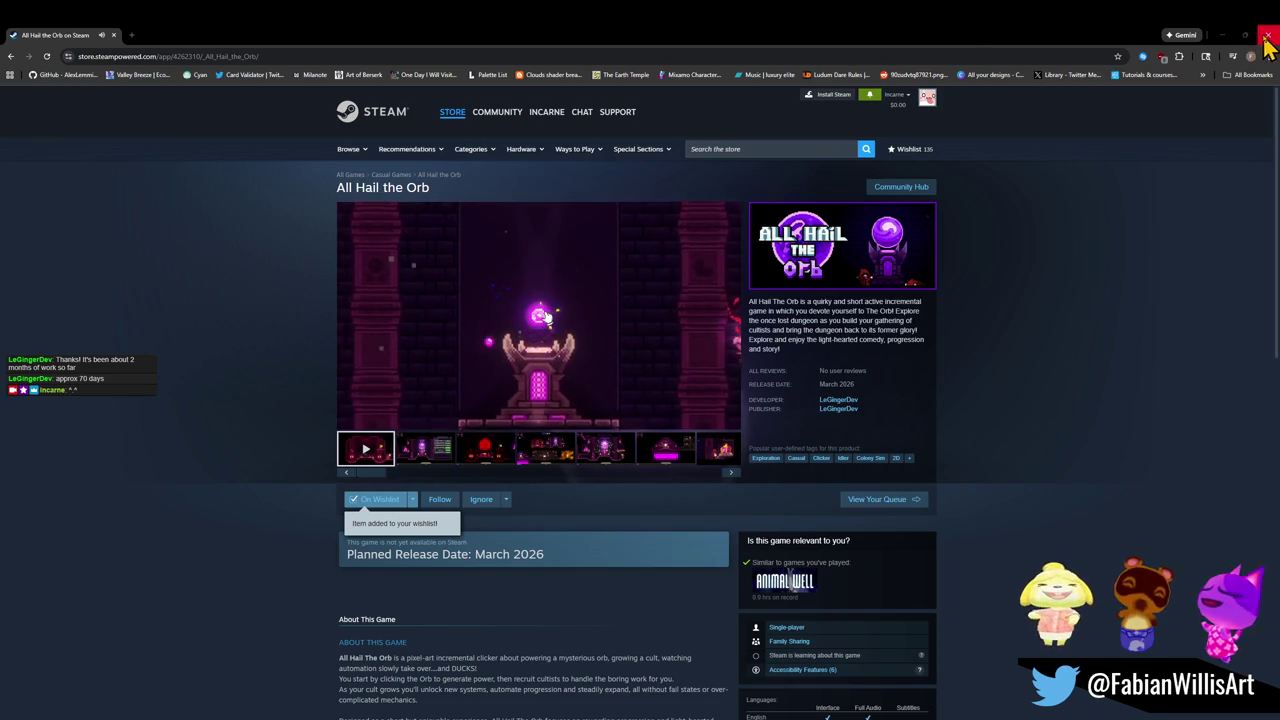
{"action": "left_click", "coordinate": [1267, 38]}
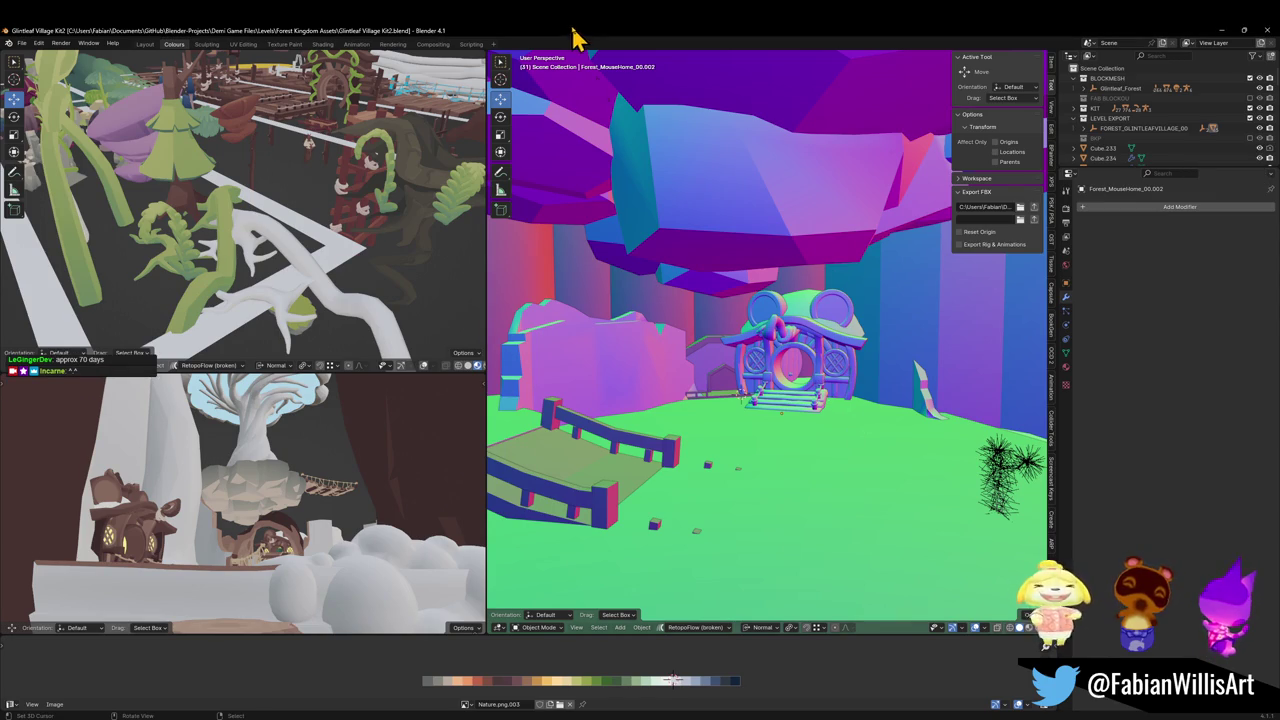
Walk past the mouse house and up the stairs, then save Glintleaf Village Kit2.blend
{"action": "key", "text": "shift+grave"}
{"action": "key", "text": "w"}
{"action": "key", "text": "w"}
{"action": "key", "text": "w"}
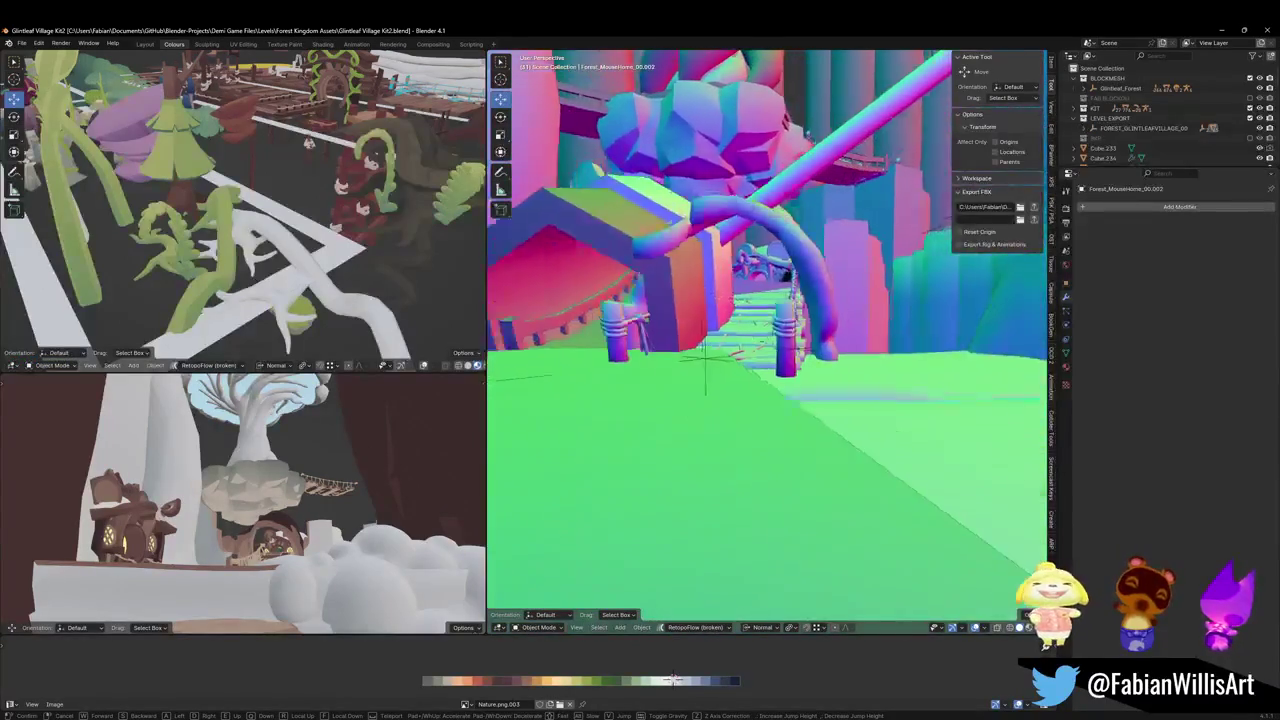
{"action": "key", "text": "w"}
{"action": "key", "text": "s"}
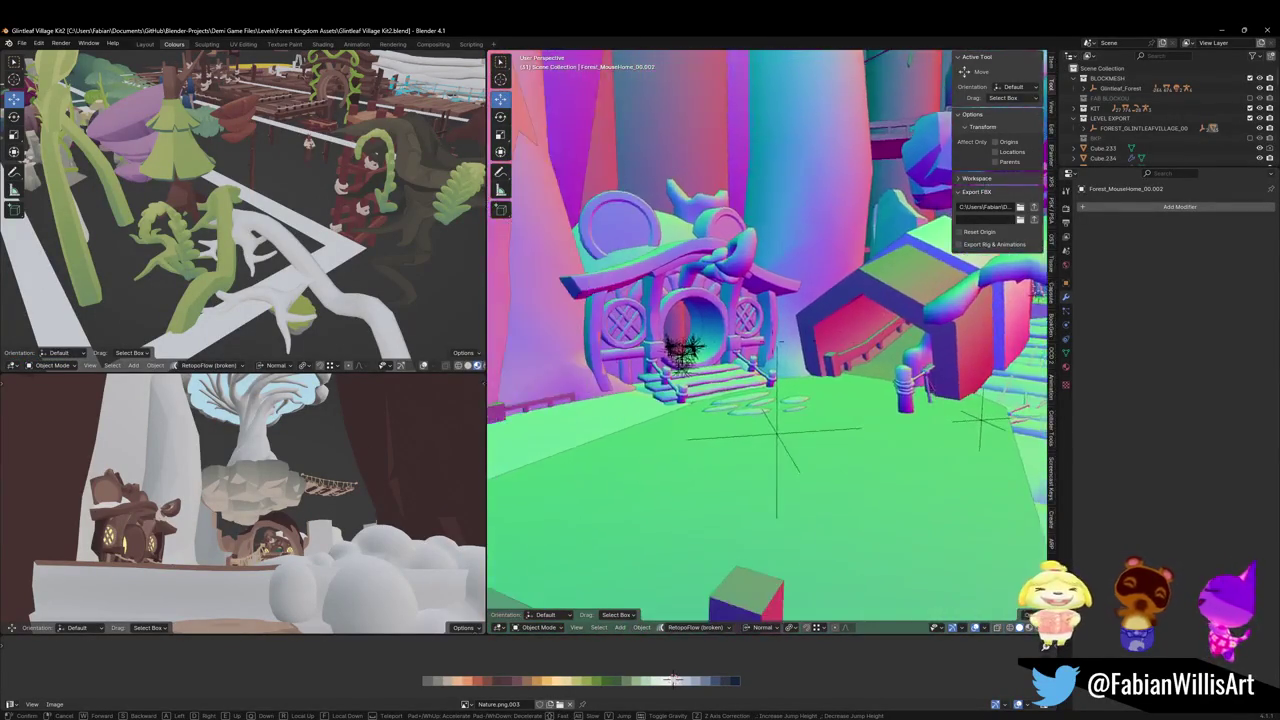
{"action": "left_click", "coordinate": [808, 409]}
{"action": "key", "text": "ctrl+s"}
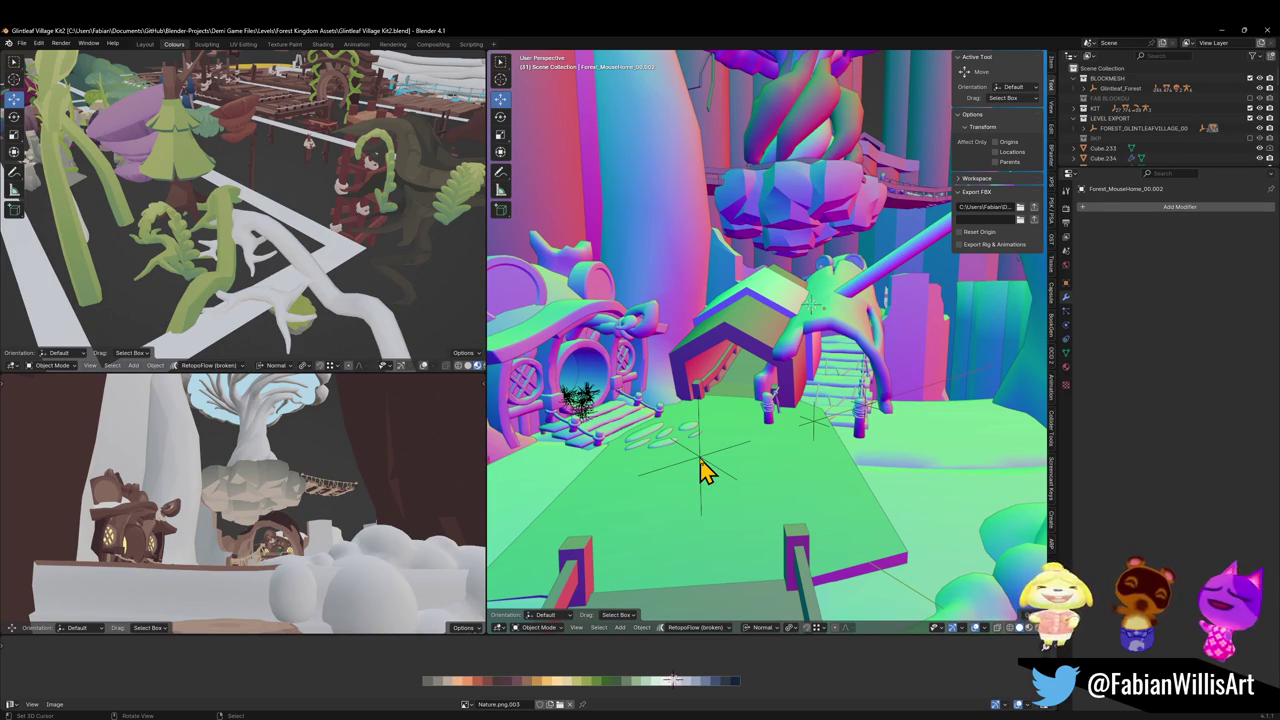
Export the FOREST_GLINTLEAFVILLAGE_00 collection as FBX and switch over to Unity
{"action": "left_click", "coordinate": [704, 468]}
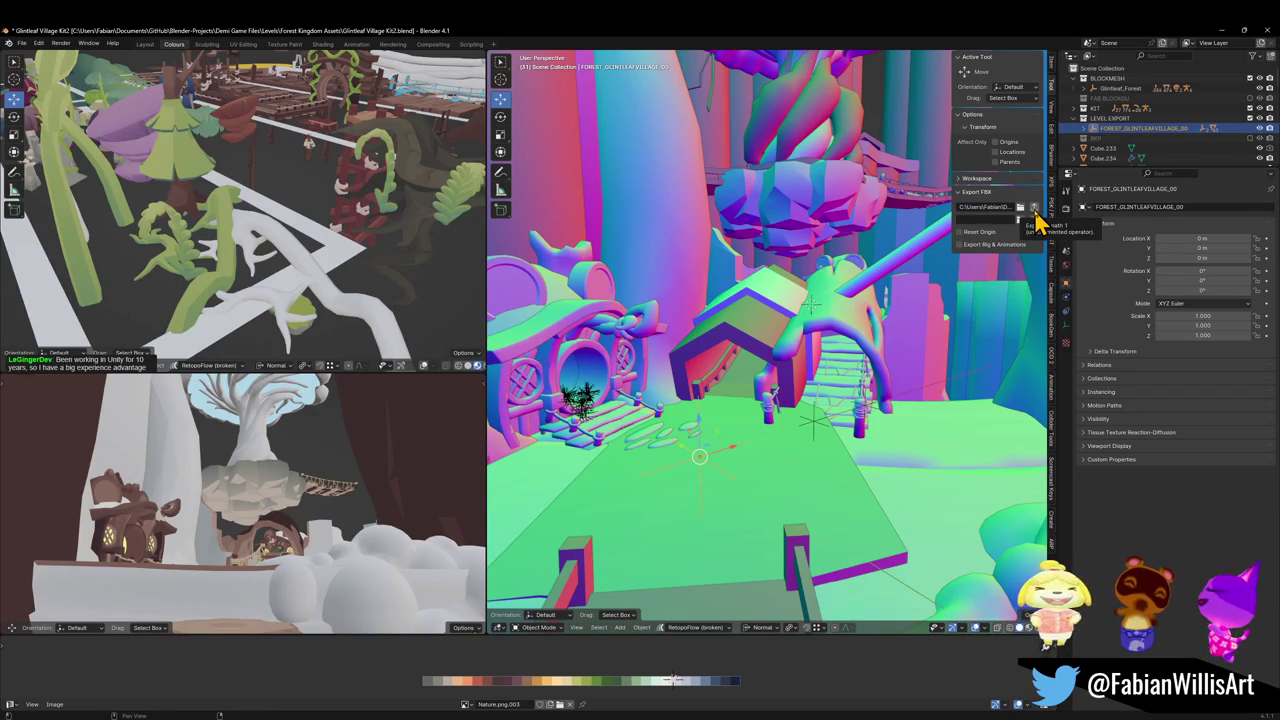
{"action": "left_click", "coordinate": [1035, 208]}
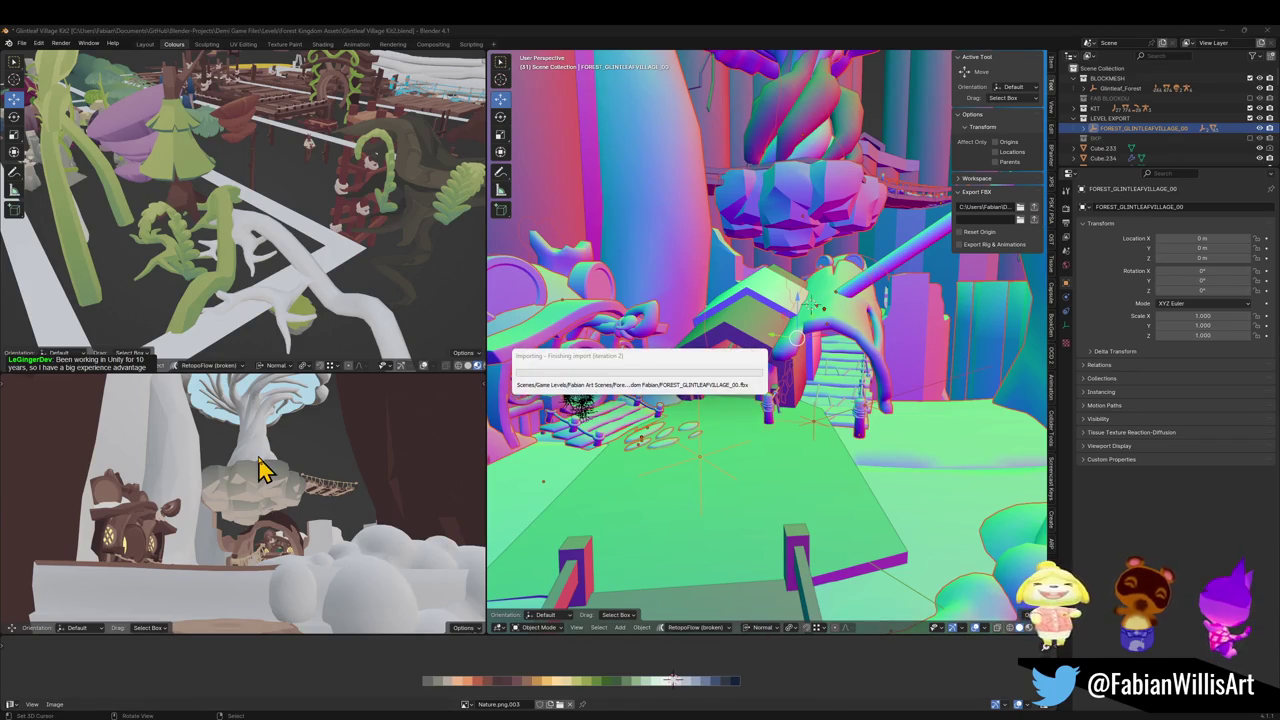
{"action": "key", "text": "alt+Tab"}
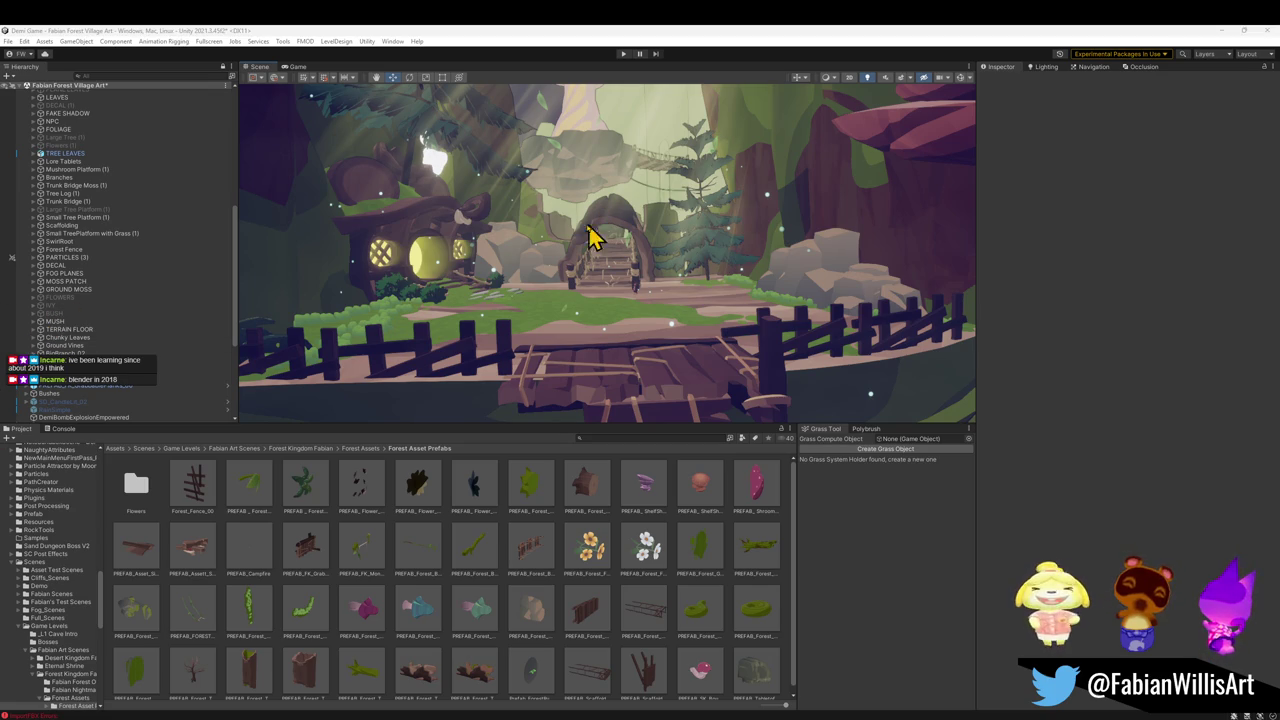
Collapse ASSETS, select LEVEL > LIGHTS > Directional Light, and start dragging its Rotation Y value
{"action": "scroll", "coordinate": [120, 194], "scroll_direction": "up", "scroll_amount": 5}
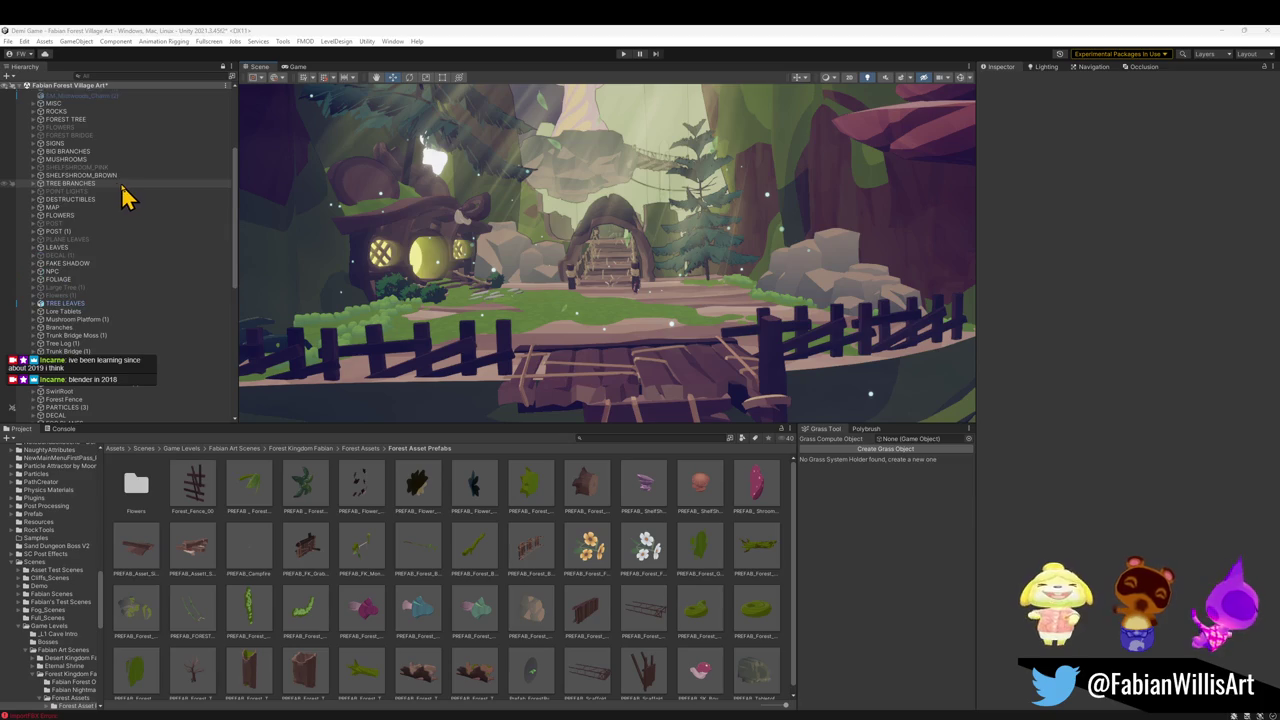
{"action": "scroll", "coordinate": [130, 196], "scroll_direction": "up", "scroll_amount": 2}
{"action": "left_click_drag", "start_coordinate": [580, 251], "coordinate": [603, 277]}
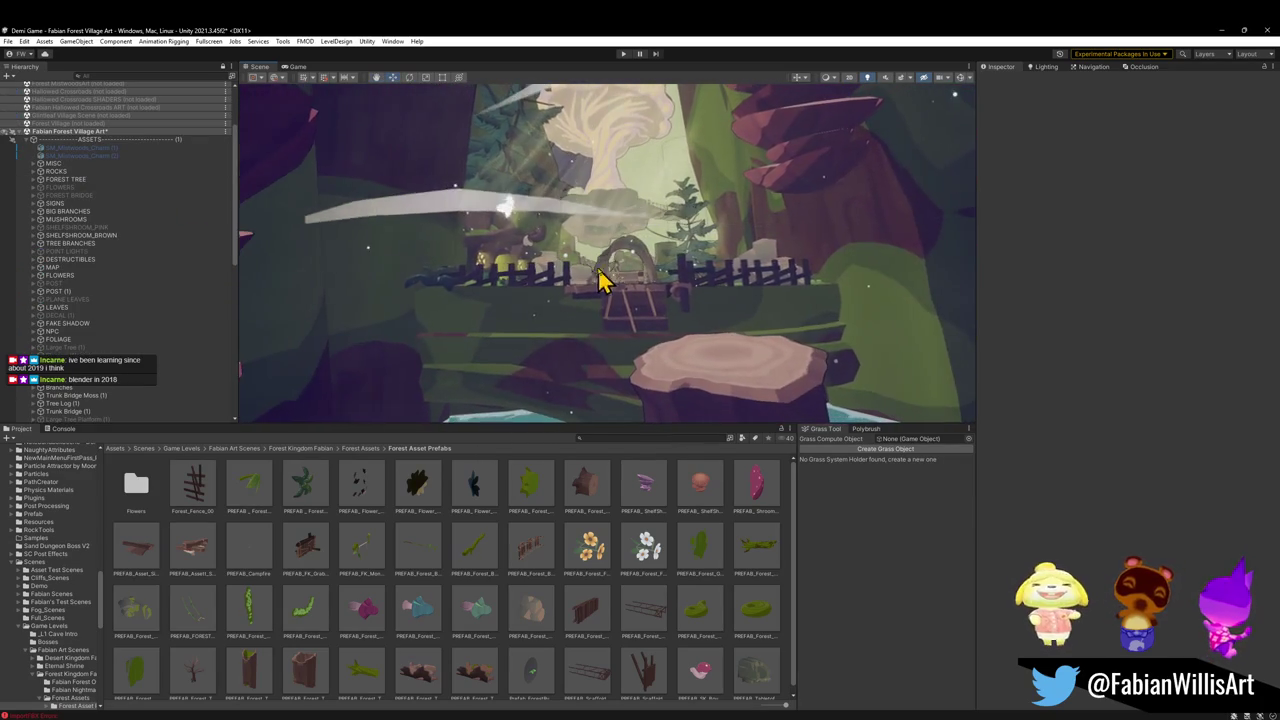
{"action": "left_click", "coordinate": [27, 140]}
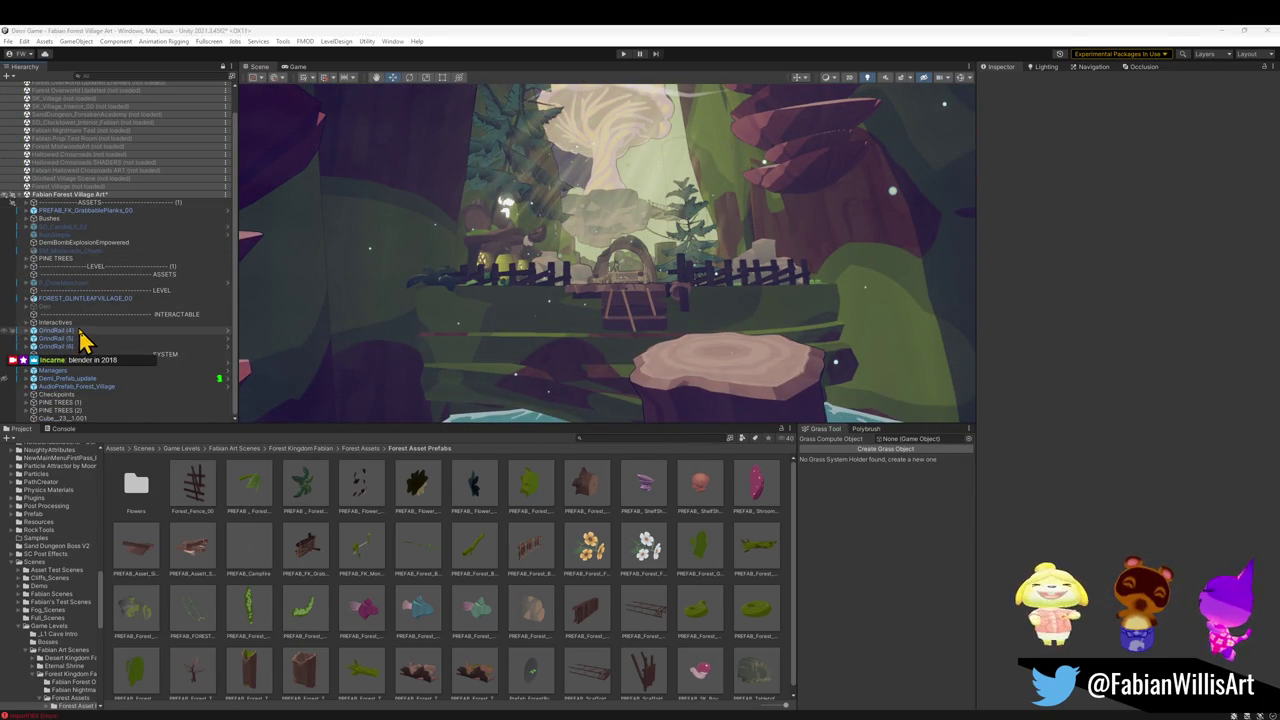
{"action": "scroll", "coordinate": [82, 340], "scroll_direction": "up", "scroll_amount": 1}
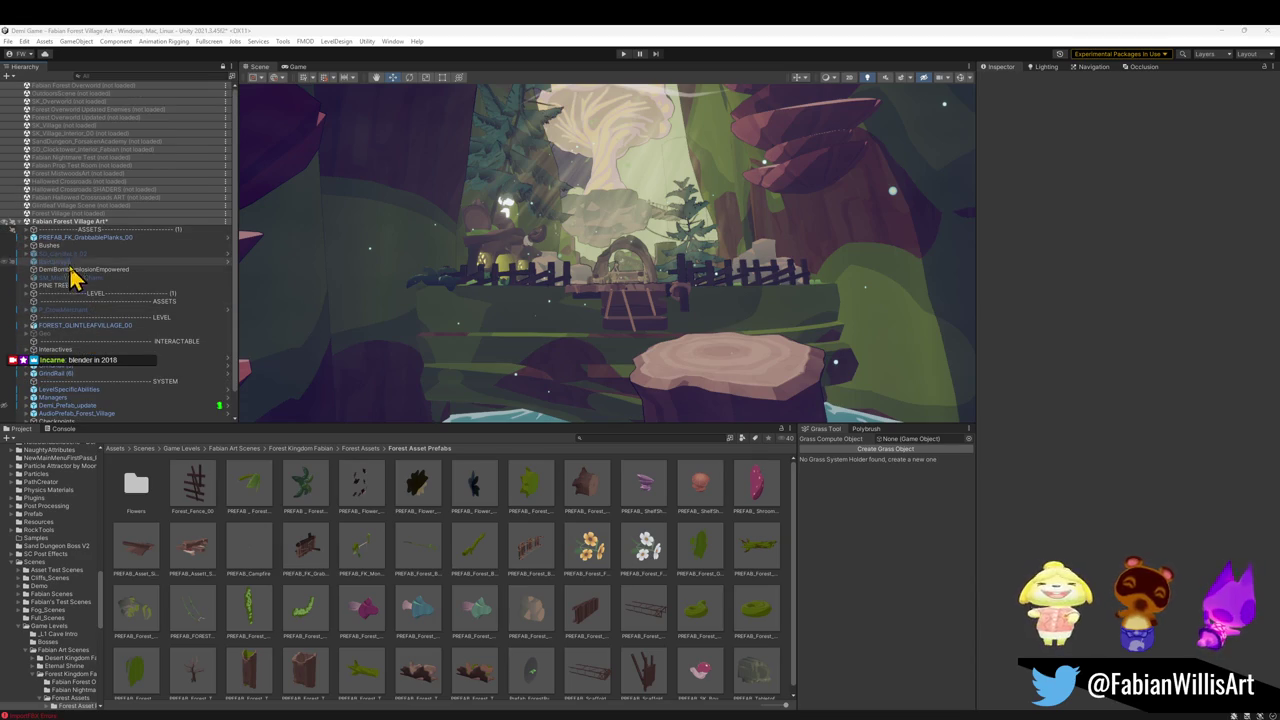
{"action": "left_click", "coordinate": [28, 294]}
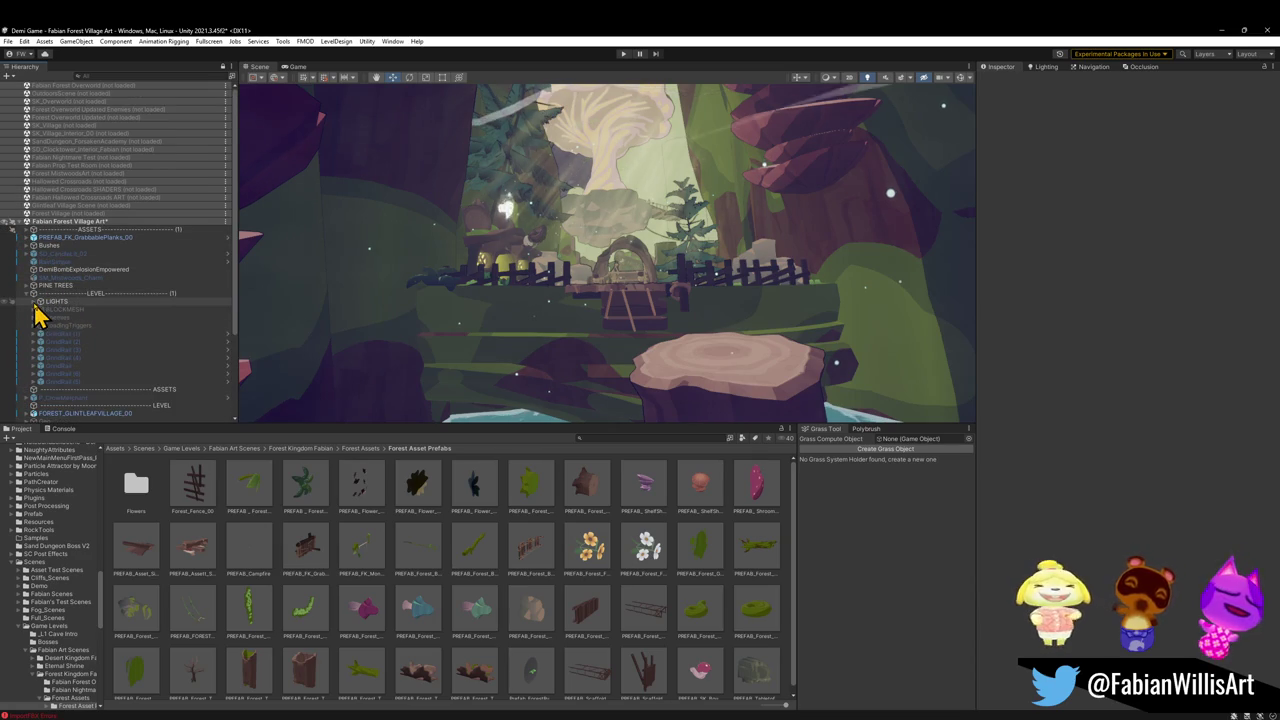
{"action": "left_click", "coordinate": [34, 301]}
{"action": "left_click", "coordinate": [72, 309]}
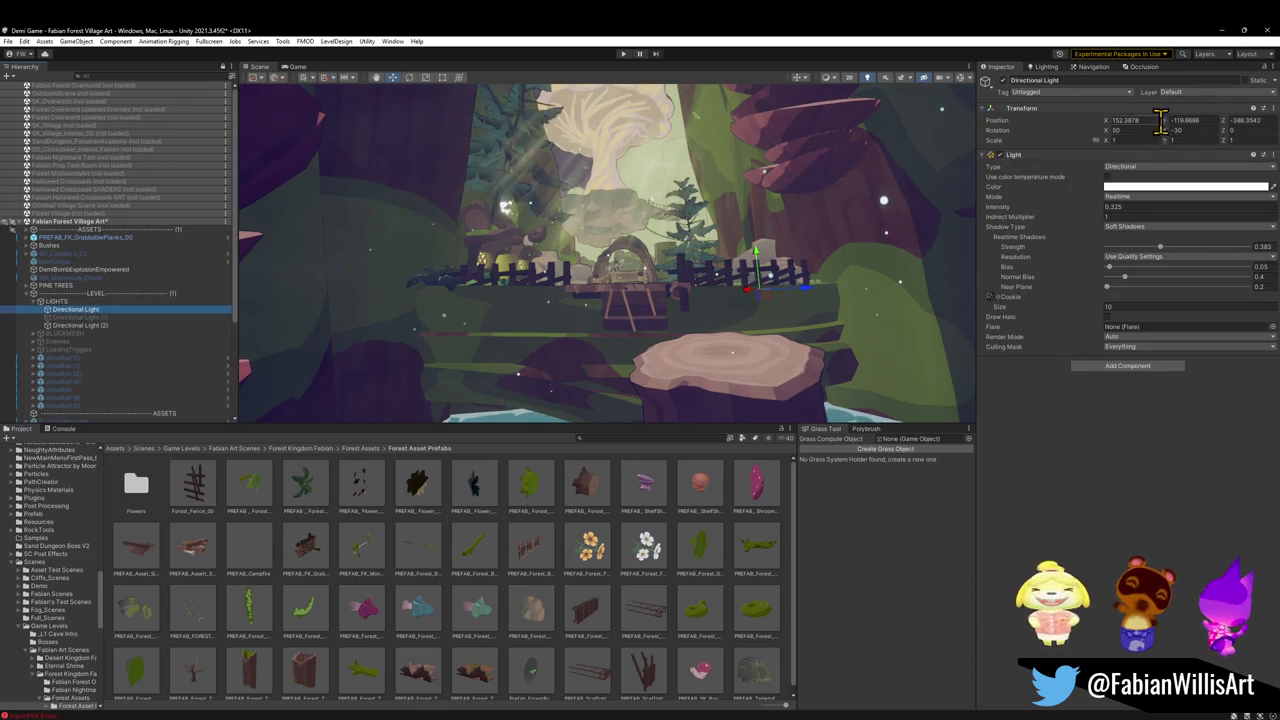
{"action": "left_click", "coordinate": [1170, 120]}
{"action": "mouse_move", "coordinate": [1165, 129]}
{"action": "left_mouse_down"}
{"action": "mouse_move", "coordinate": [1234, 109]}
{"action": "mouse_move", "coordinate": [63, 166]}
{"action": "mouse_move", "coordinate": [634, 263]}
{"action": "mouse_move", "coordinate": [320, 263]}
{"action": "mouse_move", "coordinate": [86, 243]}
{"action": "mouse_move", "coordinate": [1072, 197]}
{"action": "mouse_move", "coordinate": [943, 175]}
{"action": "mouse_move", "coordinate": [520, 157]}
{"action": "mouse_move", "coordinate": [851, 166]}
{"action": "mouse_move", "coordinate": [838, 170]}
{"action": "left_mouse_up"}
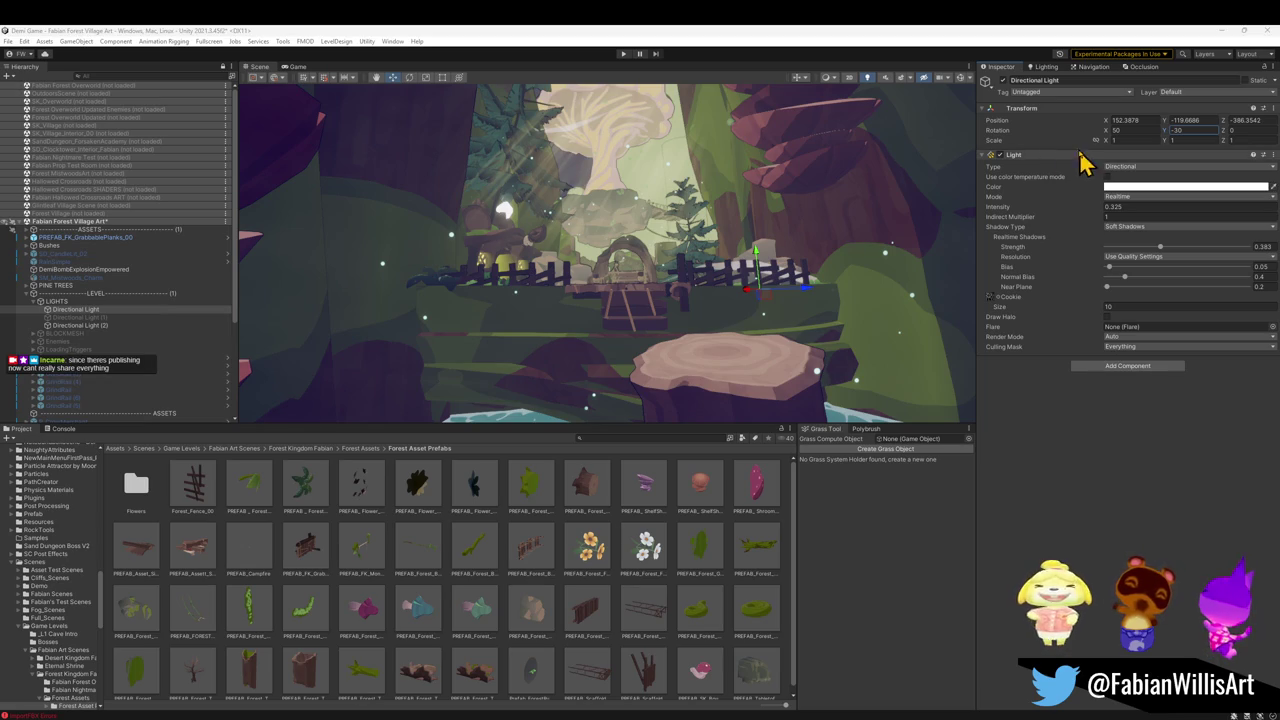
Turn the Directional Light to Y 187.4 and orbit around the stumps, water and bridge to check shadows
{"action": "mouse_move", "coordinate": [1166, 130]}
{"action": "left_mouse_down"}
{"action": "mouse_move", "coordinate": [143, 171]}
{"action": "mouse_move", "coordinate": [443, 220]}
{"action": "mouse_move", "coordinate": [590, 218]}
{"action": "mouse_move", "coordinate": [571, 243]}
{"action": "mouse_move", "coordinate": [529, 250]}
{"action": "mouse_move", "coordinate": [571, 232]}
{"action": "mouse_move", "coordinate": [563, 209]}
{"action": "mouse_move", "coordinate": [586, 229]}
{"action": "left_mouse_up"}
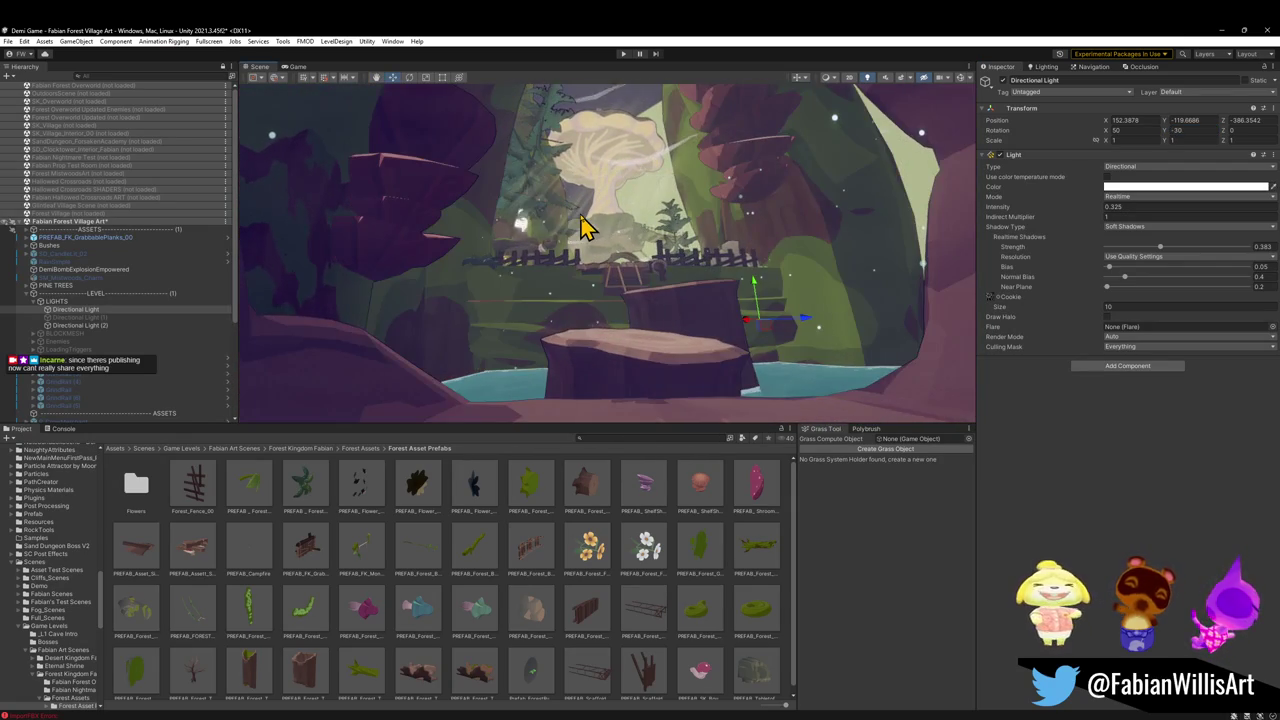
{"action": "mouse_move", "coordinate": [737, 245]}
{"action": "left_mouse_down"}
{"action": "mouse_move", "coordinate": [774, 246]}
{"action": "mouse_move", "coordinate": [771, 220]}
{"action": "mouse_move", "coordinate": [777, 249]}
{"action": "left_mouse_up"}
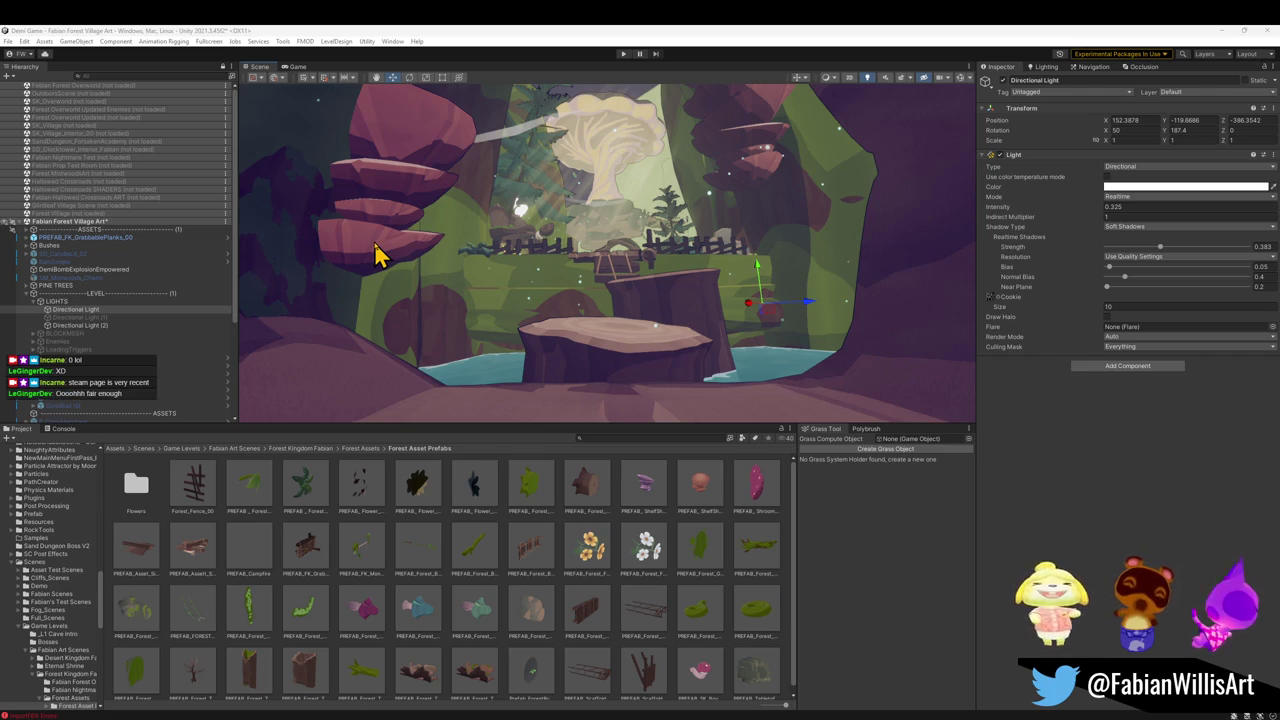
{"action": "mouse_move", "coordinate": [638, 314]}
{"action": "left_mouse_down"}
{"action": "mouse_move", "coordinate": [626, 294]}
{"action": "mouse_move", "coordinate": [632, 305]}
{"action": "left_mouse_up"}
{"action": "left_click_drag", "start_coordinate": [632, 305], "coordinate": [649, 322]}
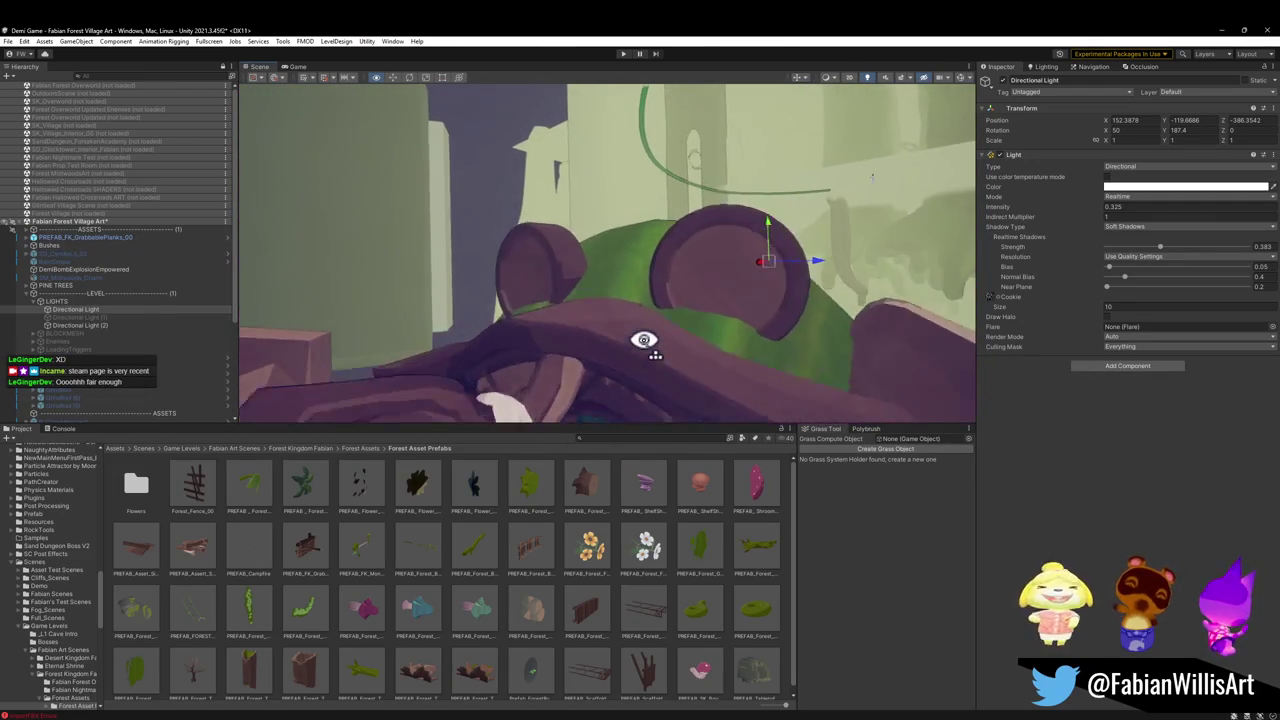
{"action": "mouse_move", "coordinate": [643, 340]}
{"action": "left_mouse_down"}
{"action": "mouse_move", "coordinate": [506, 369]}
{"action": "mouse_move", "coordinate": [554, 391]}
{"action": "mouse_move", "coordinate": [650, 362]}
{"action": "mouse_move", "coordinate": [346, 320]}
{"action": "mouse_move", "coordinate": [366, 277]}
{"action": "mouse_move", "coordinate": [623, 274]}
{"action": "mouse_move", "coordinate": [623, 292]}
{"action": "left_mouse_up"}
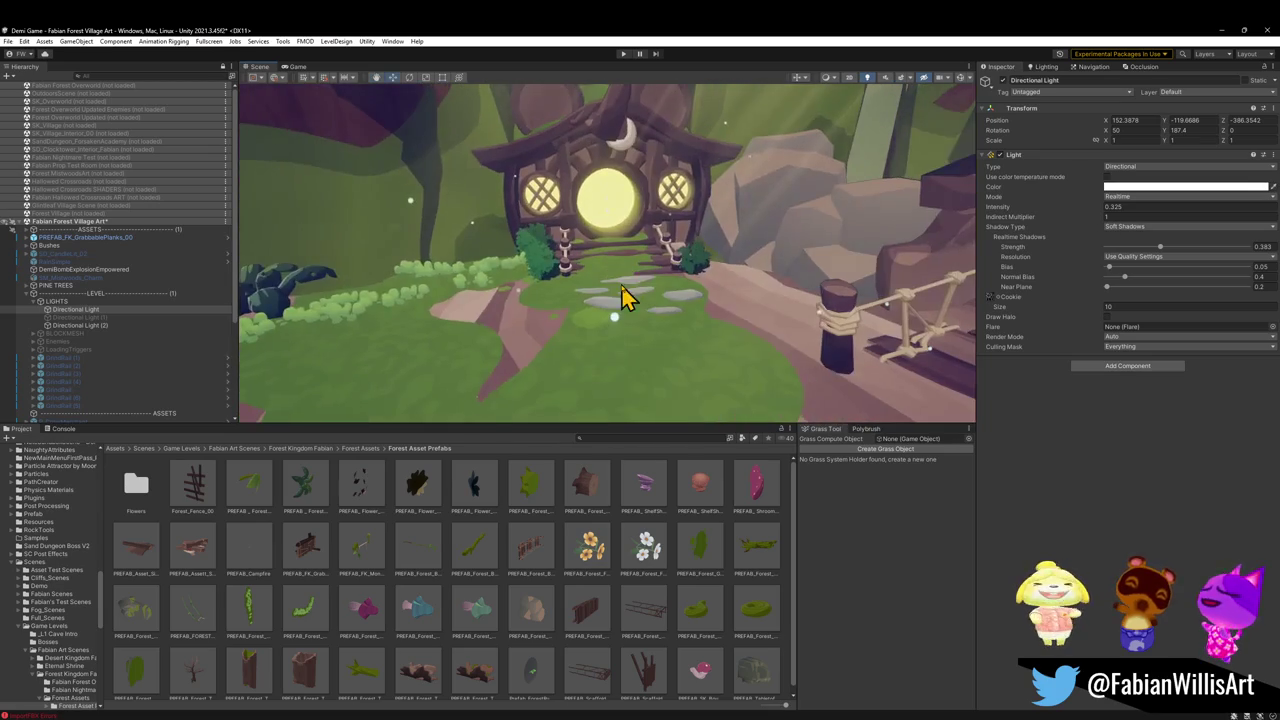
{"action": "left_click", "coordinate": [1221, 30]}
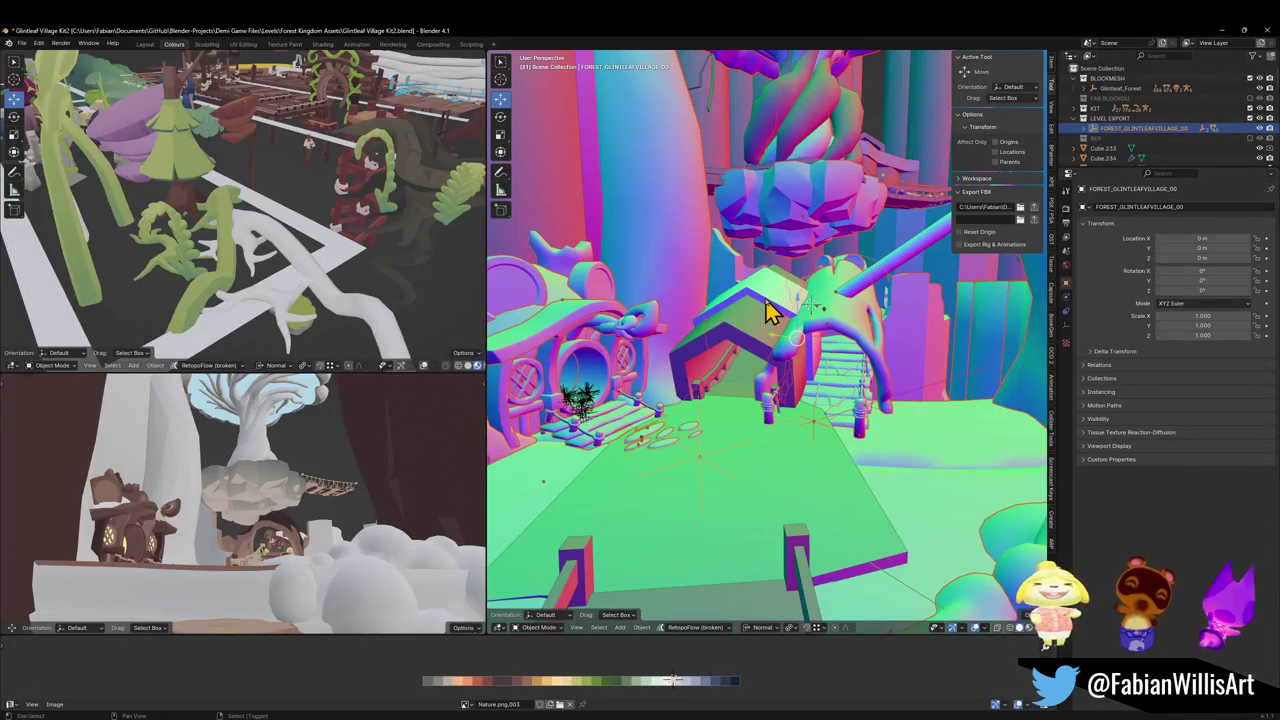
Apply rotation and scale to the Plane.243 object
{"action": "key", "text": "ctrl+z"}
{"action": "key", "text": "ctrl+z"}
{"action": "key", "text": "ctrl+z"}
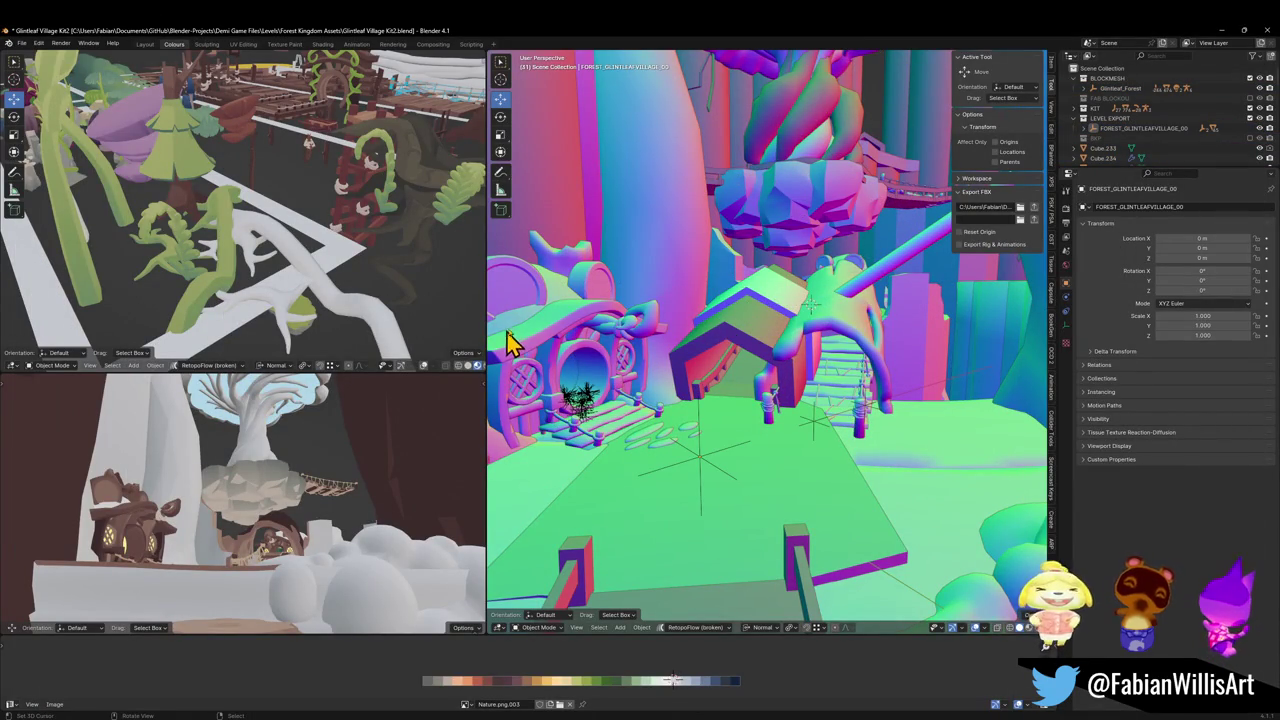
{"action": "left_click", "coordinate": [576, 300]}
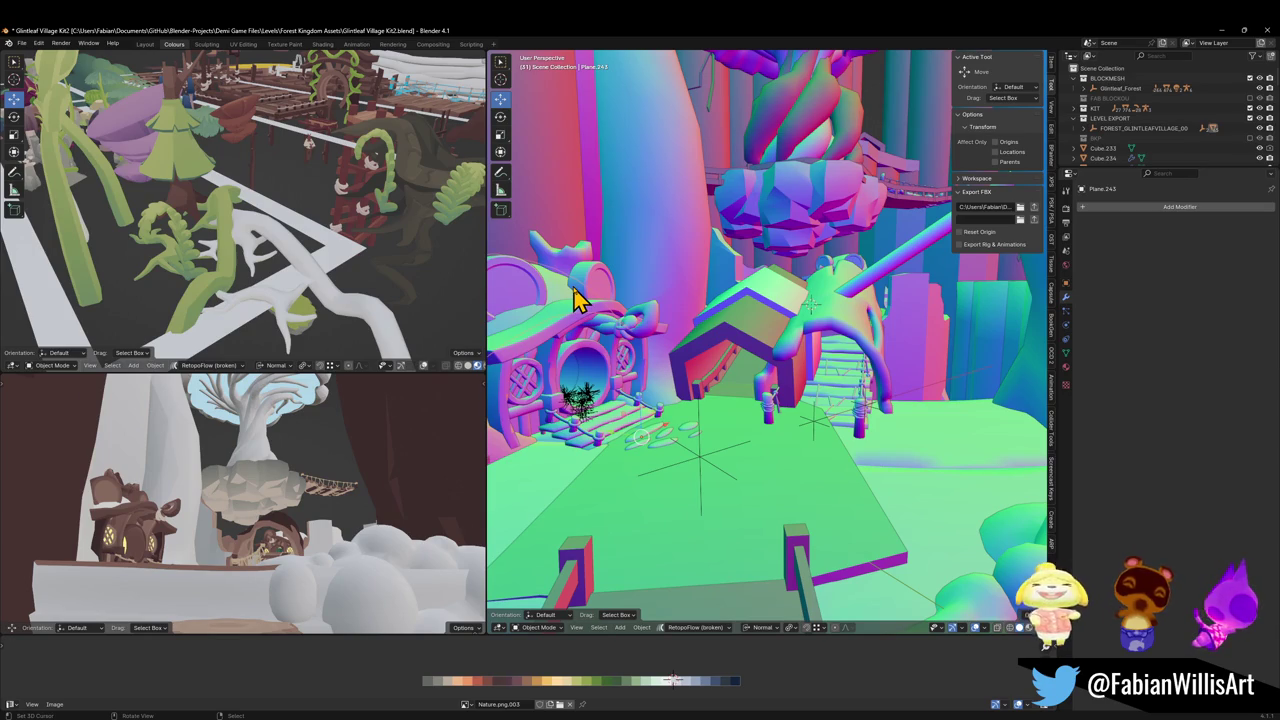
{"action": "key", "text": "ctrl+a"}
{"action": "left_click", "coordinate": [575, 288]}
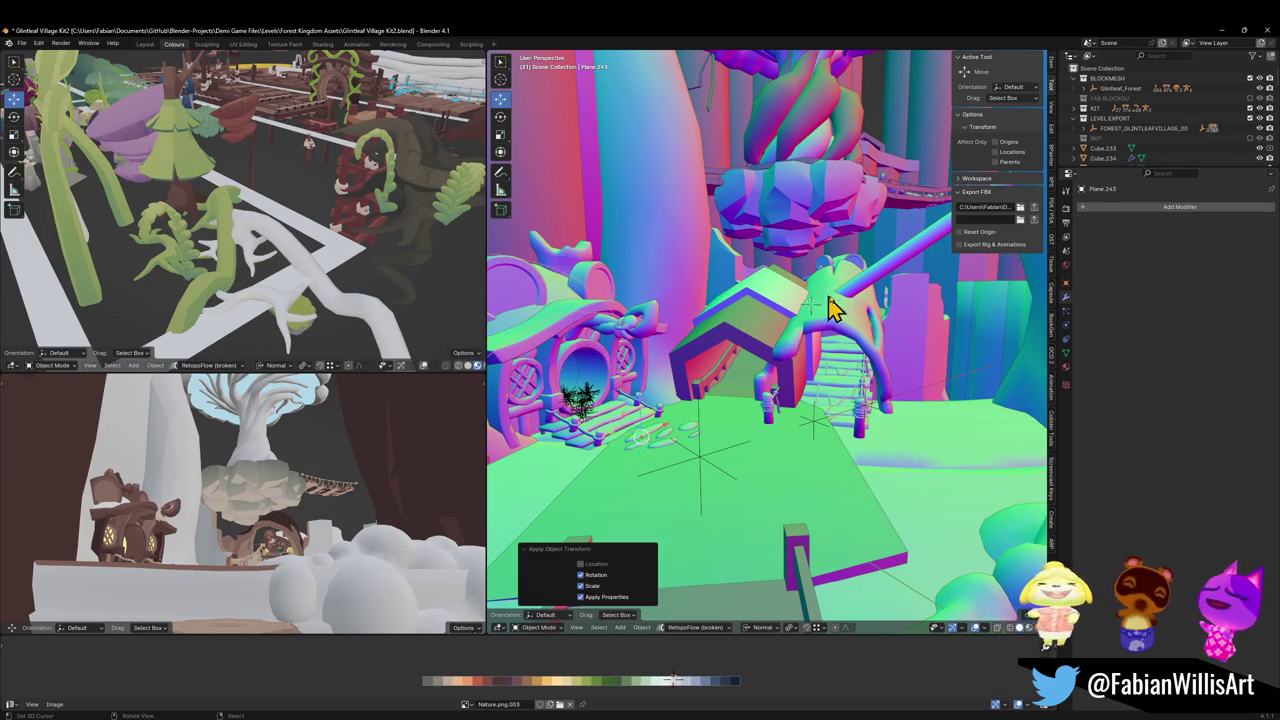
Walk around the mushroom house, then reselect FOREST_GLINTLEAFVILLAGE_00 and re-export it as FBX
{"action": "key", "text": "shift+grave"}
{"action": "key", "text": "w"}
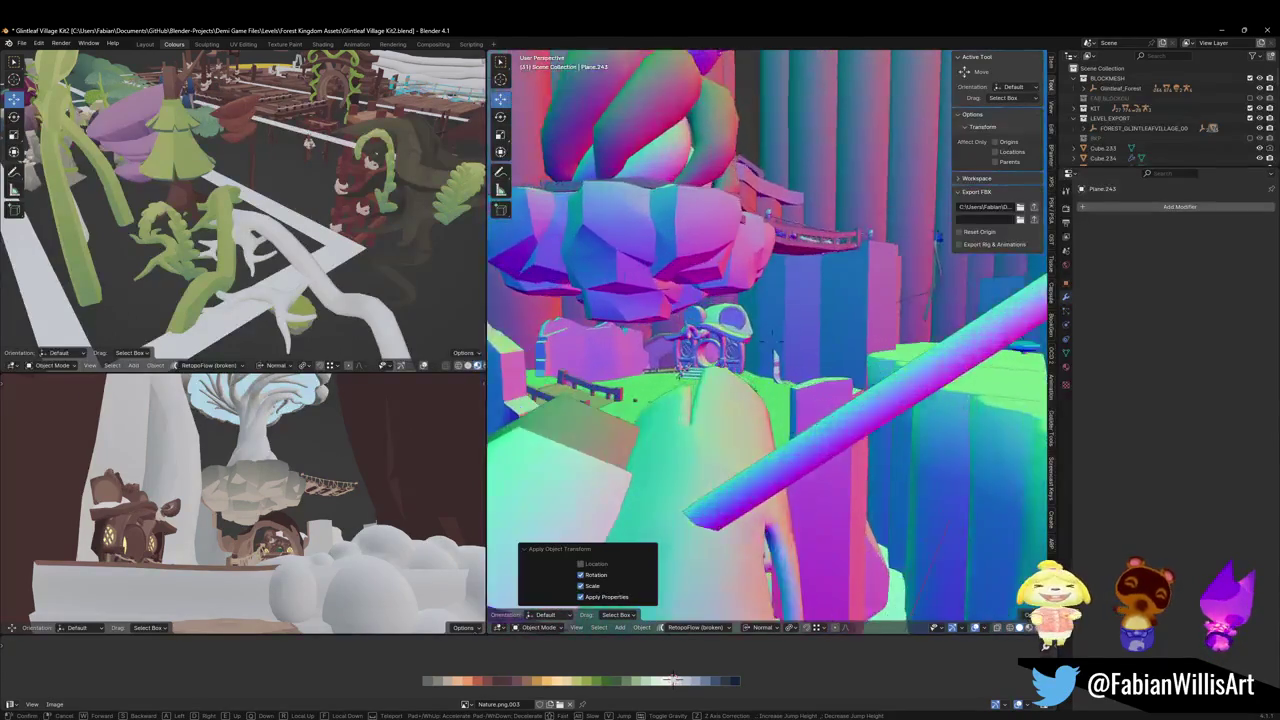
{"action": "left_click", "coordinate": [763, 335]}
{"action": "left_click", "coordinate": [757, 329]}
{"action": "right_click", "coordinate": [757, 329]}
{"action": "key", "text": "Escape"}
{"action": "key", "text": "shift+grave"}
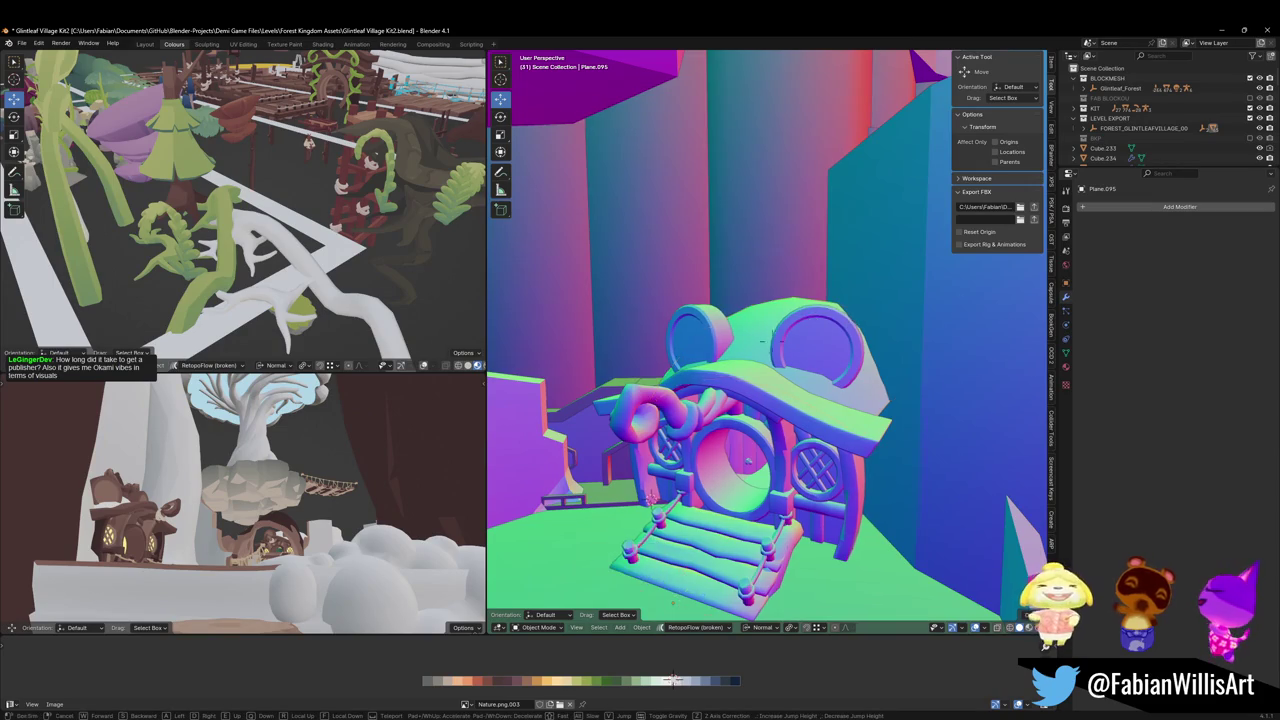
{"action": "key", "text": "w"}
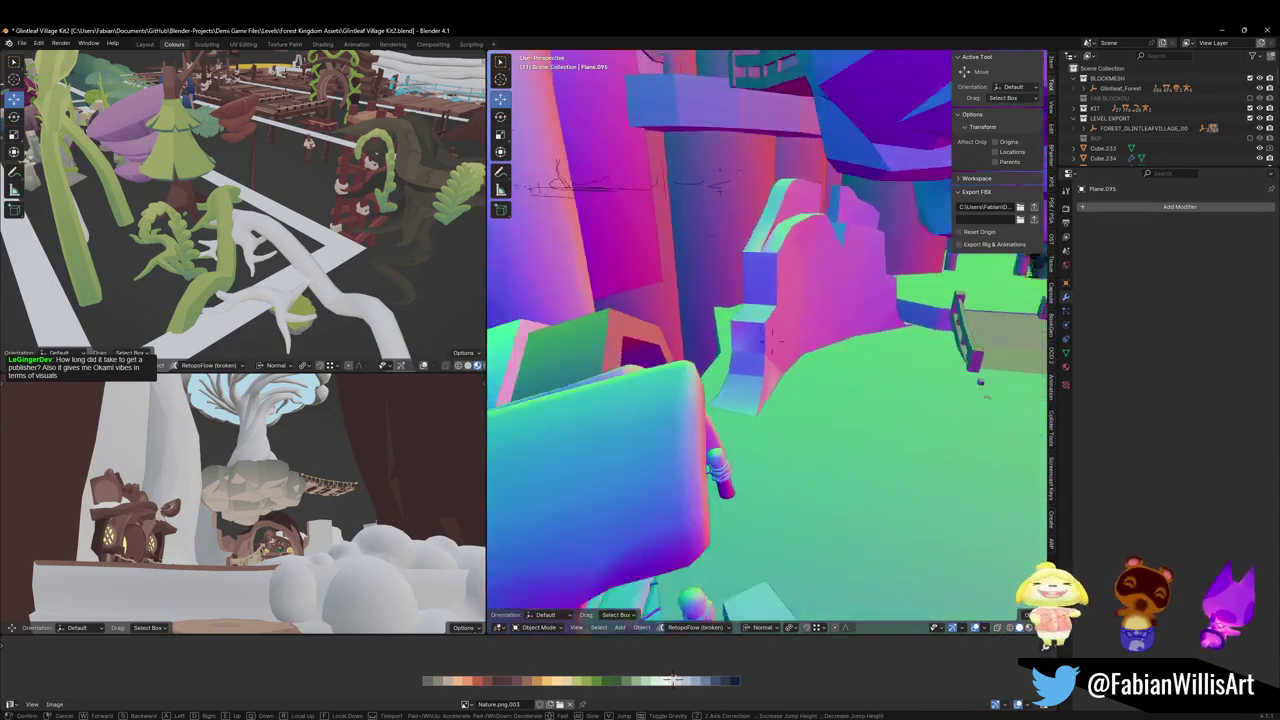
{"action": "left_click", "coordinate": [851, 306]}
{"action": "left_click", "coordinate": [826, 381]}
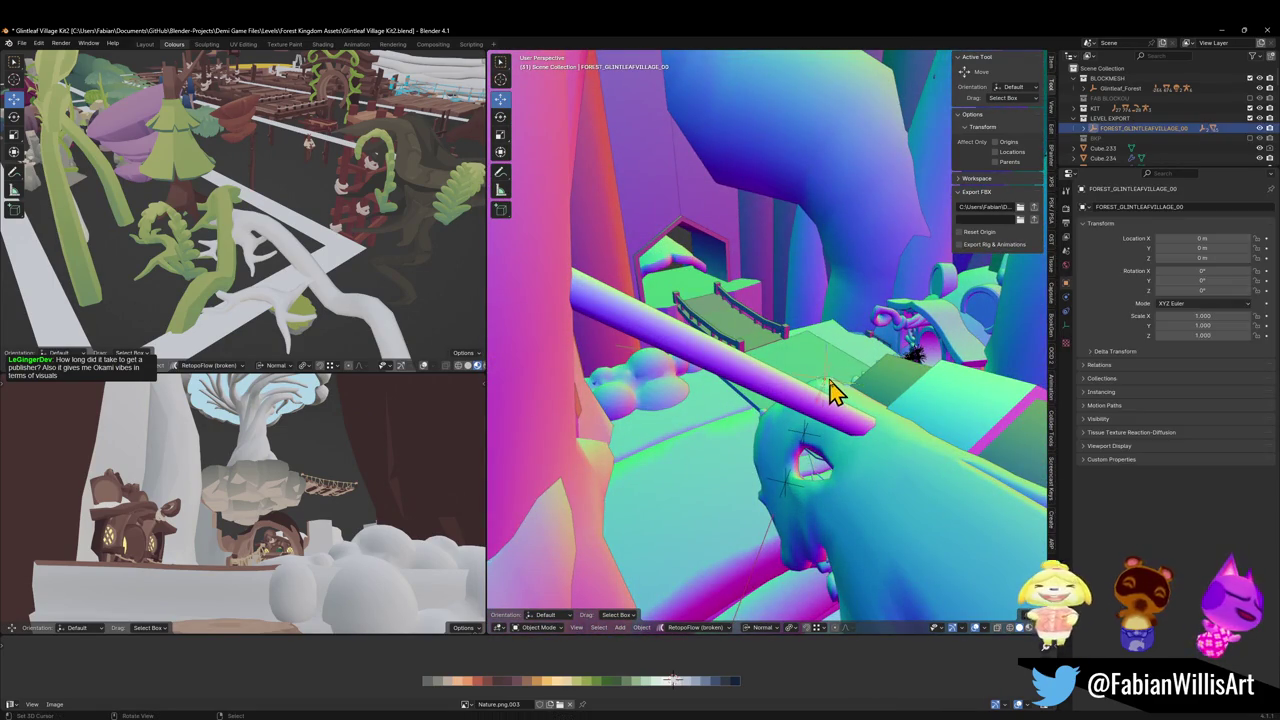
{"action": "left_click", "coordinate": [1034, 206]}
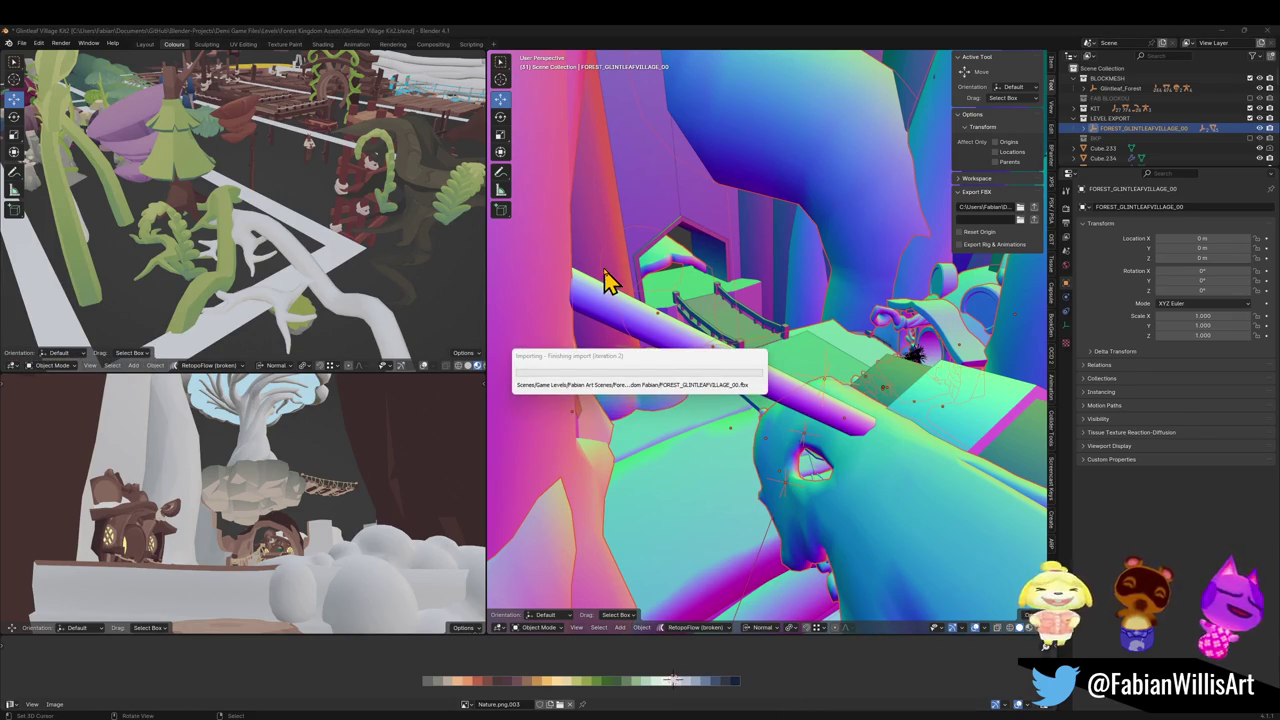
Return to Unity and fly the Scene view from the hut toward the rope bridge
{"action": "key", "text": "alt+Tab"}
{"action": "mouse_move", "coordinate": [640, 289]}
{"action": "left_mouse_down"}
{"action": "mouse_move", "coordinate": [766, 220]}
{"action": "mouse_move", "coordinate": [833, 232]}
{"action": "mouse_move", "coordinate": [757, 212]}
{"action": "mouse_move", "coordinate": [809, 266]}
{"action": "mouse_move", "coordinate": [800, 255]}
{"action": "mouse_move", "coordinate": [685, 278]}
{"action": "left_mouse_up"}
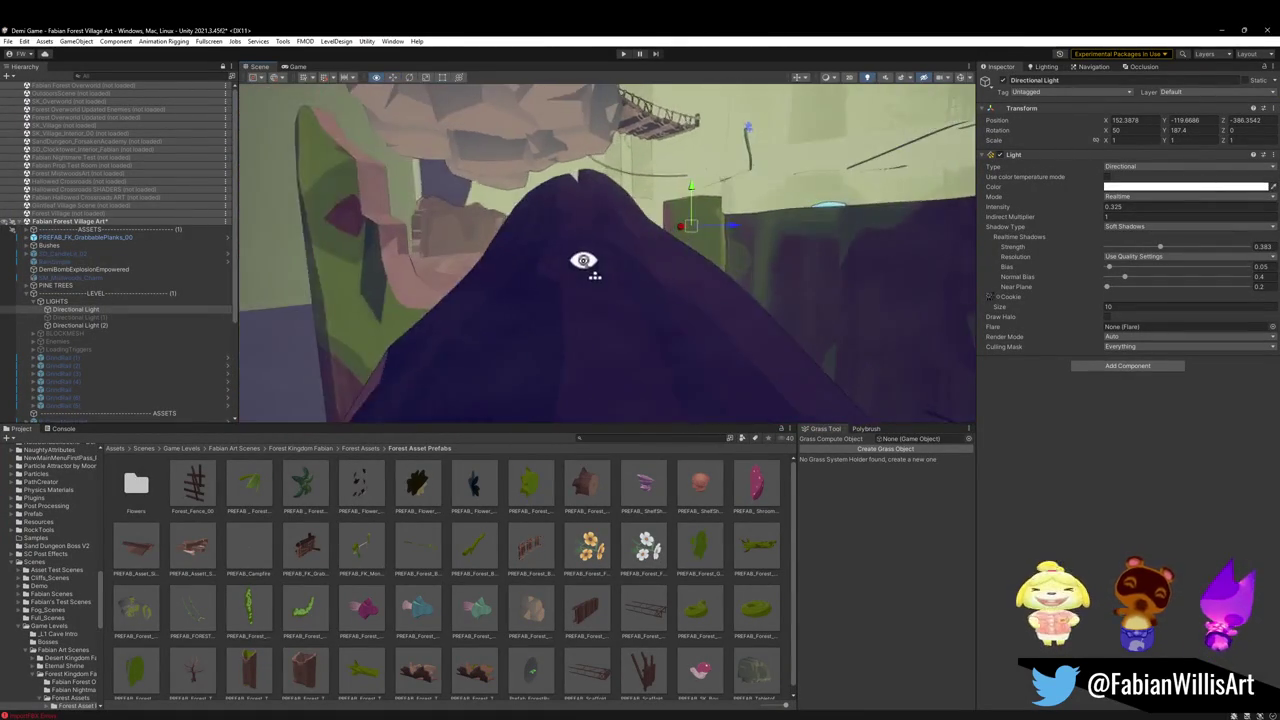
{"action": "mouse_move", "coordinate": [584, 260]}
{"action": "left_mouse_down"}
{"action": "mouse_move", "coordinate": [714, 271]}
{"action": "mouse_move", "coordinate": [622, 290]}
{"action": "mouse_move", "coordinate": [449, 277]}
{"action": "mouse_move", "coordinate": [661, 274]}
{"action": "mouse_move", "coordinate": [500, 254]}
{"action": "mouse_move", "coordinate": [697, 263]}
{"action": "mouse_move", "coordinate": [623, 266]}
{"action": "left_mouse_up"}
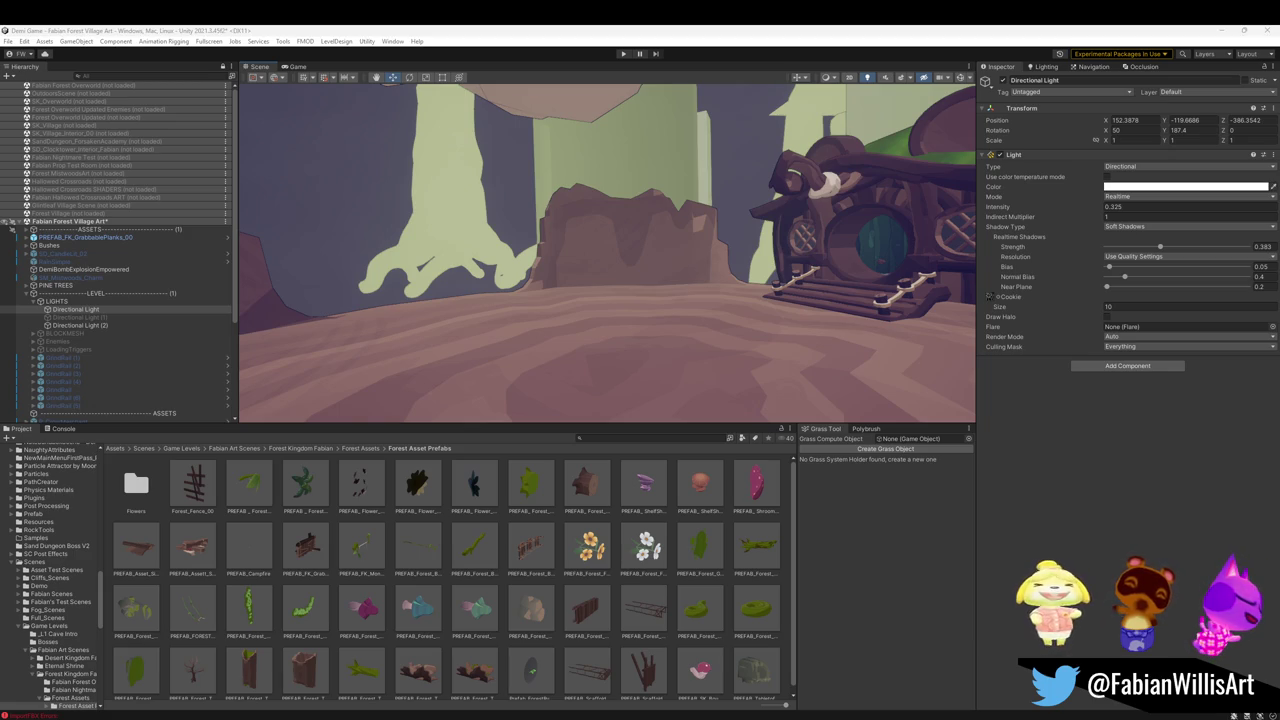
{"action": "mouse_move", "coordinate": [637, 351]}
{"action": "left_mouse_down"}
{"action": "mouse_move", "coordinate": [623, 311]}
{"action": "mouse_move", "coordinate": [640, 326]}
{"action": "mouse_move", "coordinate": [459, 333]}
{"action": "mouse_move", "coordinate": [666, 331]}
{"action": "mouse_move", "coordinate": [646, 337]}
{"action": "mouse_move", "coordinate": [636, 363]}
{"action": "mouse_move", "coordinate": [777, 343]}
{"action": "mouse_move", "coordinate": [503, 323]}
{"action": "mouse_move", "coordinate": [655, 338]}
{"action": "mouse_move", "coordinate": [451, 377]}
{"action": "mouse_move", "coordinate": [709, 338]}
{"action": "mouse_move", "coordinate": [640, 397]}
{"action": "mouse_move", "coordinate": [640, 360]}
{"action": "mouse_move", "coordinate": [407, 379]}
{"action": "mouse_move", "coordinate": [577, 391]}
{"action": "mouse_move", "coordinate": [610, 378]}
{"action": "mouse_move", "coordinate": [669, 391]}
{"action": "mouse_move", "coordinate": [623, 363]}
{"action": "left_mouse_up"}
{"action": "left_click", "coordinate": [640, 397]}
Select the moss patch, set M_Forest Village Moss Attenuation to 10, and open the Grass Colour picker
{"action": "left_click", "coordinate": [615, 340]}
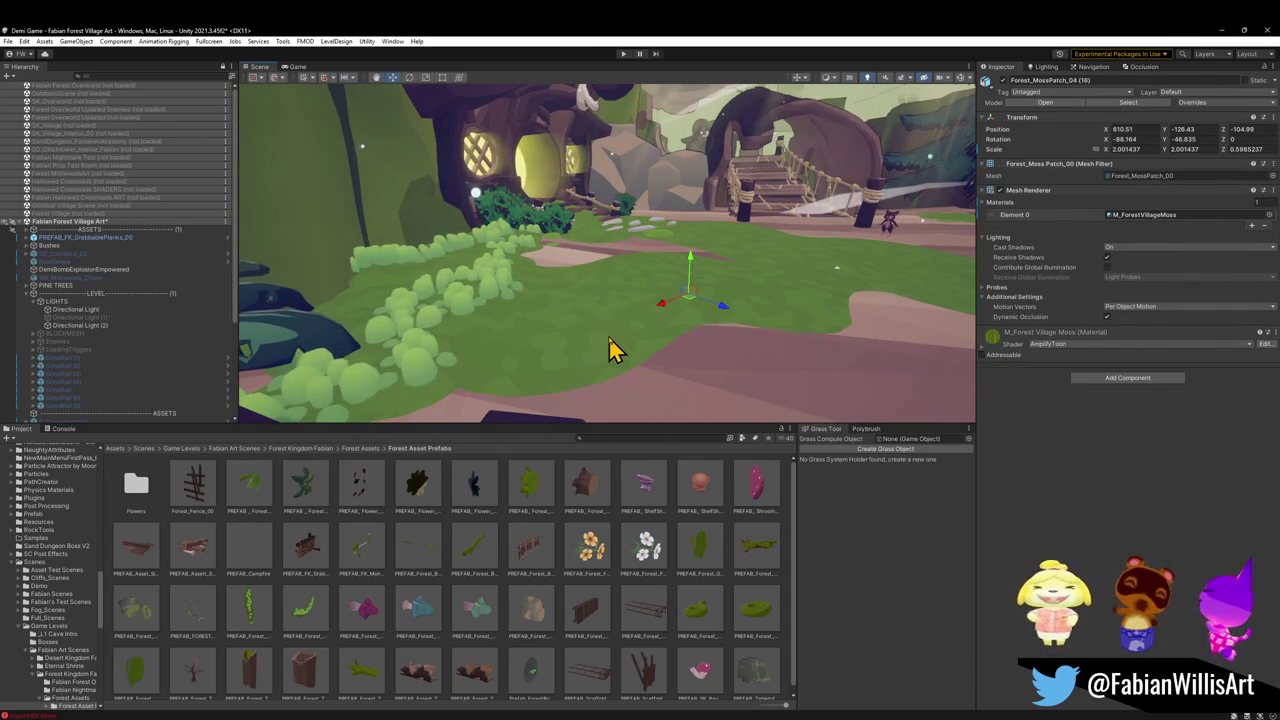
{"action": "left_click", "coordinate": [988, 352]}
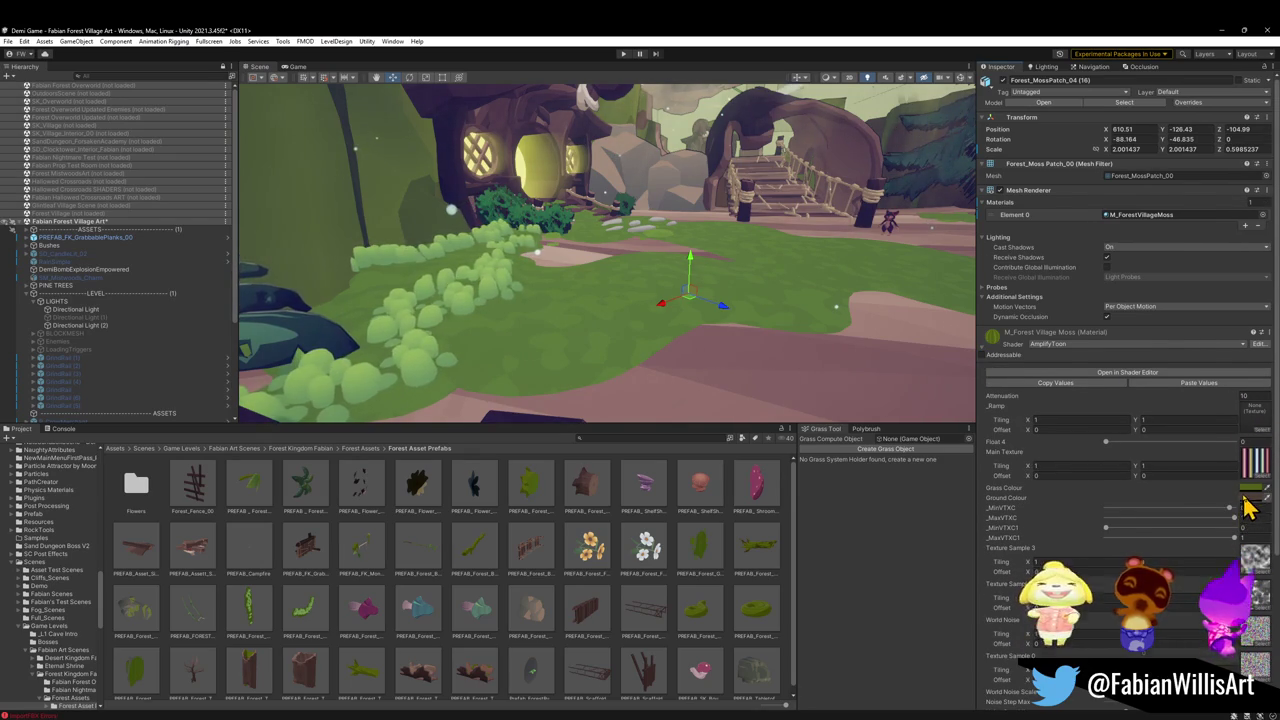
{"action": "scroll", "coordinate": [1240, 555], "scroll_direction": "down", "scroll_amount": 2}
{"action": "scroll", "coordinate": [1240, 555], "scroll_direction": "down", "scroll_amount": 3}
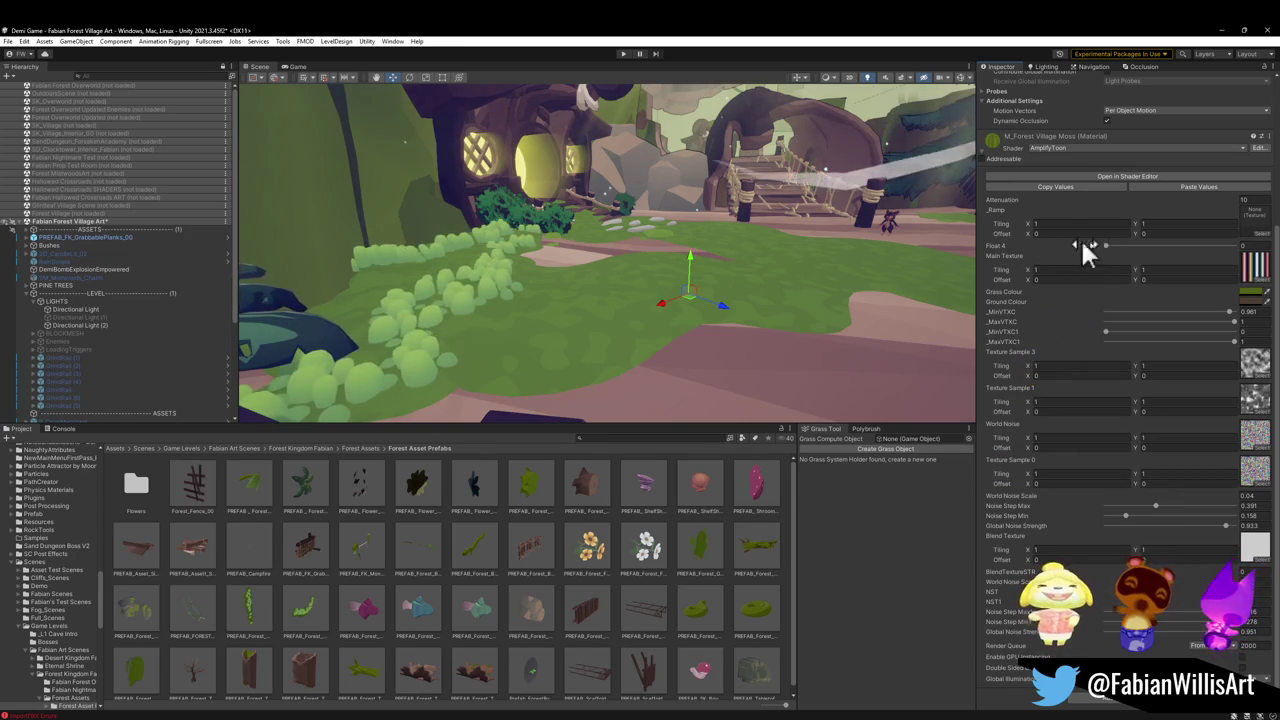
{"action": "left_click", "coordinate": [1106, 247]}
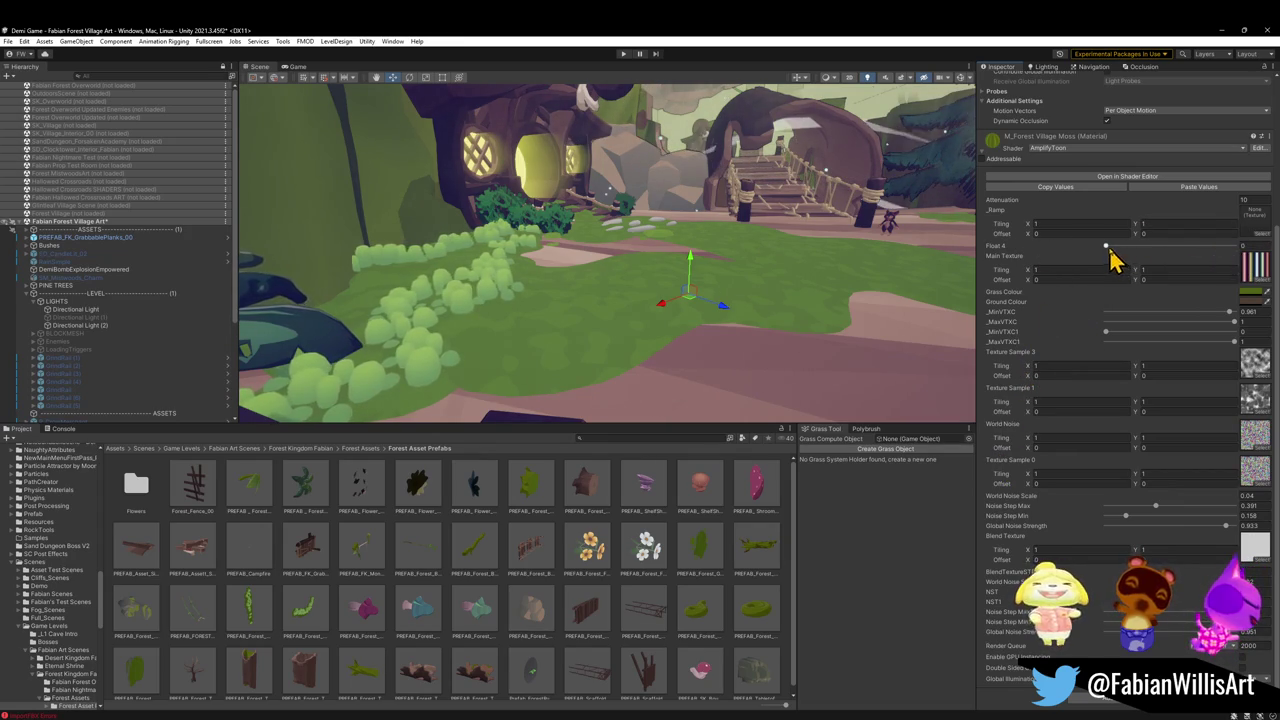
{"action": "mouse_move", "coordinate": [1225, 212]}
{"action": "left_mouse_down"}
{"action": "mouse_move", "coordinate": [1243, 206]}
{"action": "mouse_move", "coordinate": [1020, 229]}
{"action": "mouse_move", "coordinate": [1249, 229]}
{"action": "mouse_move", "coordinate": [1149, 234]}
{"action": "mouse_move", "coordinate": [1174, 220]}
{"action": "left_mouse_up"}
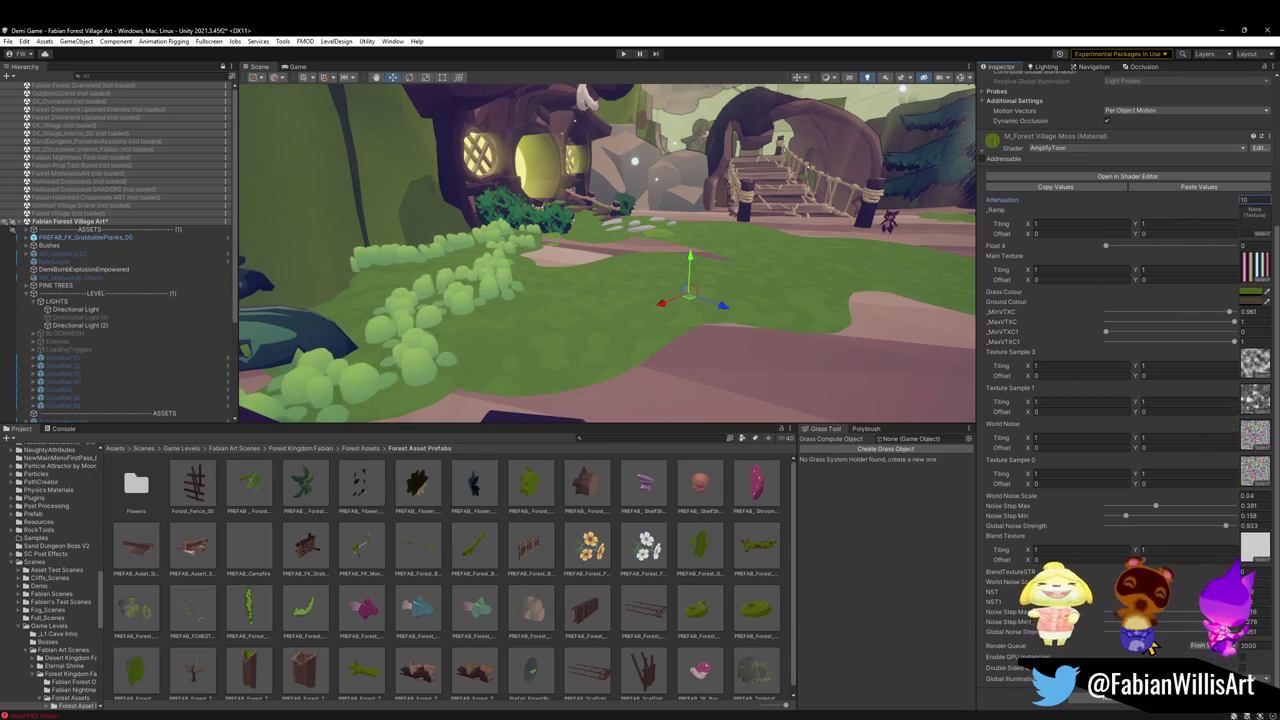
{"action": "left_click", "coordinate": [1250, 292]}
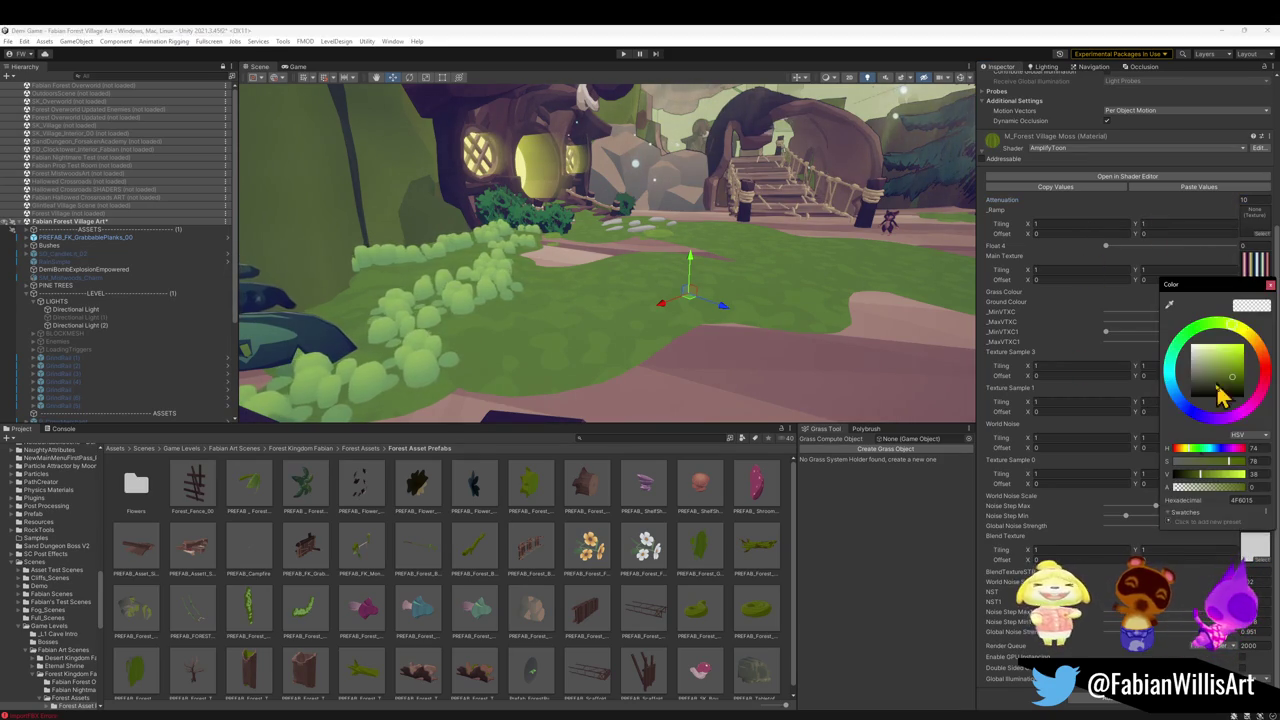
Raise the moss Grass Colour brightness from 43 to 45, then orbit in and select the moss clump
{"action": "left_click_drag", "start_coordinate": [1203, 479], "coordinate": [1205, 479]}
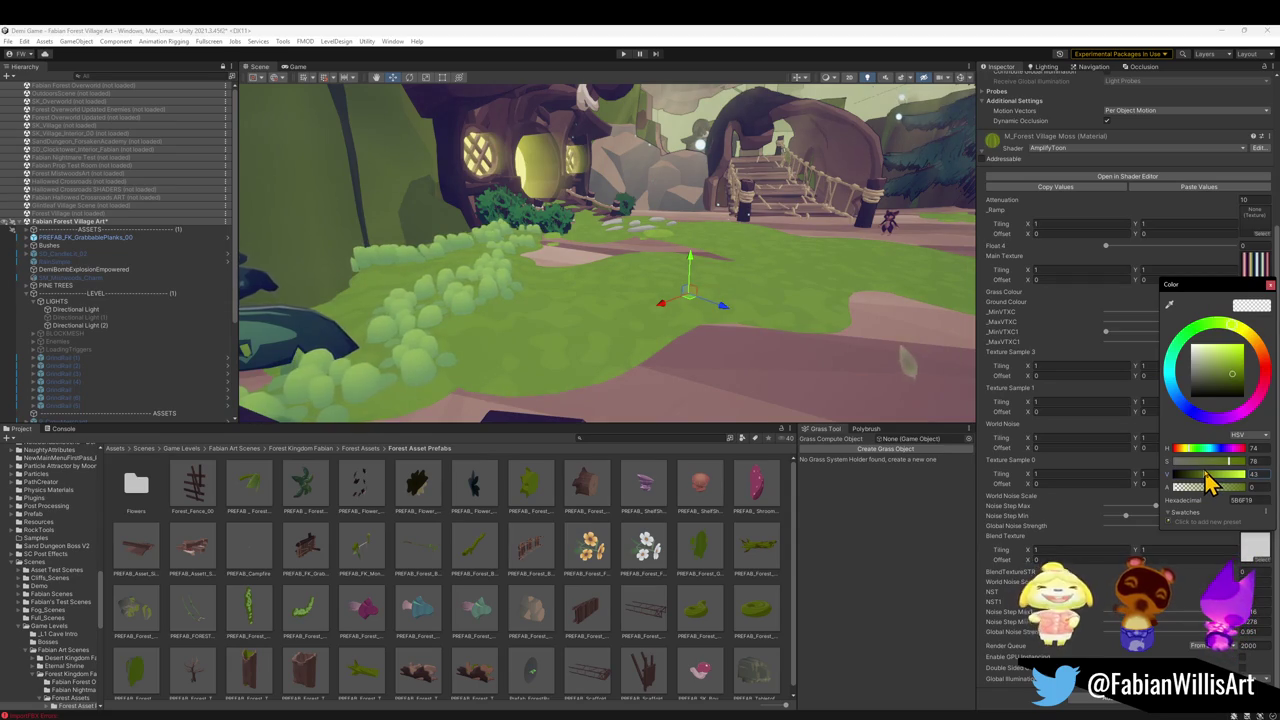
{"action": "left_click_drag", "start_coordinate": [1205, 477], "coordinate": [1208, 481]}
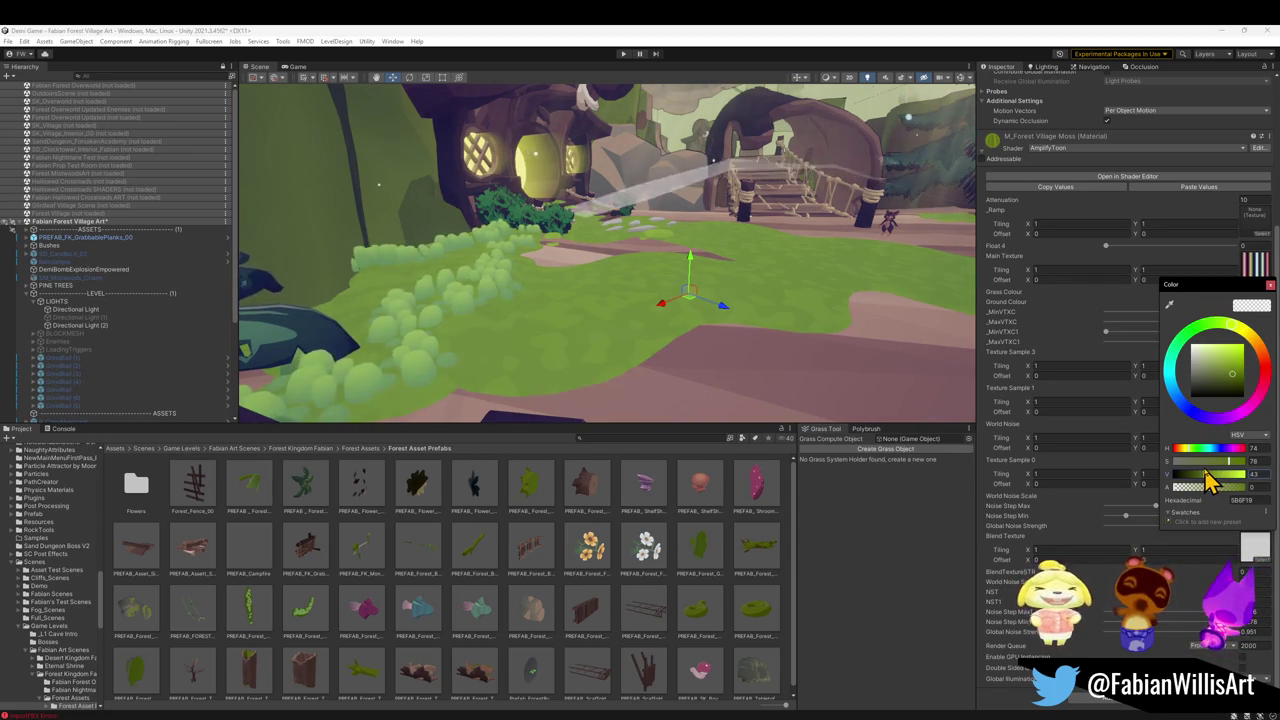
{"action": "mouse_move", "coordinate": [646, 323]}
{"action": "left_mouse_down"}
{"action": "mouse_move", "coordinate": [723, 277]}
{"action": "mouse_move", "coordinate": [680, 289]}
{"action": "mouse_move", "coordinate": [723, 283]}
{"action": "mouse_move", "coordinate": [751, 297]}
{"action": "mouse_move", "coordinate": [736, 310]}
{"action": "mouse_move", "coordinate": [771, 306]}
{"action": "mouse_move", "coordinate": [806, 346]}
{"action": "mouse_move", "coordinate": [797, 360]}
{"action": "mouse_move", "coordinate": [746, 329]}
{"action": "mouse_move", "coordinate": [771, 343]}
{"action": "mouse_move", "coordinate": [603, 298]}
{"action": "mouse_move", "coordinate": [643, 306]}
{"action": "mouse_move", "coordinate": [620, 303]}
{"action": "mouse_move", "coordinate": [597, 345]}
{"action": "left_mouse_up"}
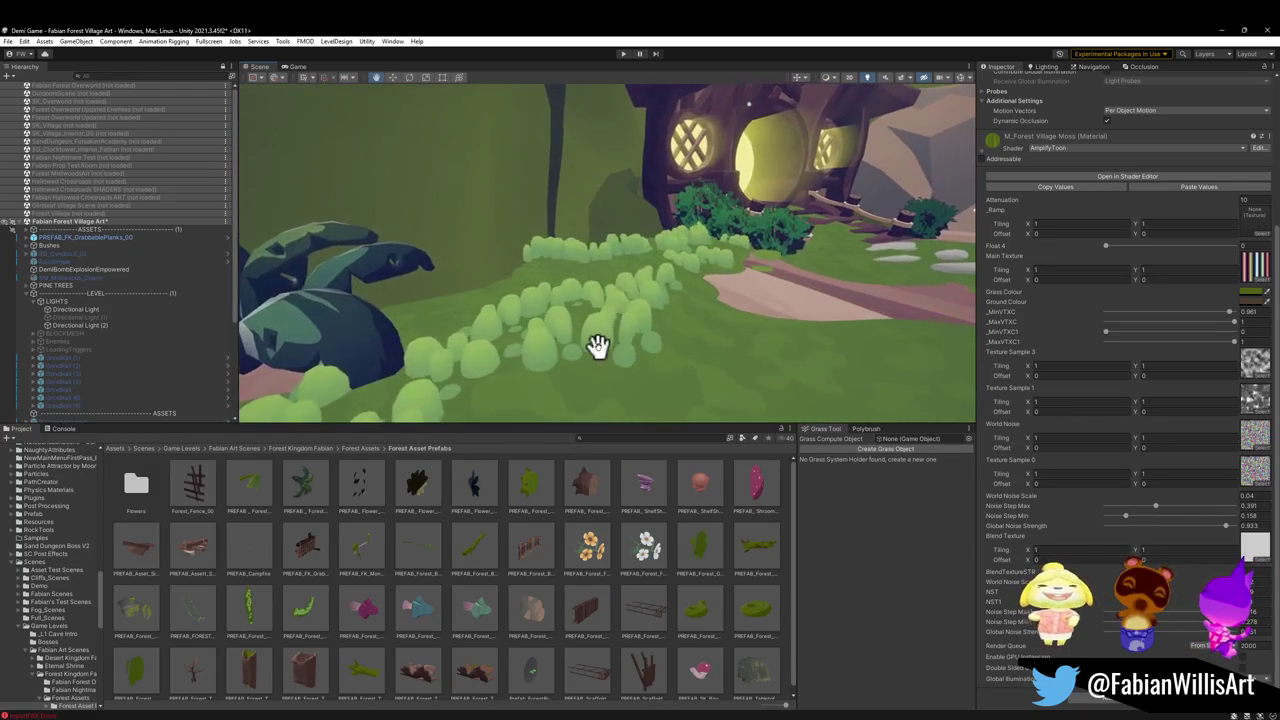
{"action": "left_click", "coordinate": [624, 365]}
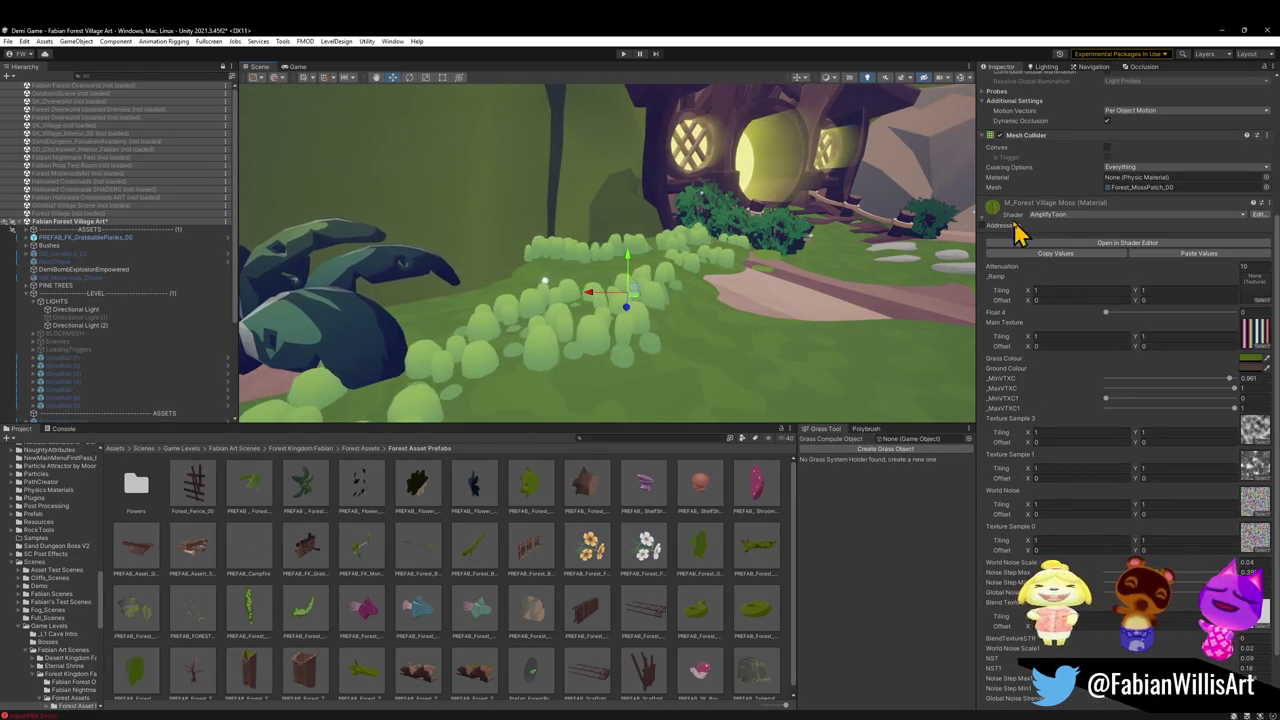
On Marsh_FungalGrassCluster (1), test and keep _AlbedoStr at 2.54, then lower _GMin slightly
{"action": "left_click", "coordinate": [548, 358]}
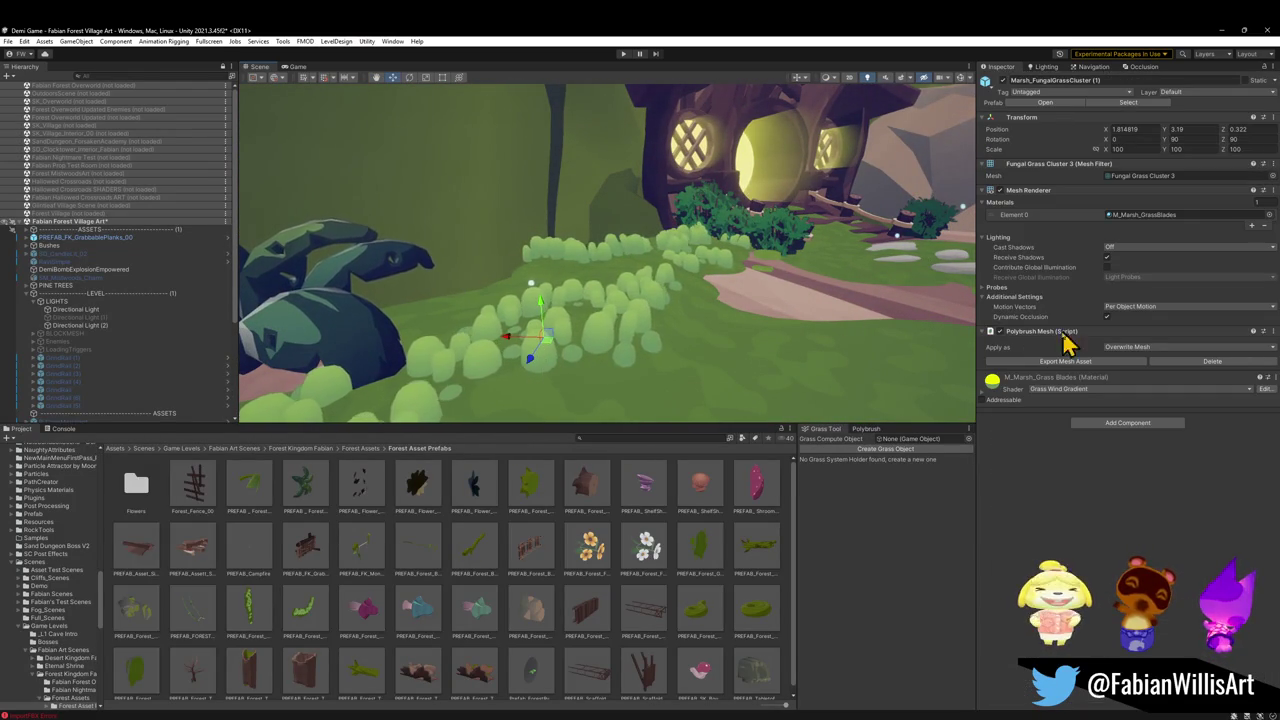
{"action": "left_click", "coordinate": [985, 393]}
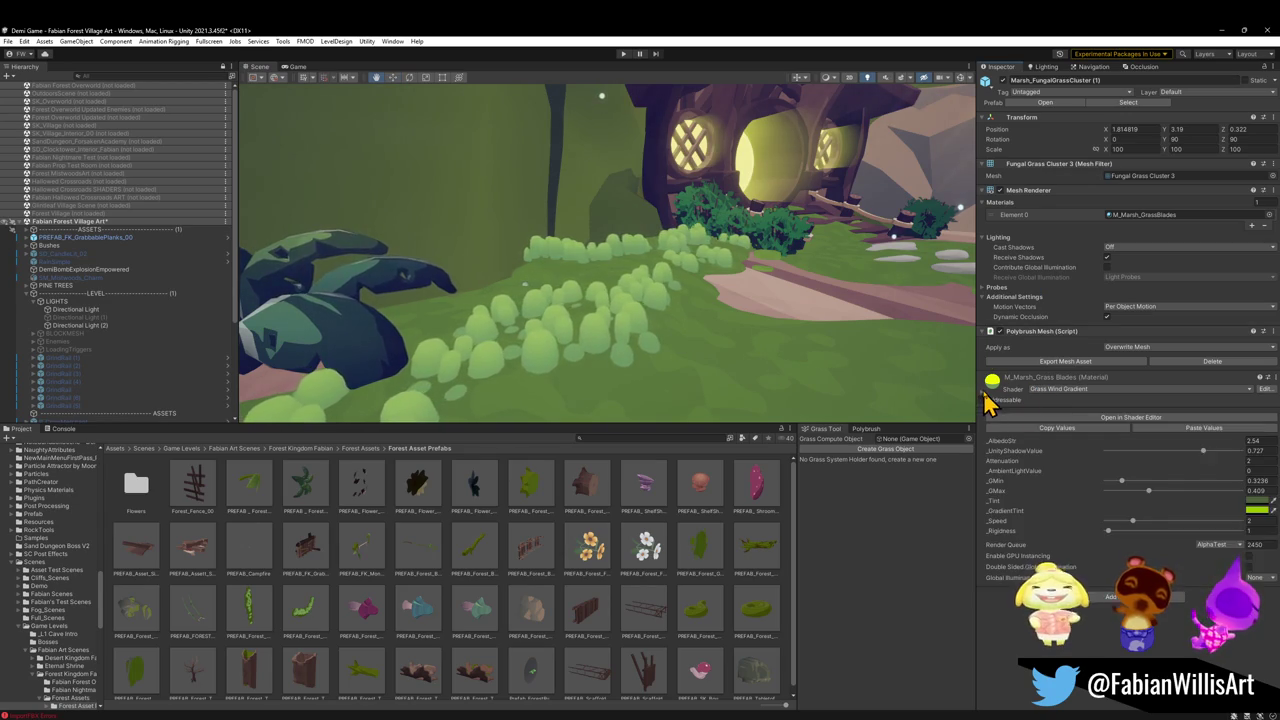
{"action": "left_click_drag", "start_coordinate": [1243, 446], "coordinate": [1231, 444]}
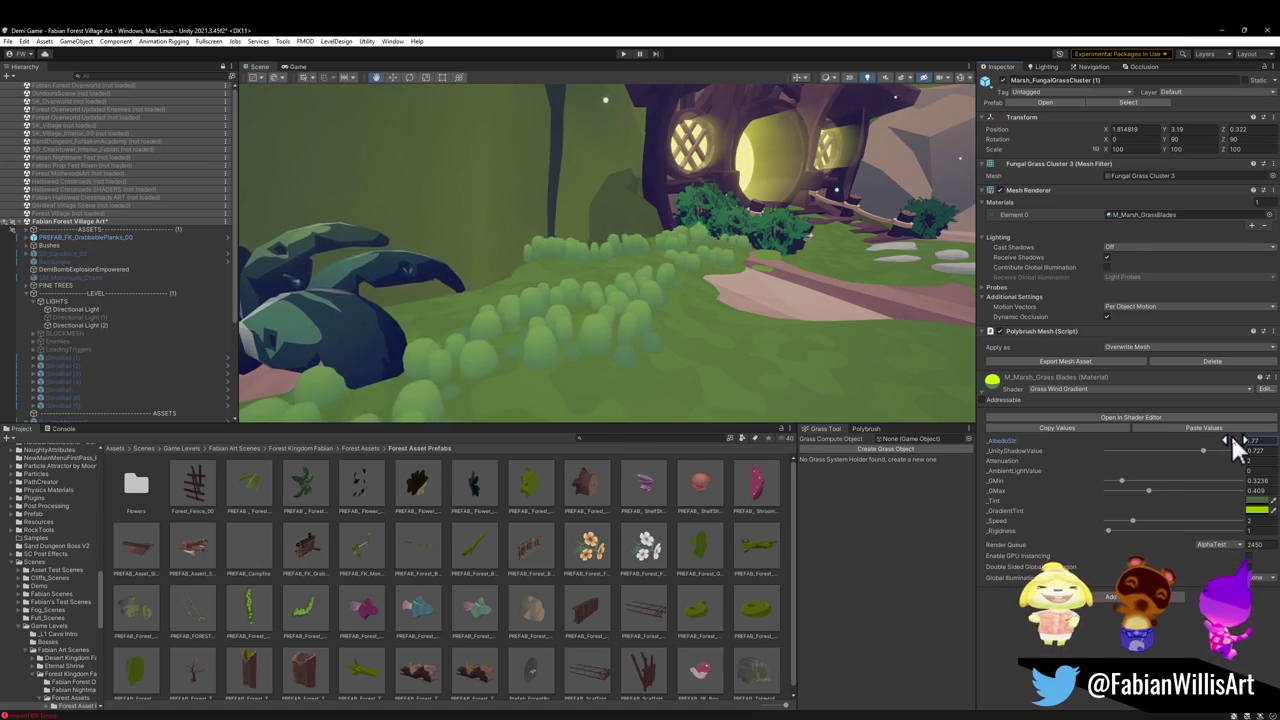
{"action": "left_click_drag", "start_coordinate": [1240, 447], "coordinate": [1229, 457]}
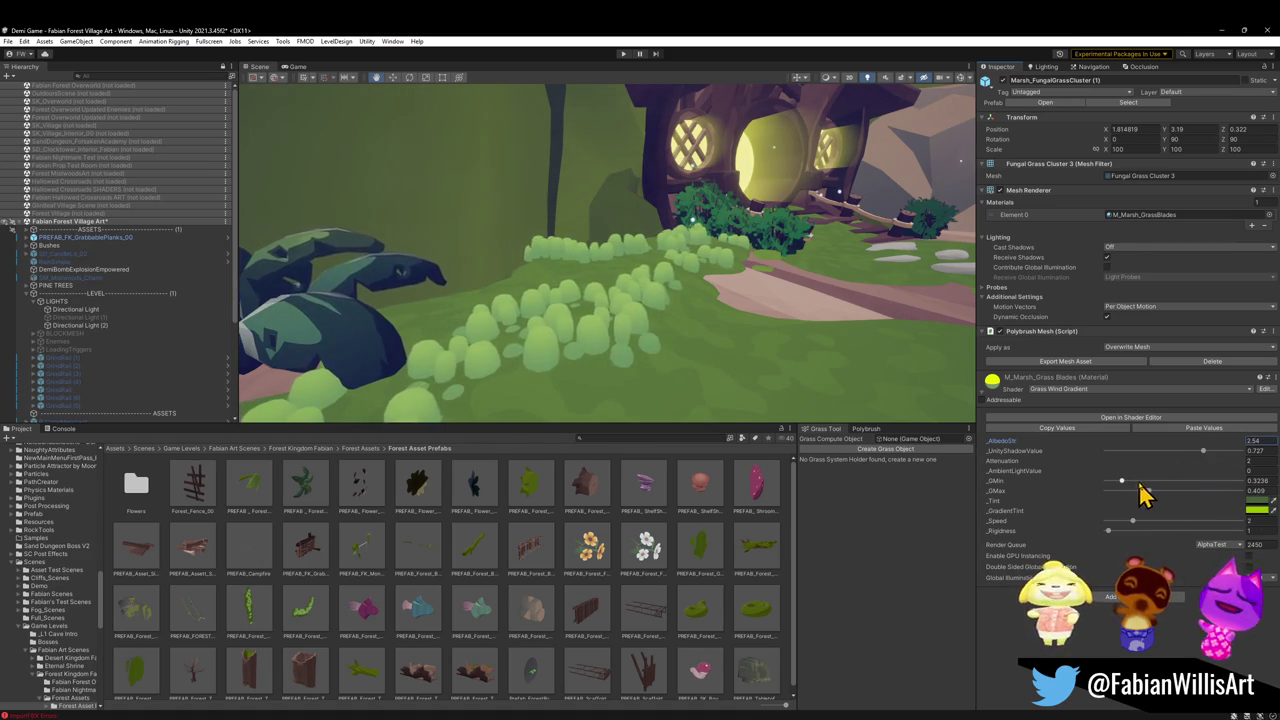
{"action": "mouse_move", "coordinate": [1200, 490]}
{"action": "left_mouse_down"}
{"action": "mouse_move", "coordinate": [1132, 482]}
{"action": "mouse_move", "coordinate": [1155, 482]}
{"action": "left_mouse_up"}
{"action": "left_click", "coordinate": [1046, 66]}
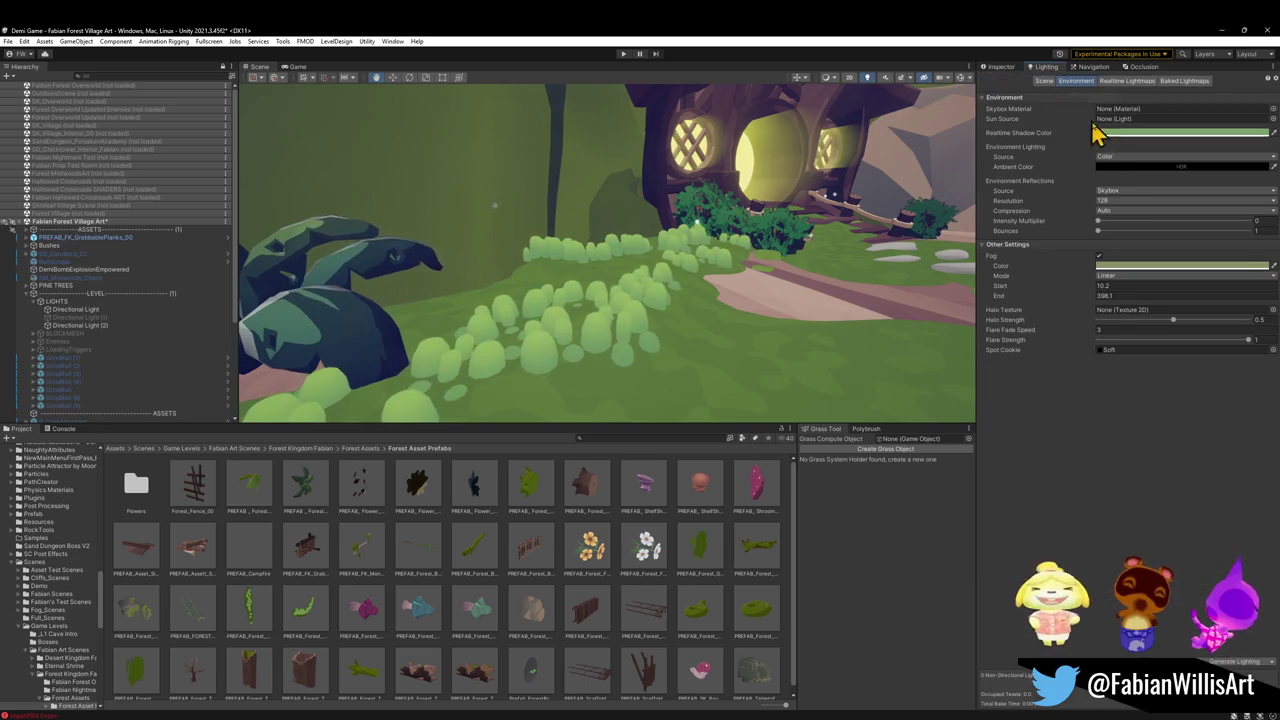
Preview alternative ambient colours in the Lighting Environment settings, then return to the grass cluster's Inspector
{"action": "left_click", "coordinate": [1120, 167]}
{"action": "mouse_move", "coordinate": [1150, 272]}
{"action": "left_mouse_down"}
{"action": "mouse_move", "coordinate": [1146, 262]}
{"action": "mouse_move", "coordinate": [1140, 277]}
{"action": "mouse_move", "coordinate": [1143, 266]}
{"action": "left_mouse_up"}
{"action": "left_click", "coordinate": [1128, 215]}
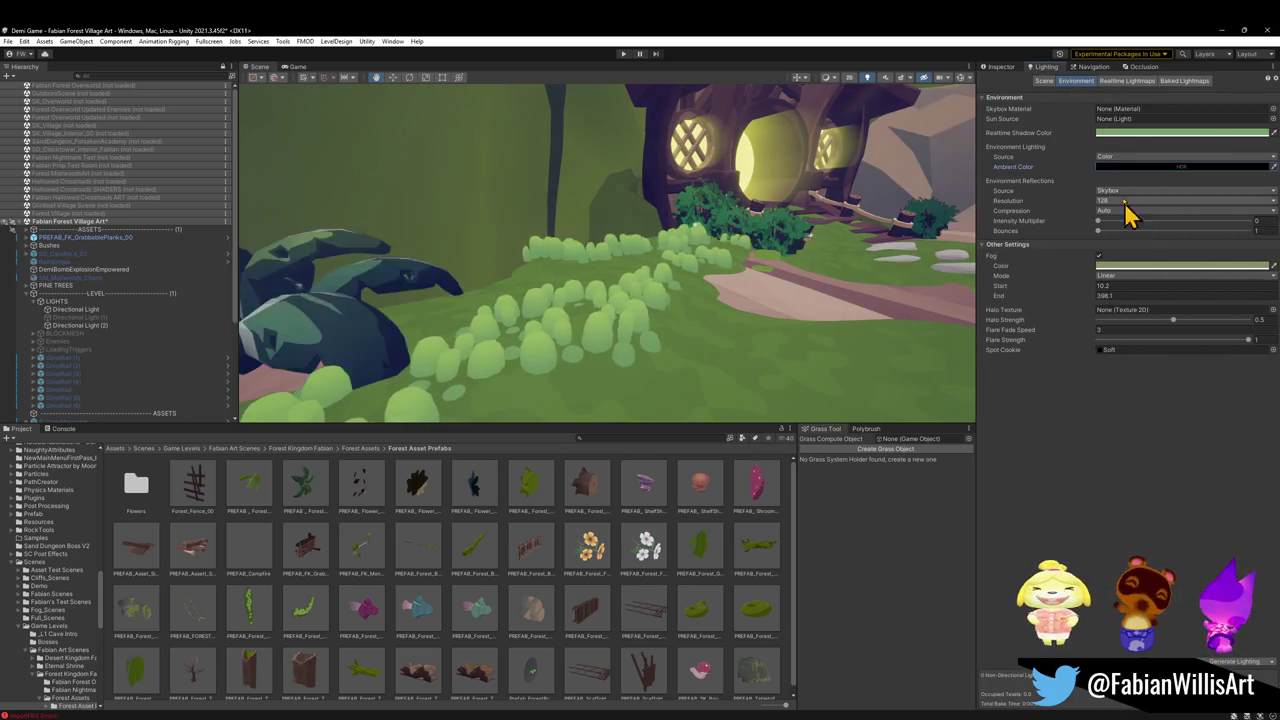
{"action": "left_click", "coordinate": [1003, 67]}
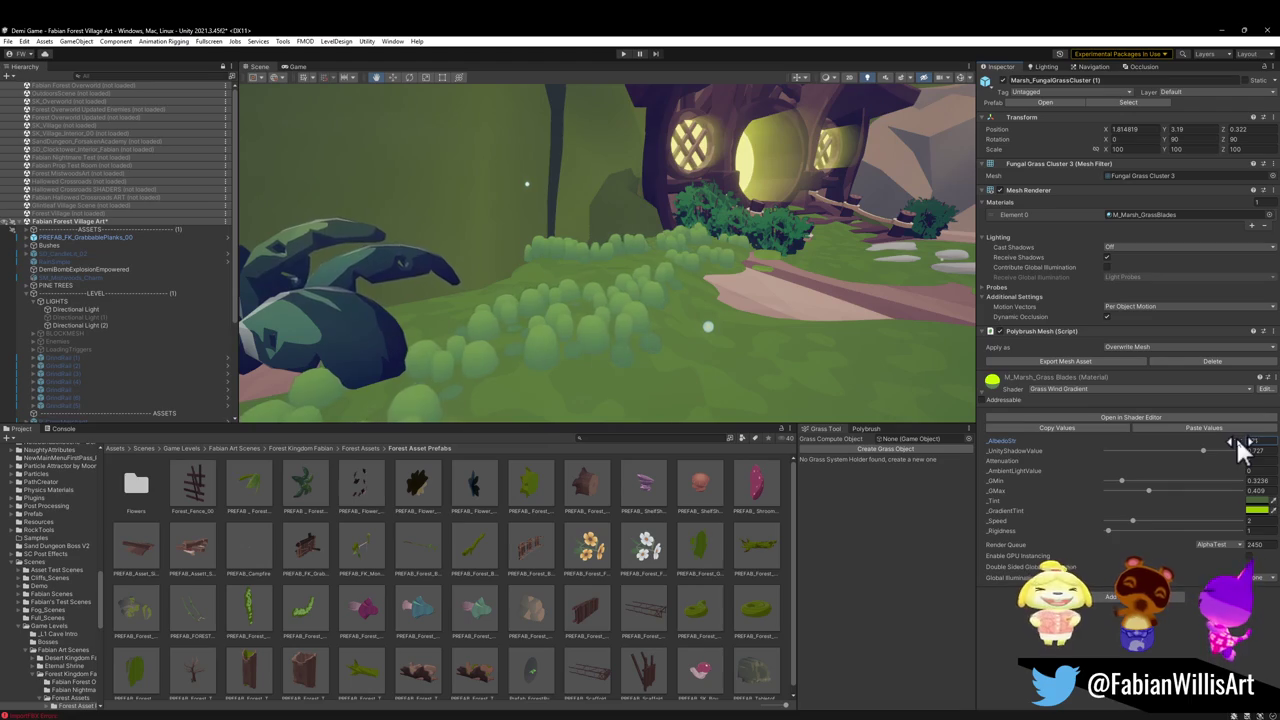
Tune the marsh grass blades: Attenuation 0, albedo strength 2.01, shadow value about 0.74
{"action": "mouse_move", "coordinate": [1201, 452]}
{"action": "left_mouse_down"}
{"action": "mouse_move", "coordinate": [1160, 450]}
{"action": "mouse_move", "coordinate": [1258, 458]}
{"action": "mouse_move", "coordinate": [1227, 457]}
{"action": "left_mouse_up"}
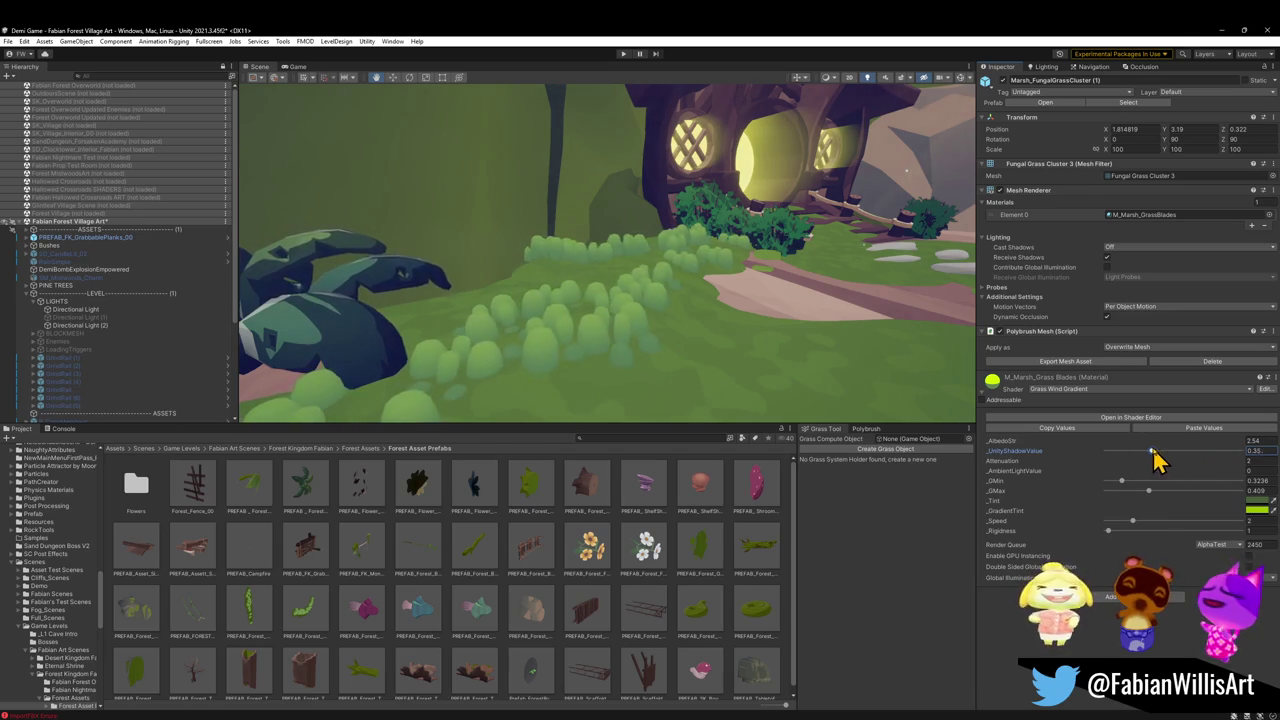
{"action": "left_click_drag", "start_coordinate": [1090, 455], "coordinate": [1205, 463]}
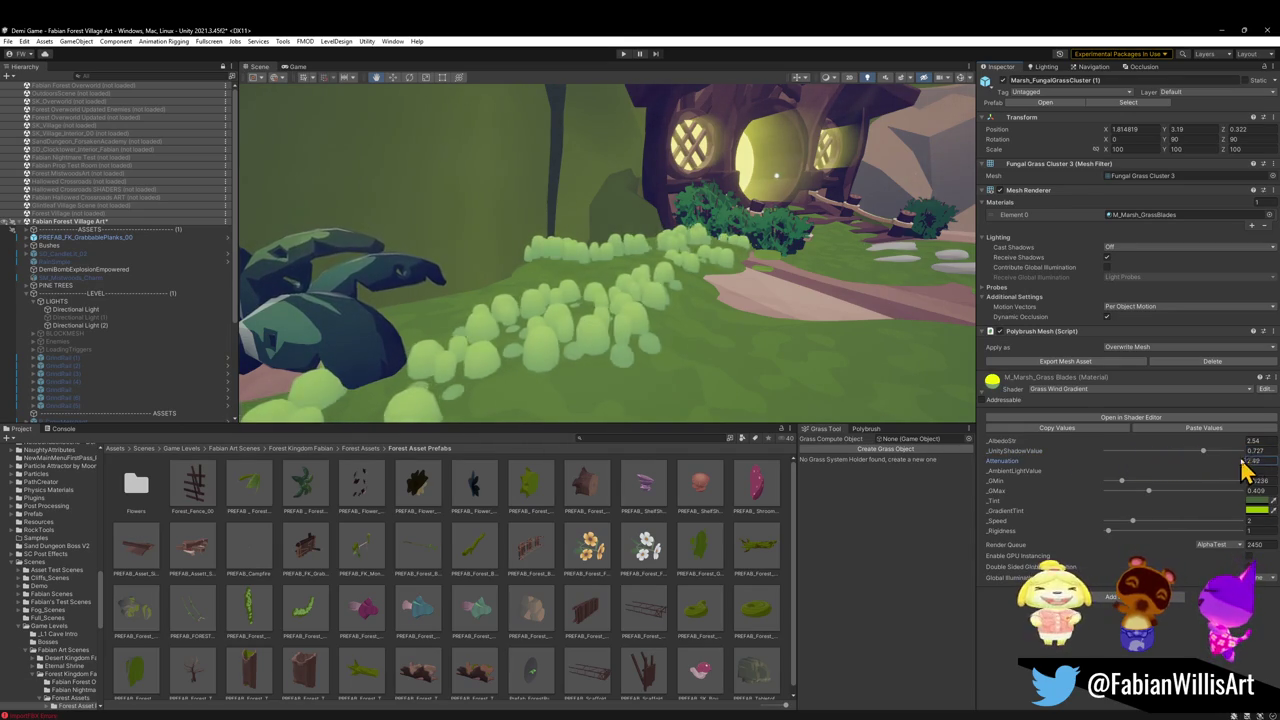
{"action": "type", "text": "0.62"}
{"action": "key", "text": "Return"}
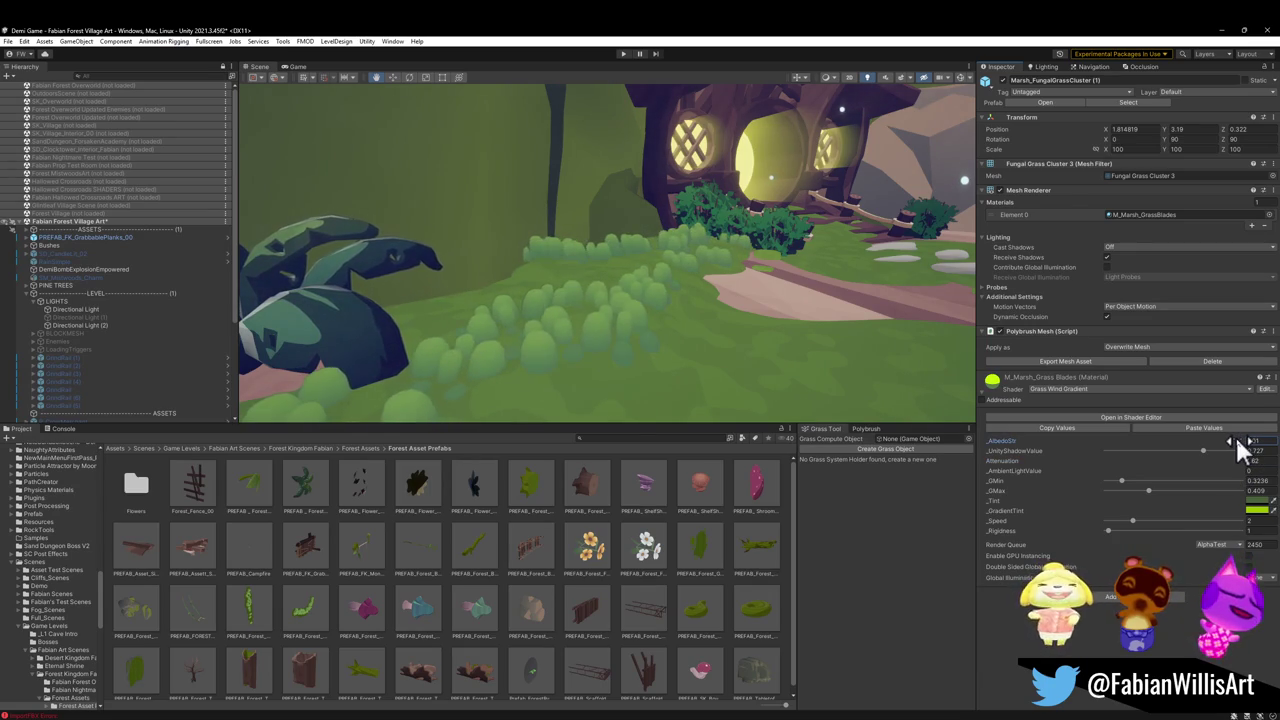
{"action": "key", "text": "Return"}
{"action": "left_click_drag", "start_coordinate": [1174, 451], "coordinate": [1208, 451]}
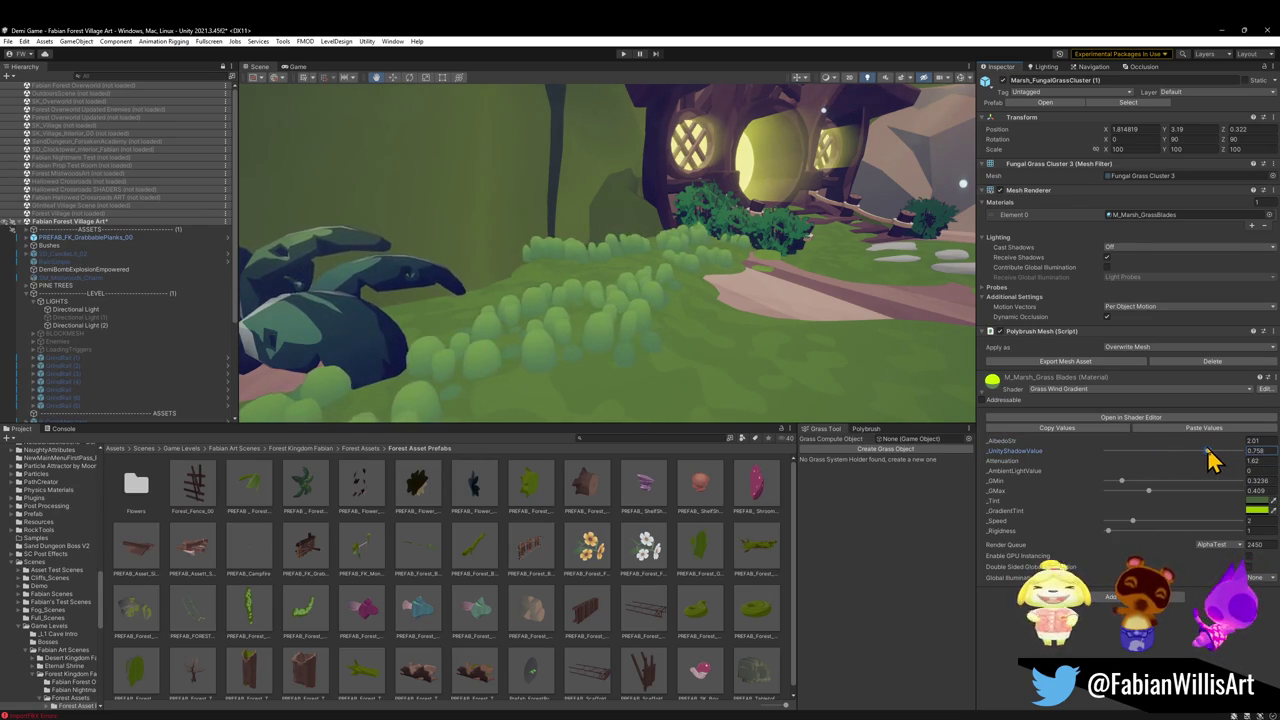
{"action": "mouse_move", "coordinate": [765, 368]}
{"action": "left_mouse_down"}
{"action": "mouse_move", "coordinate": [929, 374]}
{"action": "mouse_move", "coordinate": [903, 386]}
{"action": "mouse_move", "coordinate": [729, 363]}
{"action": "mouse_move", "coordinate": [892, 402]}
{"action": "left_mouse_up"}
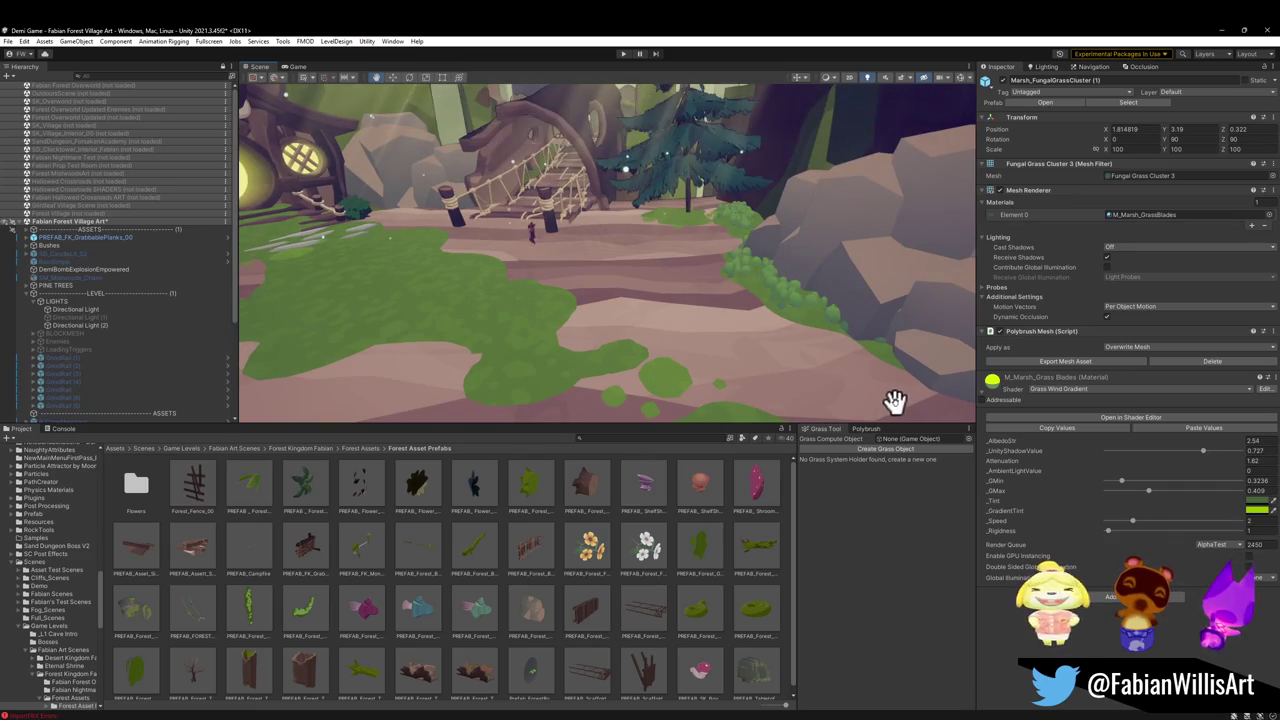
{"action": "left_click", "coordinate": [901, 399]}
Set the main Directional Light's Shadow Type to No Shadows
{"action": "left_click_drag", "start_coordinate": [901, 399], "coordinate": [774, 343]}
{"action": "left_click", "coordinate": [77, 310]}
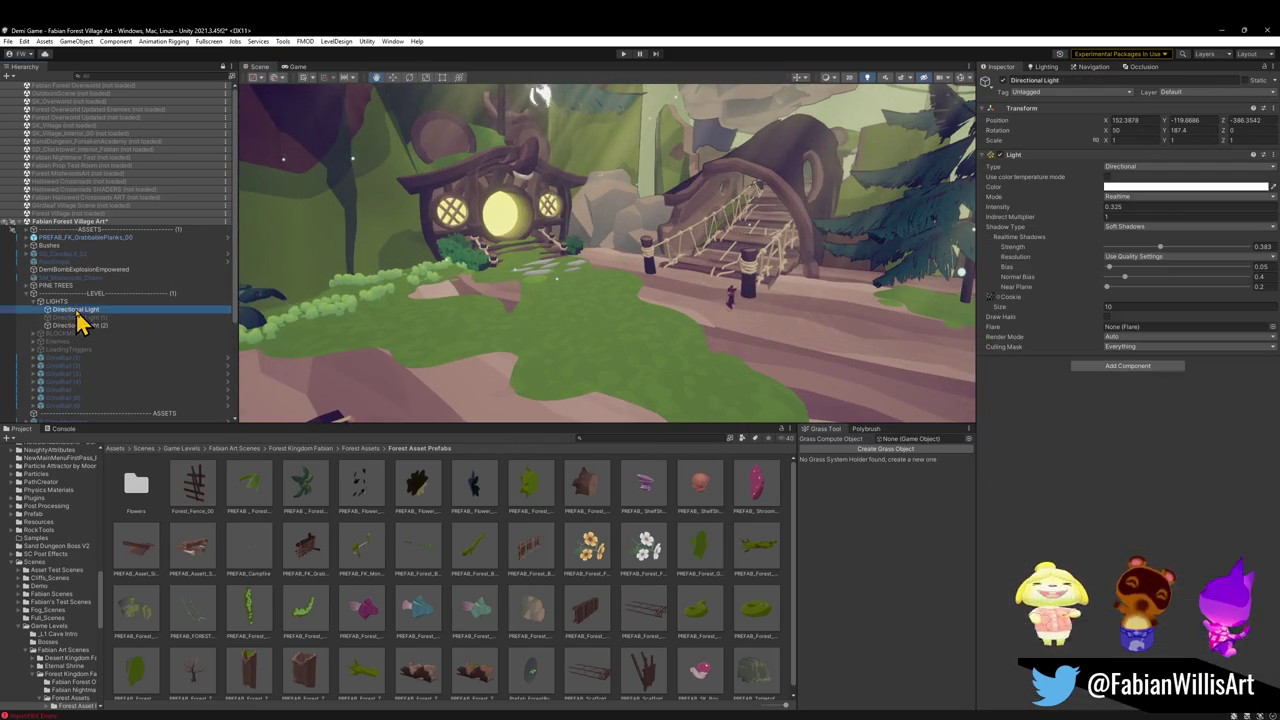
{"action": "left_click", "coordinate": [1135, 227]}
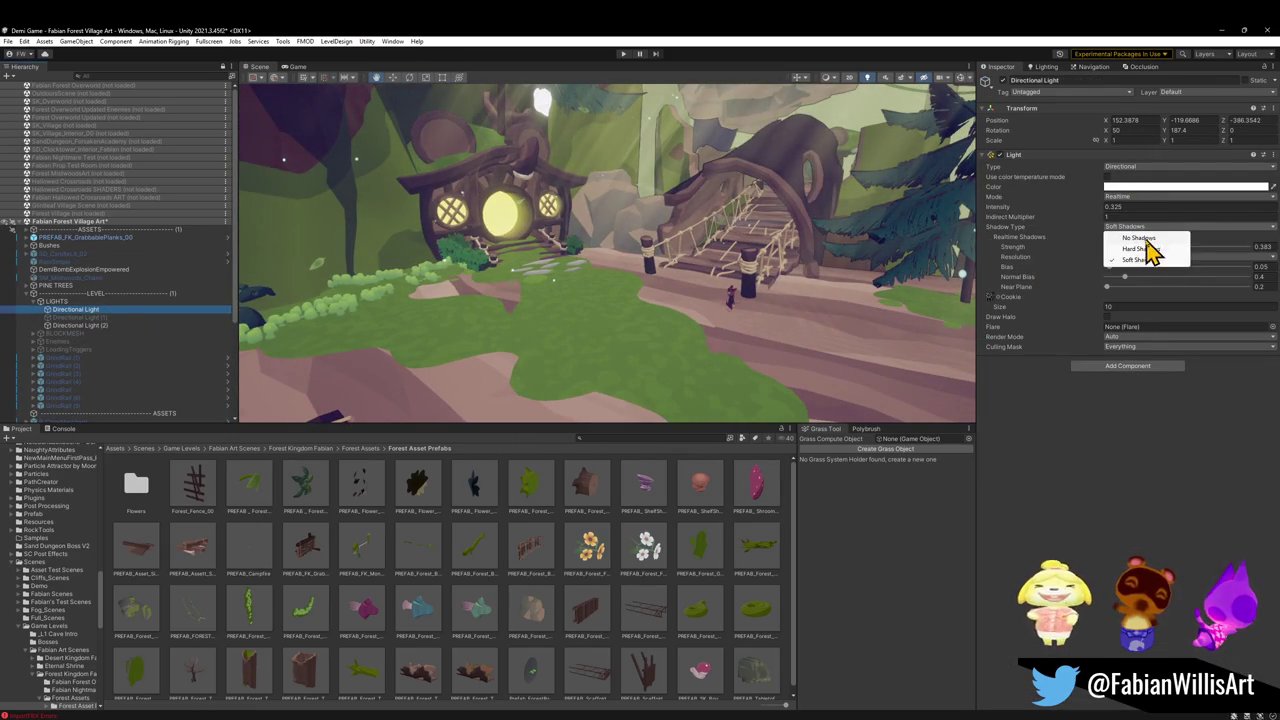
{"action": "left_click", "coordinate": [1140, 239]}
Toggle between soft shadows and no shadows with undo/redo to compare, ending on soft shadows
{"action": "mouse_move", "coordinate": [737, 294]}
{"action": "left_mouse_down"}
{"action": "mouse_move", "coordinate": [835, 308]}
{"action": "mouse_move", "coordinate": [750, 302]}
{"action": "mouse_move", "coordinate": [789, 286]}
{"action": "mouse_move", "coordinate": [860, 294]}
{"action": "mouse_move", "coordinate": [848, 308]}
{"action": "mouse_move", "coordinate": [857, 249]}
{"action": "mouse_move", "coordinate": [866, 269]}
{"action": "mouse_move", "coordinate": [889, 251]}
{"action": "mouse_move", "coordinate": [840, 294]}
{"action": "left_mouse_up"}
{"action": "key", "text": "ctrl+z"}
{"action": "key", "text": "ctrl+y"}
{"action": "key", "text": "ctrl+z"}
{"action": "key", "text": "ctrl+y"}
{"action": "key", "text": "ctrl+z"}
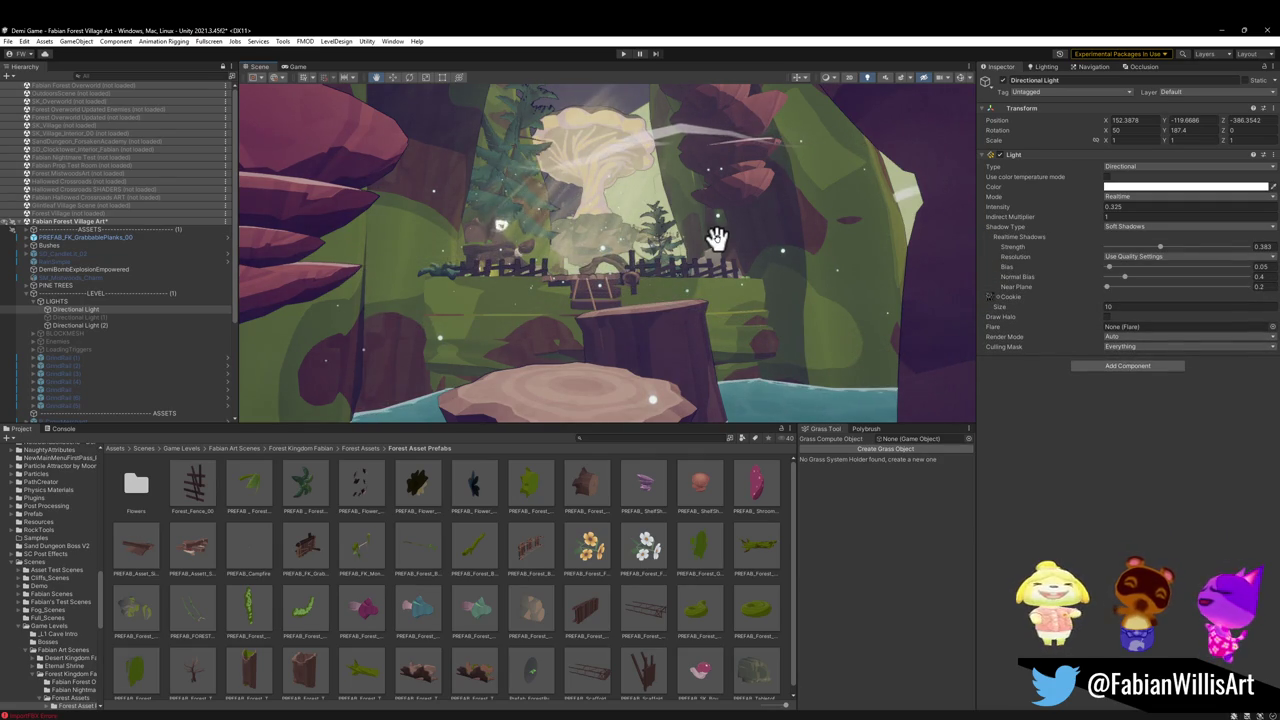
{"action": "key", "text": "ctrl+z"}
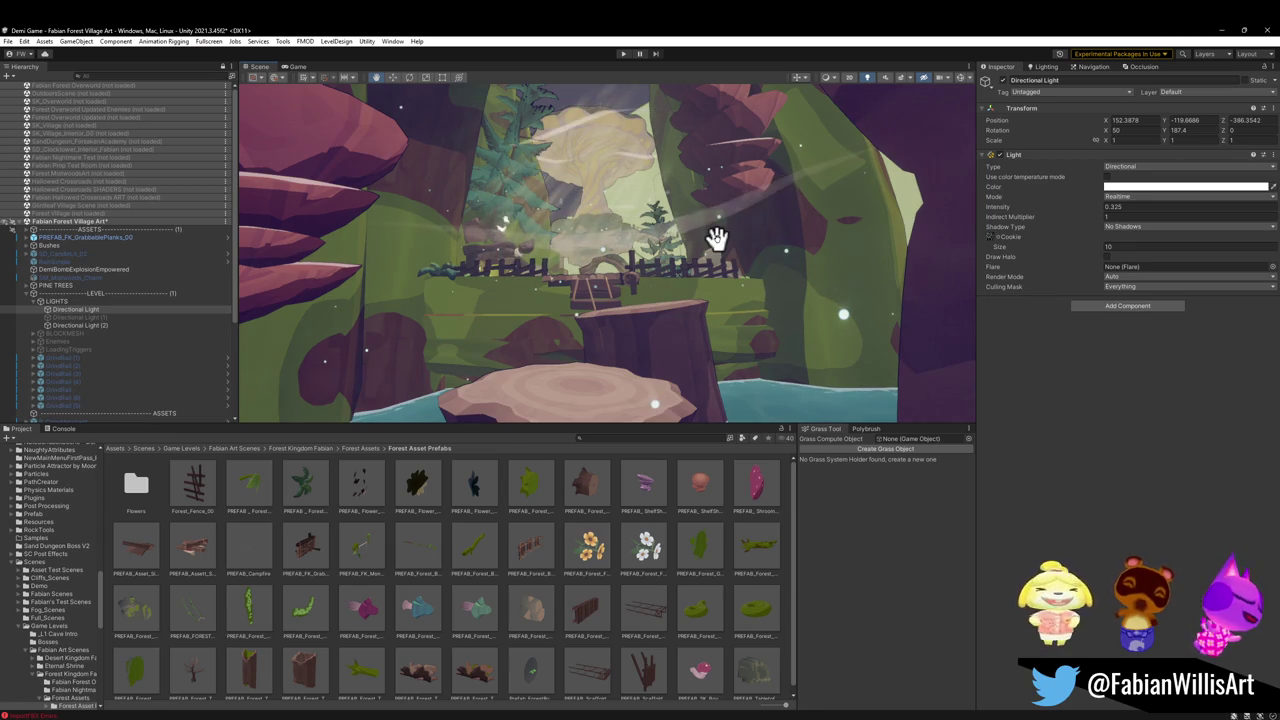
{"action": "key", "text": "ctrl+y"}
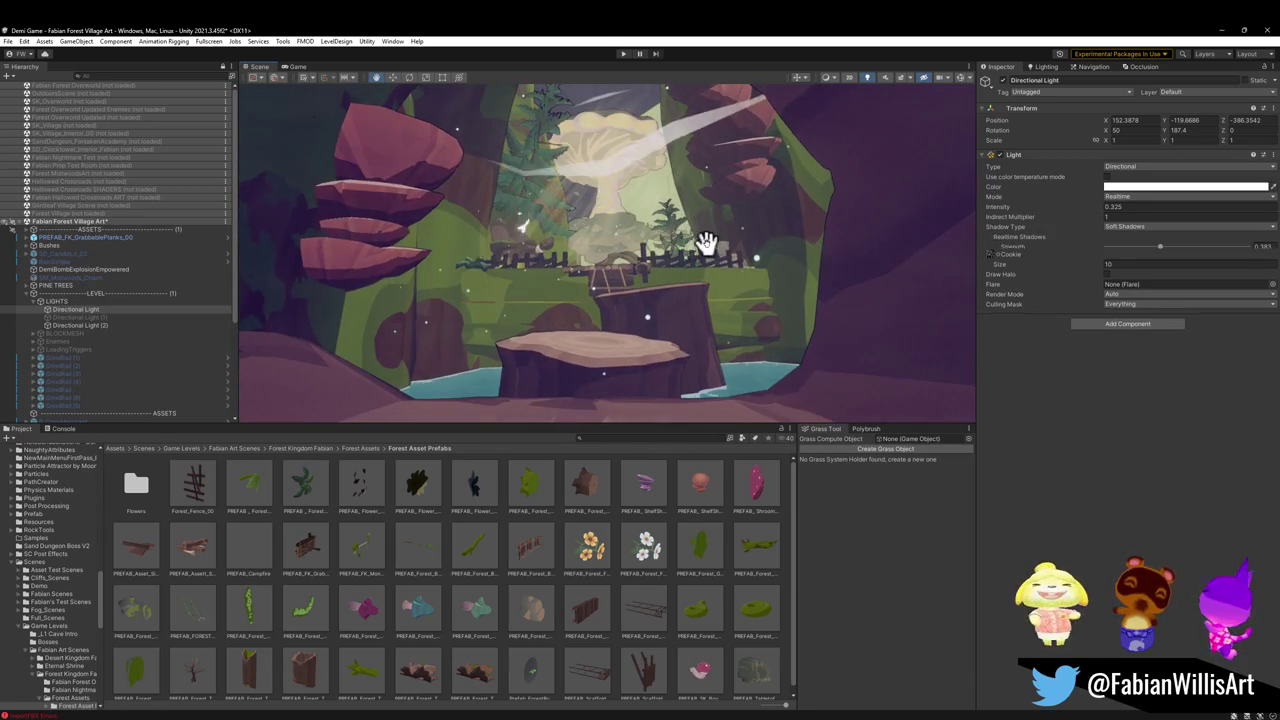
{"action": "key", "text": "ctrl+z"}
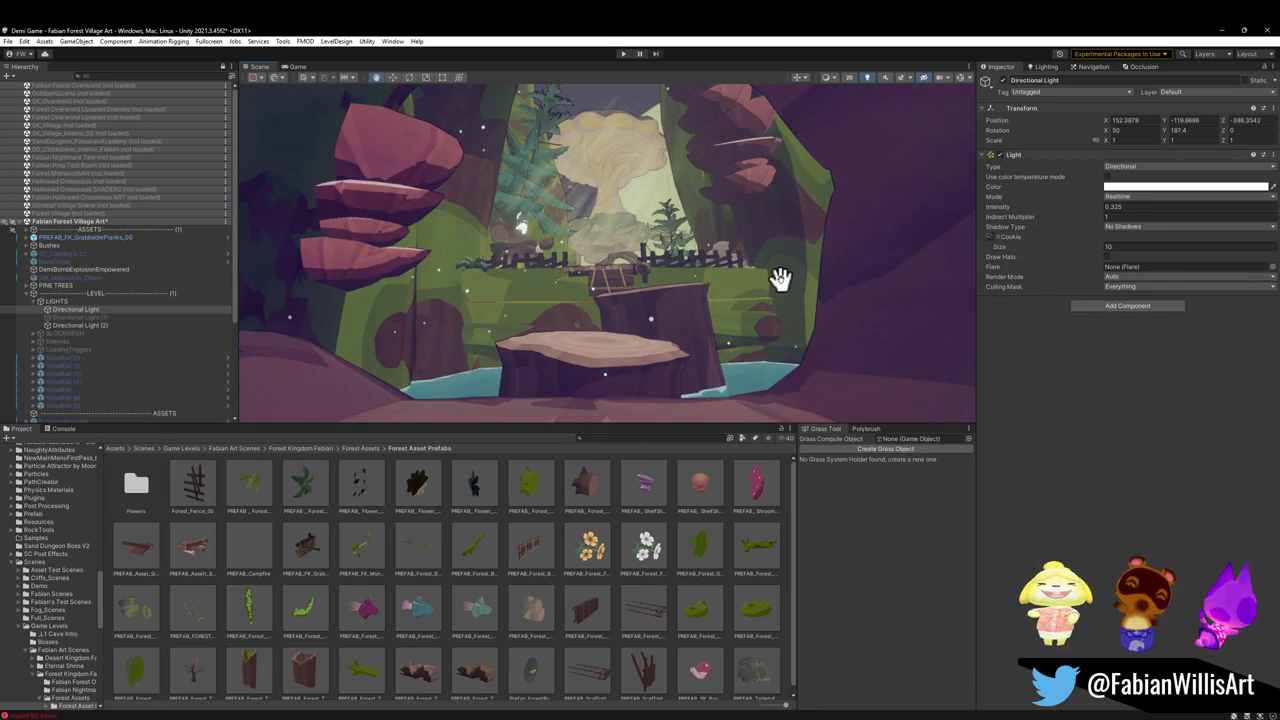
{"action": "mouse_move", "coordinate": [782, 270]}
{"action": "left_mouse_down"}
{"action": "mouse_move", "coordinate": [771, 294]}
{"action": "mouse_move", "coordinate": [733, 268]}
{"action": "mouse_move", "coordinate": [786, 280]}
{"action": "mouse_move", "coordinate": [749, 254]}
{"action": "mouse_move", "coordinate": [749, 306]}
{"action": "mouse_move", "coordinate": [766, 314]}
{"action": "mouse_move", "coordinate": [749, 349]}
{"action": "mouse_move", "coordinate": [737, 331]}
{"action": "mouse_move", "coordinate": [800, 320]}
{"action": "mouse_move", "coordinate": [823, 300]}
{"action": "mouse_move", "coordinate": [793, 275]}
{"action": "mouse_move", "coordinate": [814, 271]}
{"action": "left_mouse_up"}
{"action": "key", "text": "ctrl+y"}
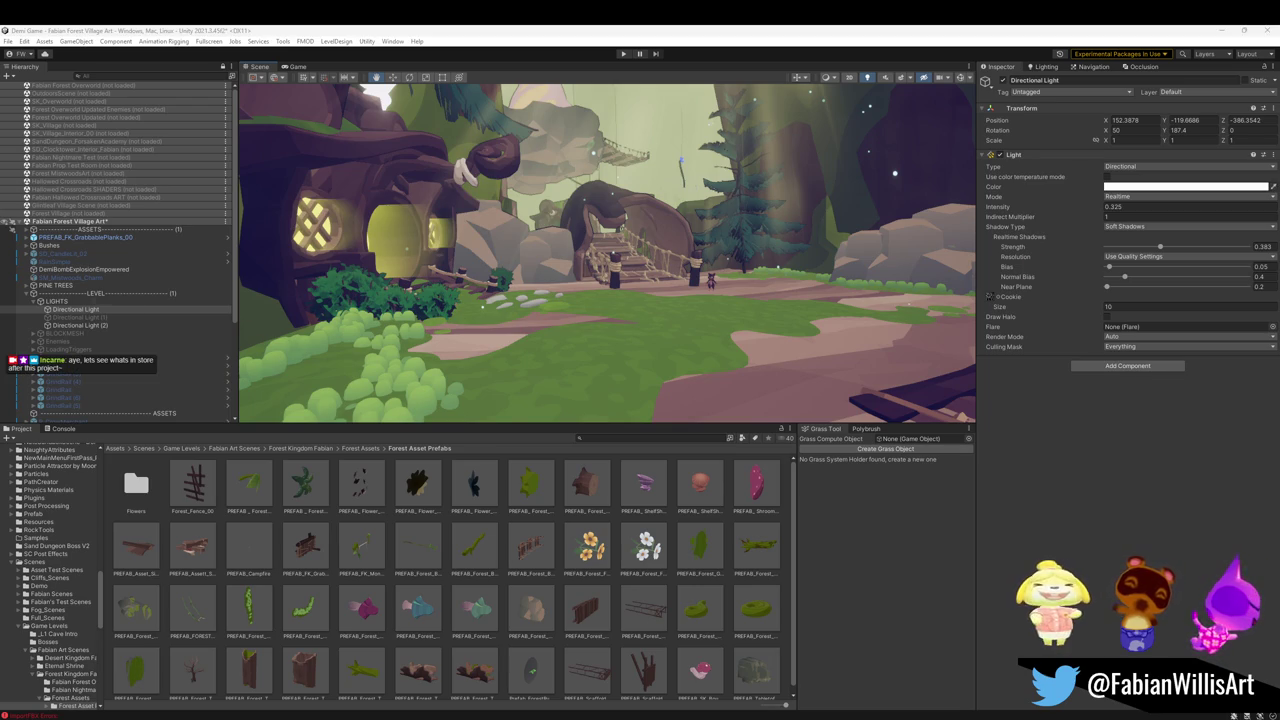
Shift the Scene view over the village to review it with soft shadows
{"action": "left_click_drag", "start_coordinate": [694, 300], "coordinate": [686, 291]}
{"action": "left_click", "coordinate": [680, 298]}
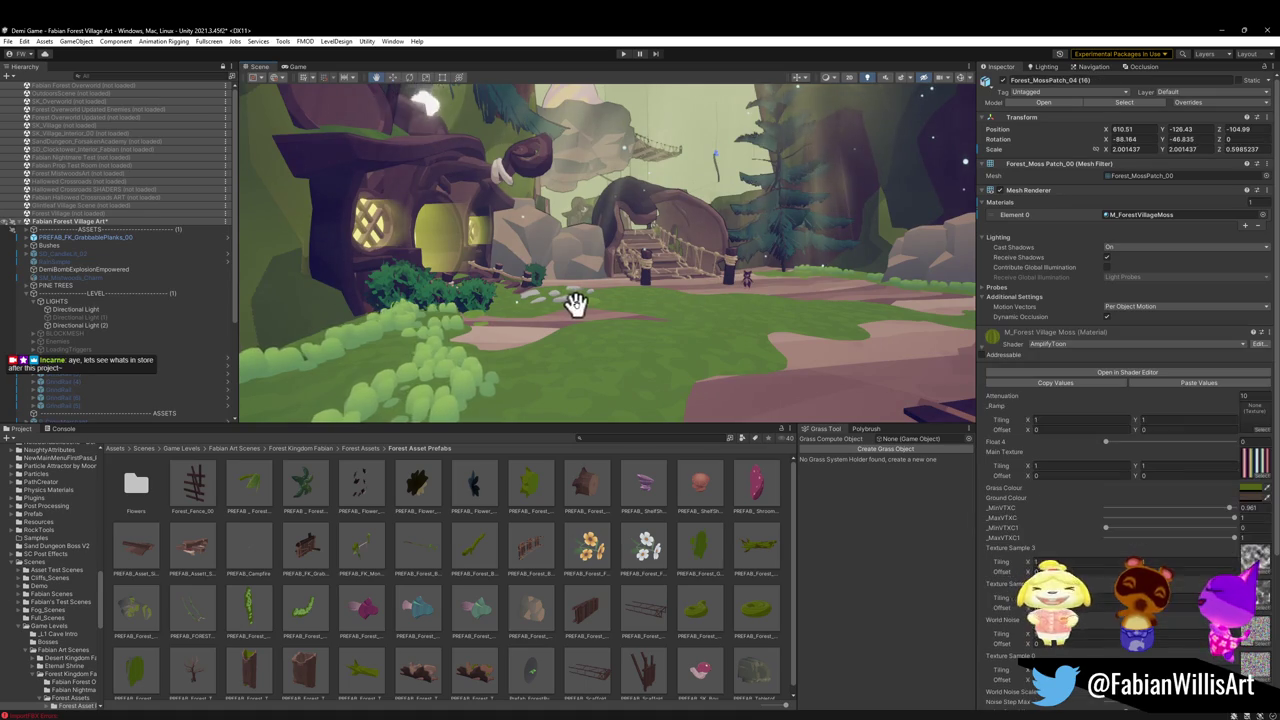
{"action": "key", "text": "ctrl+z"}
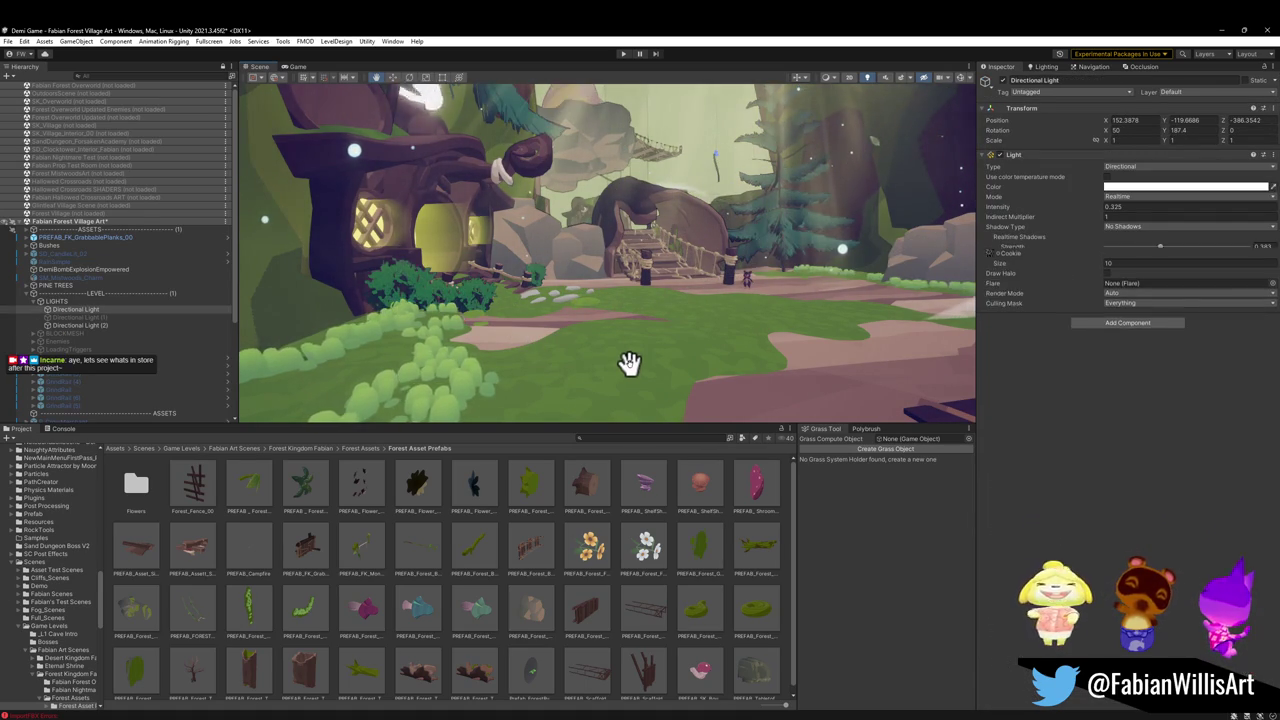
{"action": "mouse_move", "coordinate": [629, 362]}
{"action": "left_mouse_down"}
{"action": "mouse_move", "coordinate": [657, 306]}
{"action": "mouse_move", "coordinate": [563, 280]}
{"action": "mouse_move", "coordinate": [540, 287]}
{"action": "left_mouse_up"}
{"action": "left_click", "coordinate": [500, 330]}
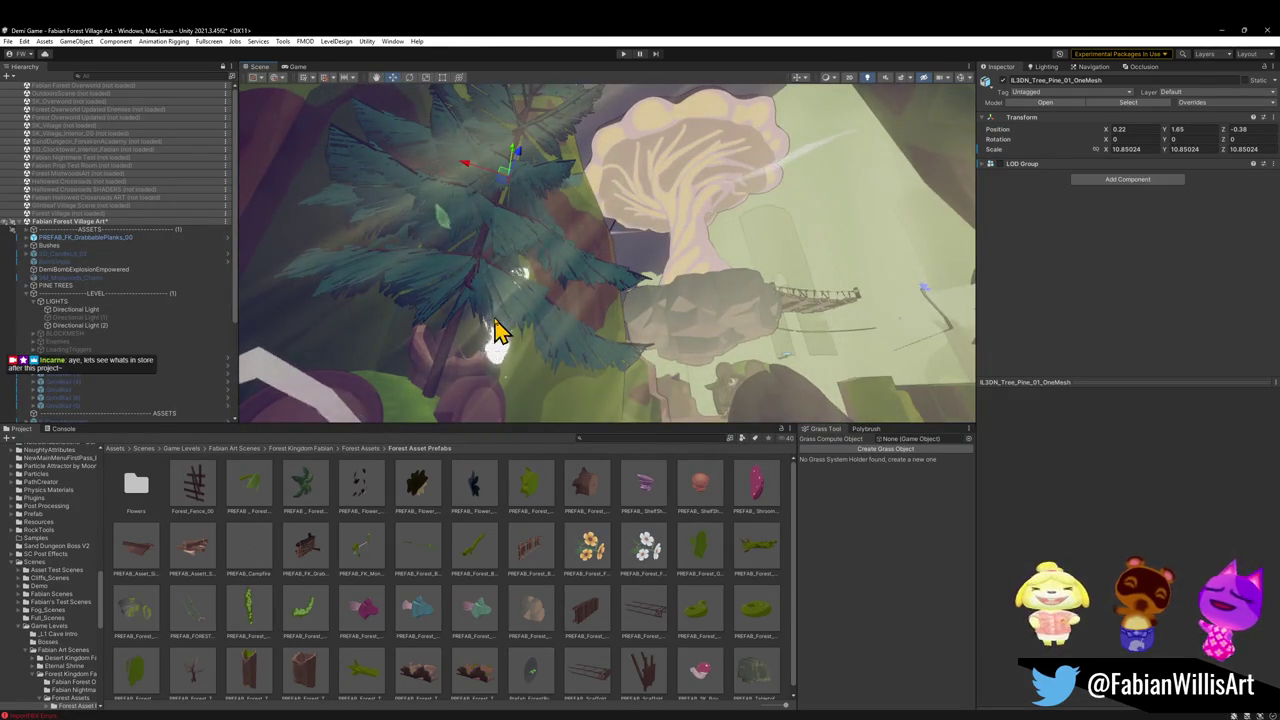
{"action": "key", "text": "f"}
{"action": "key", "text": "Right"}
{"action": "double_click", "coordinate": [114, 301]}
{"action": "mouse_move", "coordinate": [700, 329]}
{"action": "left_mouse_down"}
{"action": "mouse_move", "coordinate": [706, 314]}
{"action": "mouse_move", "coordinate": [731, 323]}
{"action": "left_mouse_up"}
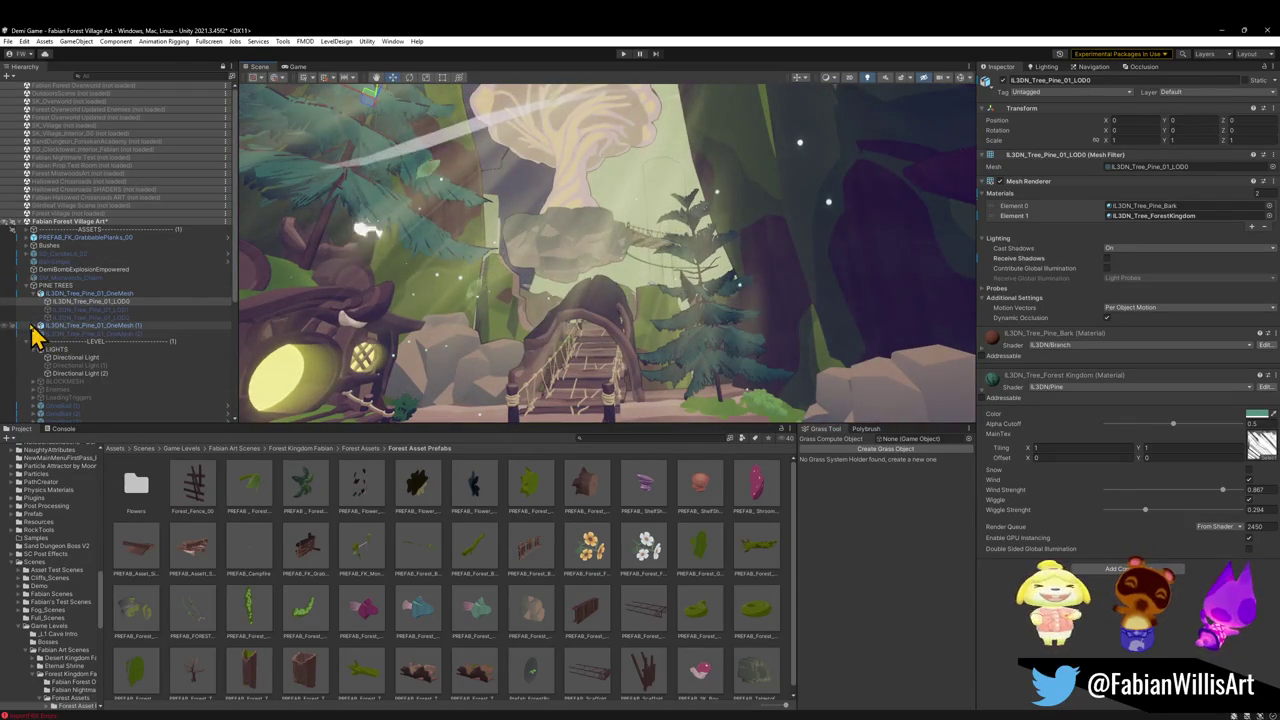
{"action": "left_click", "coordinate": [40, 326]}
{"action": "double_click", "coordinate": [85, 333]}
{"action": "left_click", "coordinate": [1132, 249]}
{"action": "left_click", "coordinate": [1125, 271]}
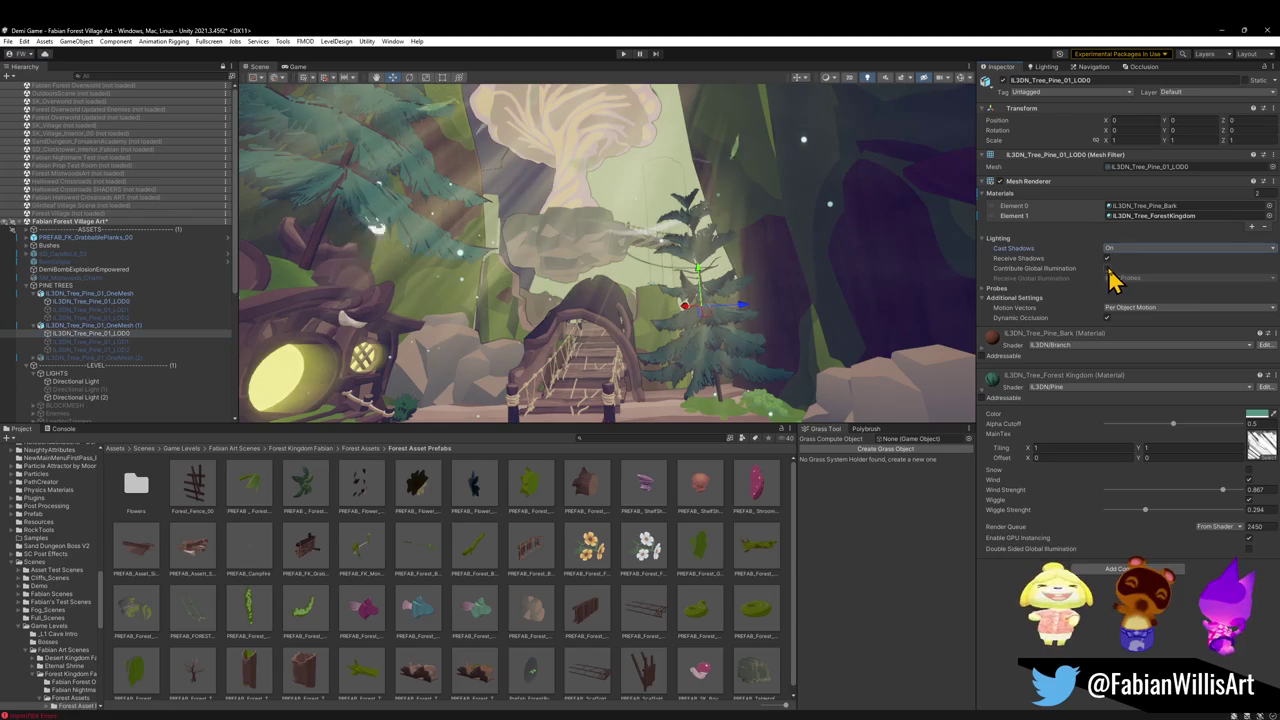
{"action": "mouse_move", "coordinate": [965, 280]}
{"action": "left_mouse_down"}
{"action": "mouse_move", "coordinate": [780, 271]}
{"action": "mouse_move", "coordinate": [800, 285]}
{"action": "left_mouse_up"}
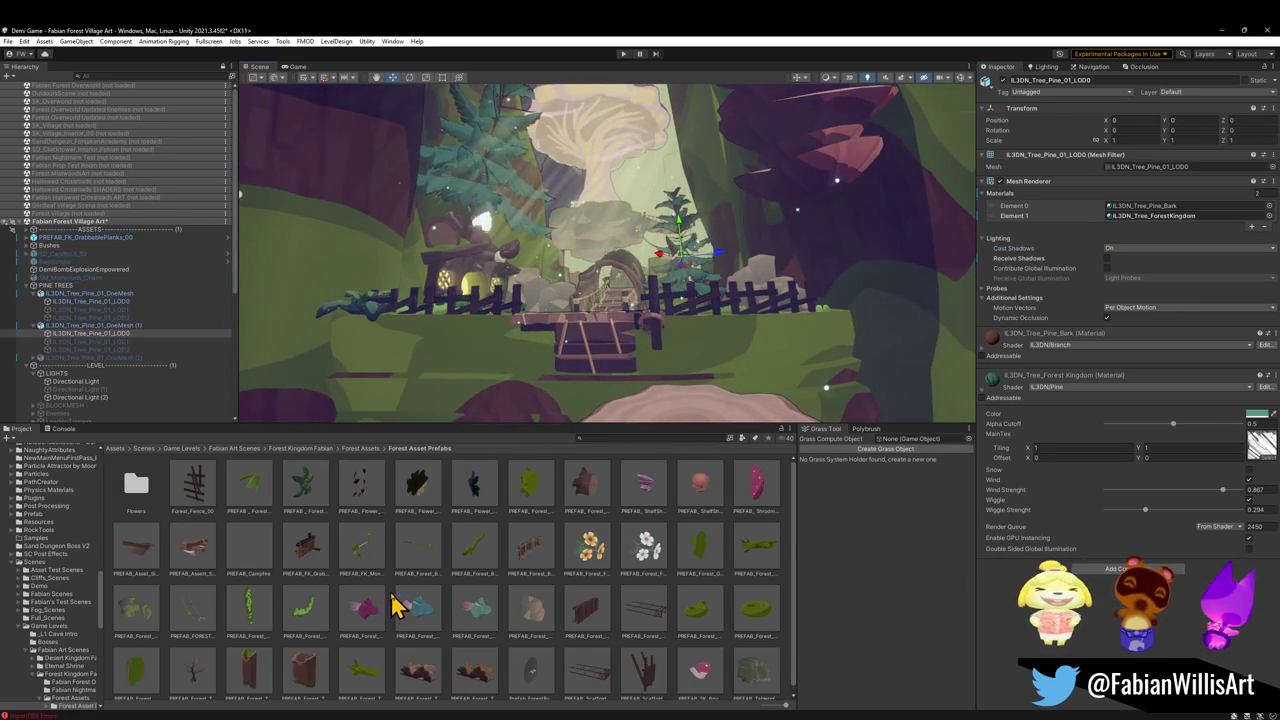
{"action": "left_click", "coordinate": [395, 607]}
{"action": "left_click_drag", "start_coordinate": [530, 312], "coordinate": [537, 329]}
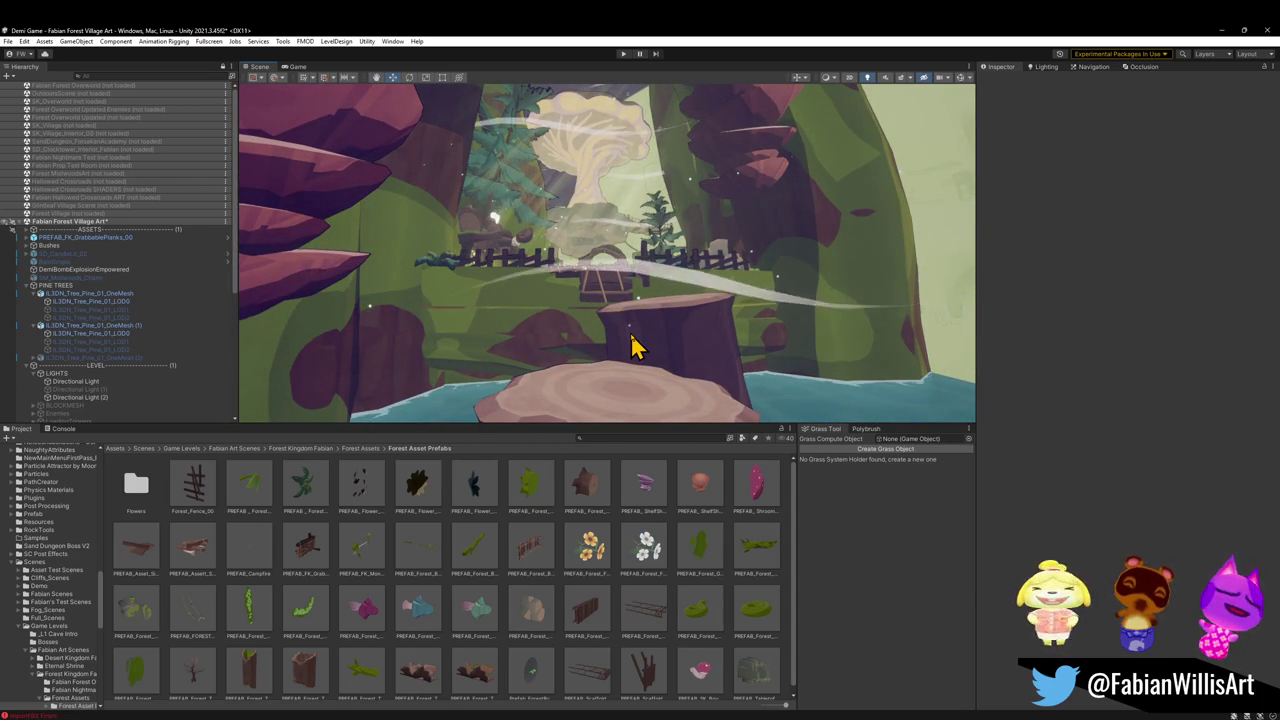
{"action": "mouse_move", "coordinate": [632, 347]}
{"action": "left_mouse_down"}
{"action": "mouse_move", "coordinate": [623, 303]}
{"action": "mouse_move", "coordinate": [638, 318]}
{"action": "left_mouse_up"}
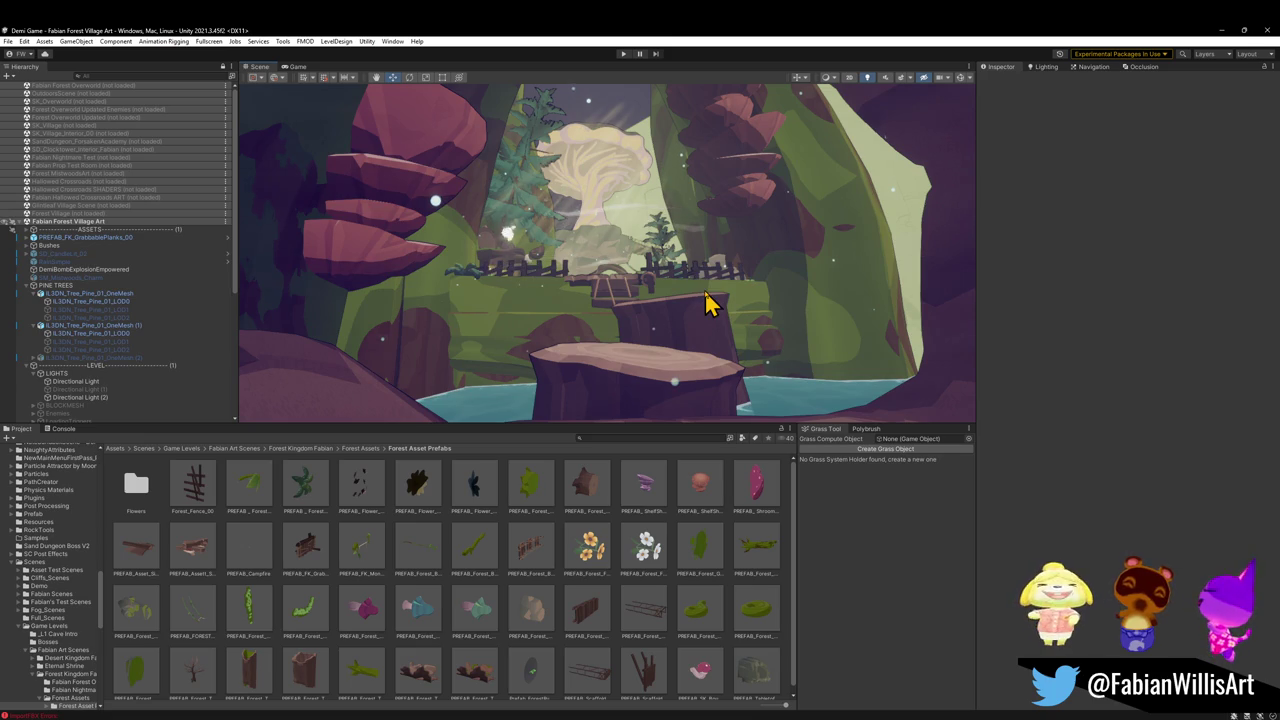
{"action": "mouse_move", "coordinate": [591, 197]}
{"action": "left_mouse_down"}
{"action": "mouse_move", "coordinate": [563, 223]}
{"action": "mouse_move", "coordinate": [580, 240]}
{"action": "left_mouse_up"}
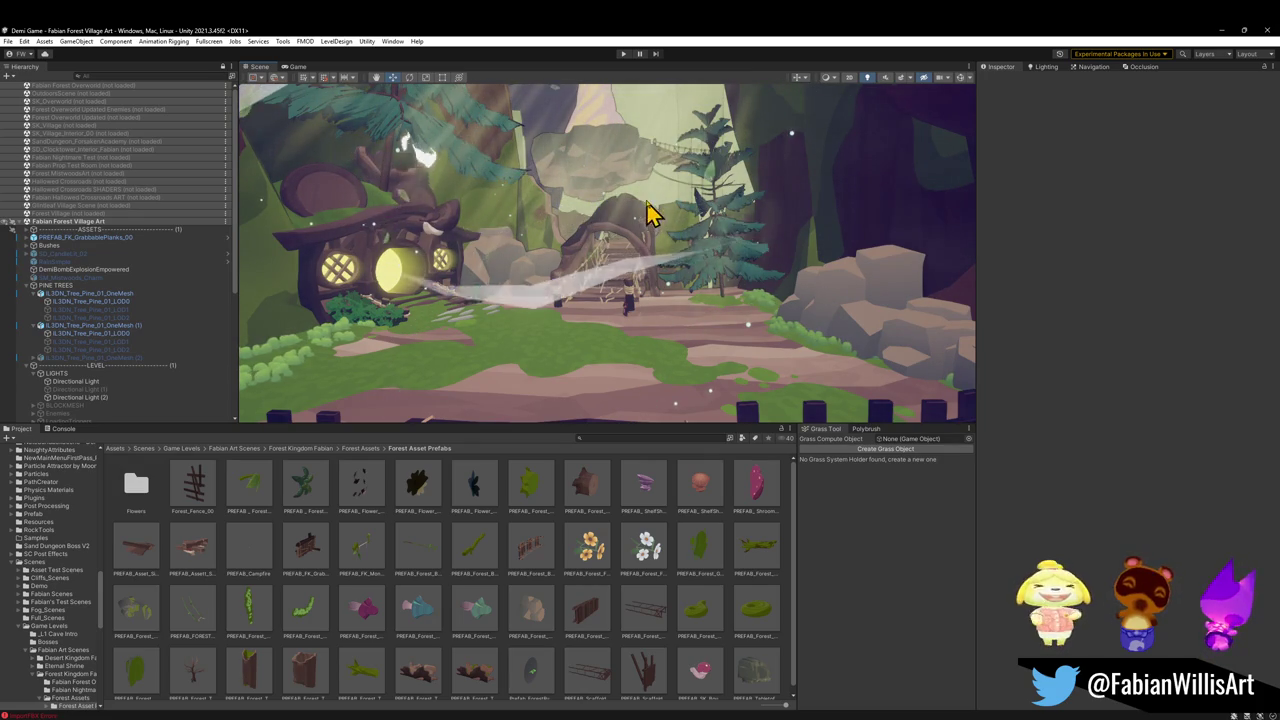
{"action": "left_click_drag", "start_coordinate": [640, 220], "coordinate": [610, 191]}
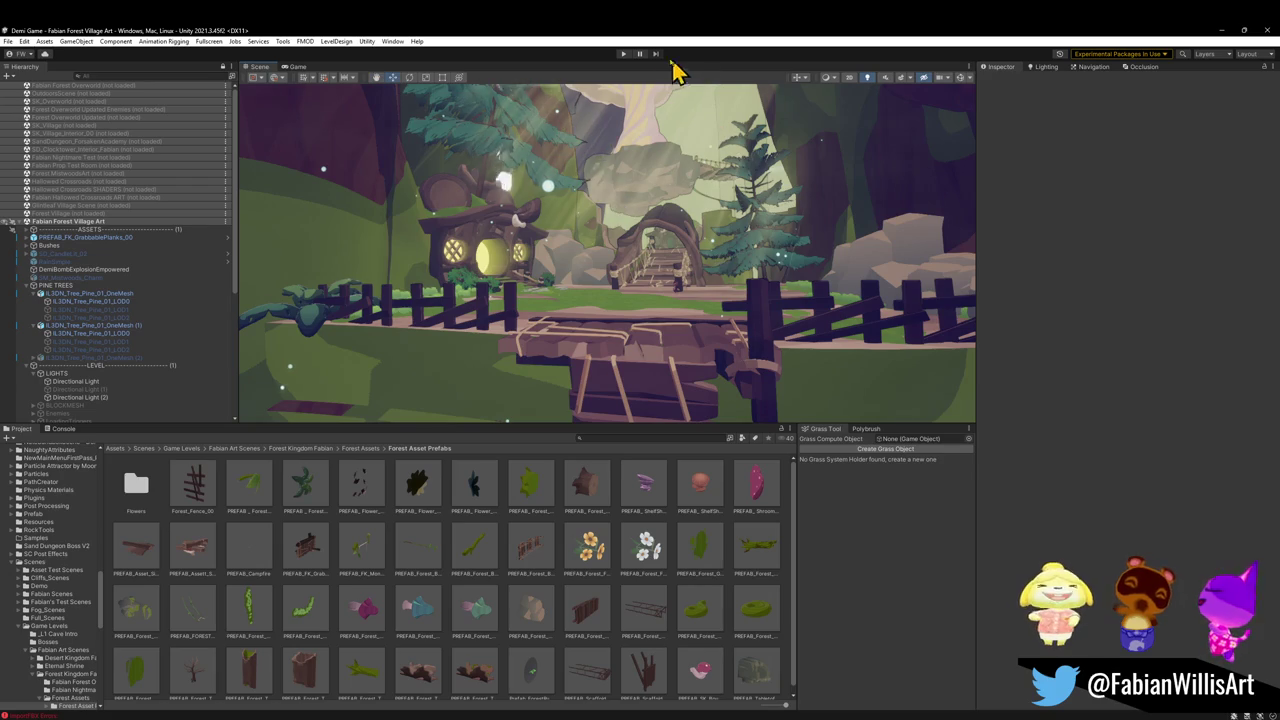
Enter Play mode and switch the Game view to fullscreen with F10
{"action": "left_click", "coordinate": [623, 54]}
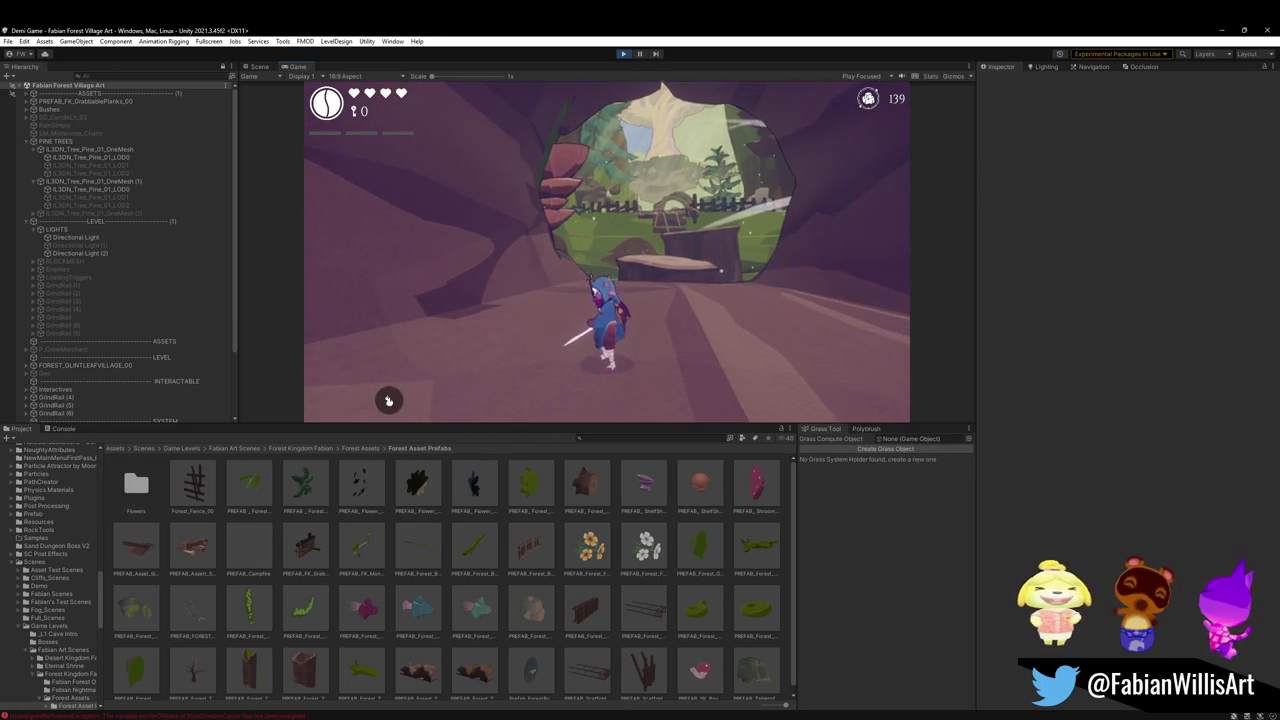
{"action": "key", "text": "F10"}
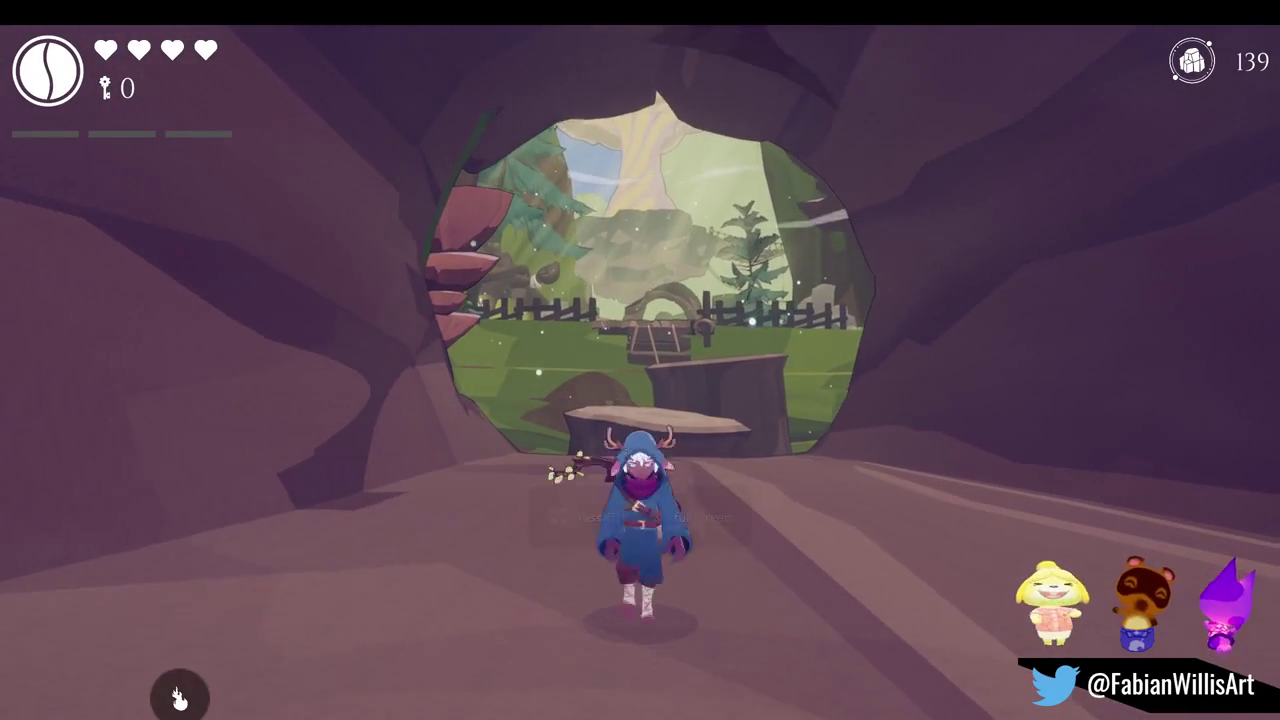
{"action": "key", "text": "super"}
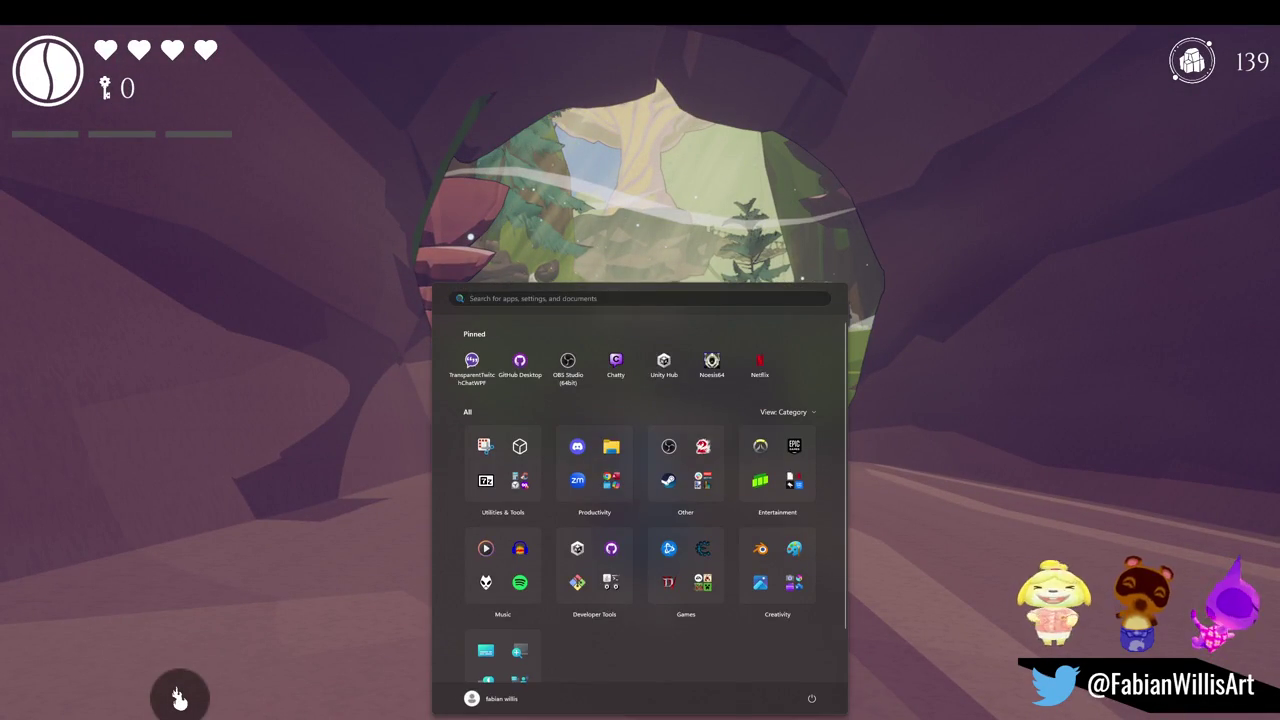
{"action": "key", "text": "Escape"}
Swing the character's weapon, then leave fullscreen with F11 back to the editor
{"action": "key", "text": "super+shift+s"}
{"action": "key", "text": "Escape"}
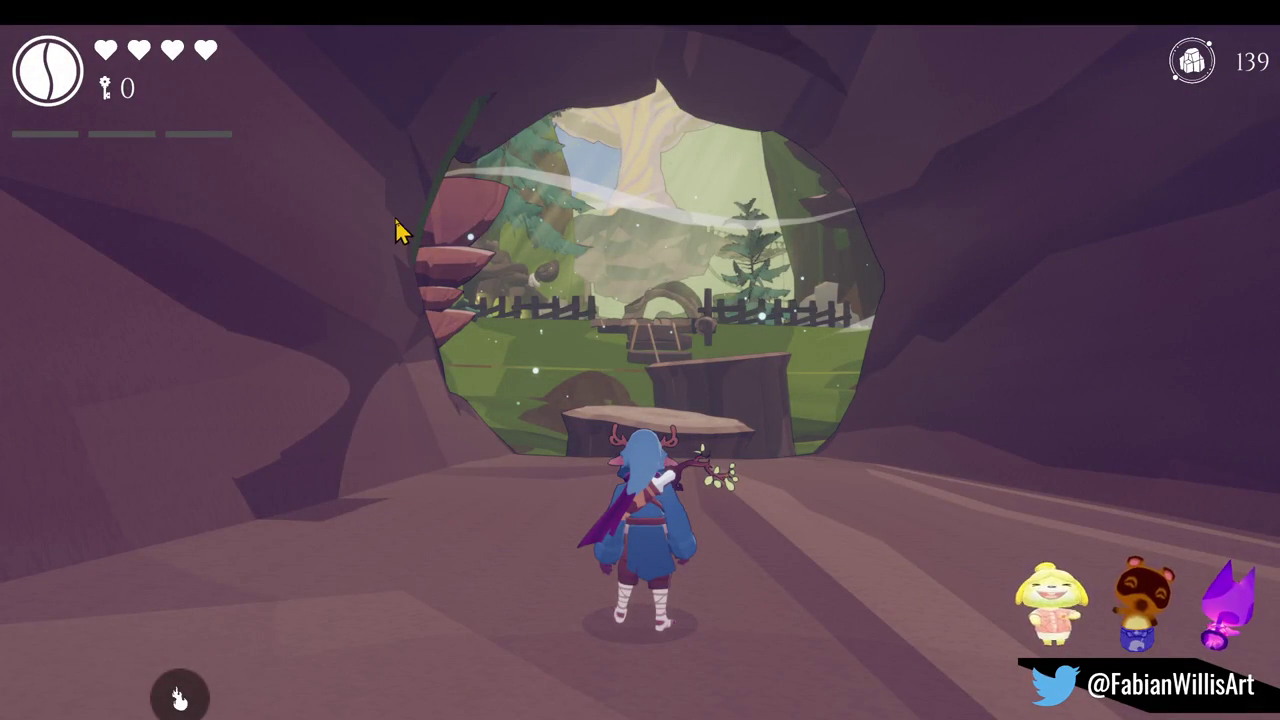
{"action": "left_click", "coordinate": [395, 230]}
{"action": "key", "text": "F11"}
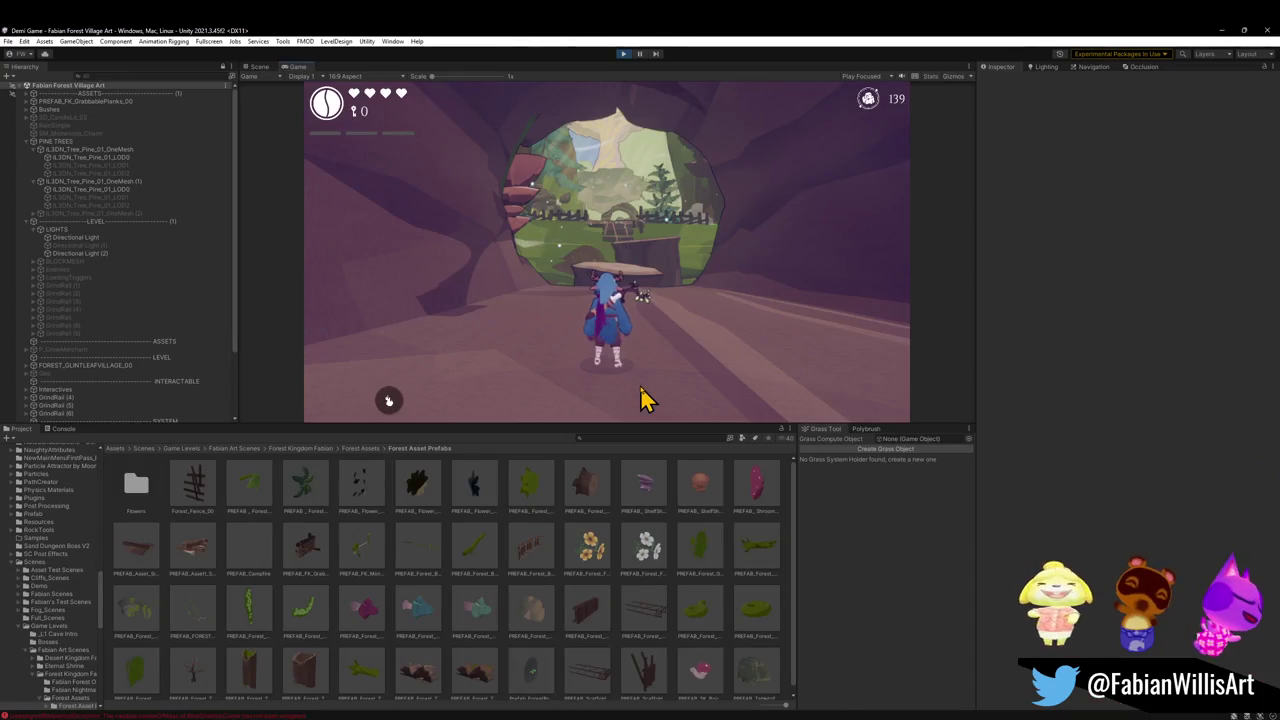
{"action": "key", "text": "super"}
{"action": "key", "text": "Escape"}
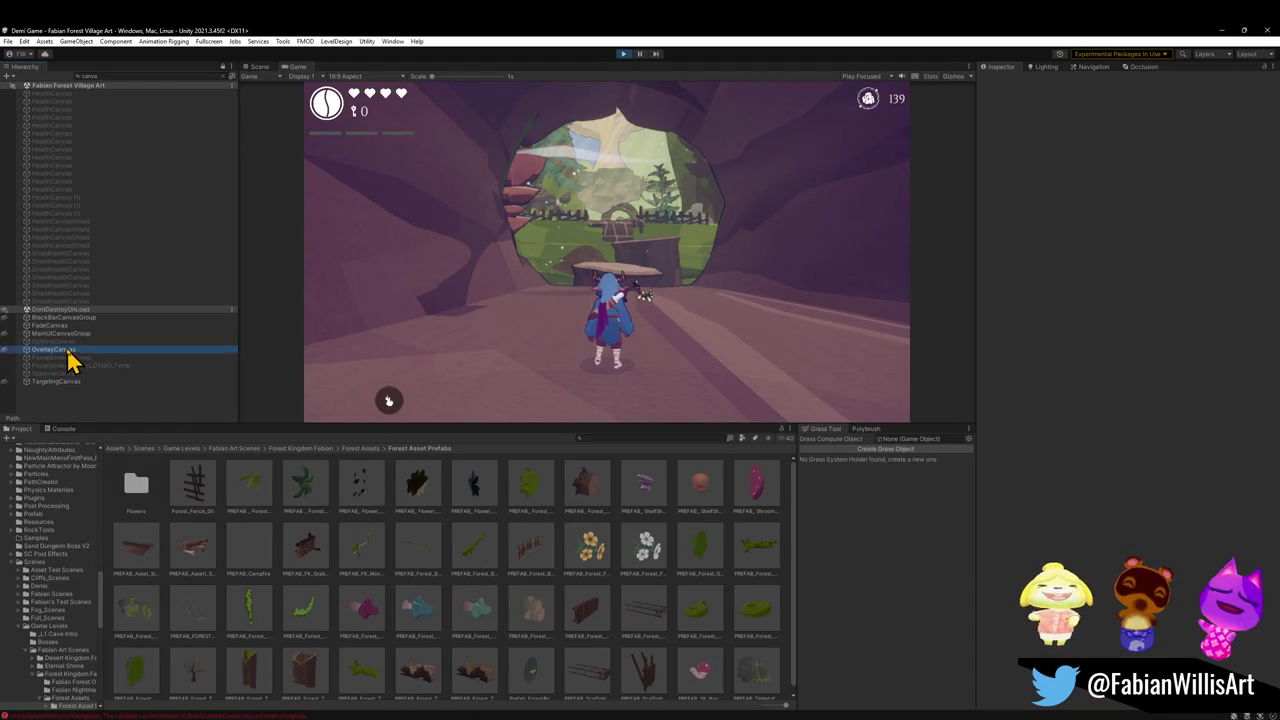
Disable the OverlayCanvas's Canvas component to hide the HUD
{"action": "left_click", "coordinate": [55, 349]}
{"action": "left_click", "coordinate": [1004, 219]}
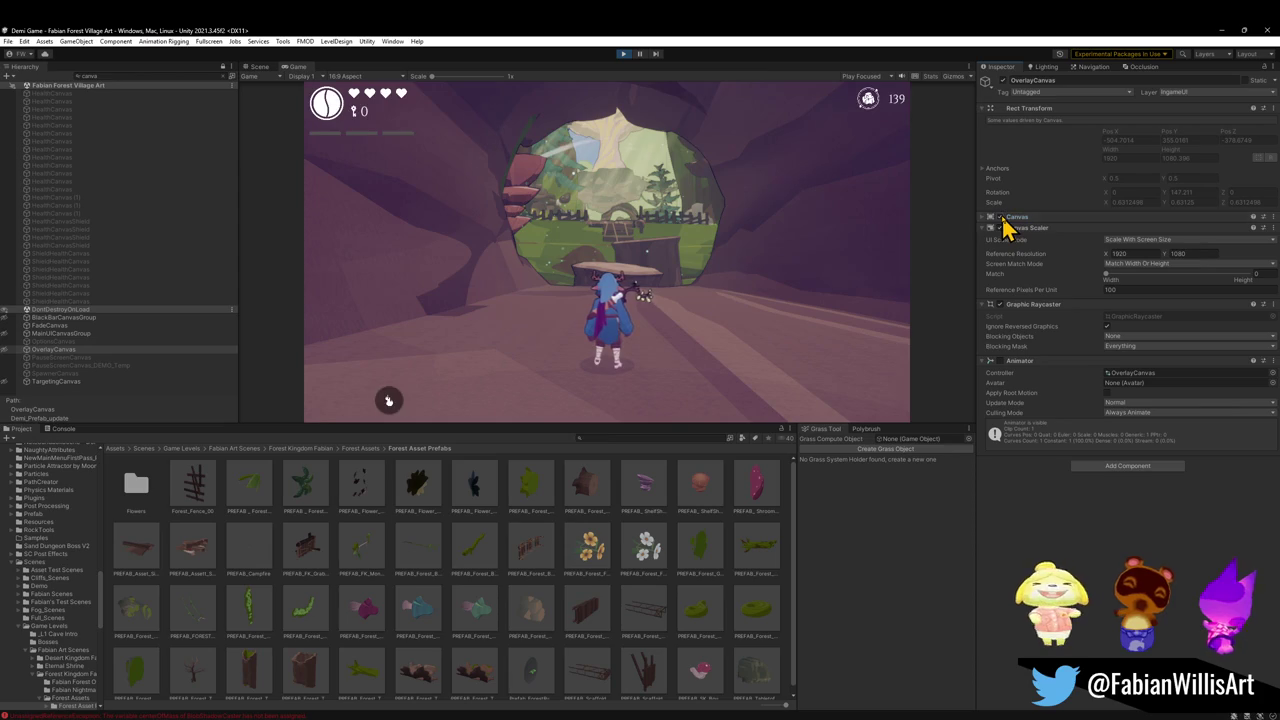
{"action": "left_click", "coordinate": [984, 219]}
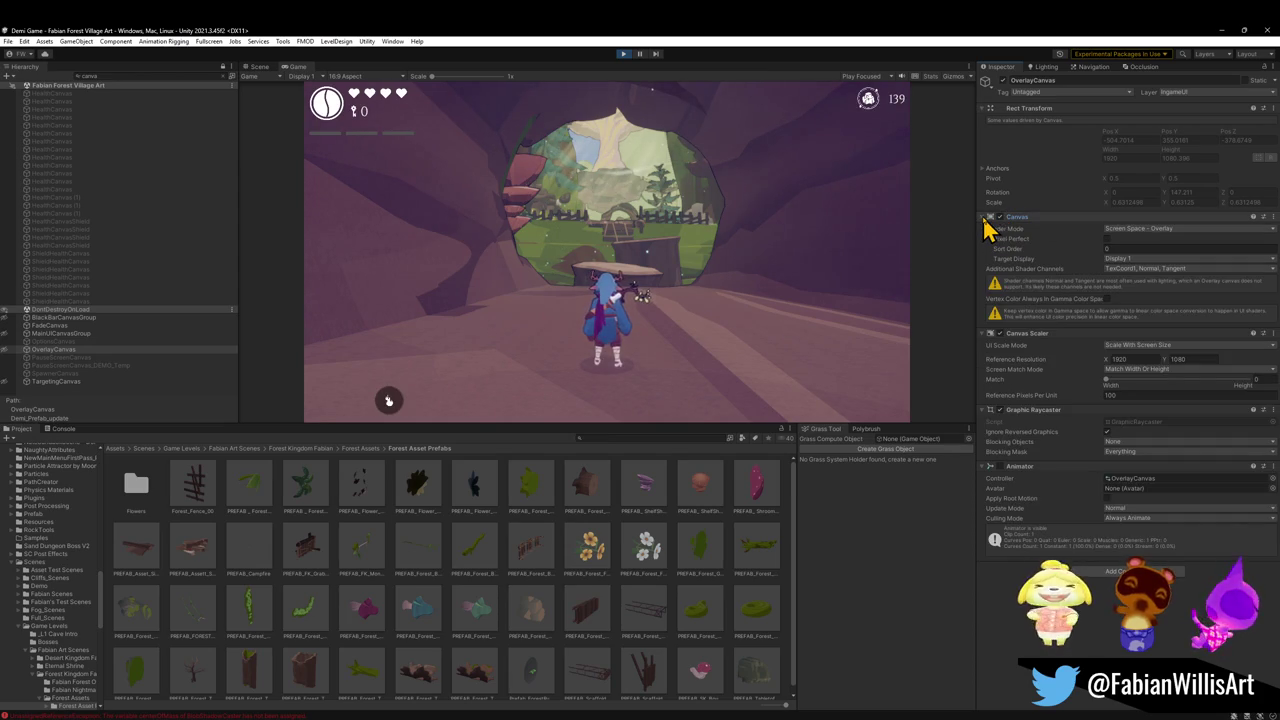
{"action": "left_click", "coordinate": [1000, 218]}
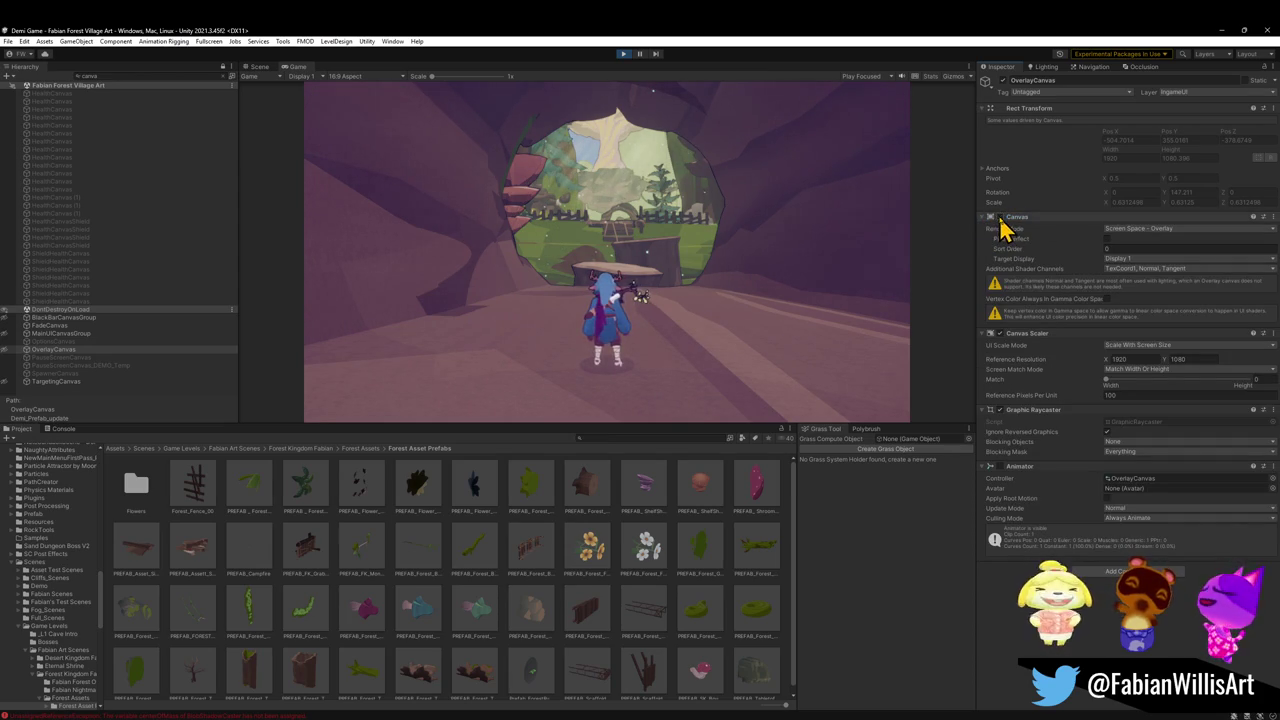
Play the HUD-free game fullscreen with F10 and bring up the screen capture tool
{"action": "key", "text": "F10"}
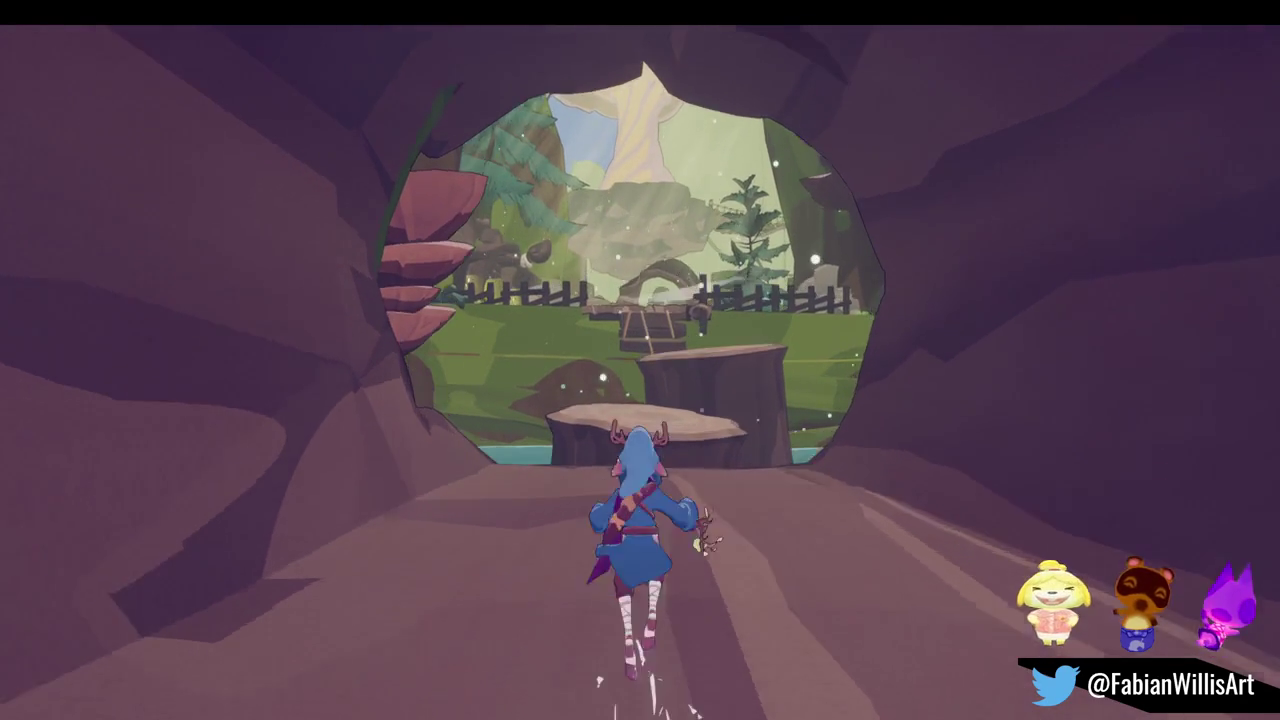
{"action": "key", "text": "super"}
{"action": "key", "text": "super"}
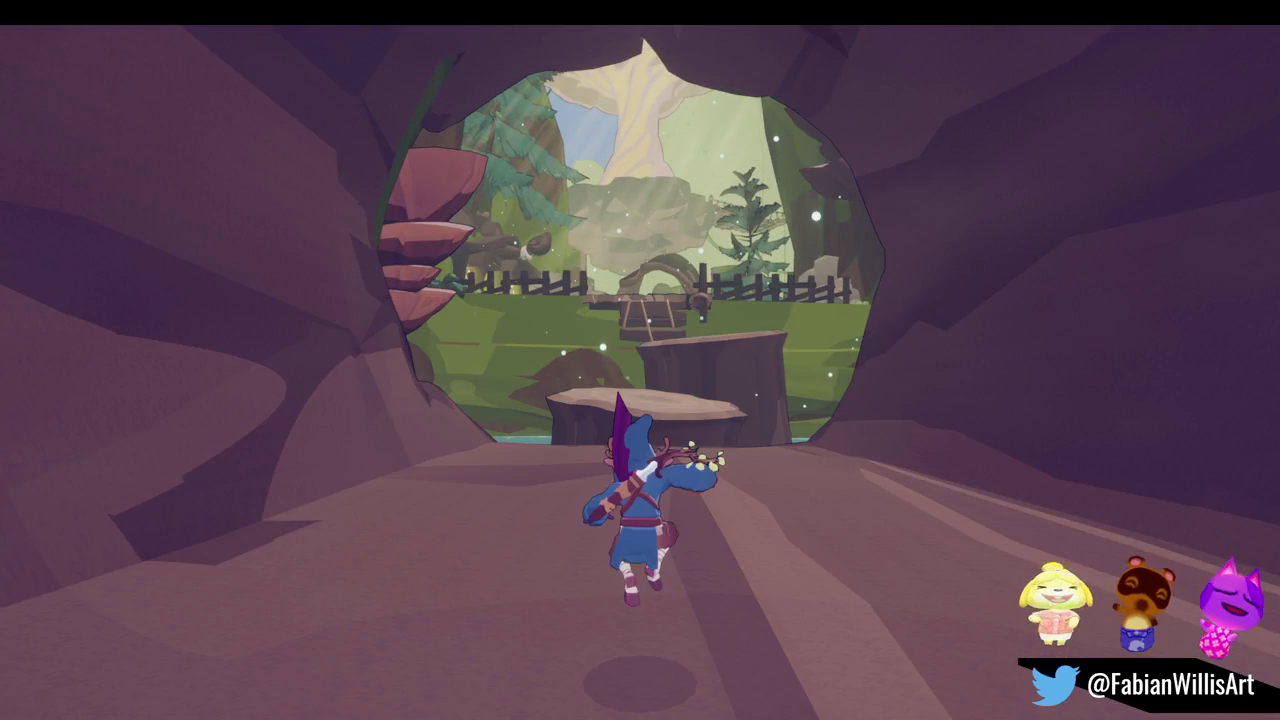
{"action": "key", "text": "super+shift+s"}
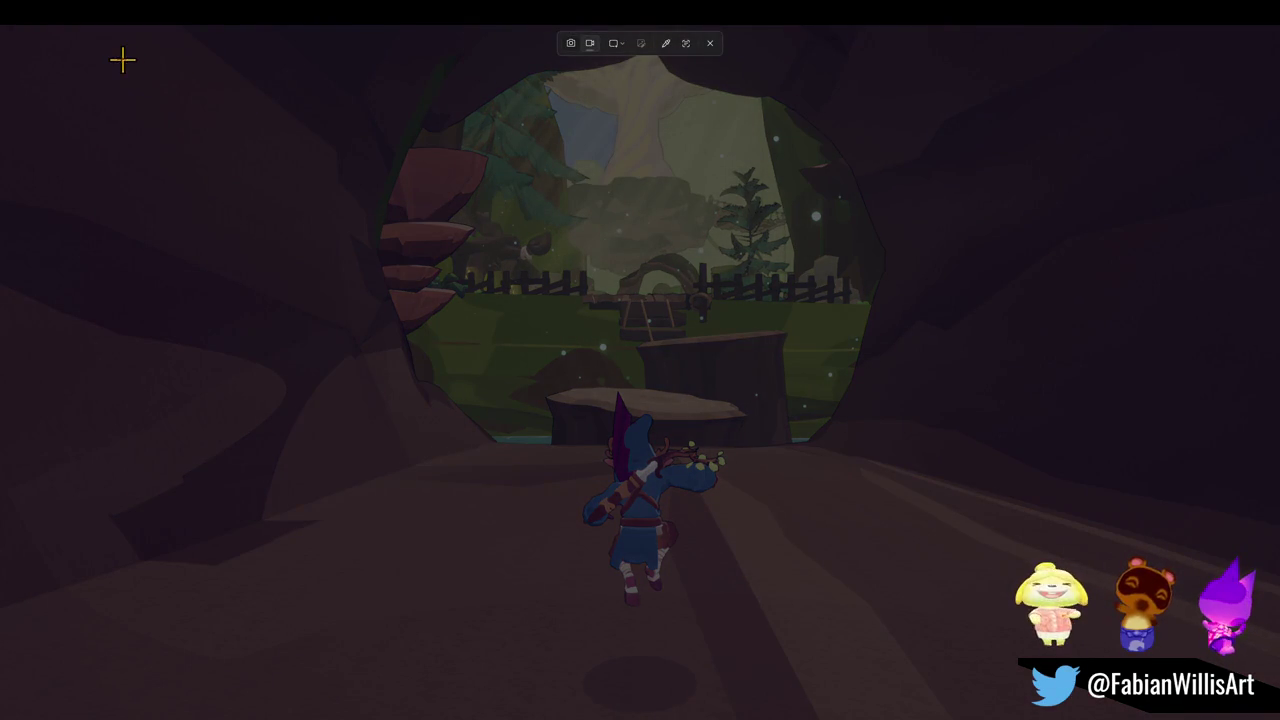
Record the game area while the character runs out of the cave, then play back the clip
{"action": "mouse_move", "coordinate": [112, 60]}
{"action": "left_mouse_down"}
{"action": "mouse_move", "coordinate": [826, 436]}
{"action": "mouse_move", "coordinate": [1096, 645]}
{"action": "mouse_move", "coordinate": [1102, 694]}
{"action": "mouse_move", "coordinate": [1131, 662]}
{"action": "mouse_move", "coordinate": [1127, 676]}
{"action": "left_mouse_up"}
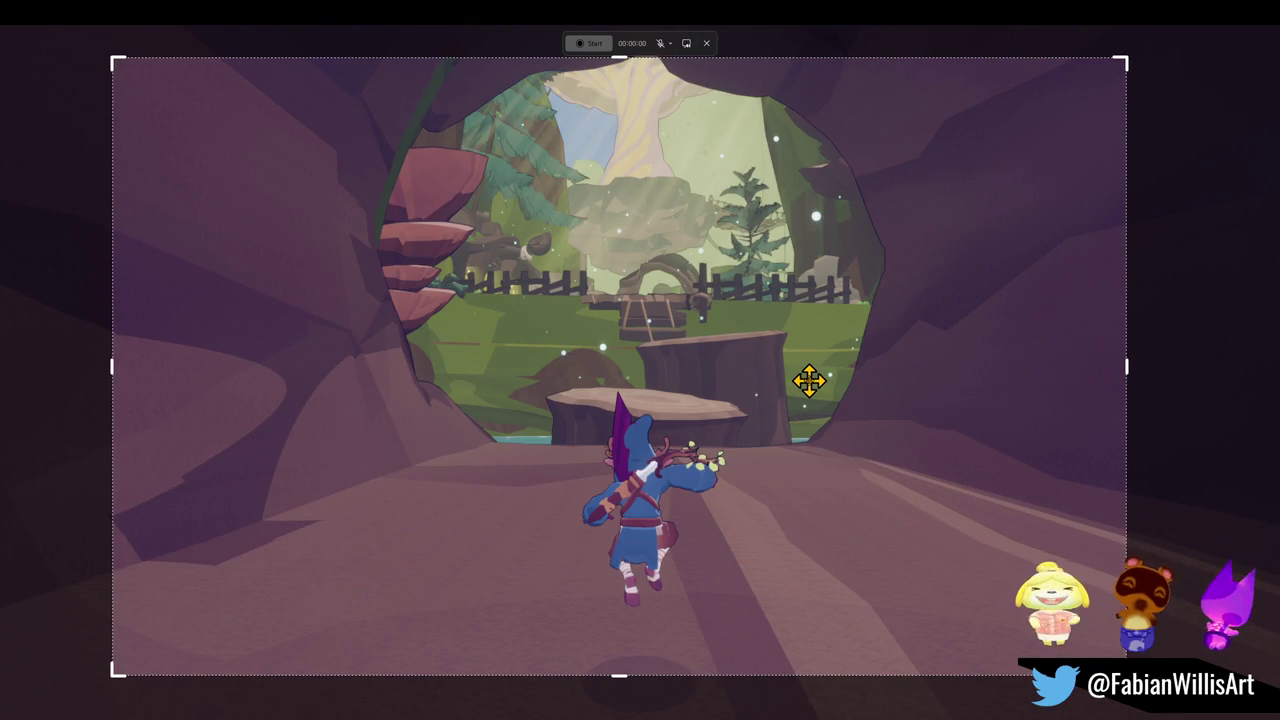
{"action": "left_click", "coordinate": [593, 48]}
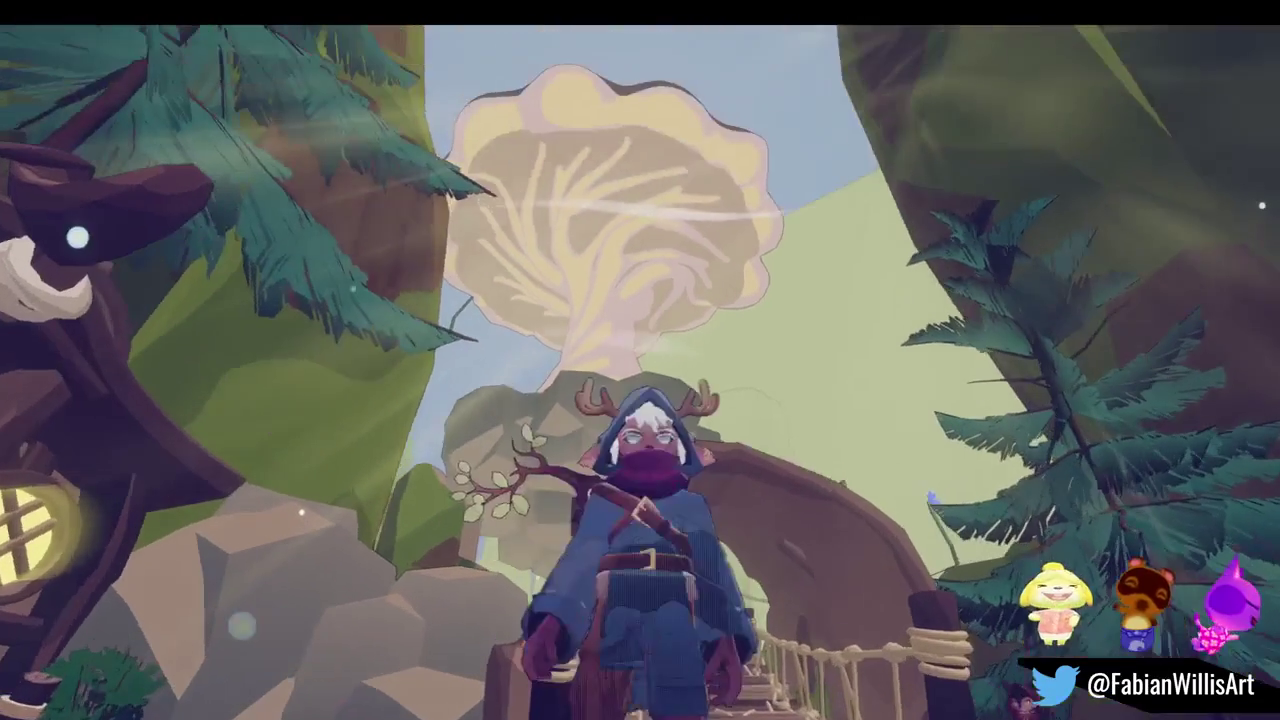
{"action": "key", "text": "Escape"}
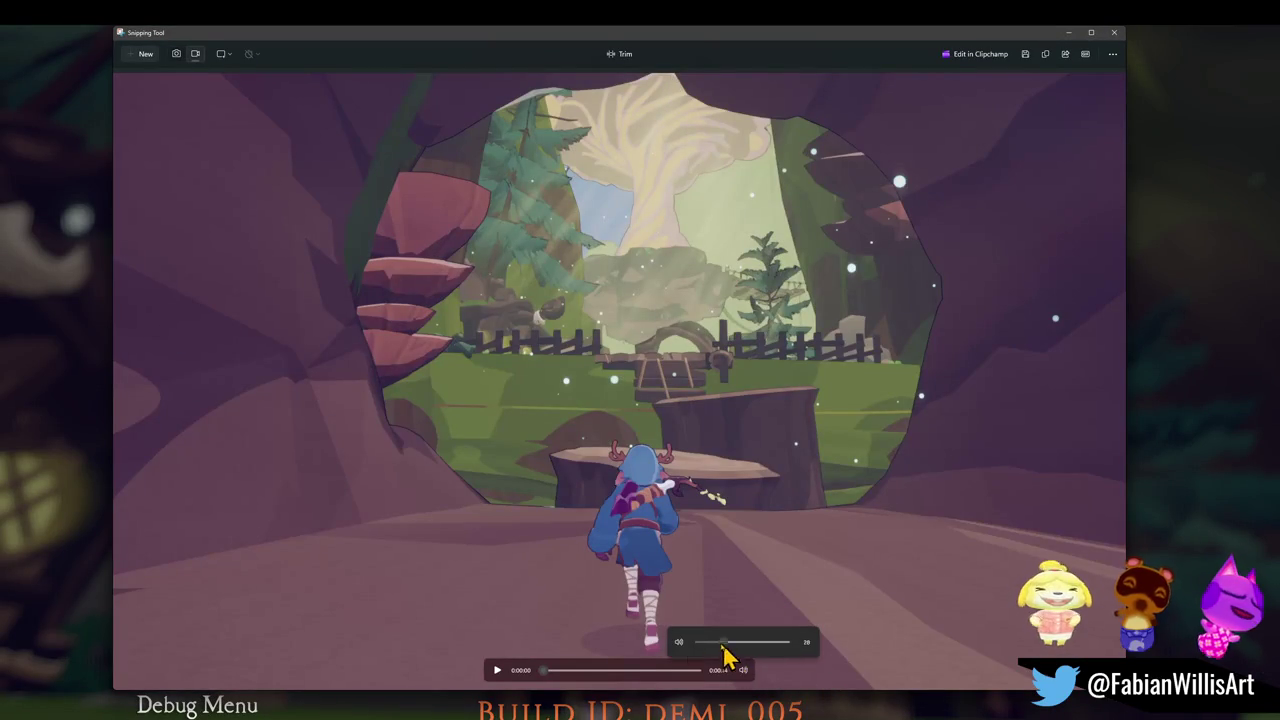
{"action": "left_click", "coordinate": [497, 670]}
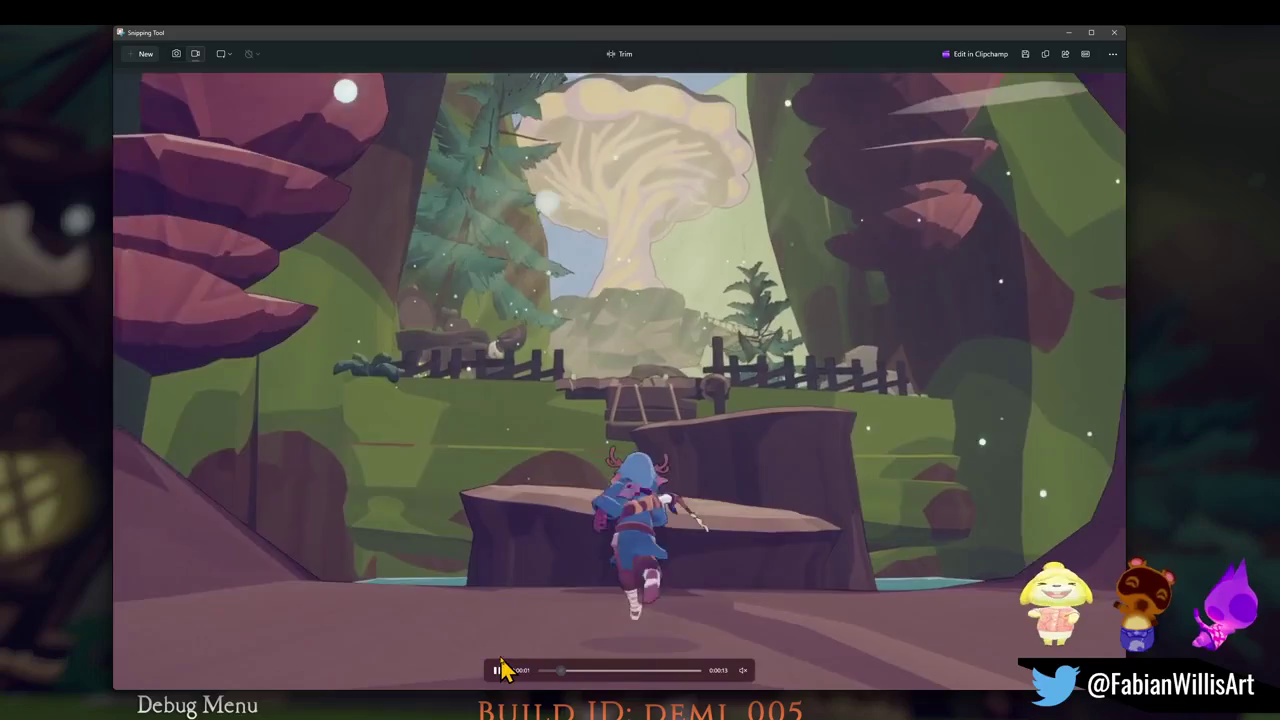
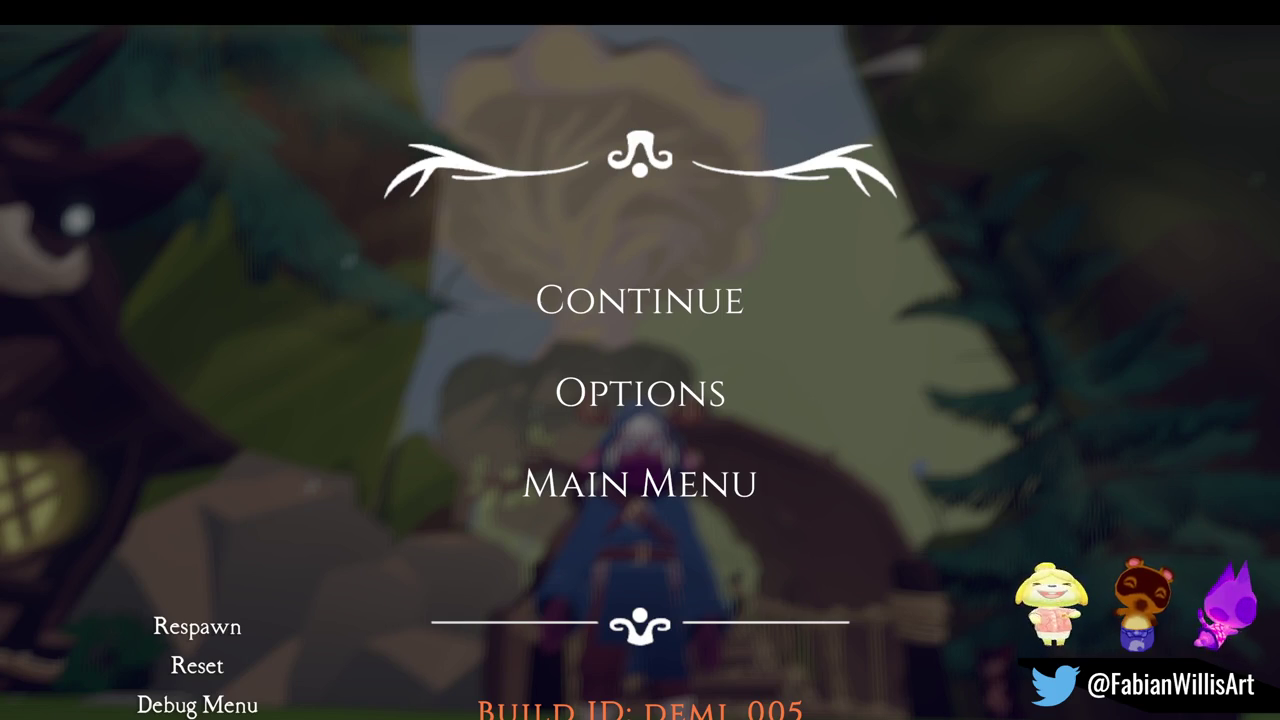
Resume the game and run the character across the bridge onto the tree-stump platforms
{"action": "left_click", "coordinate": [690, 310]}
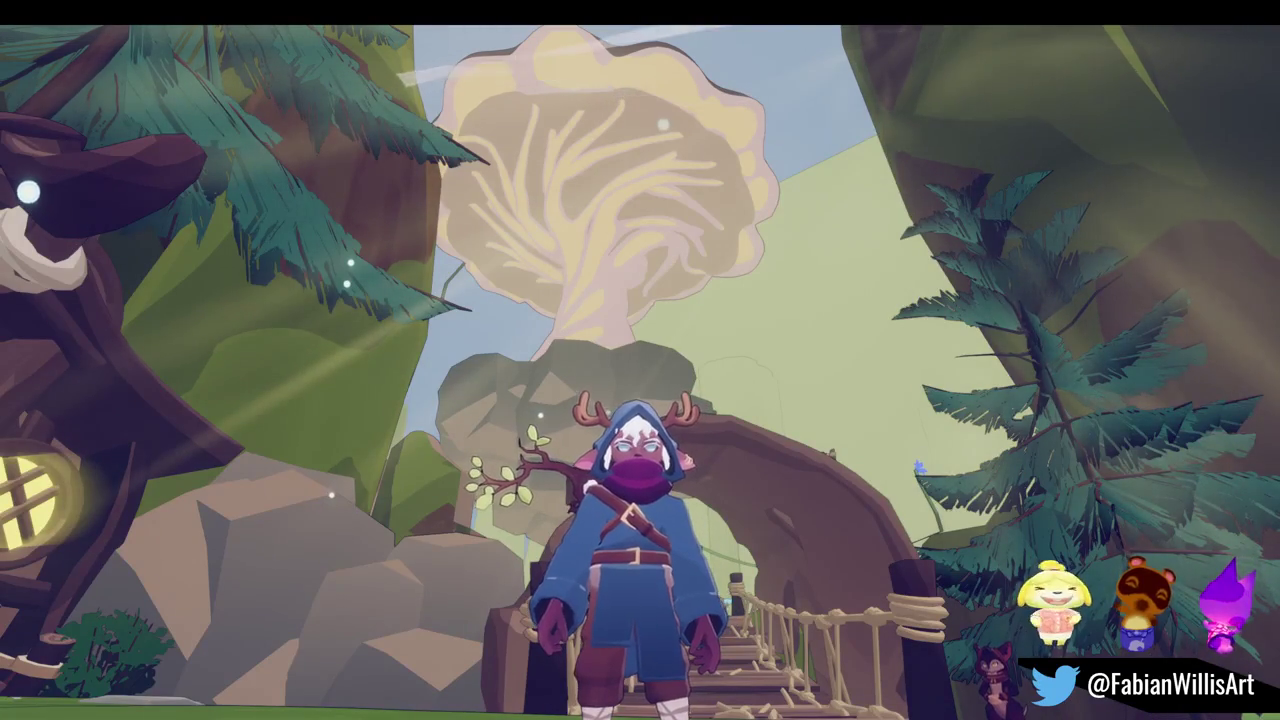
{"action": "key", "text": "d"}
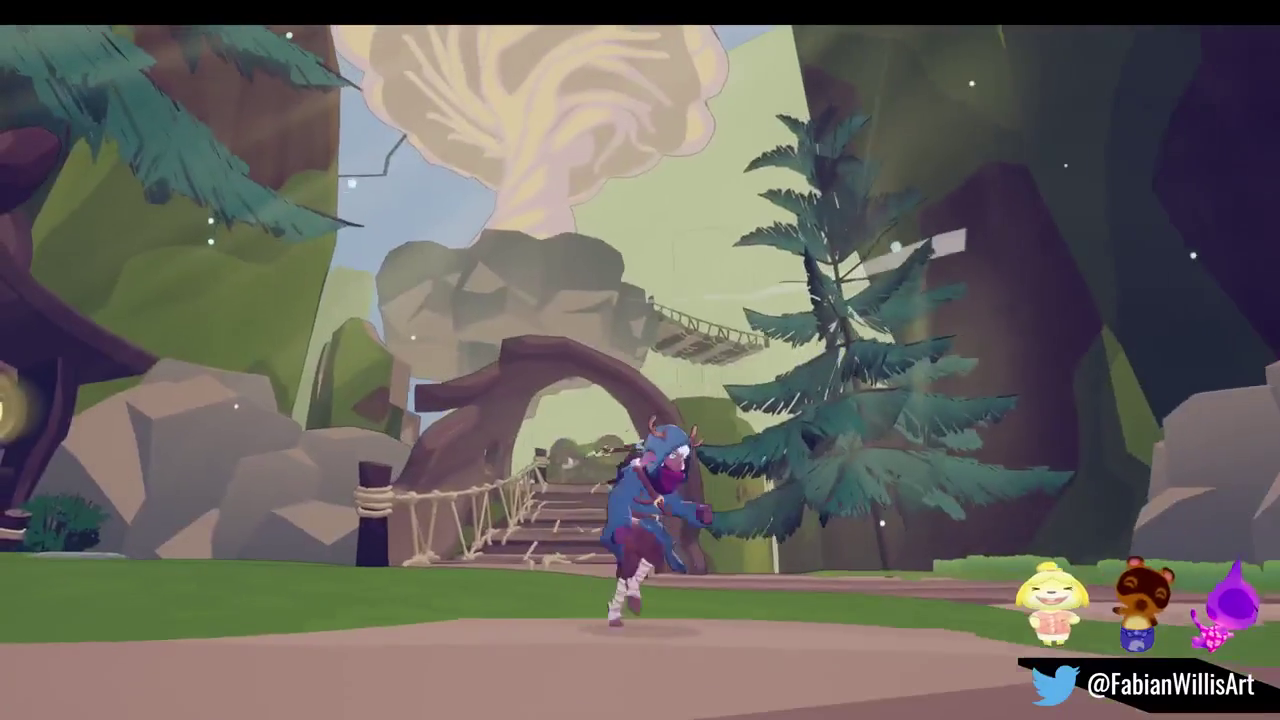
{"action": "key", "text": "w"}
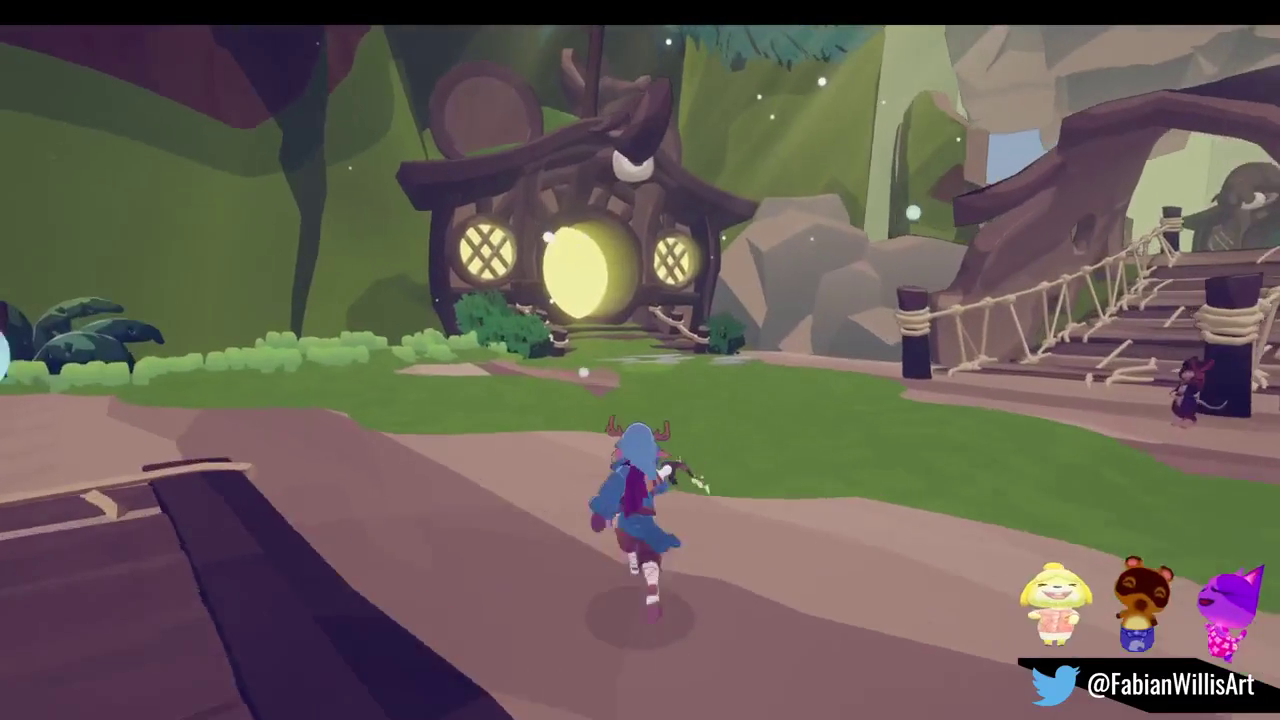
{"action": "key", "text": "w"}
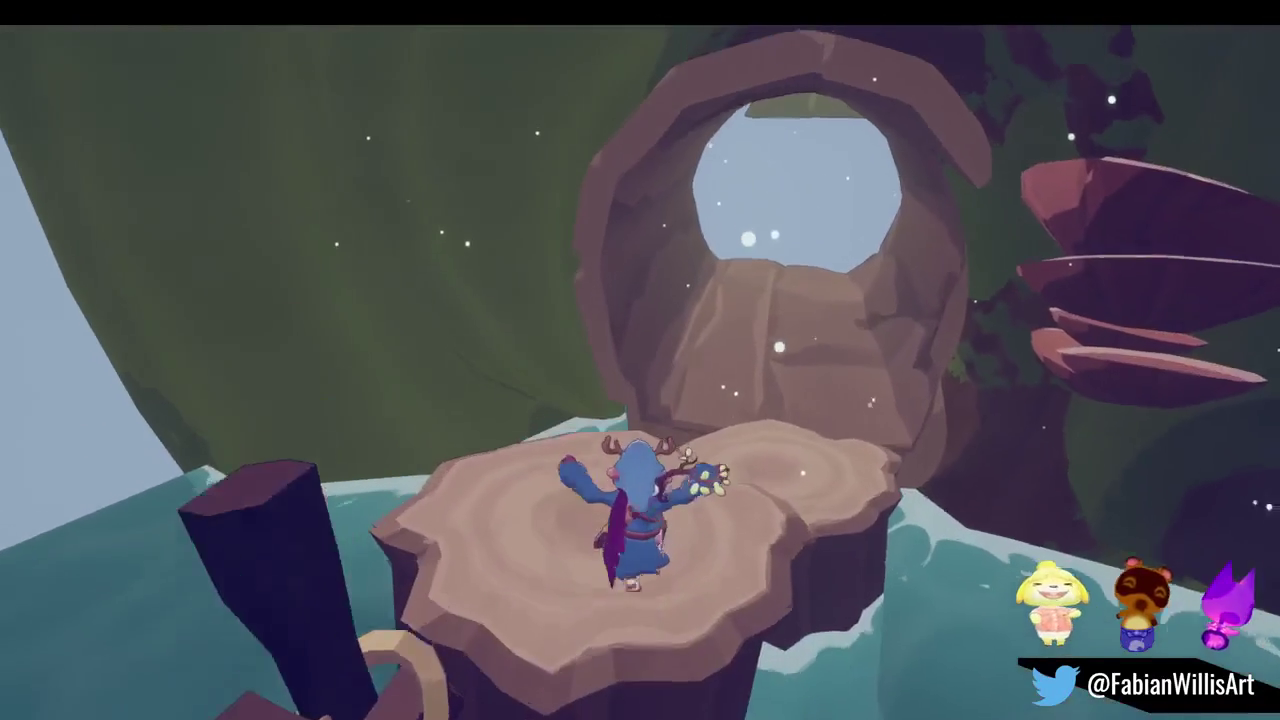
{"action": "key", "text": "w"}
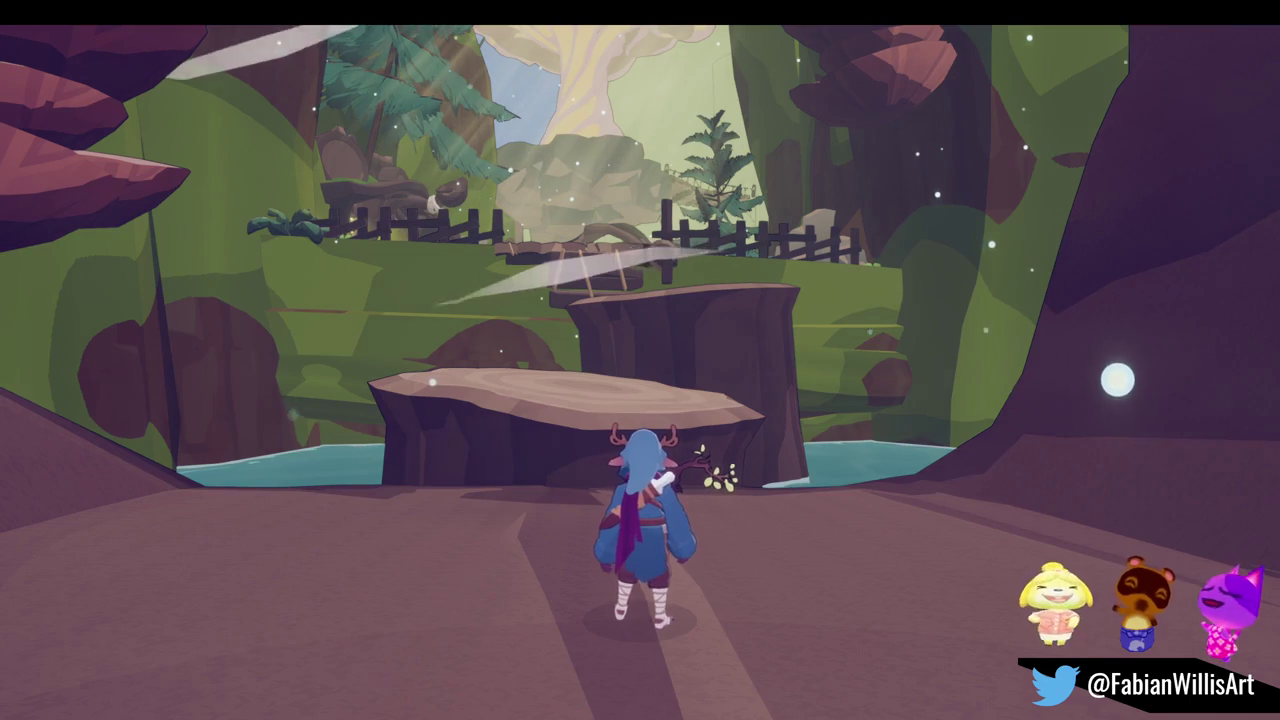
Run the character forward to the large stumps by the water, then pause the game
{"action": "key", "text": "w"}
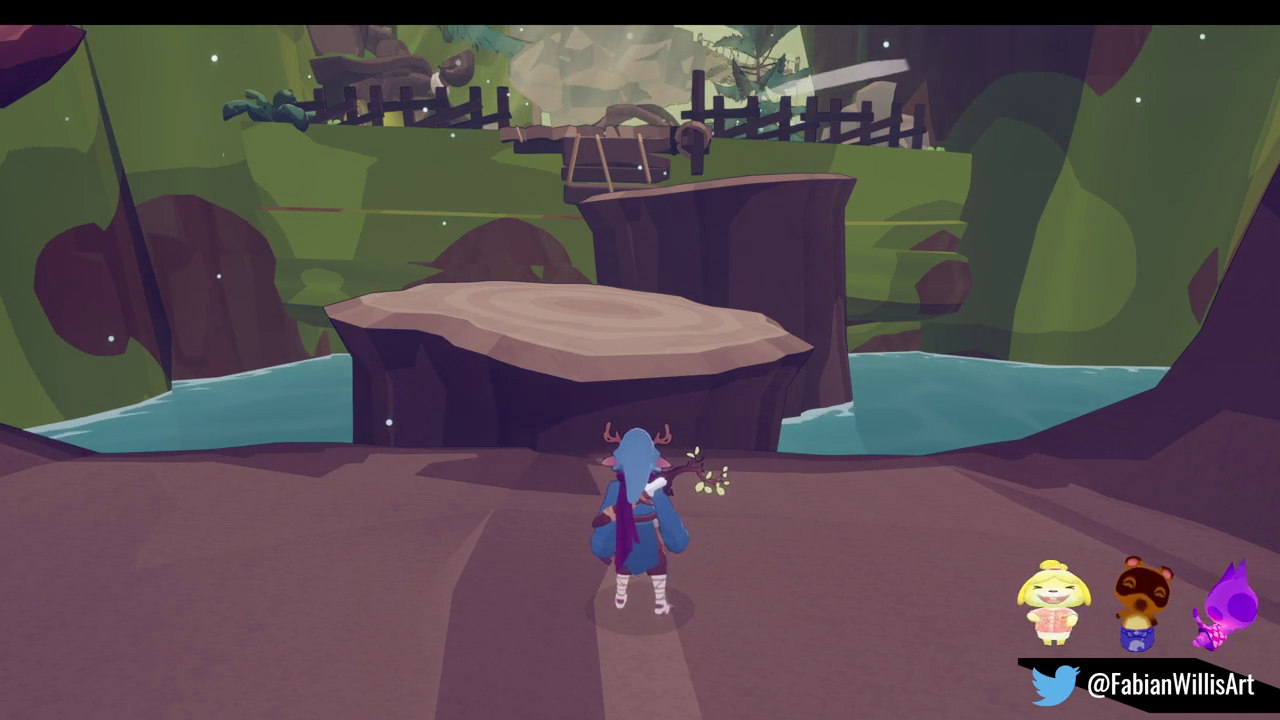
{"action": "key", "text": "Escape"}
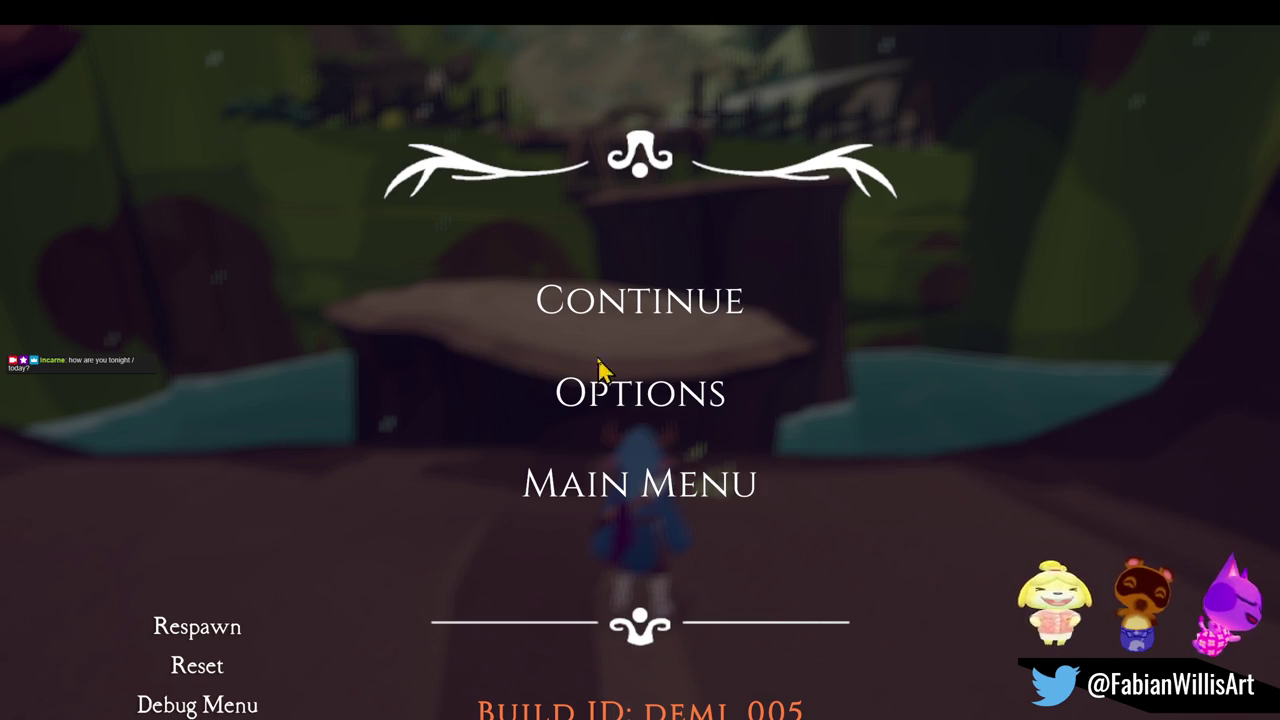
Resume play in front of the stumps and bring up the Windows Start menu
{"action": "left_click", "coordinate": [573, 318]}
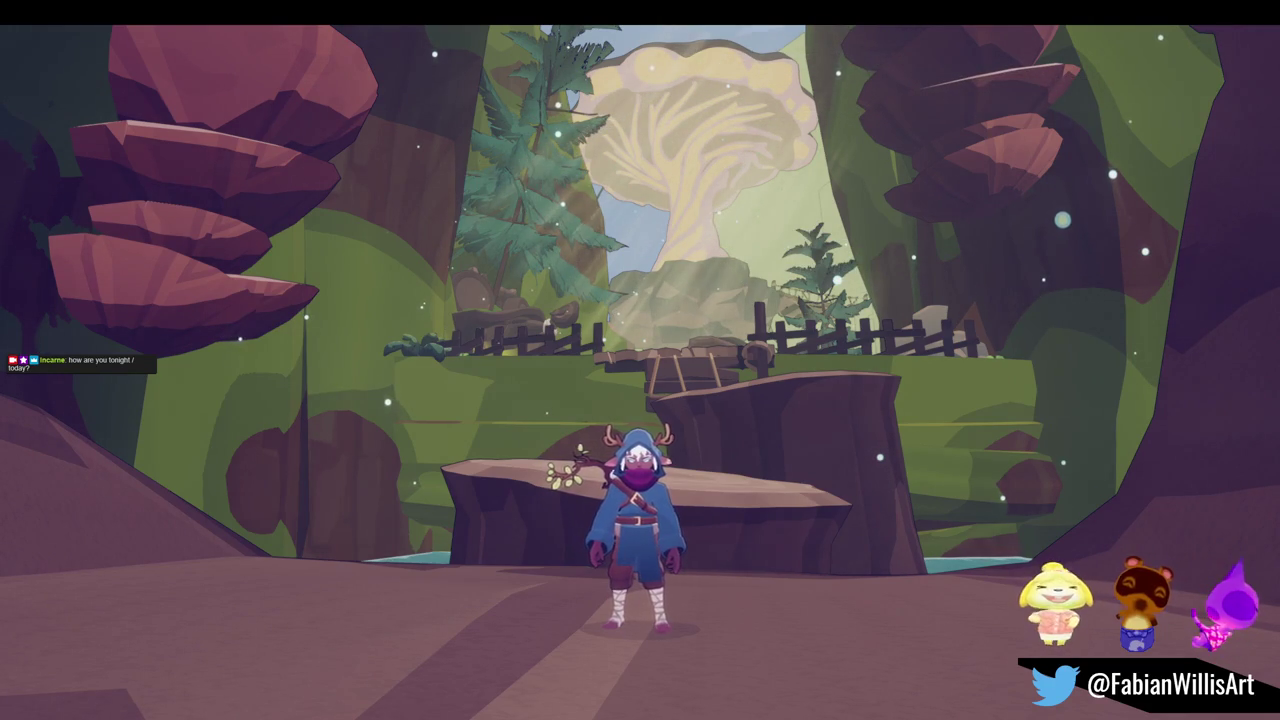
{"action": "key", "text": "super"}
{"action": "key", "text": "Escape"}
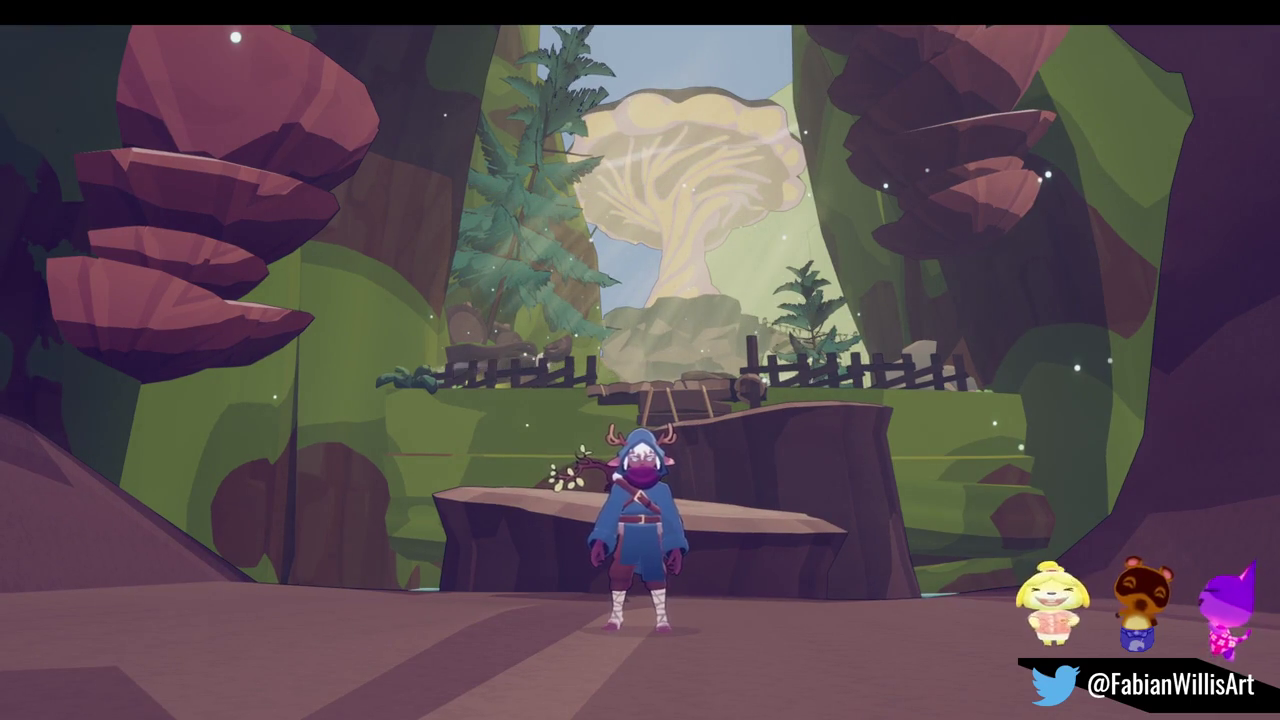
{"action": "key", "text": "super"}
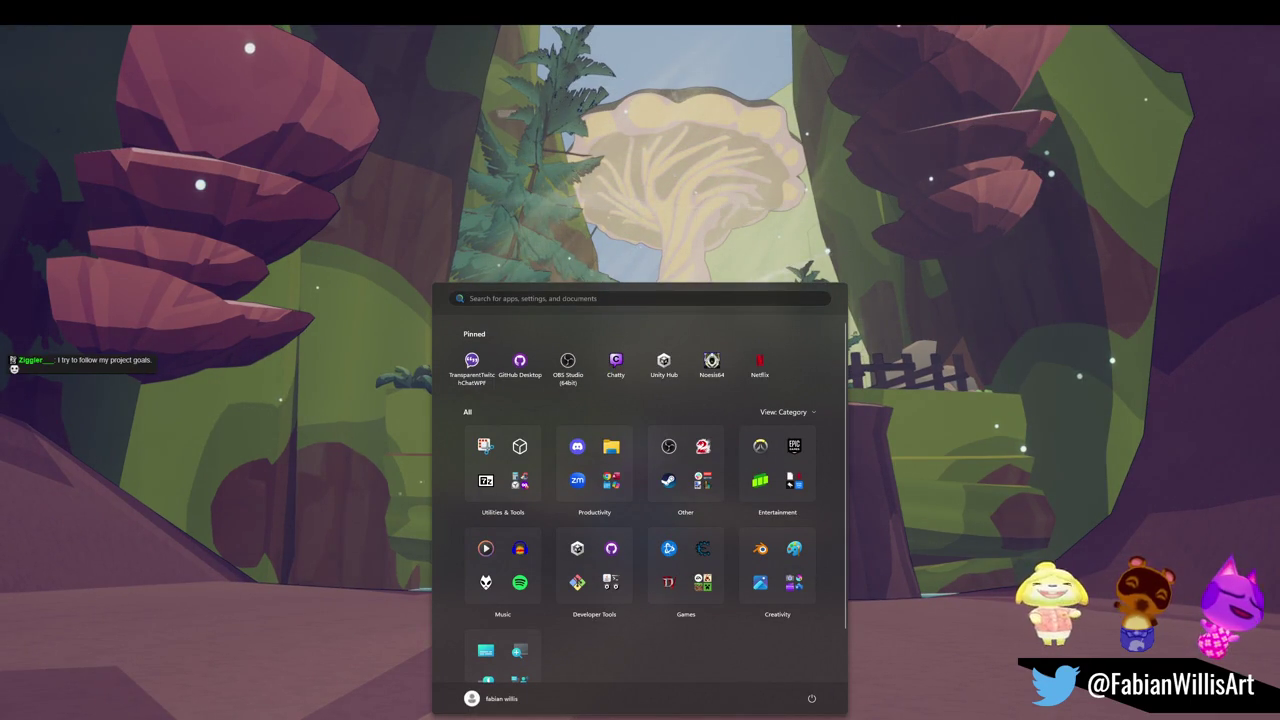
Close the Start menu, return to the game and make the character spin-attack
{"action": "key", "text": "Escape"}
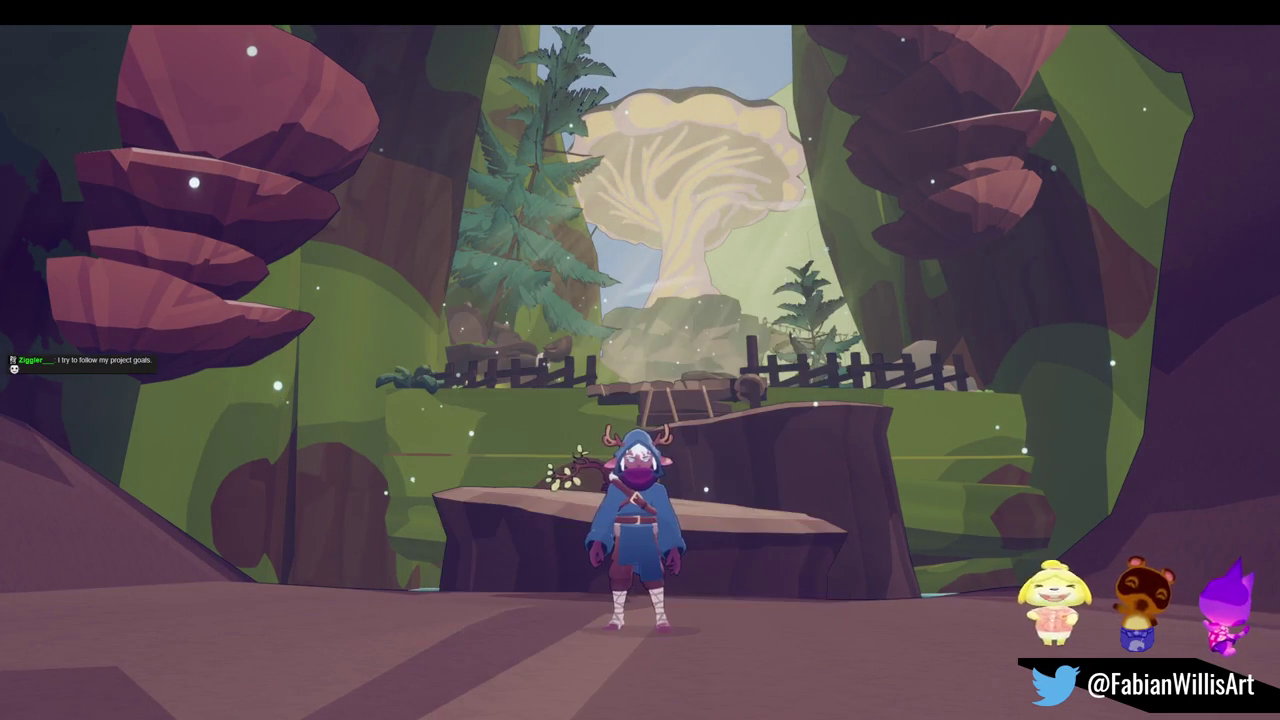
{"action": "left_click", "coordinate": [600, 349]}
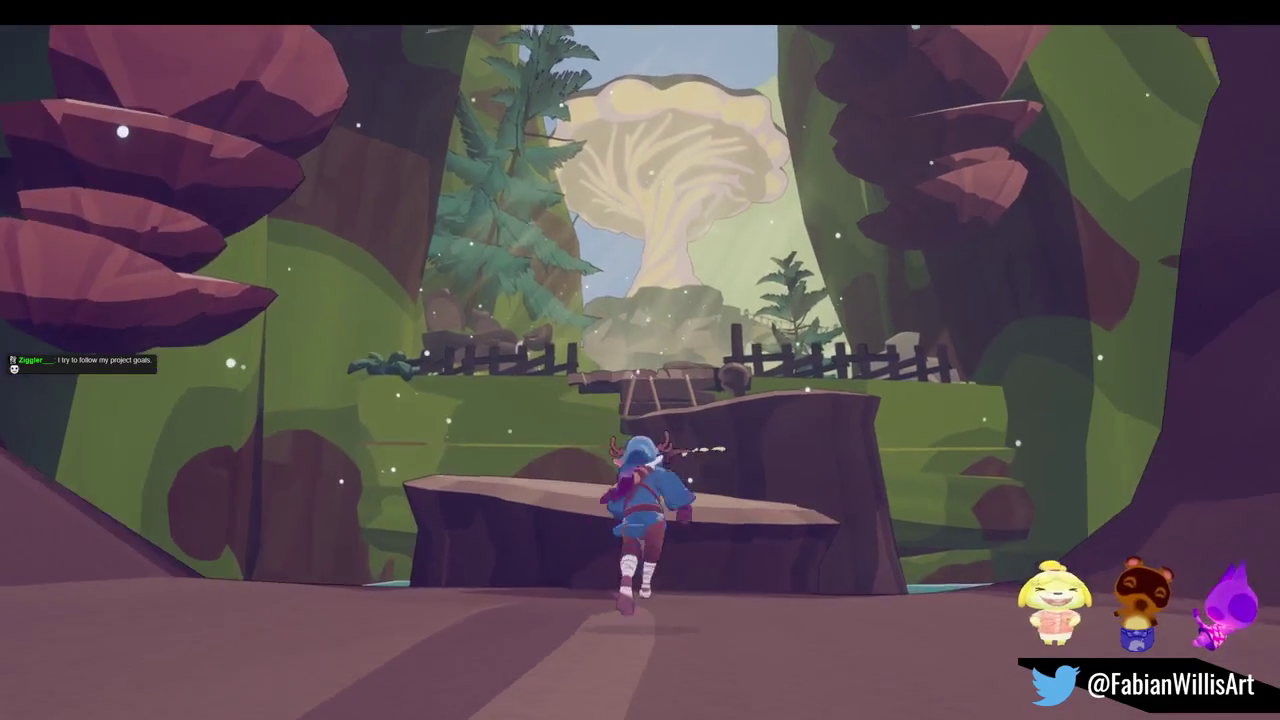
{"action": "key", "text": "e"}
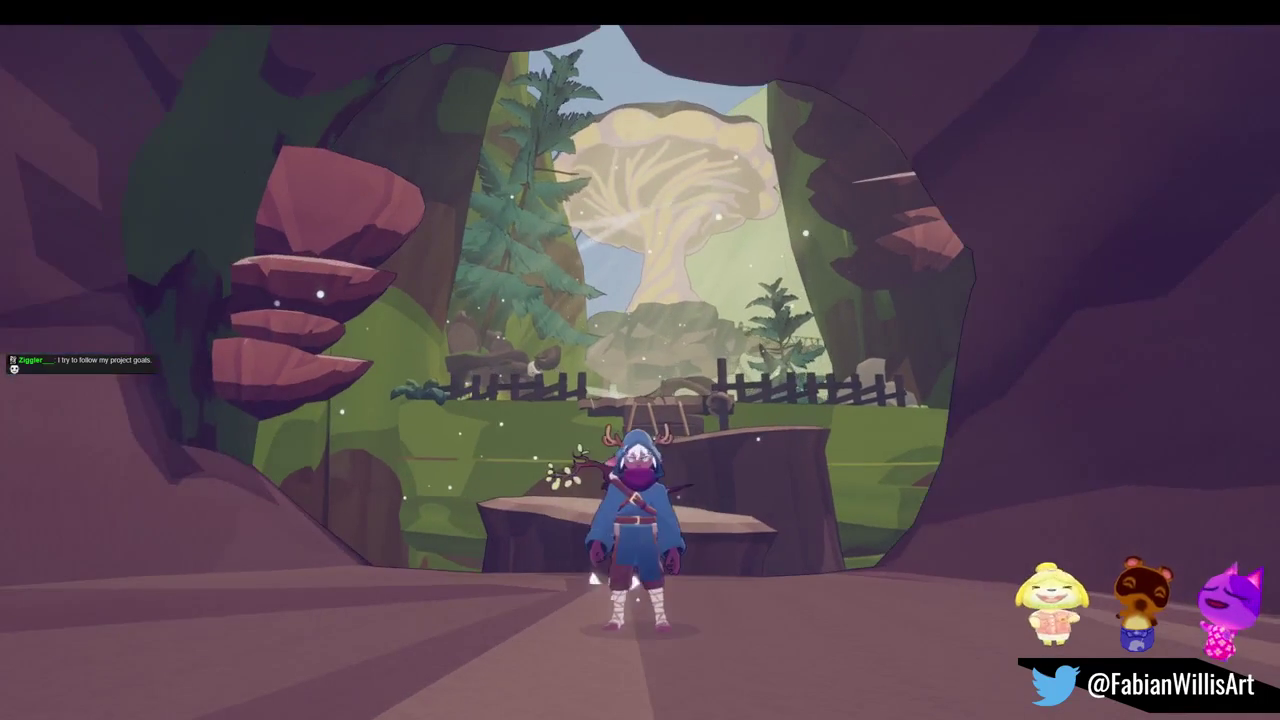
Record a 14-second Snipping Tool clip of the game view region, ending with the game paused
{"action": "key", "text": "super+shift+s"}
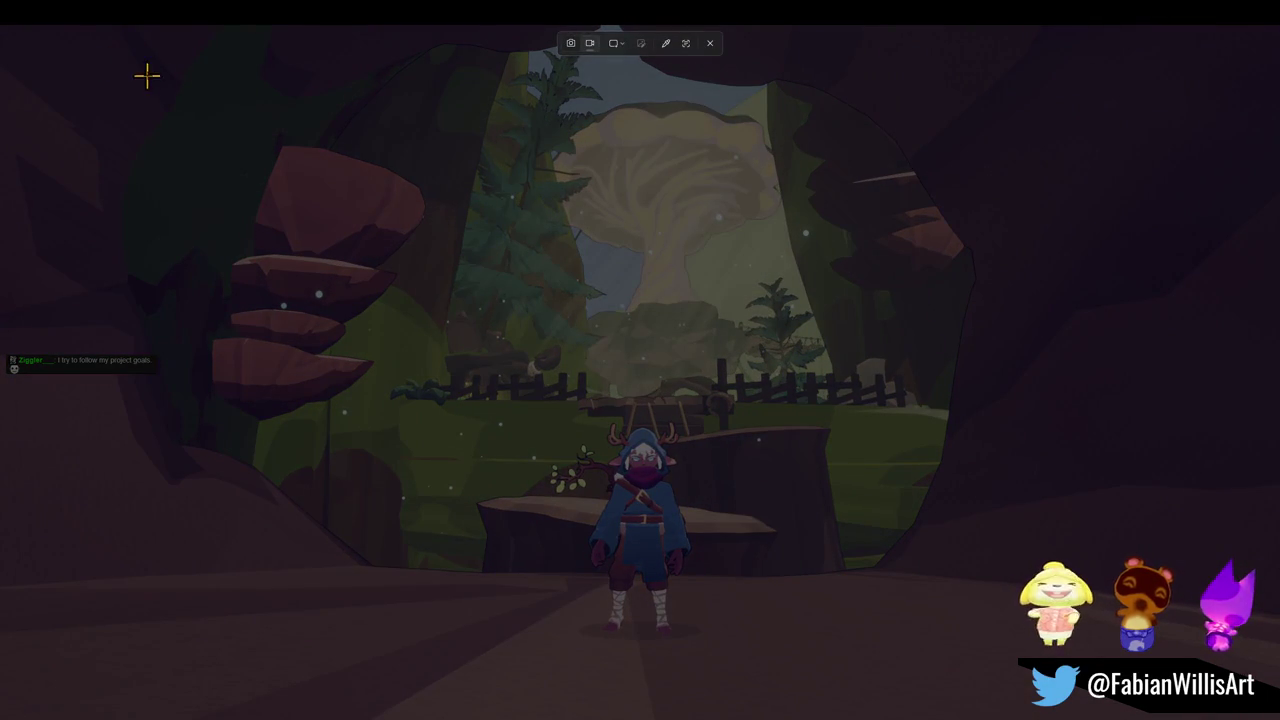
{"action": "mouse_move", "coordinate": [157, 66]}
{"action": "left_mouse_down"}
{"action": "mouse_move", "coordinate": [863, 529]}
{"action": "mouse_move", "coordinate": [871, 648]}
{"action": "mouse_move", "coordinate": [1076, 706]}
{"action": "mouse_move", "coordinate": [1067, 686]}
{"action": "left_mouse_up"}
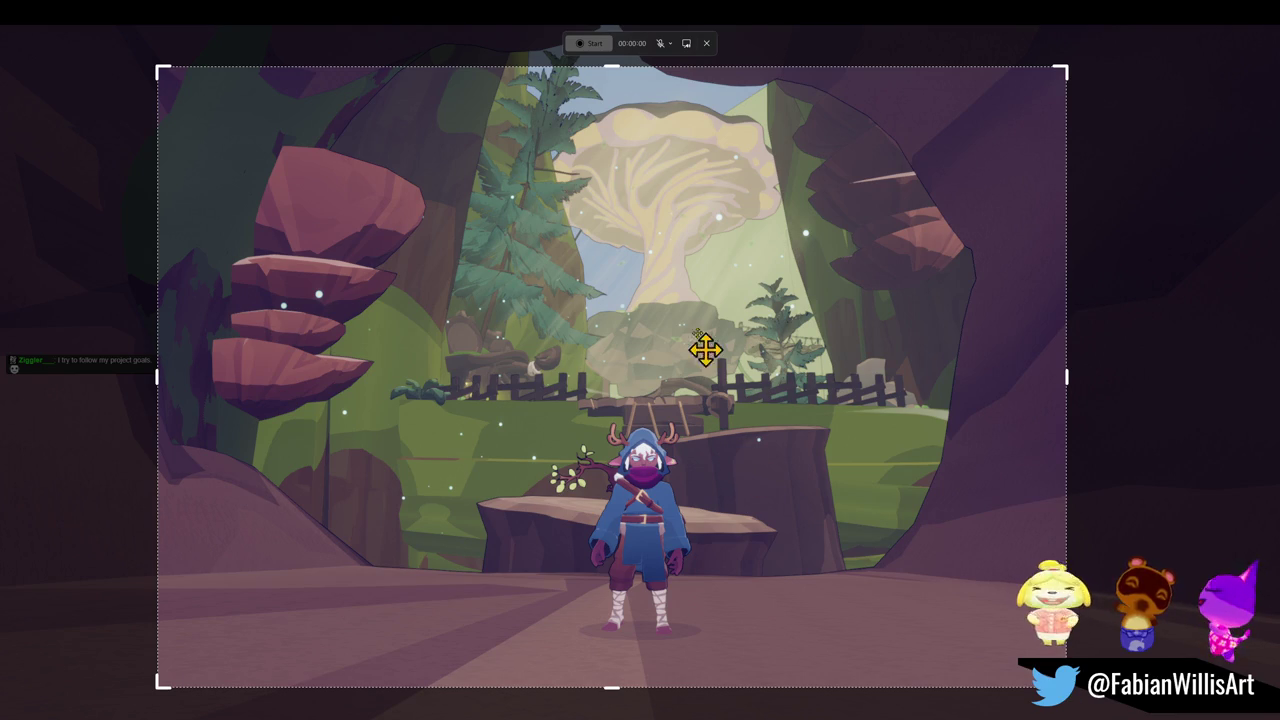
{"action": "left_click", "coordinate": [590, 43]}
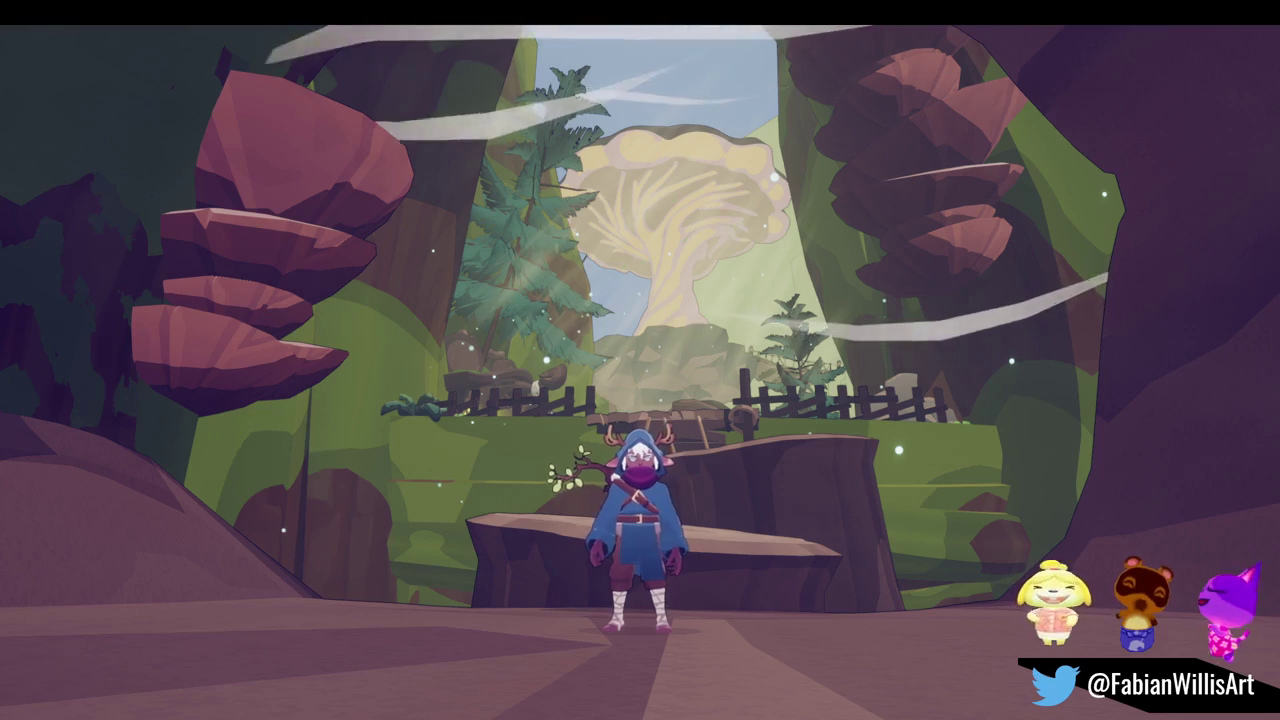
{"action": "key", "text": "Escape"}
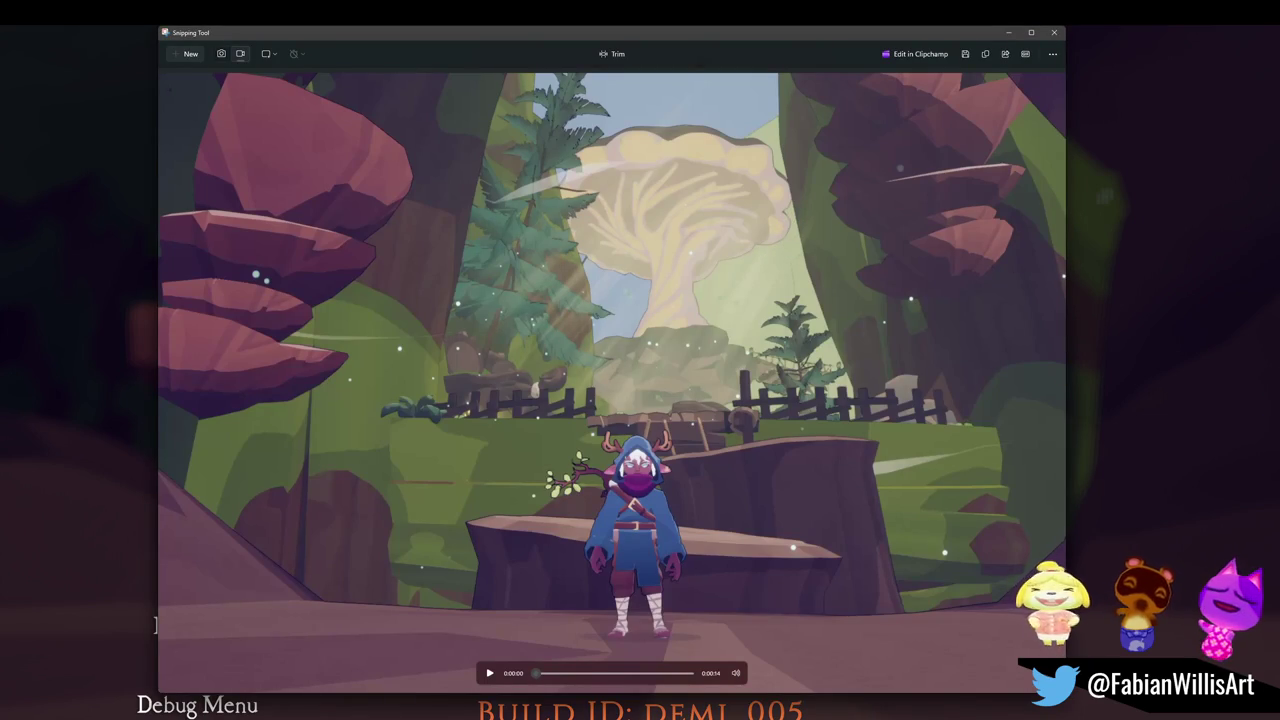
Minimize the Snipping Tool preview to bring the paused game back into view
{"action": "left_click", "coordinate": [155, 625]}
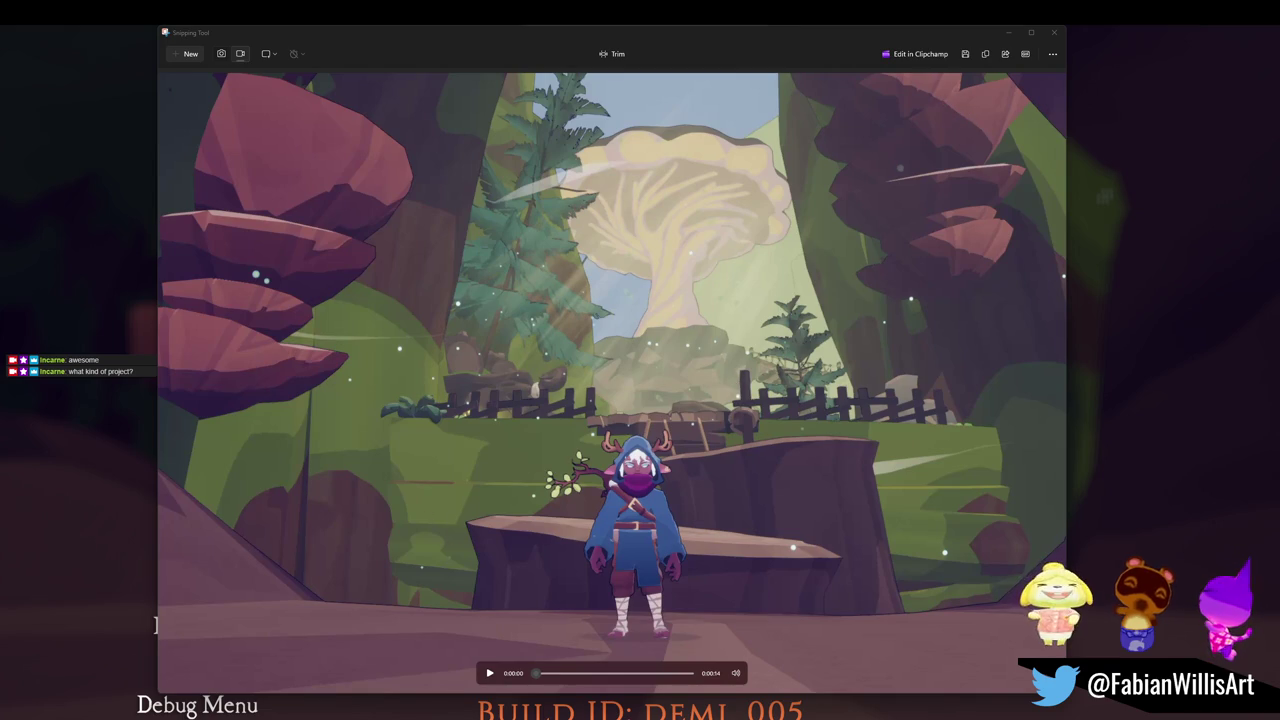
{"action": "left_click", "coordinate": [1010, 36]}
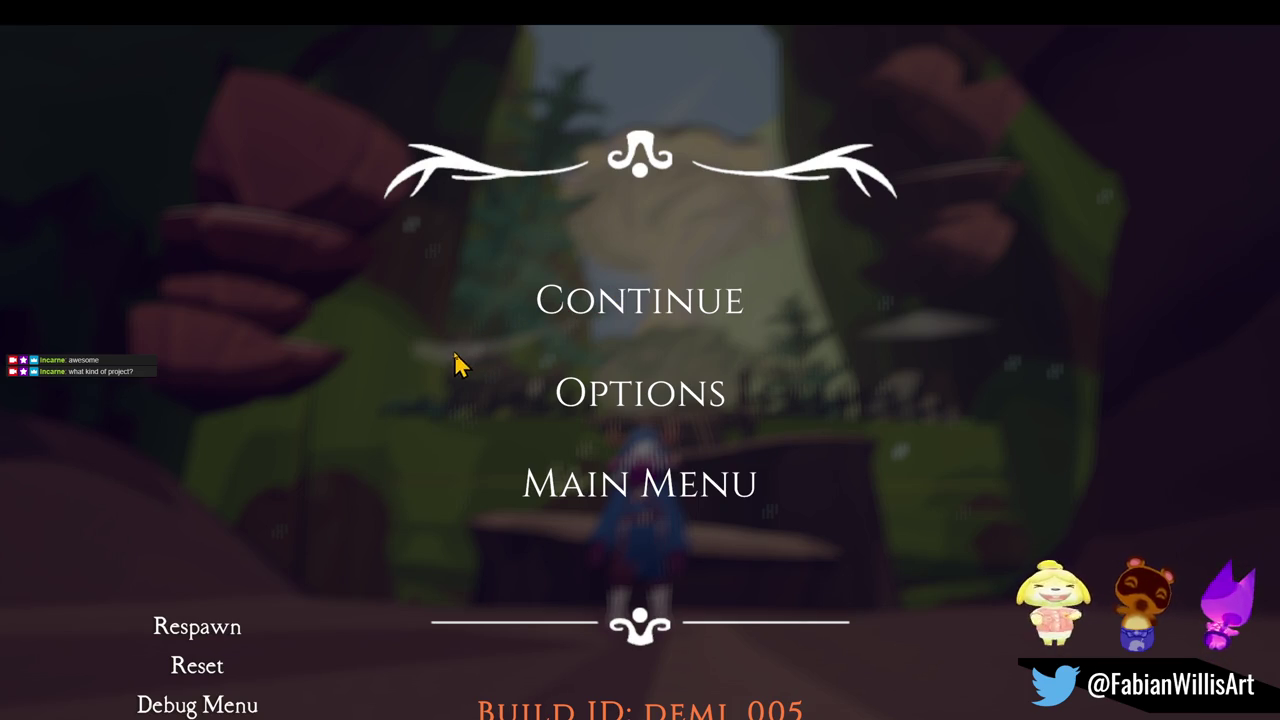
Resume play and run the character over the big stump toward the rope bridge
{"action": "left_click", "coordinate": [593, 287]}
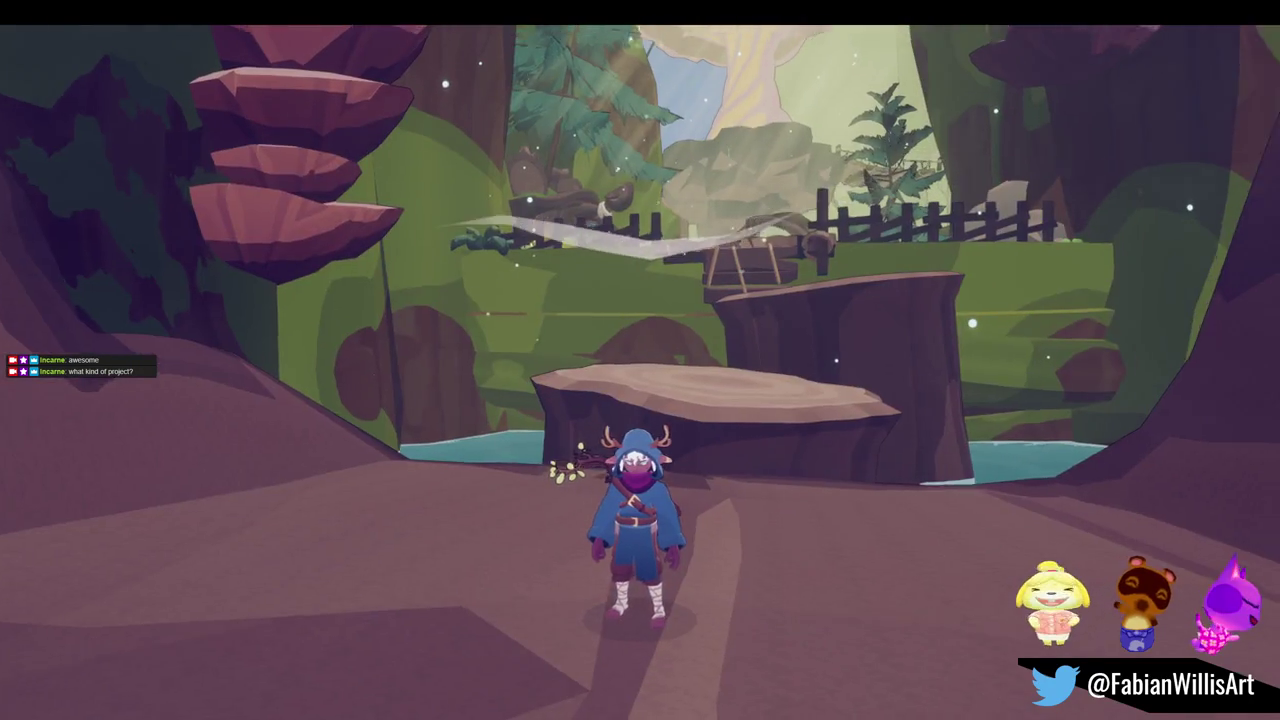
{"action": "key", "text": "w"}
{"action": "key", "text": "space"}
{"action": "key", "text": "w"}
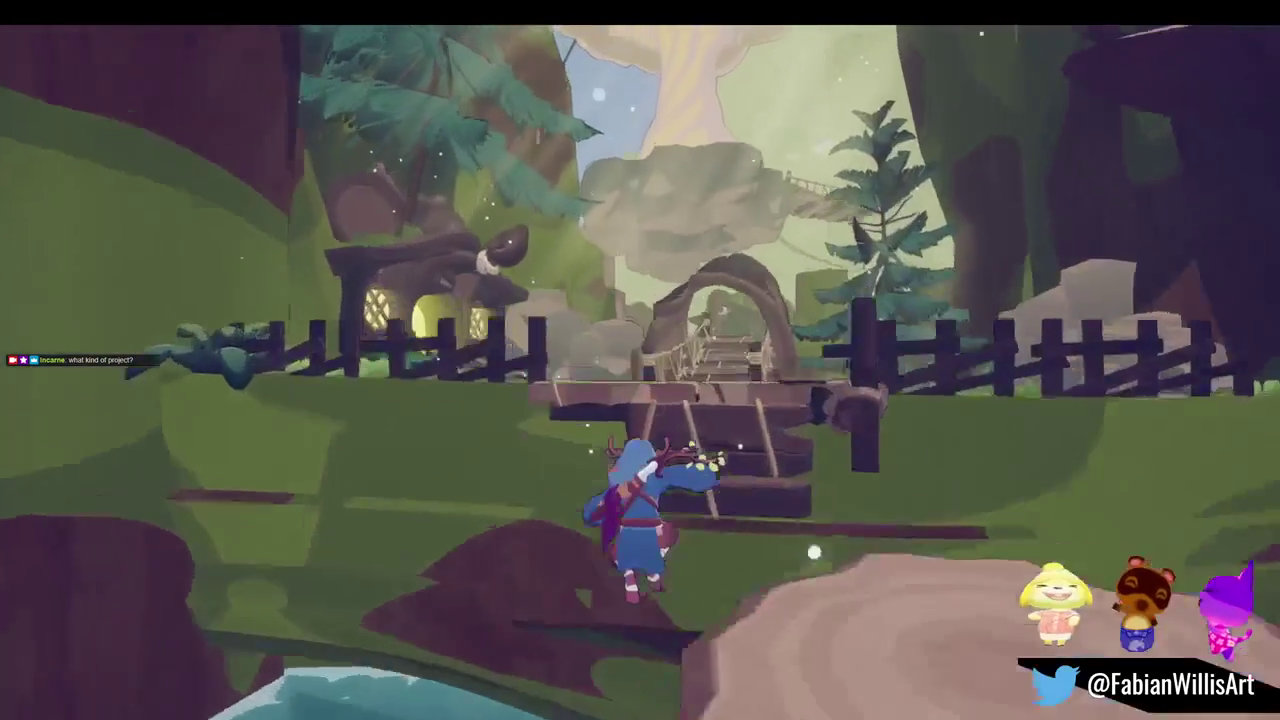
{"action": "key", "text": "w"}
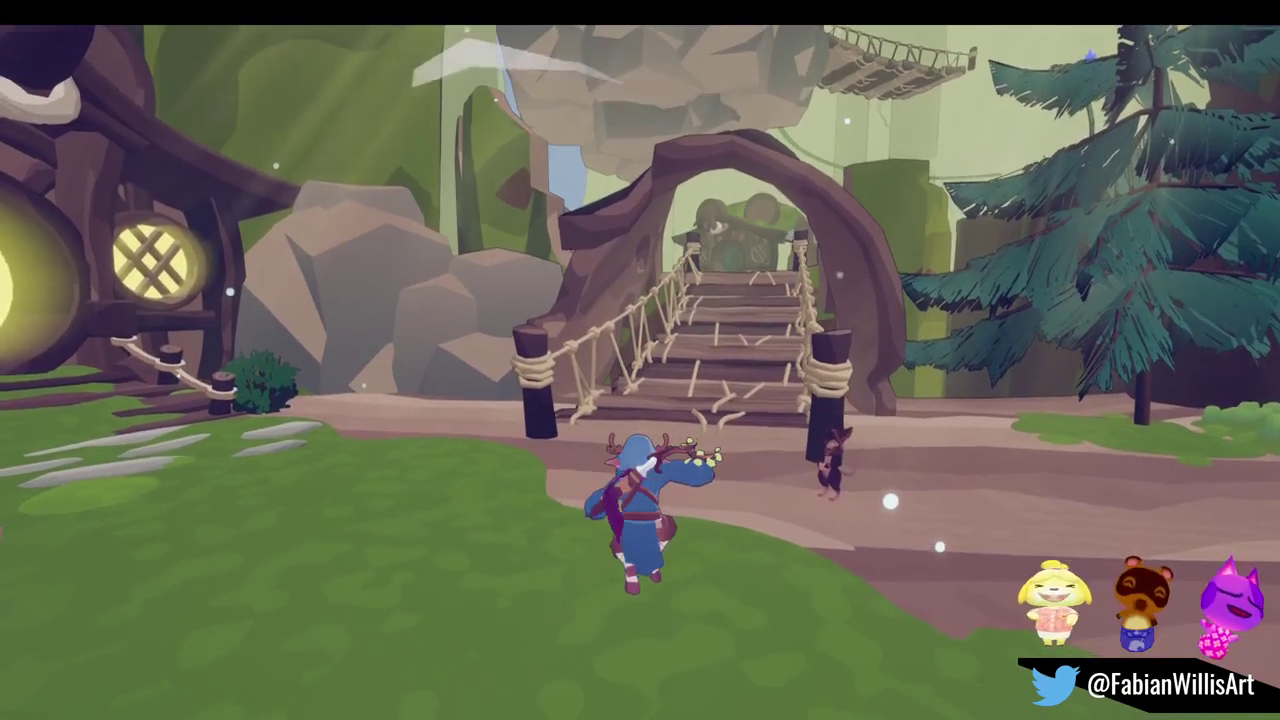
Run left past the rope bridge, climb onto the dark arch, then pause near the house
{"action": "key", "text": "s"}
{"action": "key", "text": "s"}
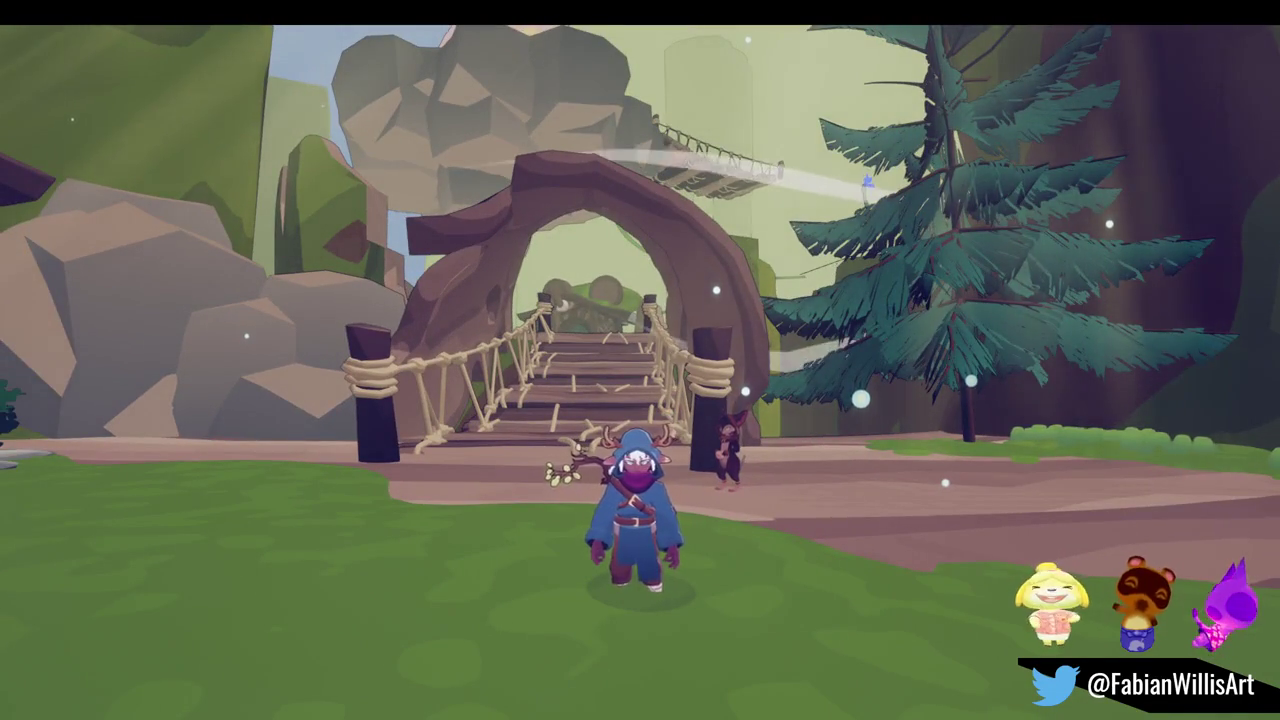
{"action": "key", "text": "a"}
{"action": "key", "text": "space"}
{"action": "key", "text": "w"}
{"action": "key", "text": "w"}
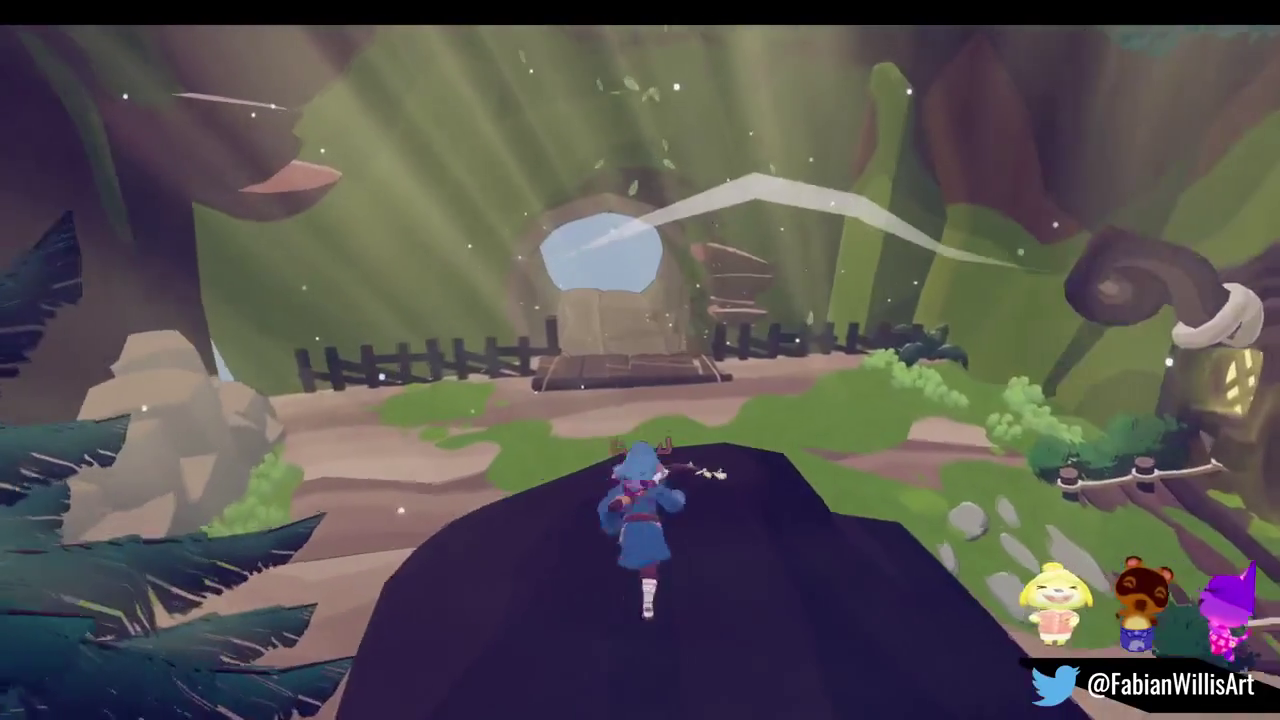
{"action": "key", "text": "w"}
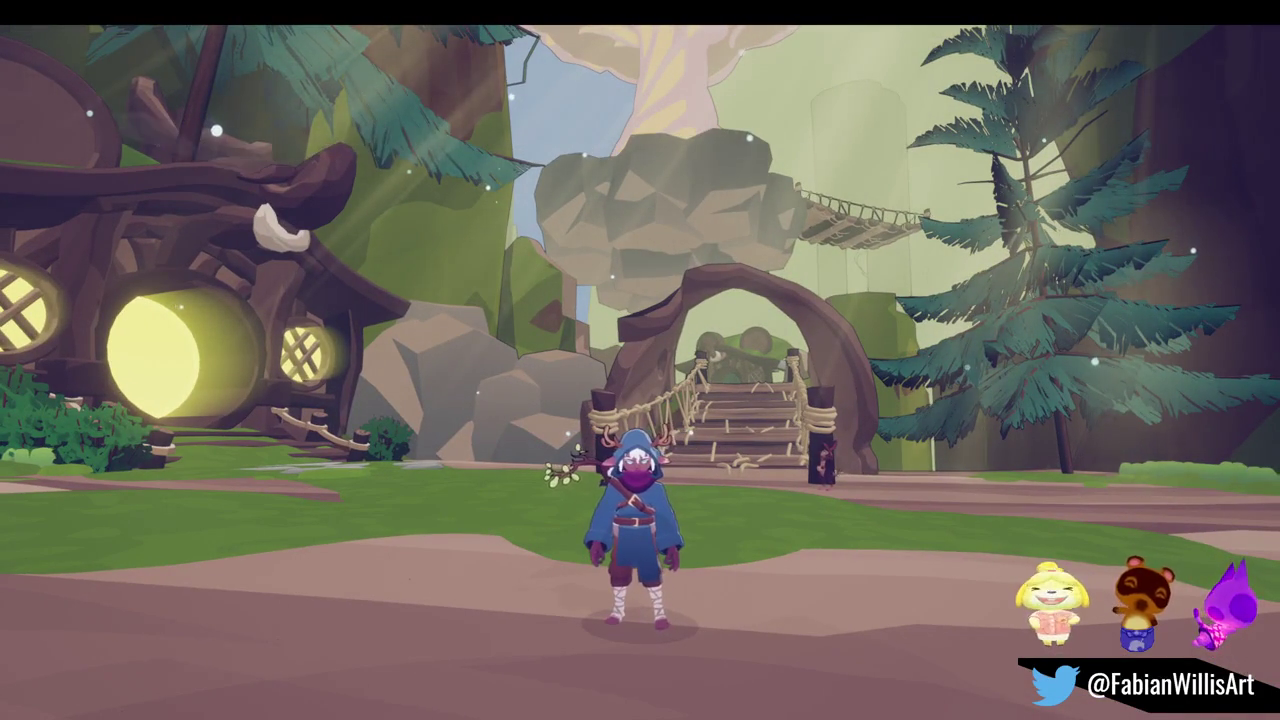
{"action": "key", "text": "Escape"}
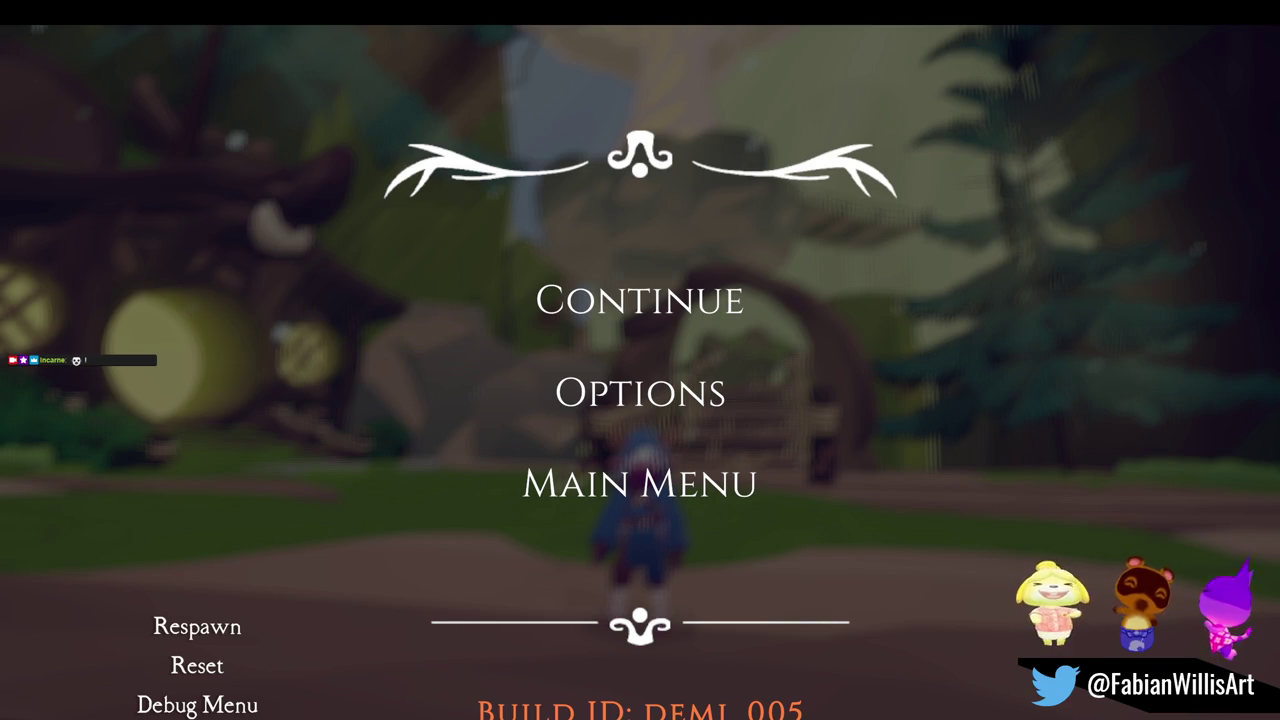
Resume play, cross the waterfall bridge and leap over the pool to the rock ledge
{"action": "left_click", "coordinate": [643, 320]}
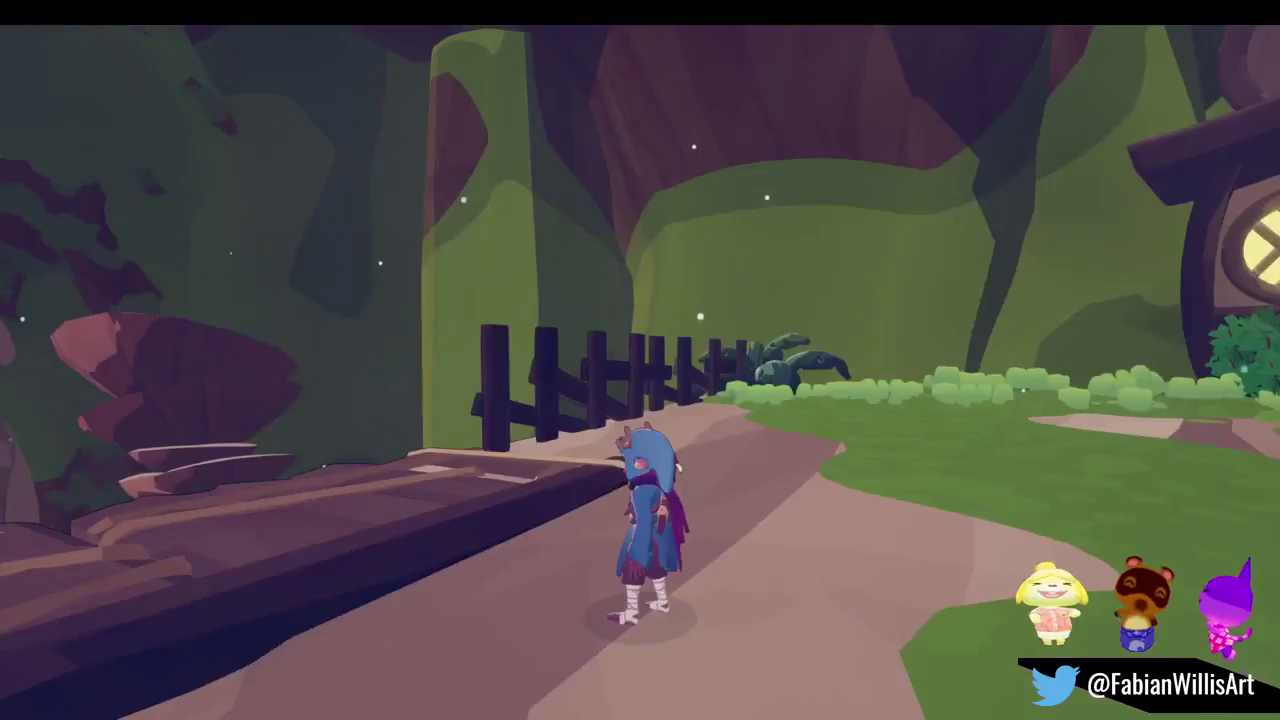
{"action": "key", "text": "Escape"}
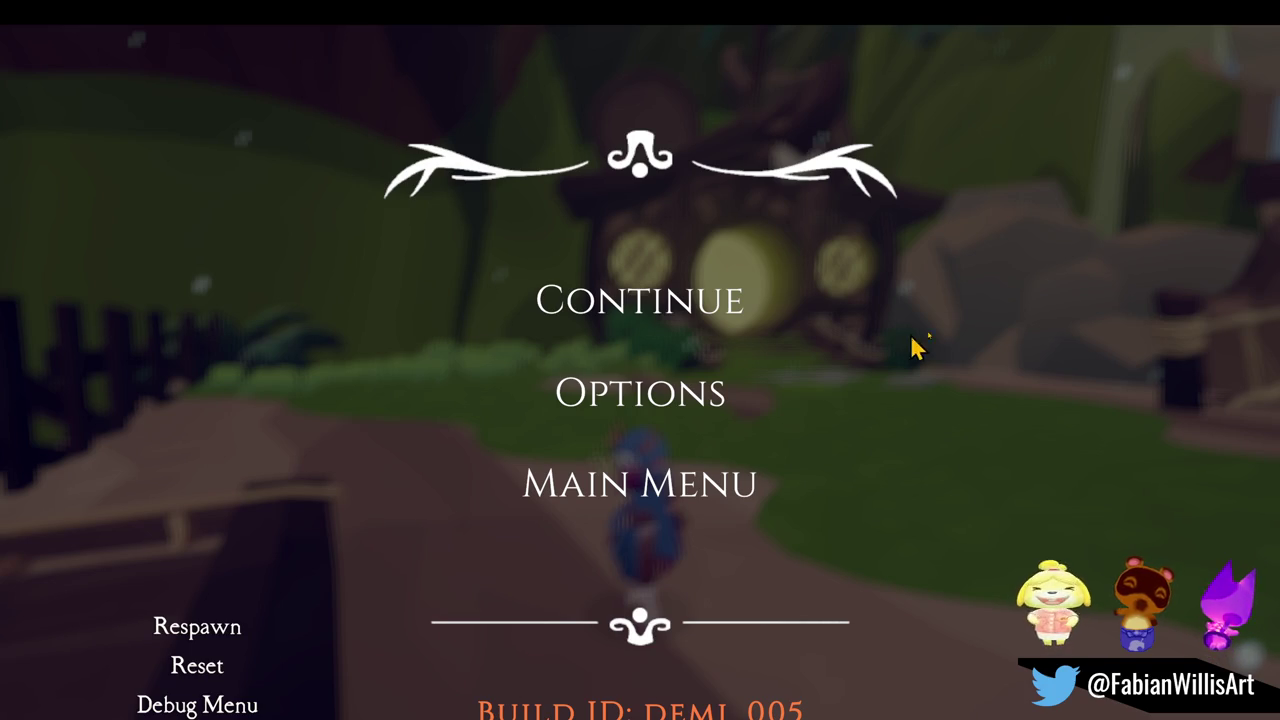
{"action": "left_click", "coordinate": [636, 302]}
{"action": "key", "text": "w"}
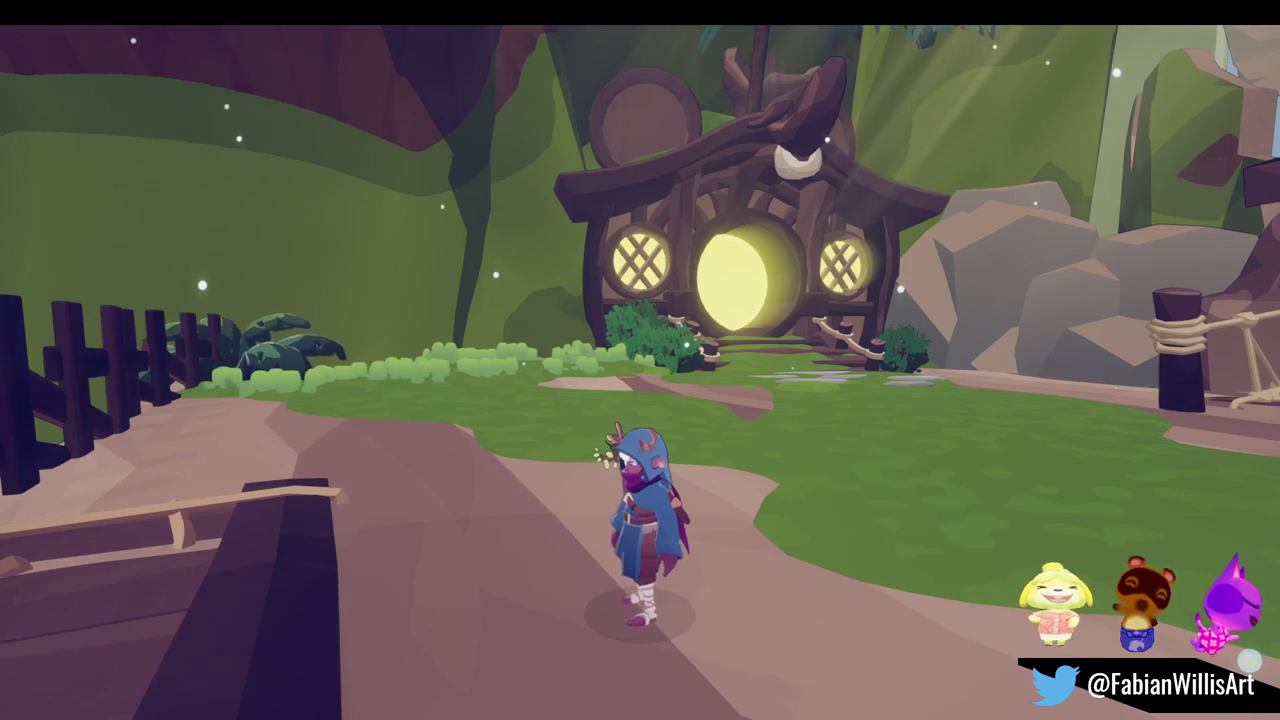
{"action": "key", "text": "space"}
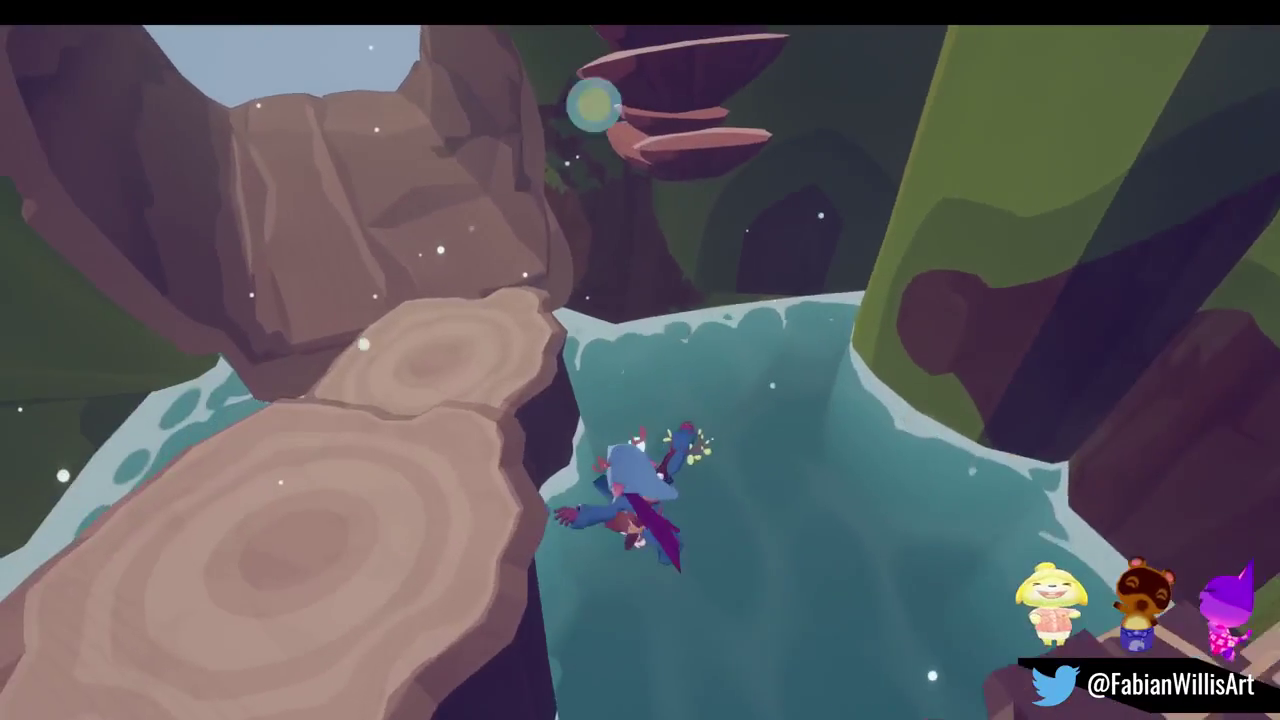
{"action": "key", "text": "w"}
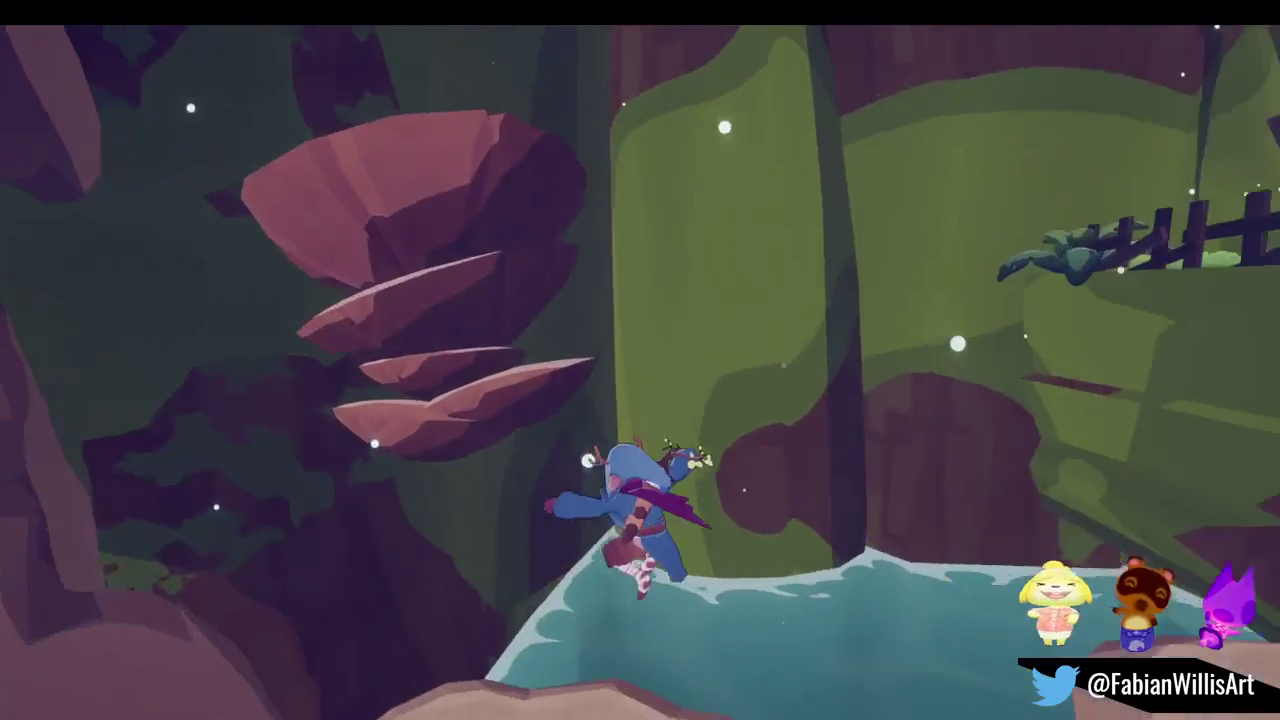
{"action": "key", "text": "w"}
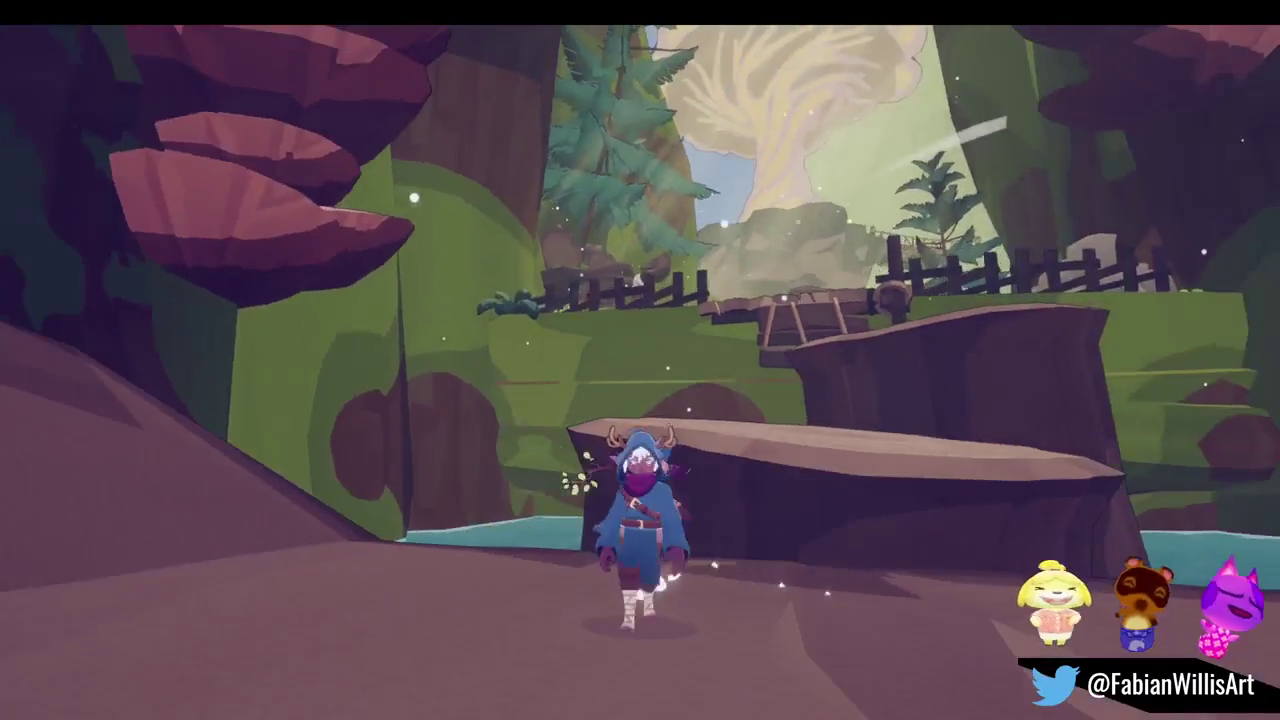
Pause and open Options > Audio showing master, sound effect and music volumes
{"action": "key", "text": "Escape"}
{"action": "left_click", "coordinate": [651, 395]}
{"action": "left_click", "coordinate": [655, 268]}
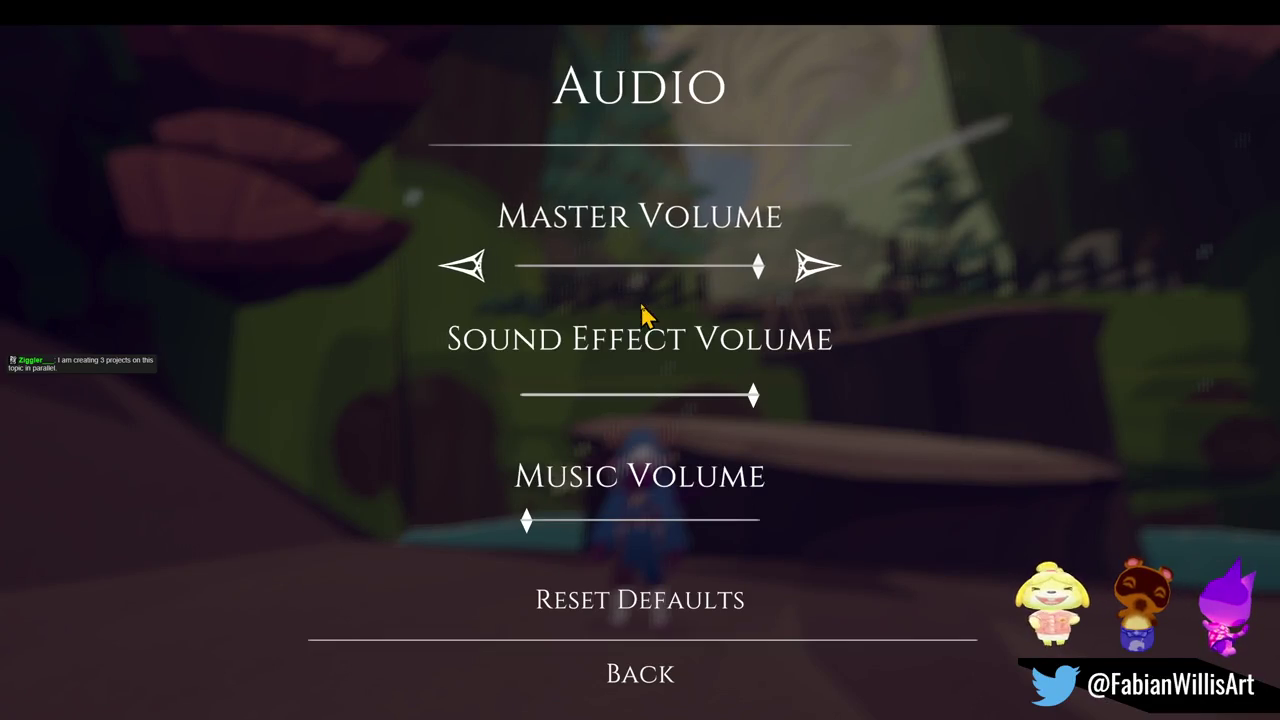
Drag Sound Effect Volume far left, play briefly, then resume and pause the game again
{"action": "mouse_move", "coordinate": [760, 395]}
{"action": "left_mouse_down"}
{"action": "mouse_move", "coordinate": [563, 396]}
{"action": "mouse_move", "coordinate": [534, 409]}
{"action": "mouse_move", "coordinate": [574, 411]}
{"action": "left_mouse_up"}
{"action": "key", "text": "Escape"}
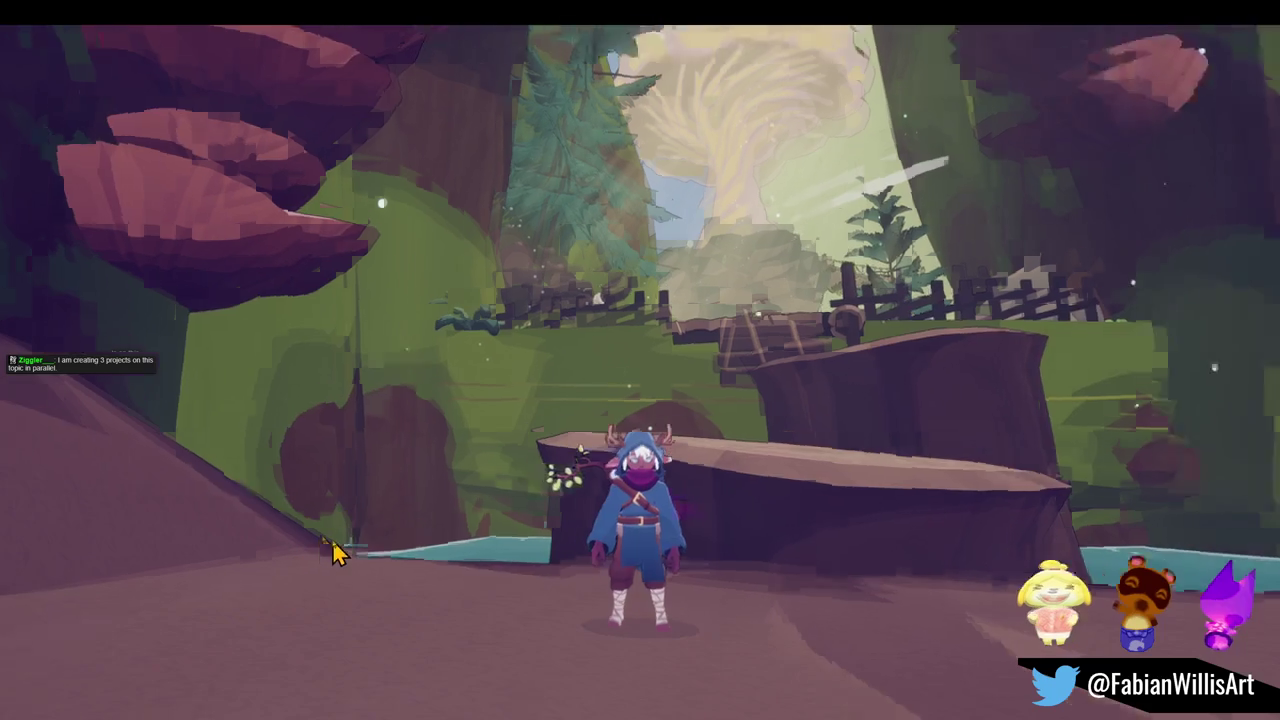
{"action": "left_click", "coordinate": [338, 551]}
{"action": "key", "text": "a"}
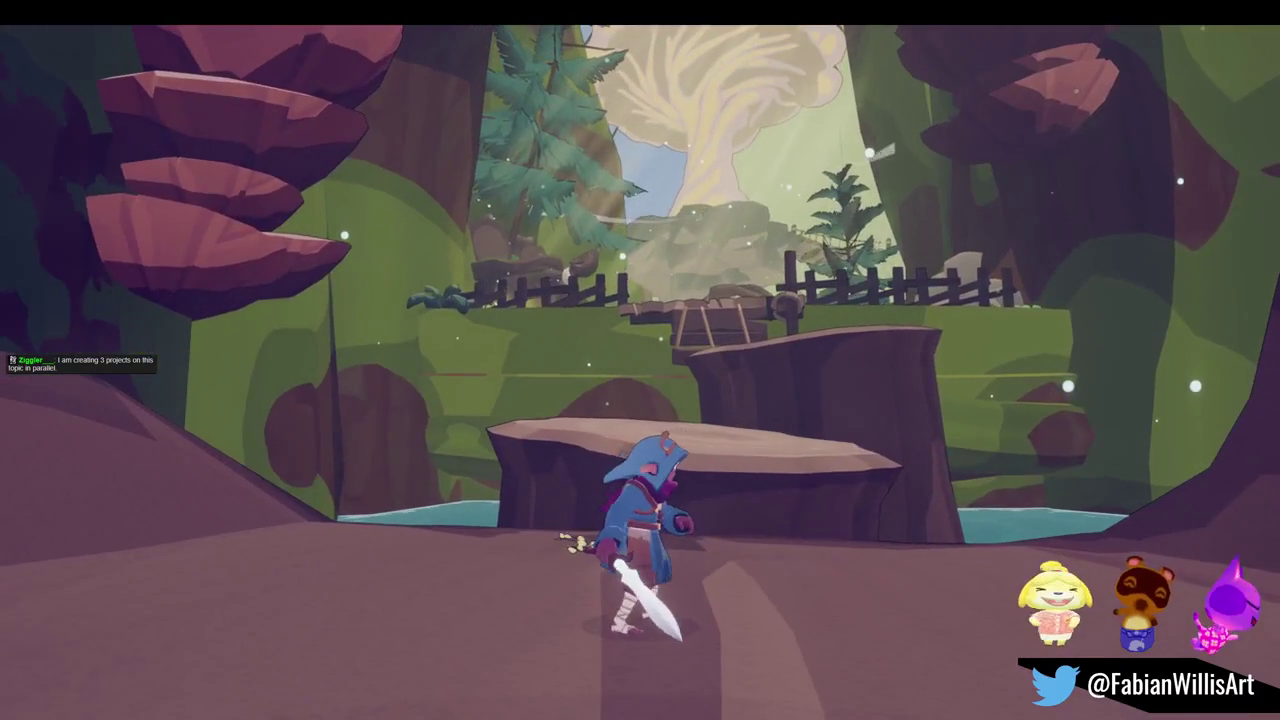
{"action": "key", "text": "w"}
{"action": "key", "text": "Escape"}
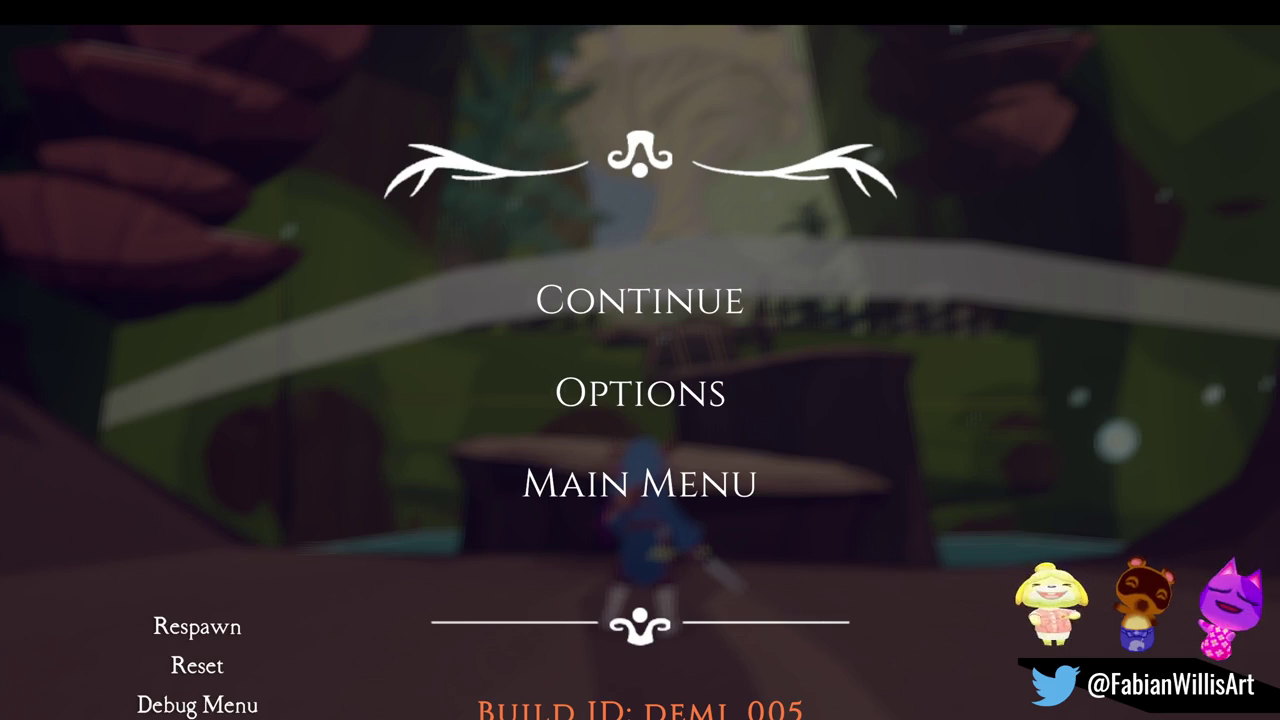
{"action": "left_click", "coordinate": [632, 300]}
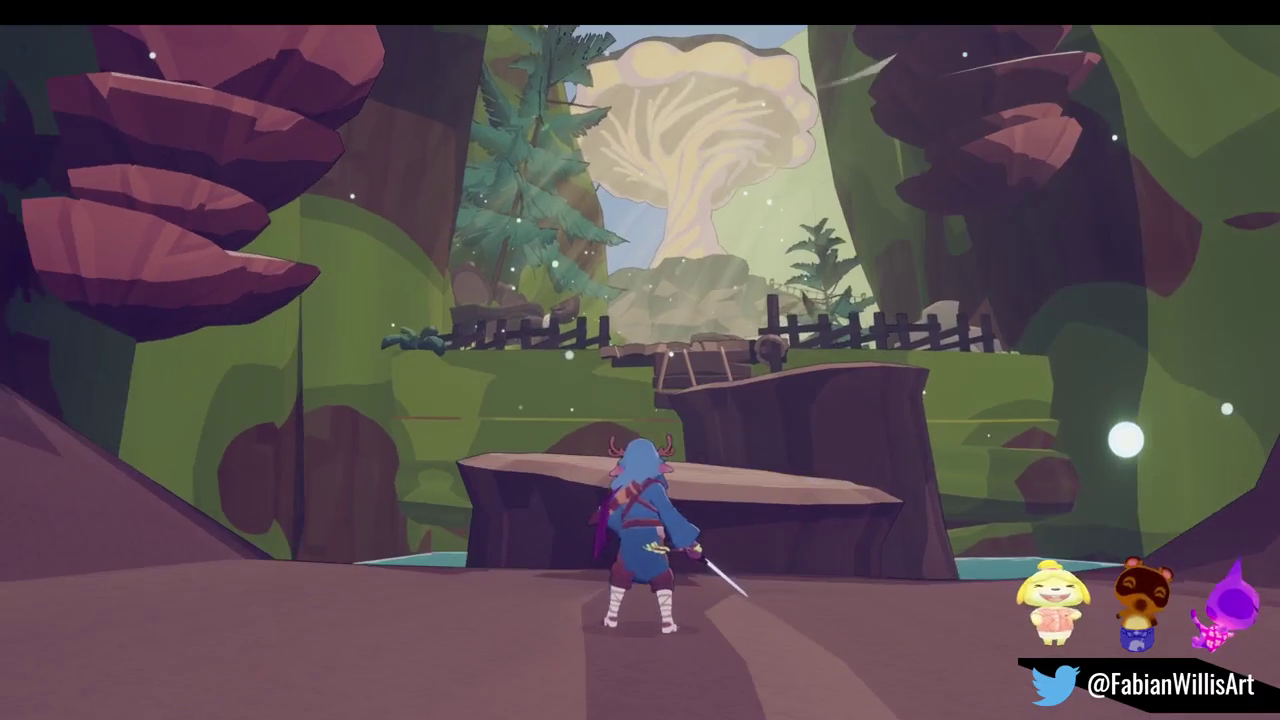
{"action": "key", "text": "Escape"}
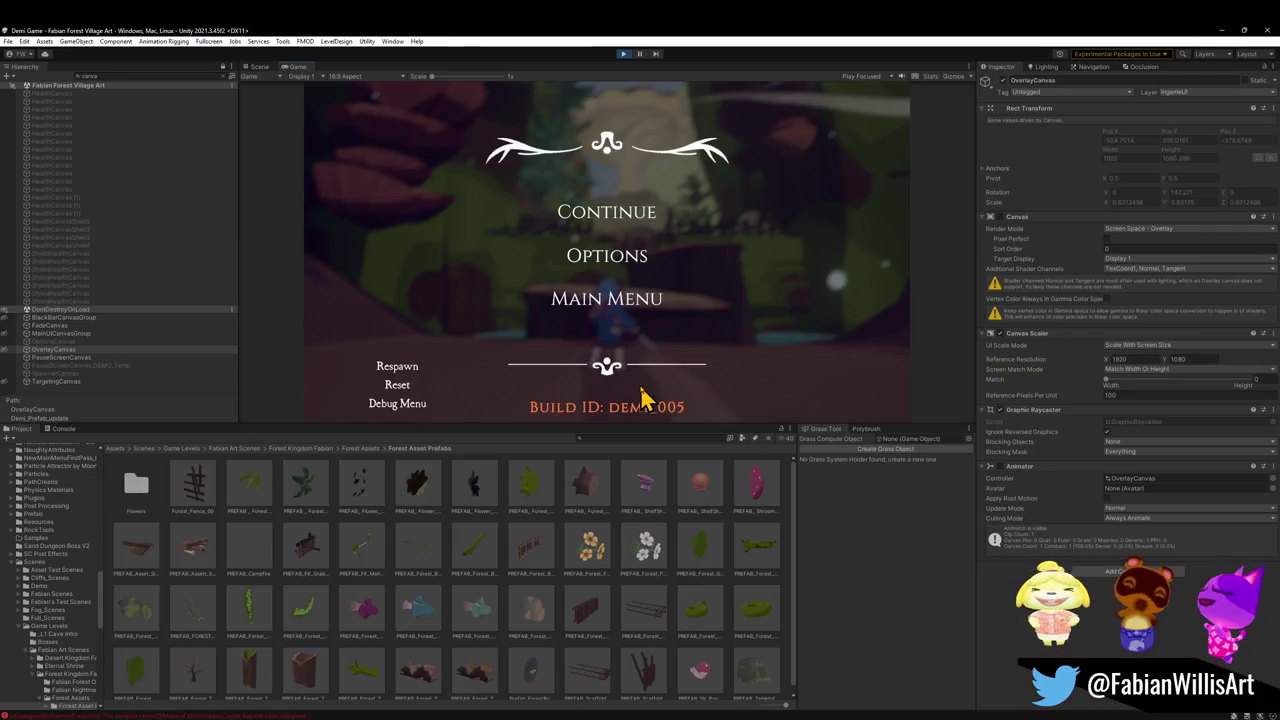
Switch to the Scene view, clear the Hierarchy search and inspect objects around the tree
{"action": "left_click", "coordinate": [259, 67]}
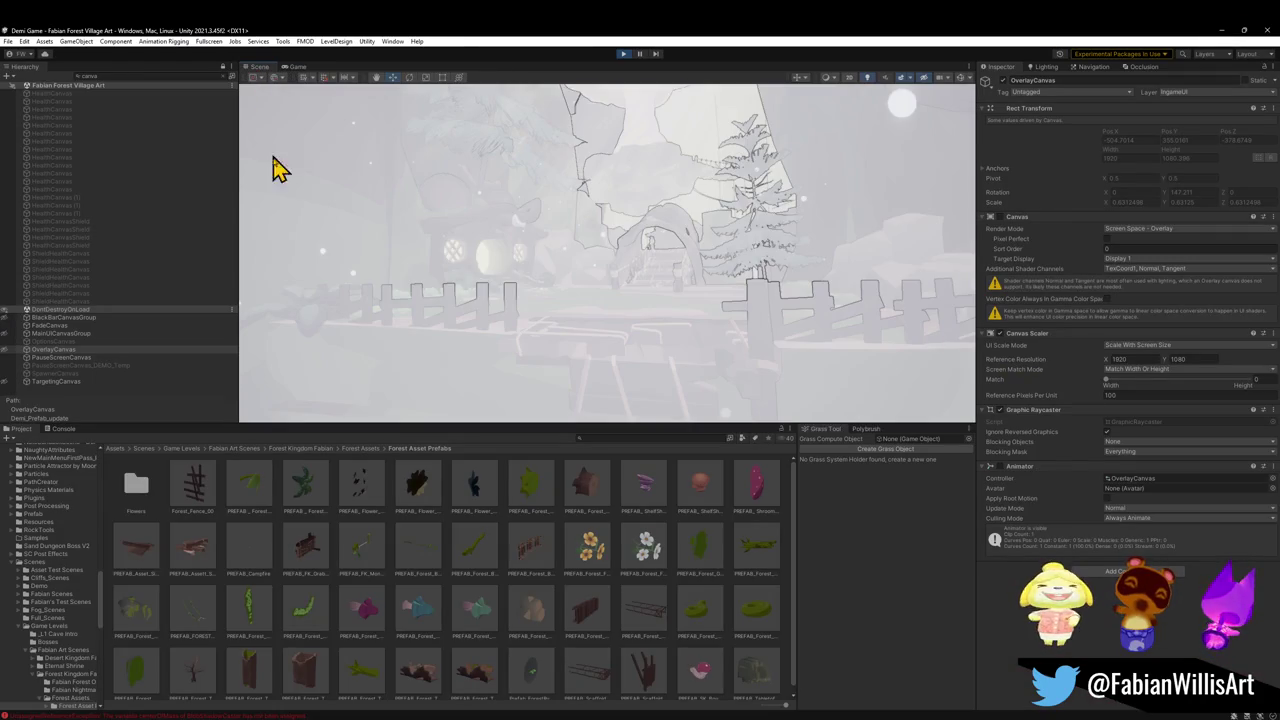
{"action": "left_click", "coordinate": [224, 77]}
{"action": "mouse_move", "coordinate": [671, 386]}
{"action": "left_mouse_down"}
{"action": "mouse_move", "coordinate": [686, 280]}
{"action": "mouse_move", "coordinate": [649, 323]}
{"action": "left_mouse_up"}
{"action": "left_click", "coordinate": [649, 323]}
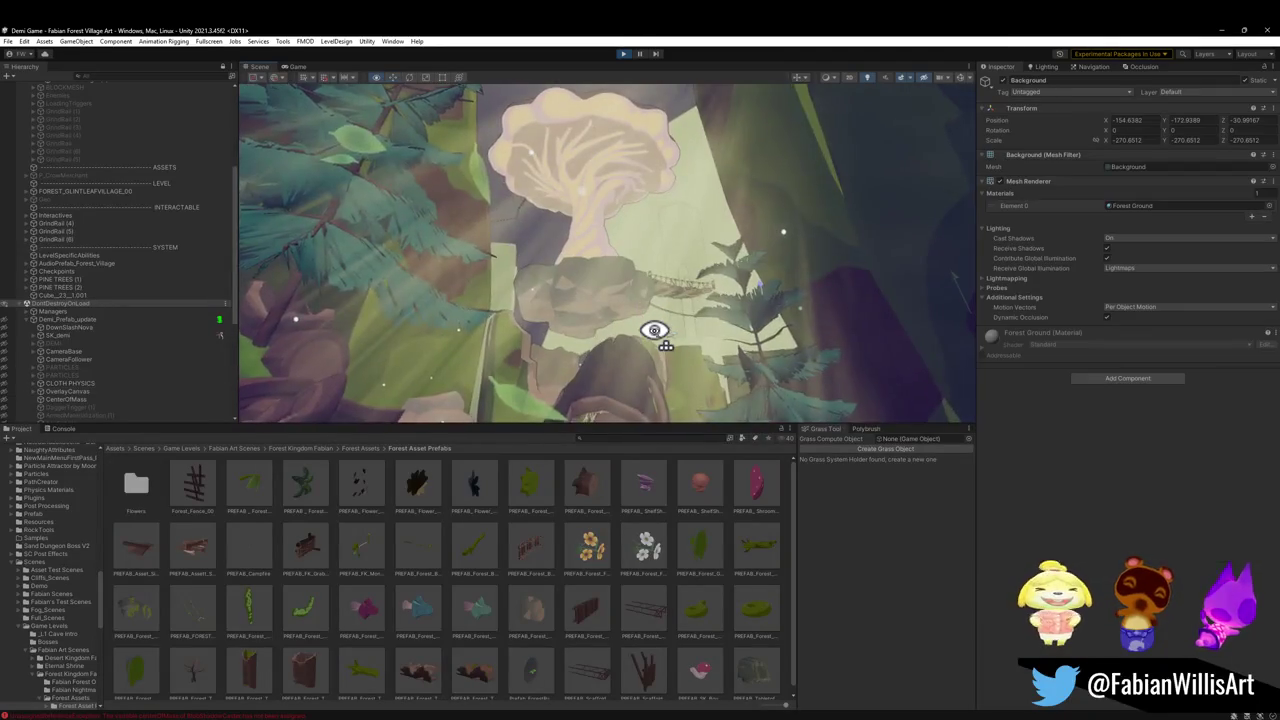
{"action": "key", "text": "s"}
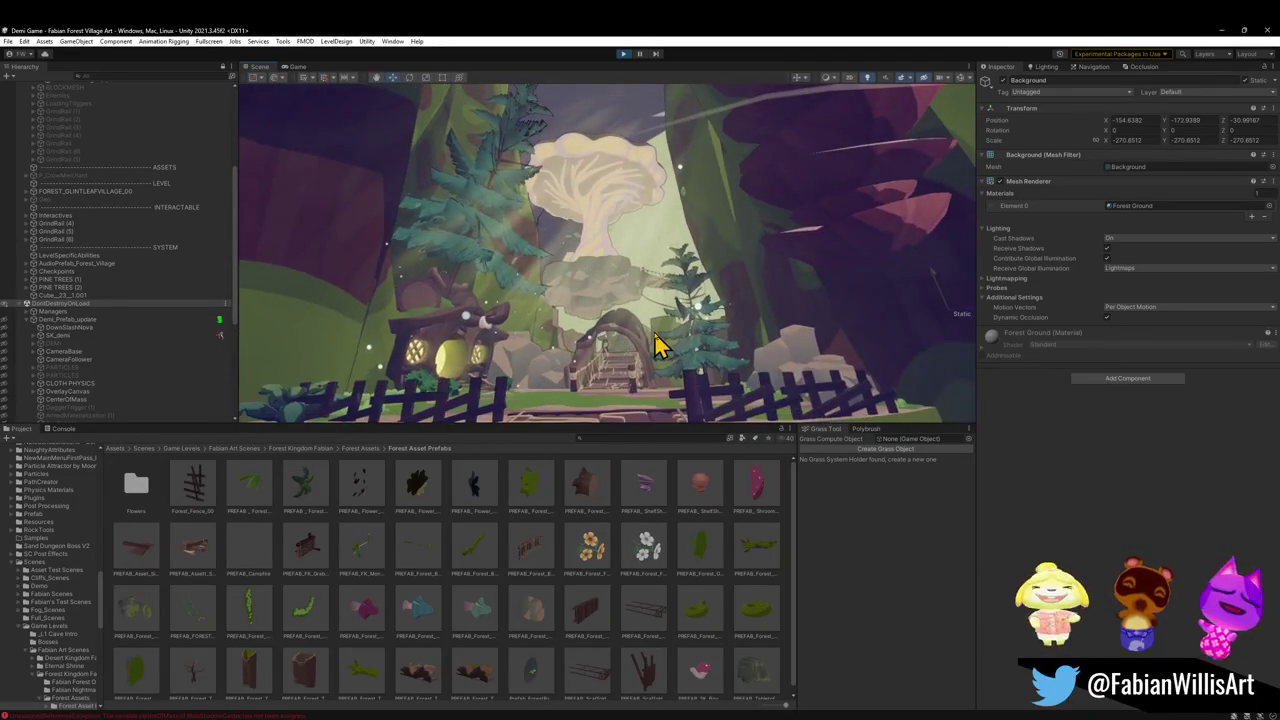
{"action": "left_click", "coordinate": [586, 306]}
{"action": "left_click", "coordinate": [530, 309]}
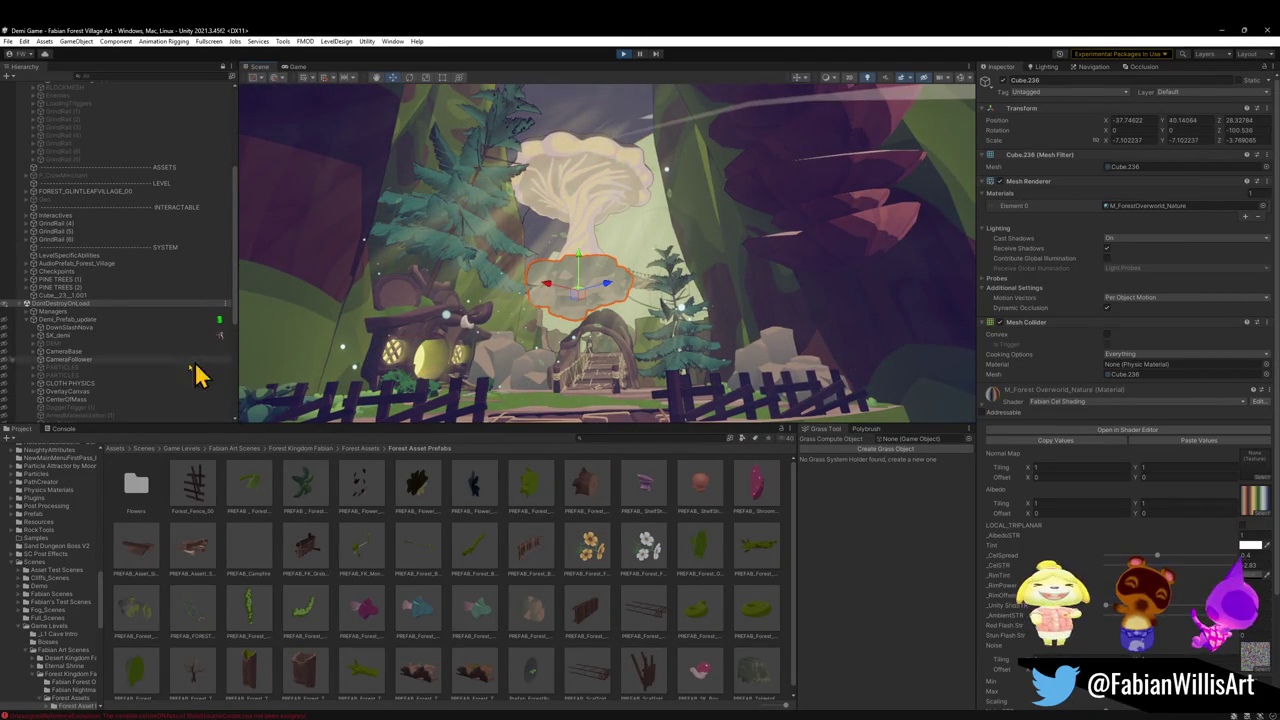
Fold ASSETS, expand PARTICLES (3) and Godrays, and frame IL3DN_GodRays (2)
{"action": "scroll", "coordinate": [145, 290], "scroll_direction": "up", "scroll_amount": 5}
{"action": "left_click", "coordinate": [115, 262]}
{"action": "left_click", "coordinate": [113, 254]}
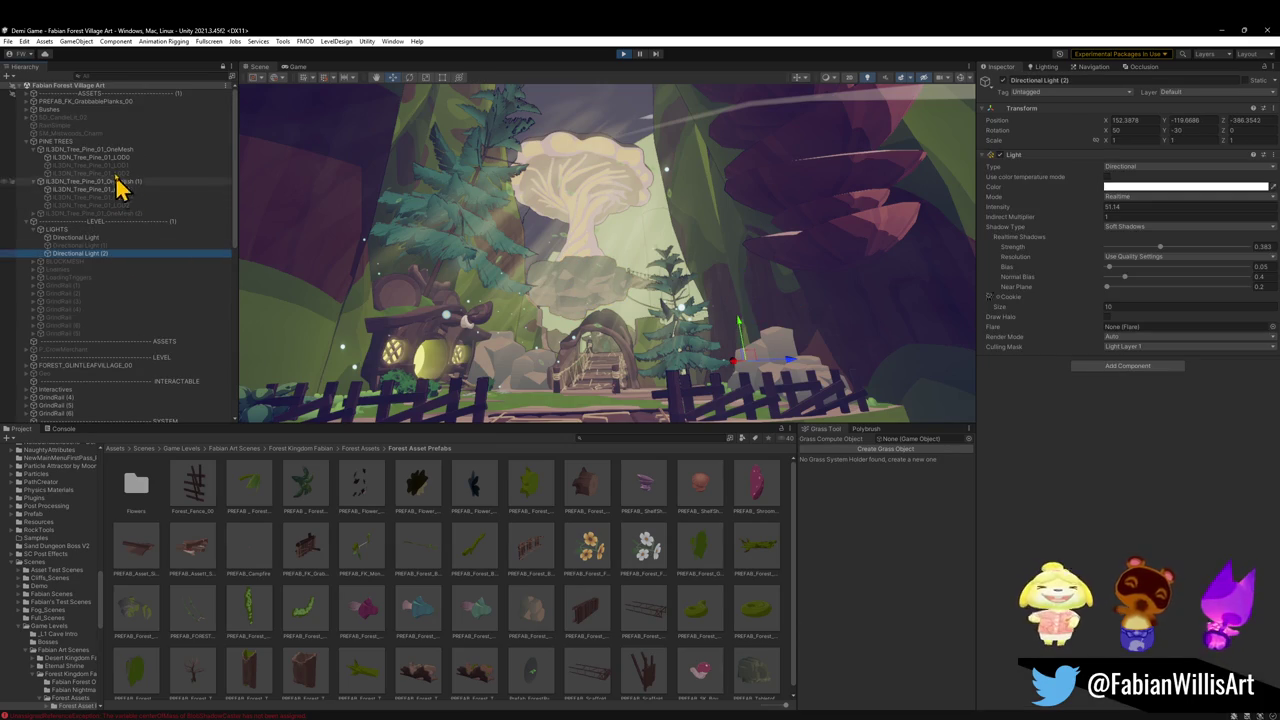
{"action": "left_click", "coordinate": [27, 96]}
{"action": "scroll", "coordinate": [78, 335], "scroll_direction": "down", "scroll_amount": 5}
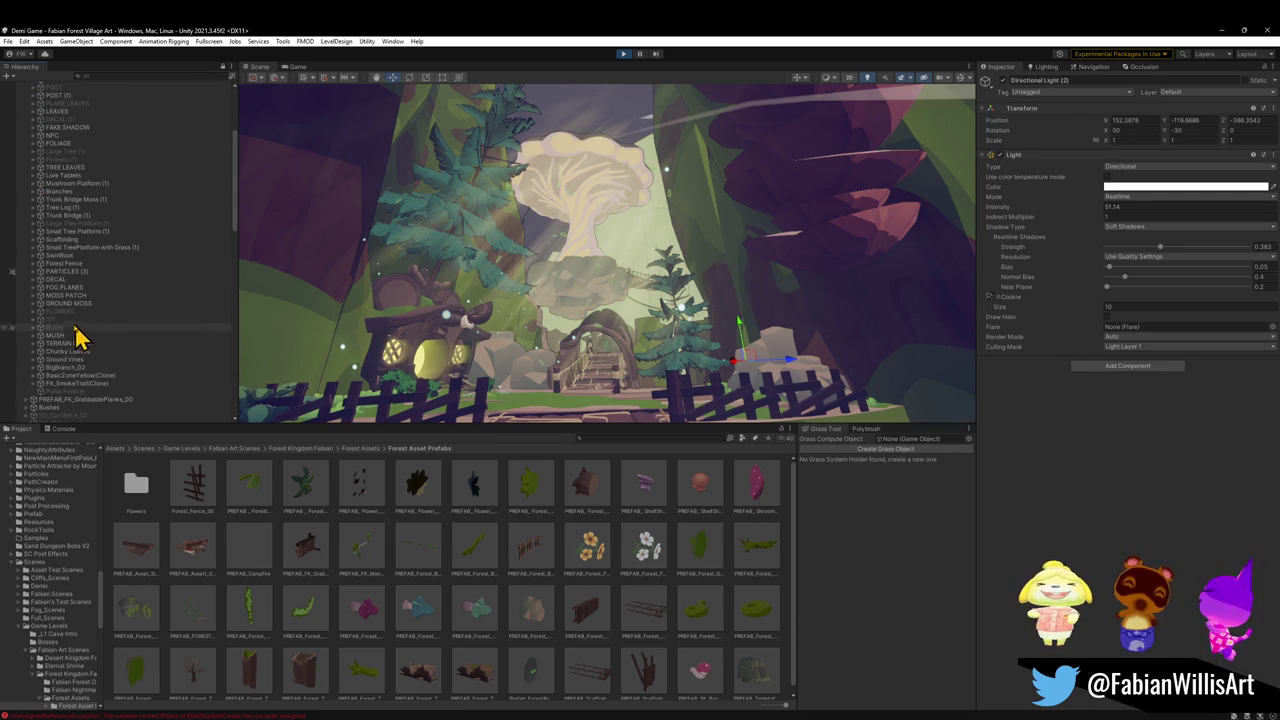
{"action": "left_click", "coordinate": [34, 271]}
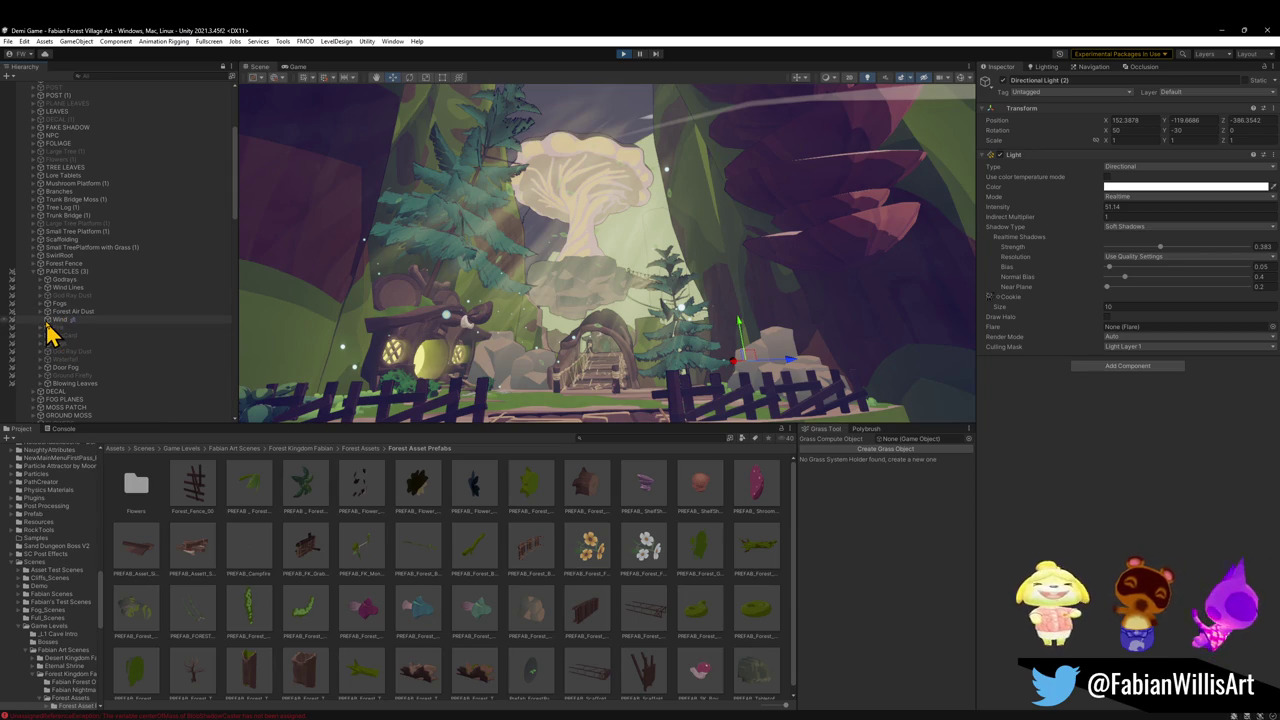
{"action": "left_click", "coordinate": [41, 279]}
{"action": "double_click", "coordinate": [84, 288]}
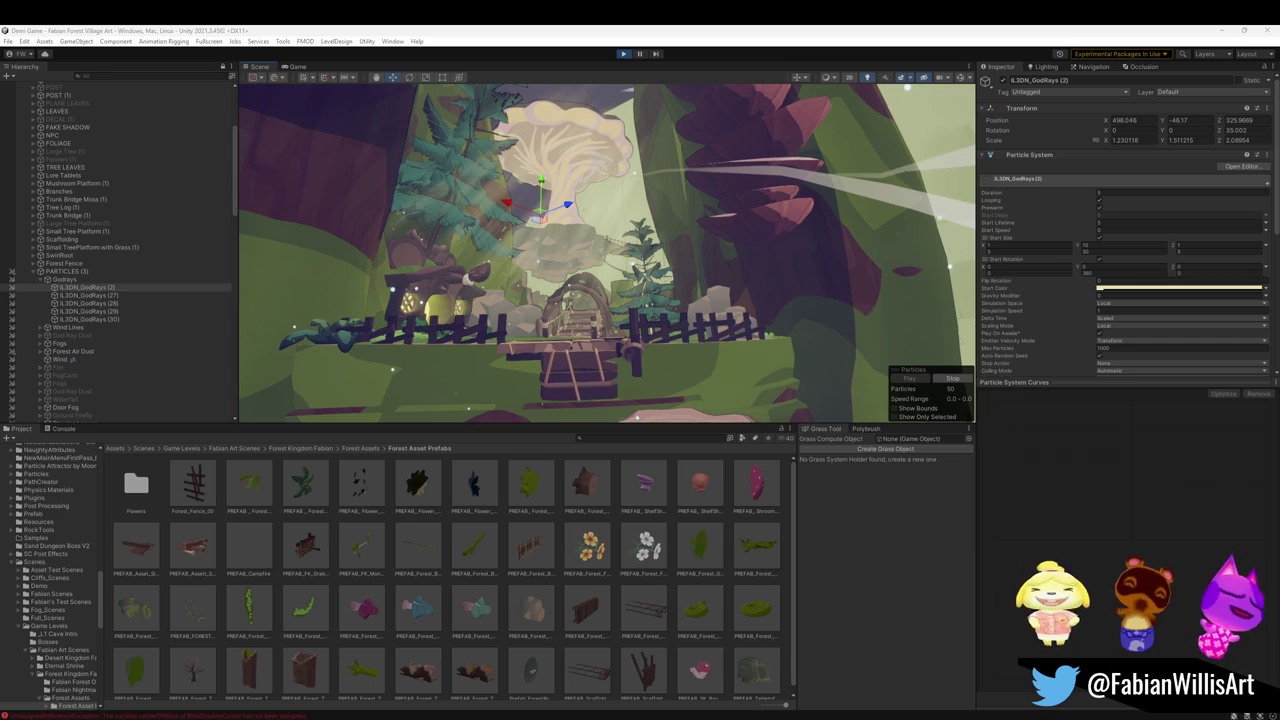
Duplicate IL3DN_GodRays (2) and drag the copy down toward the tree stump
{"action": "left_click_drag", "start_coordinate": [660, 270], "coordinate": [640, 251]}
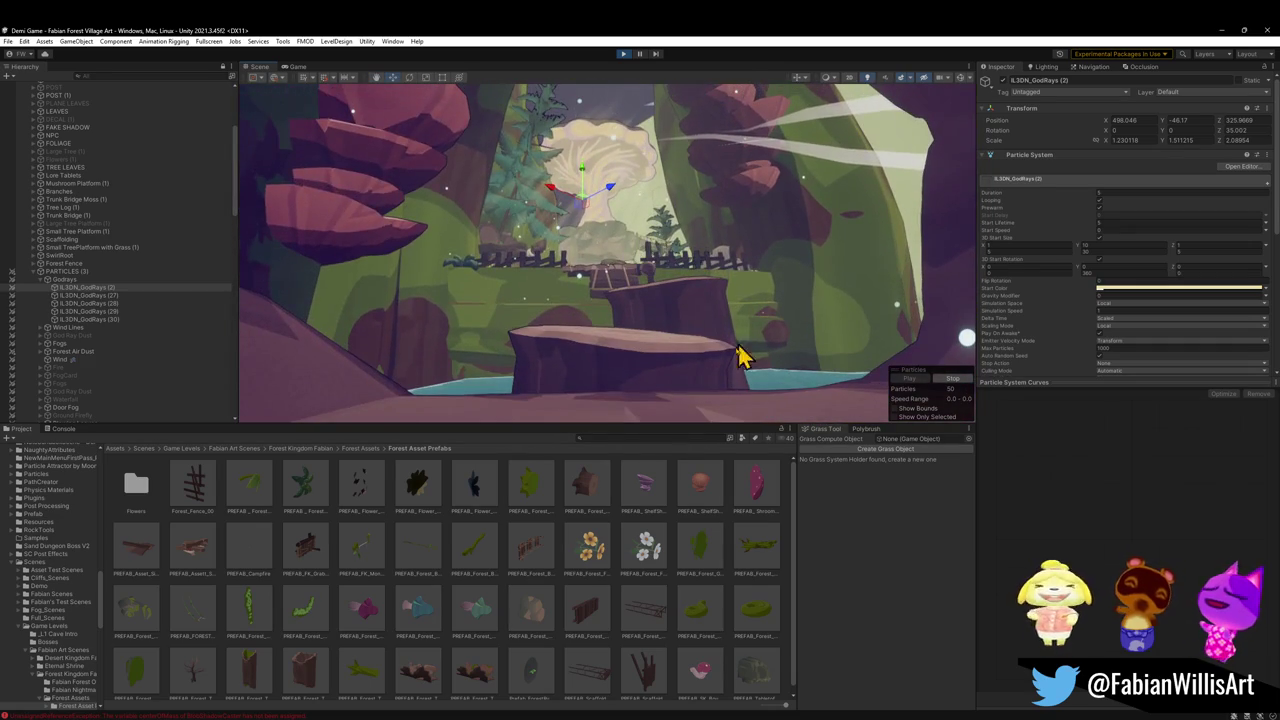
{"action": "left_click_drag", "start_coordinate": [748, 300], "coordinate": [748, 271]}
{"action": "key", "text": "ctrl+d"}
{"action": "mouse_move", "coordinate": [587, 237]}
{"action": "left_mouse_down"}
{"action": "mouse_move", "coordinate": [620, 371]}
{"action": "mouse_move", "coordinate": [629, 234]}
{"action": "left_mouse_up"}
Check the rays in the Game view, shift them up and right, and open their start colour
{"action": "left_click", "coordinate": [297, 67]}
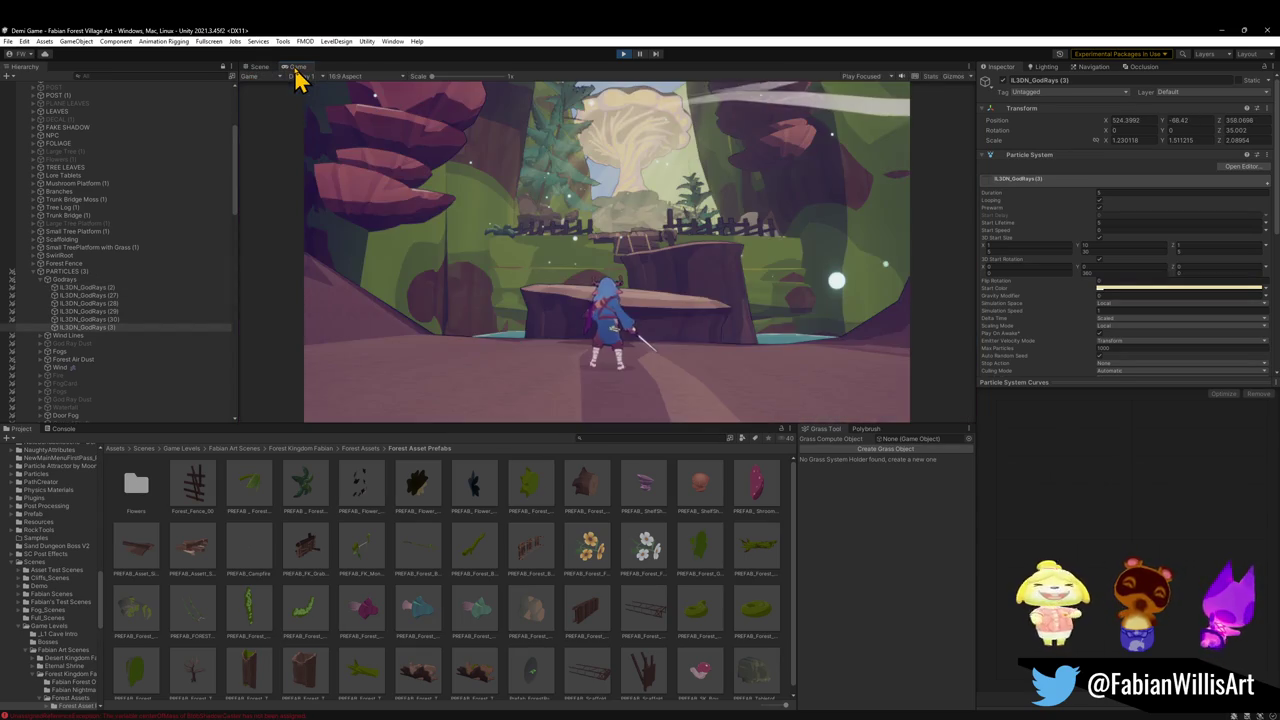
{"action": "key", "text": "super"}
{"action": "left_click", "coordinate": [258, 67]}
{"action": "mouse_move", "coordinate": [612, 258]}
{"action": "left_mouse_down"}
{"action": "mouse_move", "coordinate": [663, 206]}
{"action": "mouse_move", "coordinate": [694, 246]}
{"action": "mouse_move", "coordinate": [680, 251]}
{"action": "mouse_move", "coordinate": [694, 209]}
{"action": "mouse_move", "coordinate": [657, 163]}
{"action": "mouse_move", "coordinate": [652, 178]}
{"action": "left_mouse_up"}
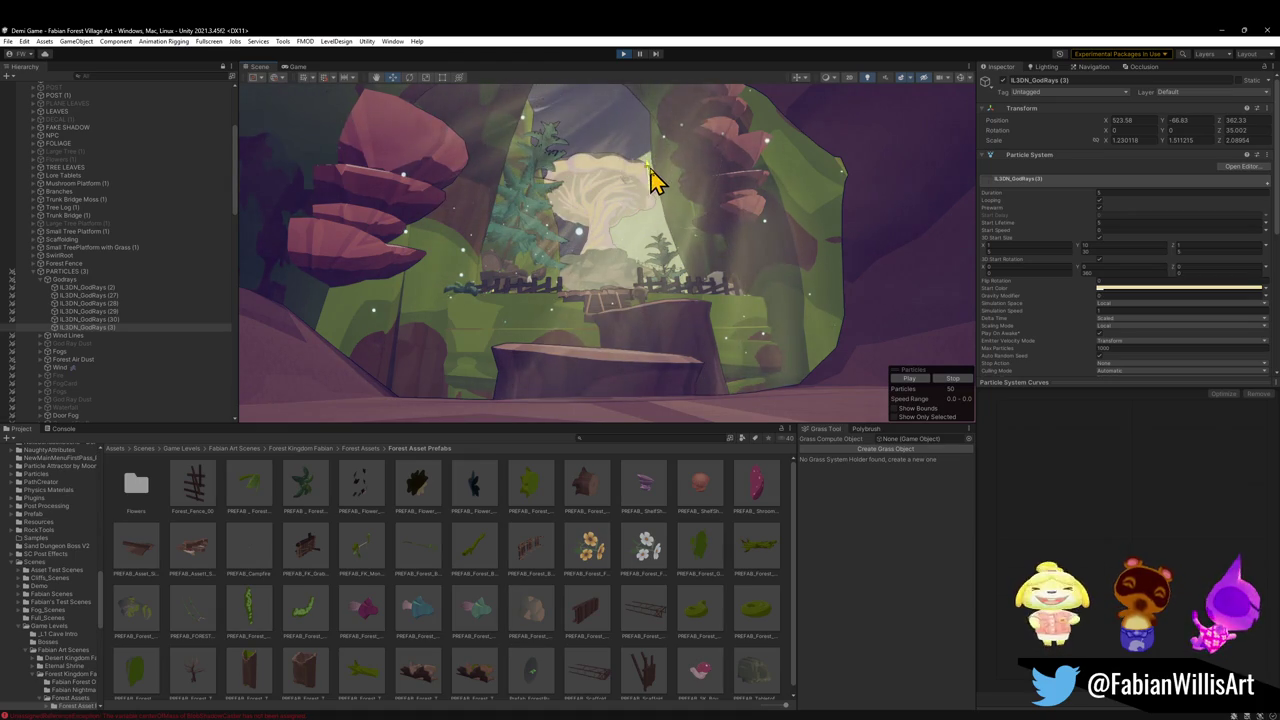
{"action": "left_click", "coordinate": [1112, 288]}
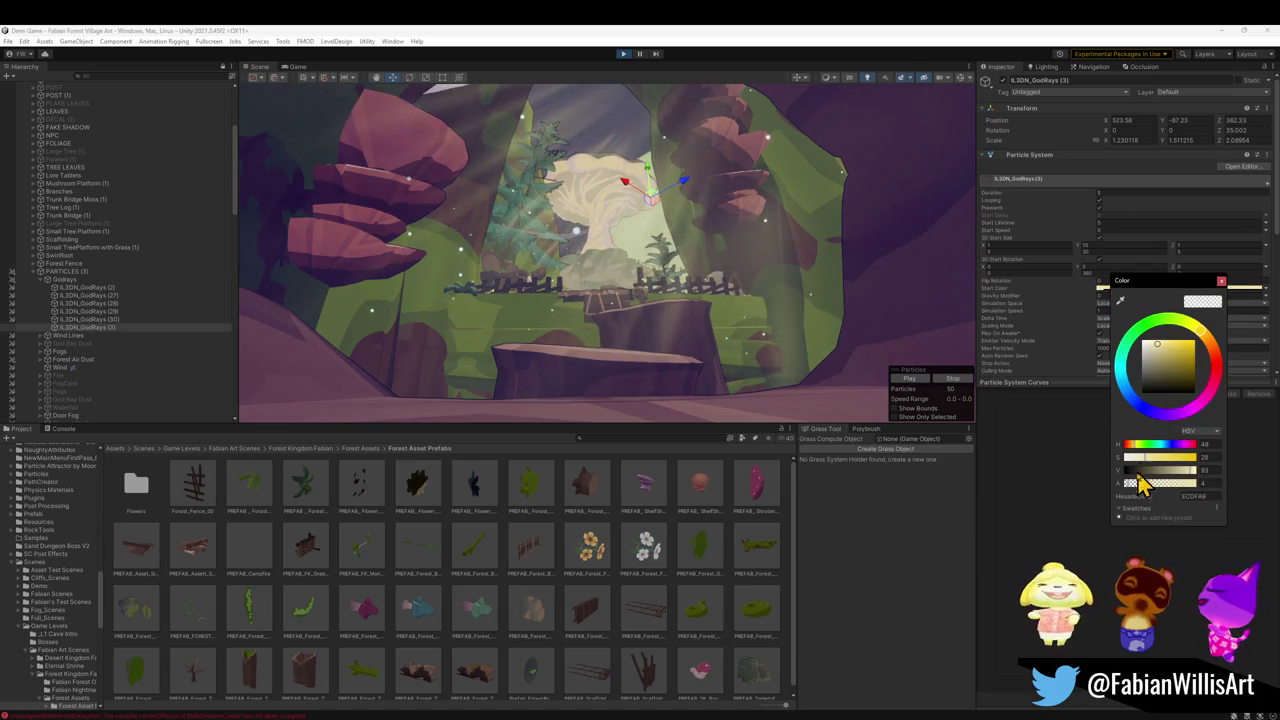
Raise the god rays' start colour alpha from 4 to about 10 and preview them in-game
{"action": "left_click_drag", "start_coordinate": [1166, 490], "coordinate": [1134, 494]}
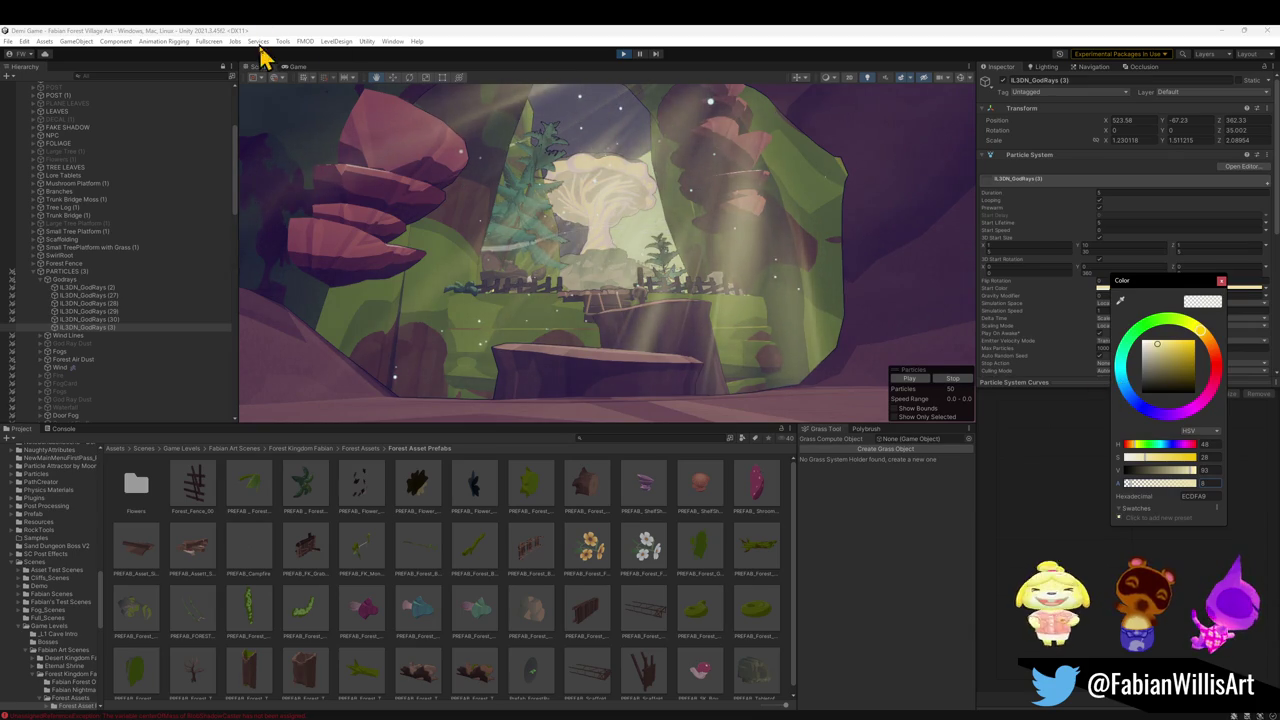
{"action": "left_click", "coordinate": [296, 70]}
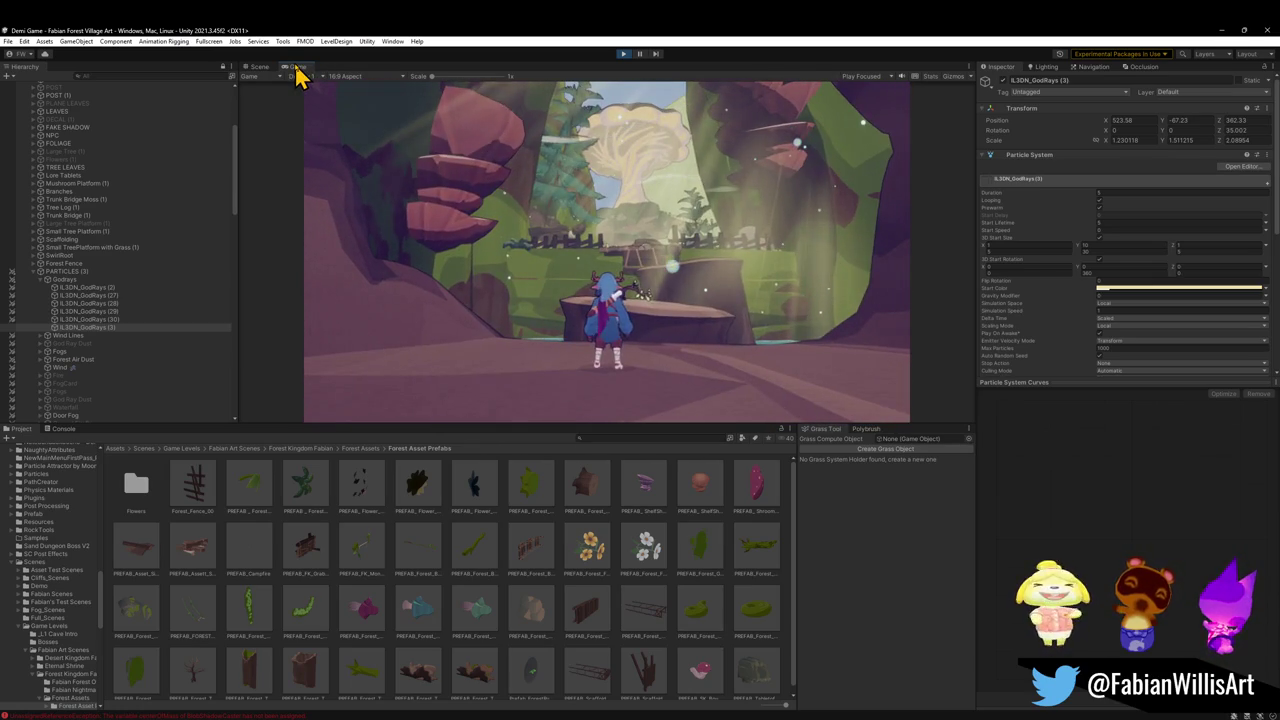
Move IL3DN_GodRays (3) to a new spot above the clearing in the Scene view
{"action": "key", "text": "super"}
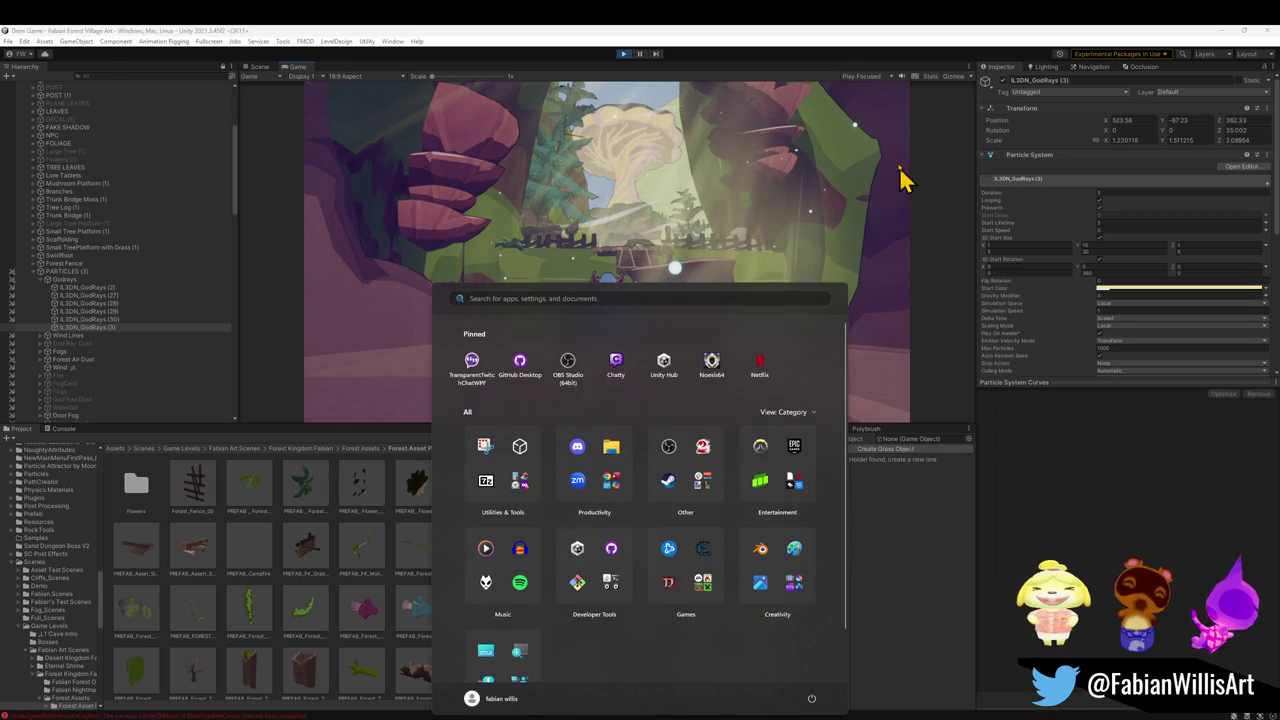
{"action": "key", "text": "super"}
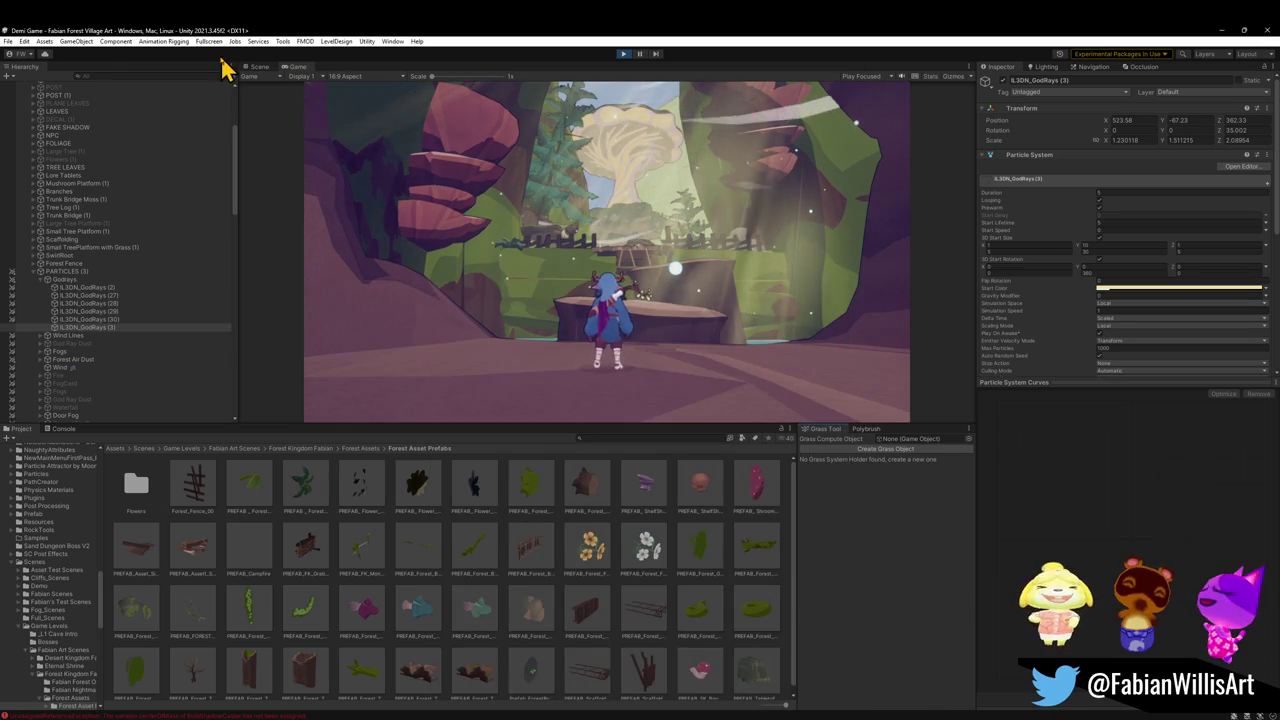
{"action": "left_click", "coordinate": [262, 68]}
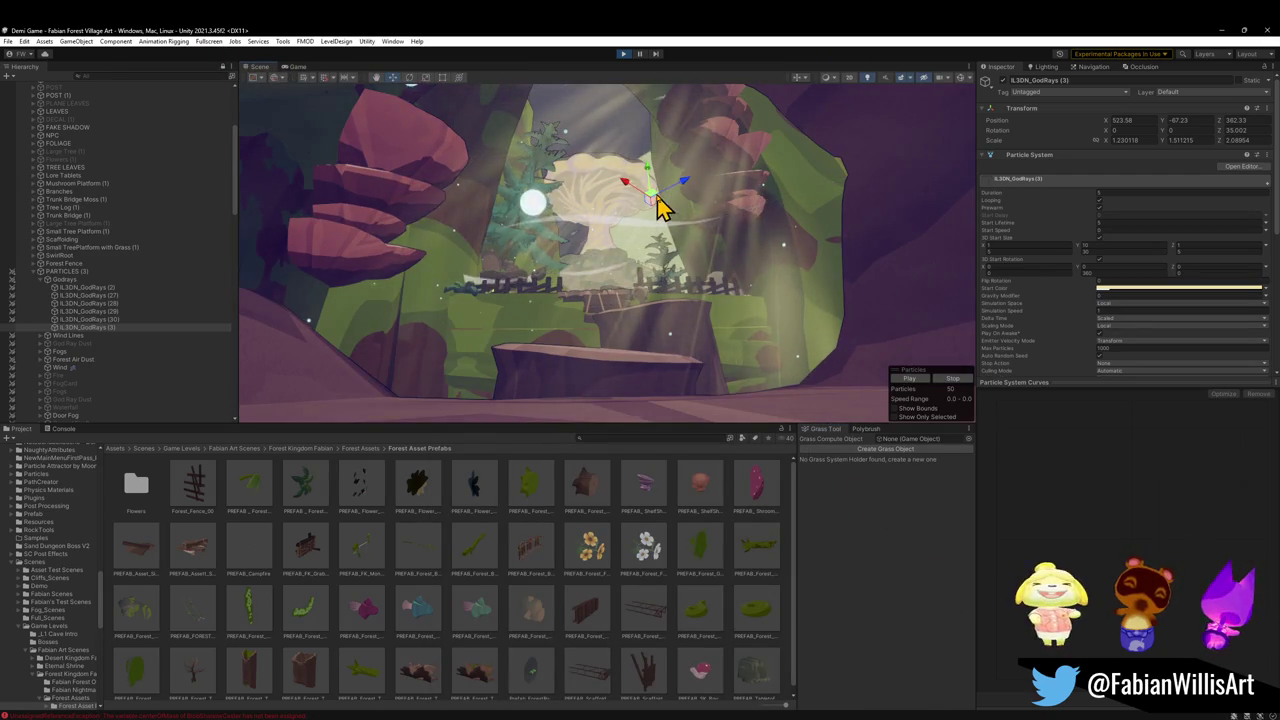
{"action": "mouse_move", "coordinate": [645, 205]}
{"action": "left_mouse_down"}
{"action": "mouse_move", "coordinate": [631, 246]}
{"action": "mouse_move", "coordinate": [631, 229]}
{"action": "left_mouse_up"}
Walk the character forward in the running game to check the rays, then pause
{"action": "left_click", "coordinate": [300, 68]}
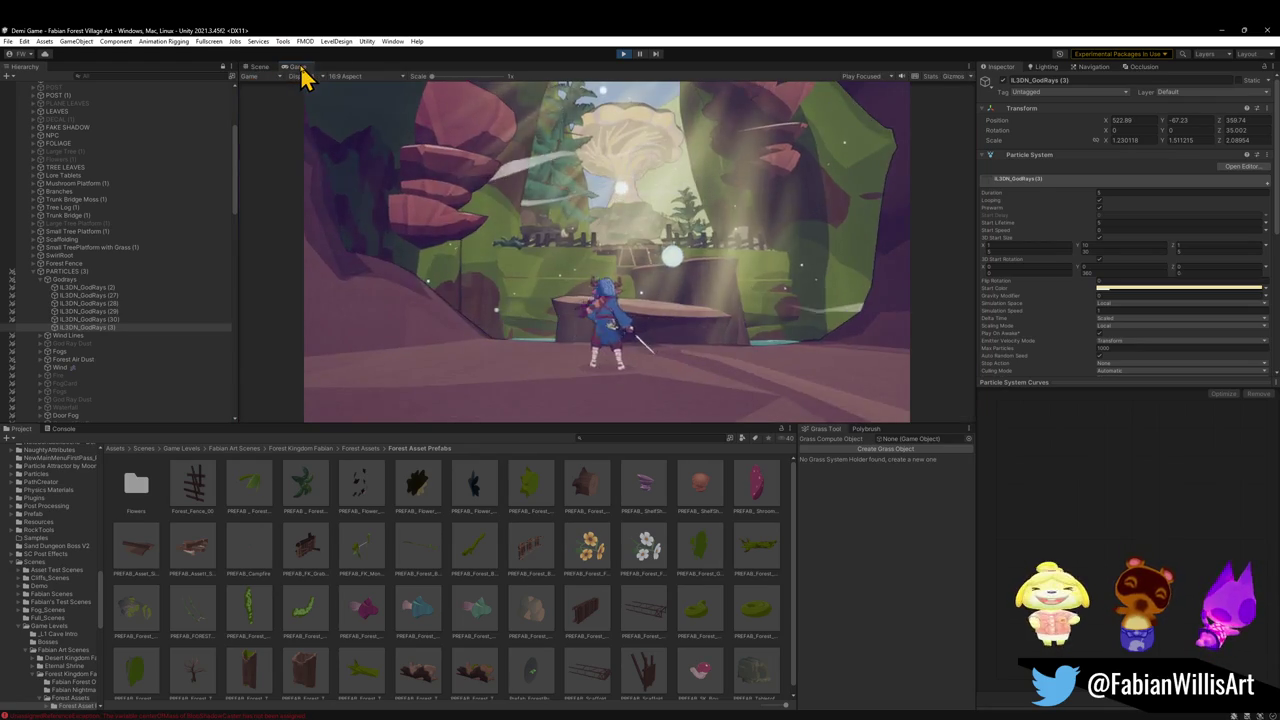
{"action": "key", "text": "w"}
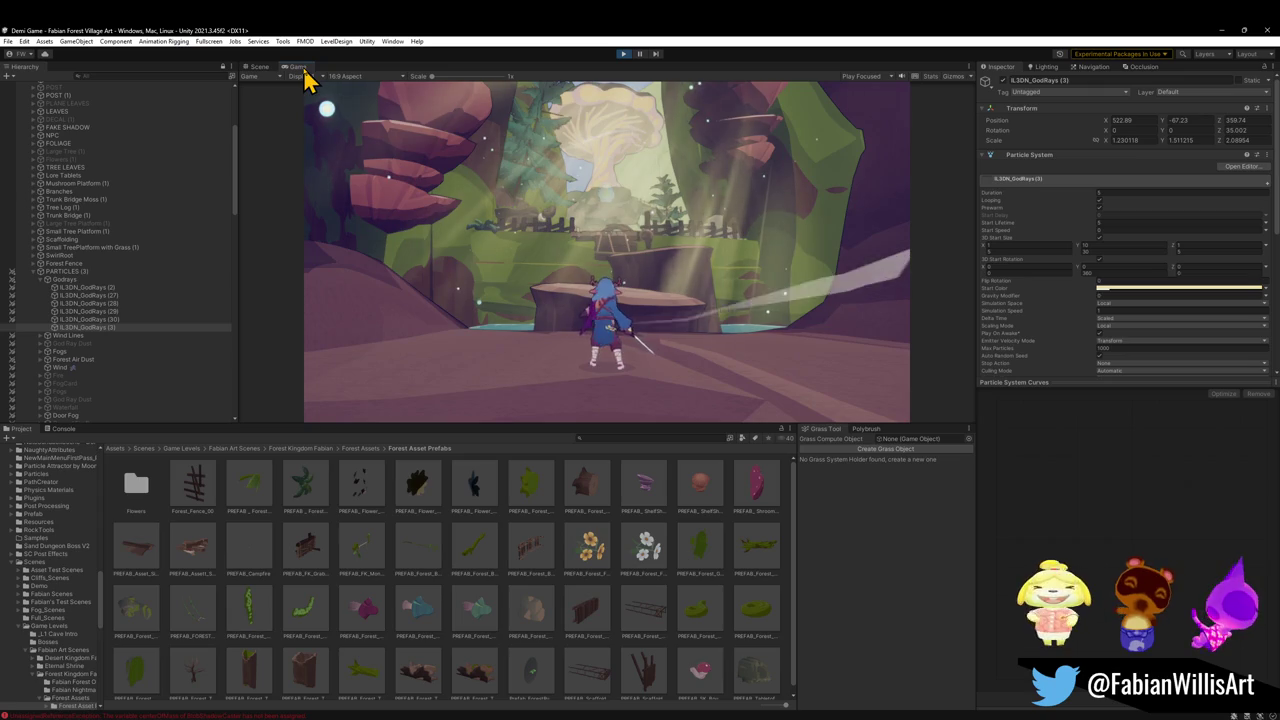
{"action": "key", "text": "Escape"}
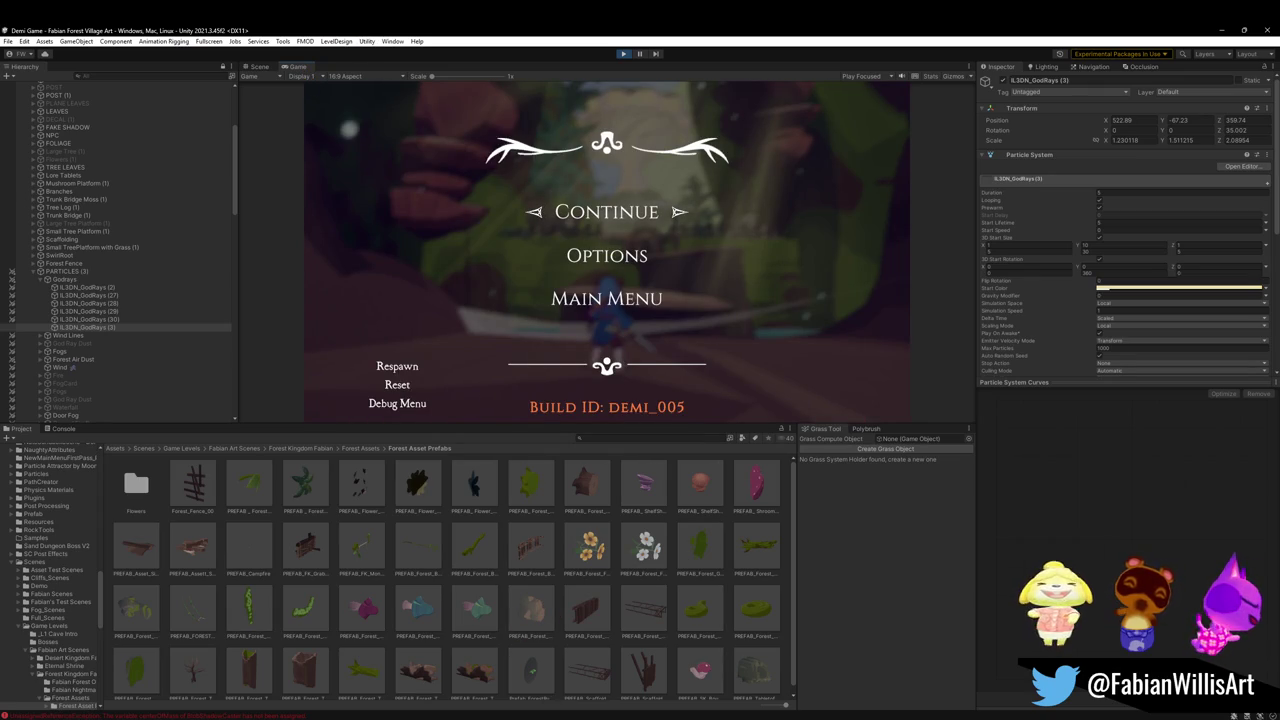
{"action": "mouse_move", "coordinate": [640, 716]}
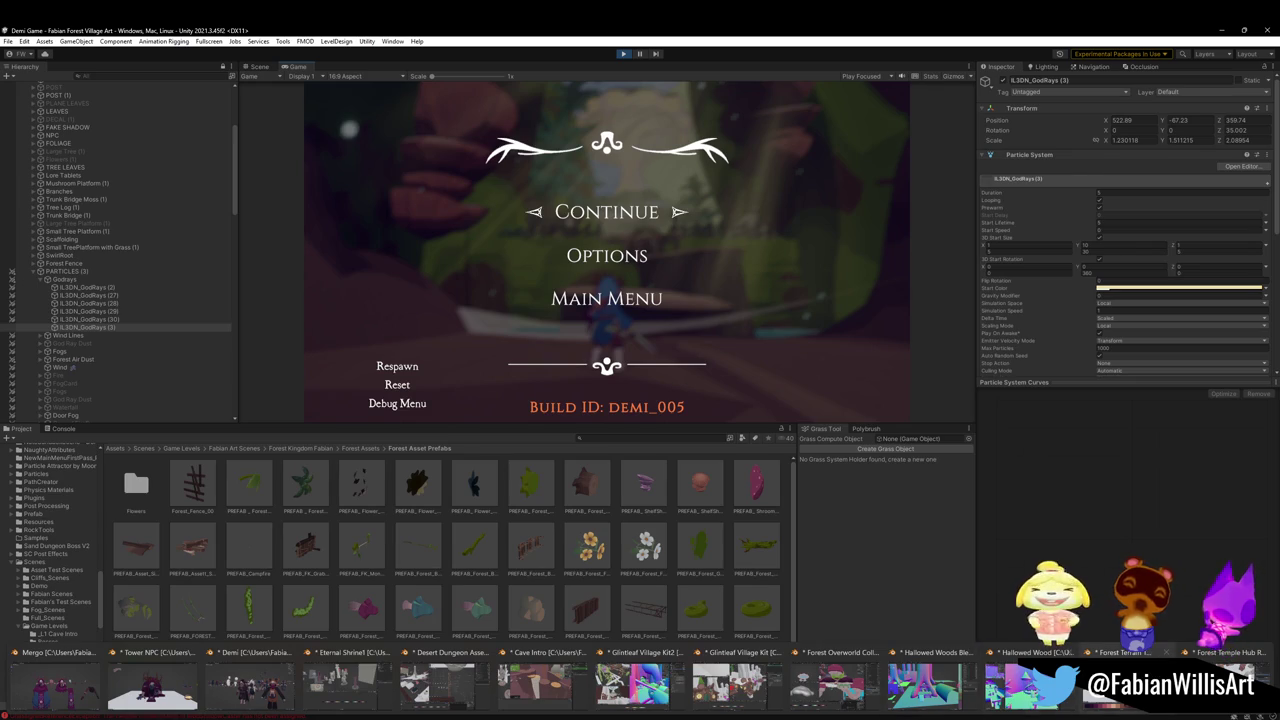
{"action": "left_click", "coordinate": [1220, 685]}
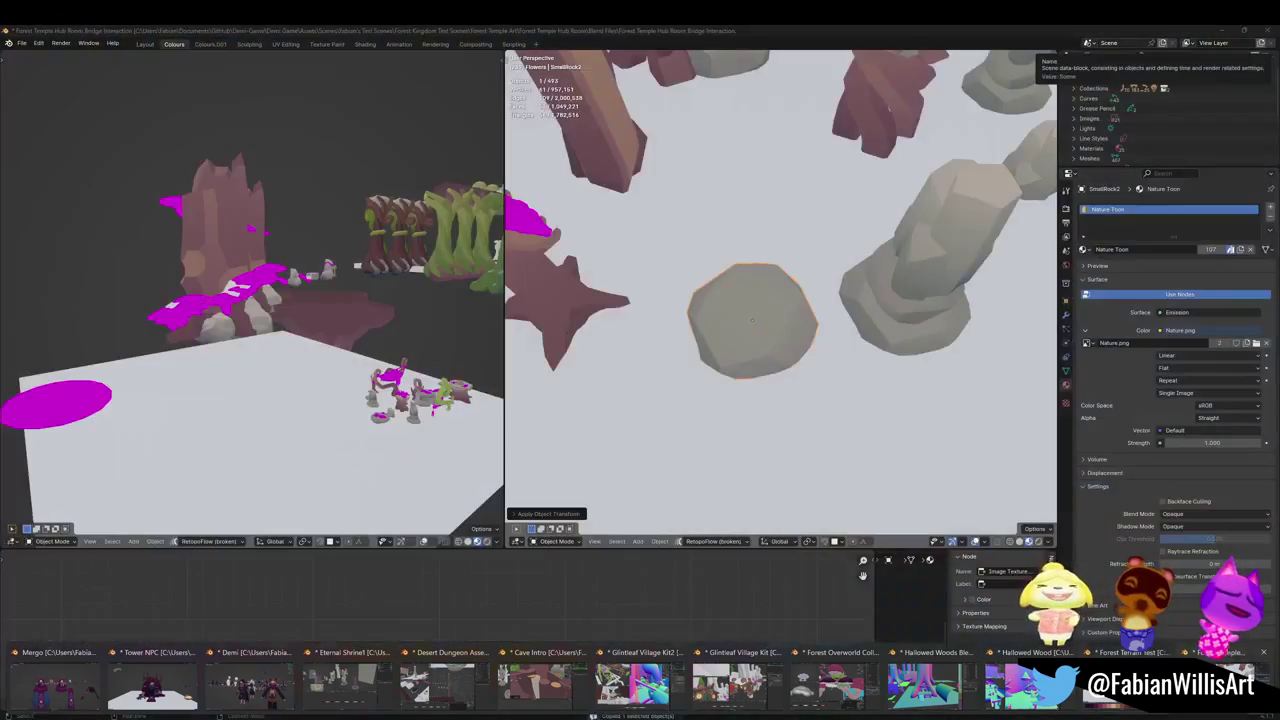
{"action": "scroll", "coordinate": [846, 314], "scroll_direction": "down", "scroll_amount": 8}
{"action": "scroll", "coordinate": [825, 305], "scroll_direction": "up", "scroll_amount": 6}
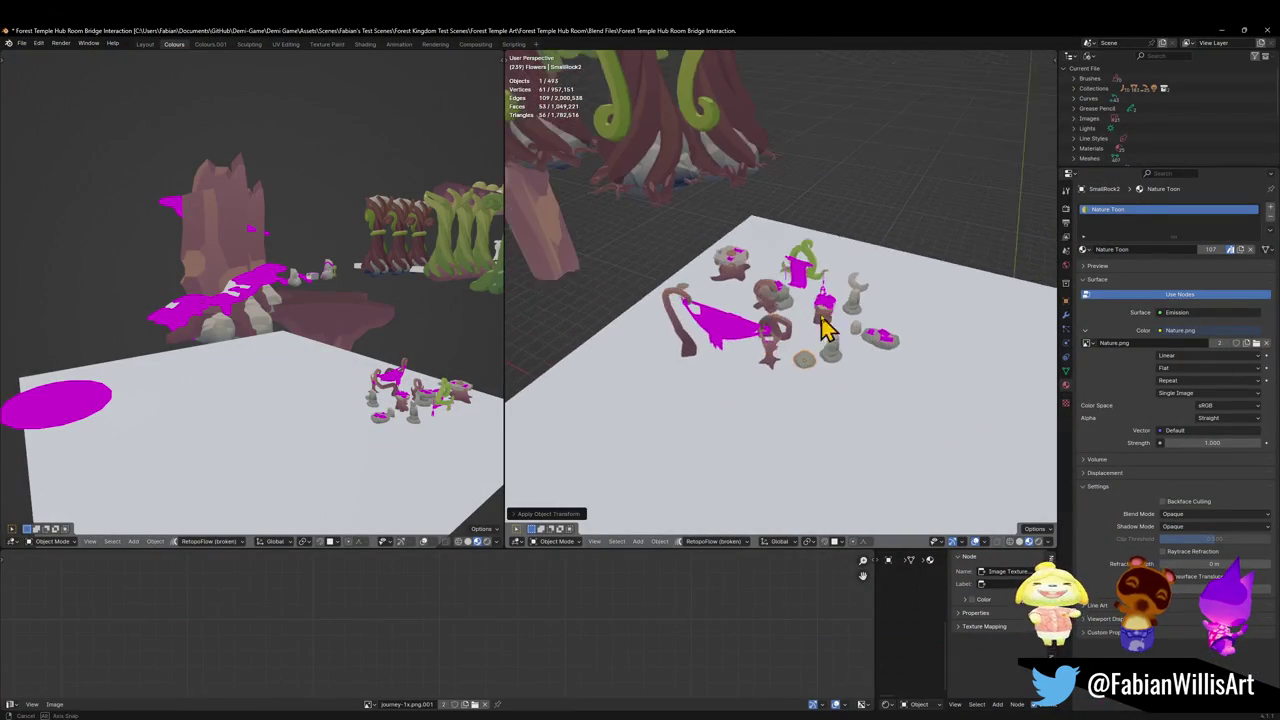
{"action": "scroll", "coordinate": [800, 300], "scroll_direction": "up", "scroll_amount": 3}
{"action": "key", "text": "z"}
{"action": "left_click", "coordinate": [849, 323]}
{"action": "scroll", "coordinate": [794, 312], "scroll_direction": "down", "scroll_amount": 6}
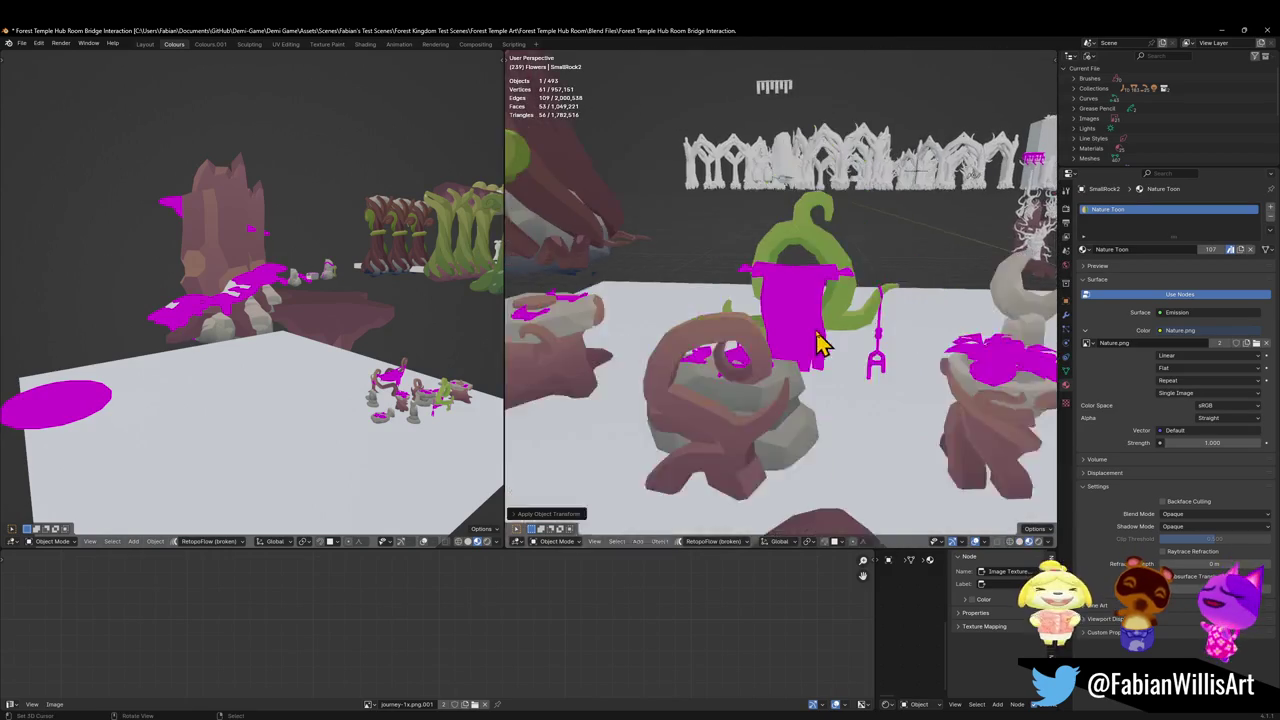
{"action": "scroll", "coordinate": [775, 325], "scroll_direction": "down", "scroll_amount": 5}
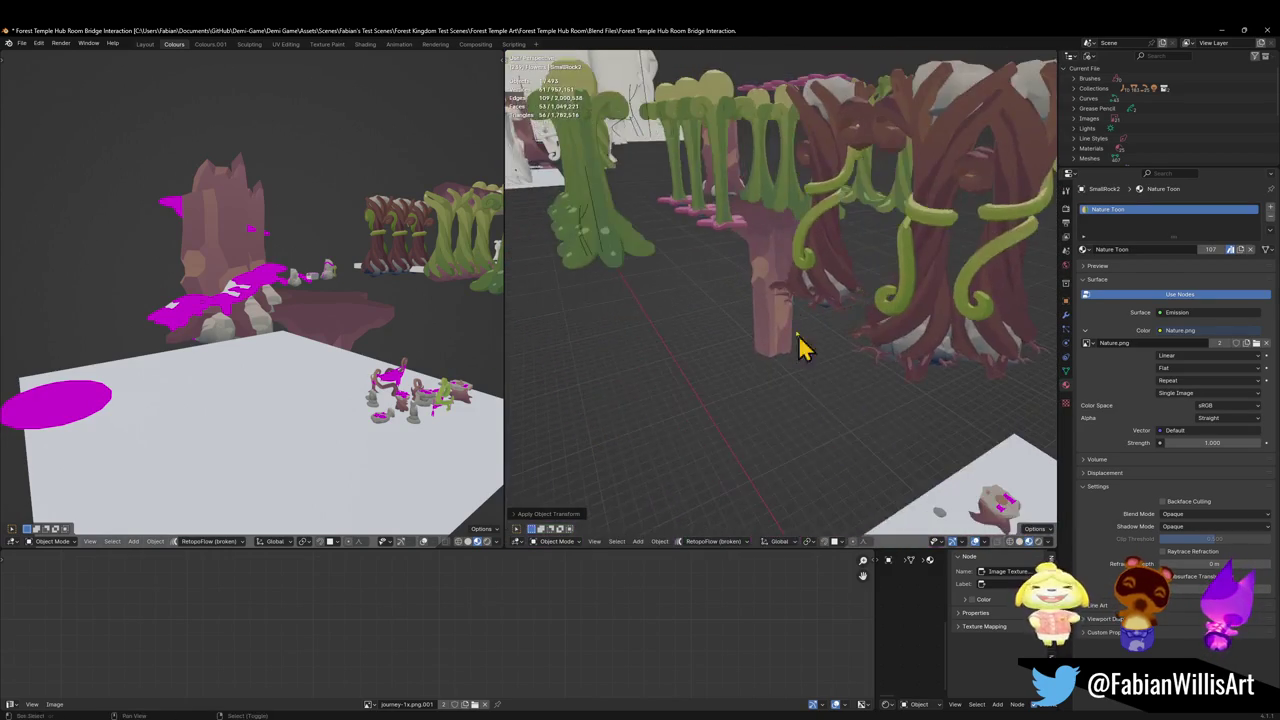
{"action": "left_click_drag", "start_coordinate": [708, 312], "coordinate": [888, 414]}
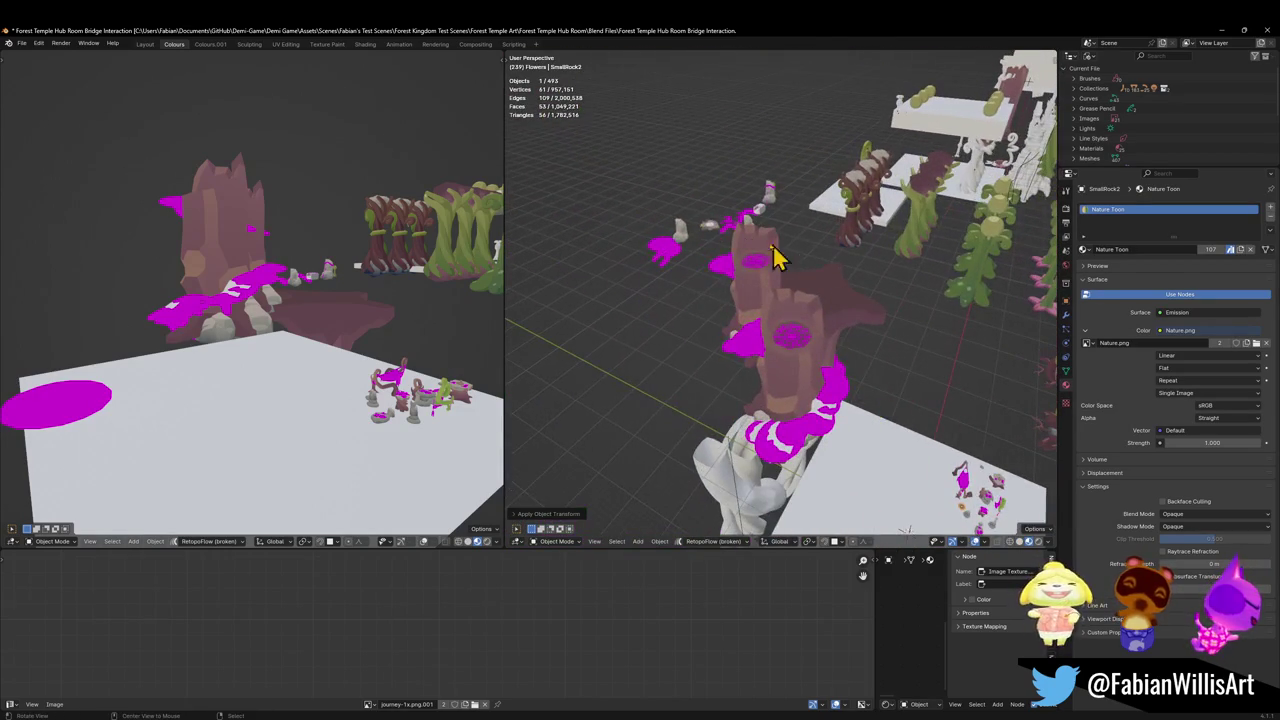
{"action": "scroll", "coordinate": [706, 232], "scroll_direction": "up", "scroll_amount": 8}
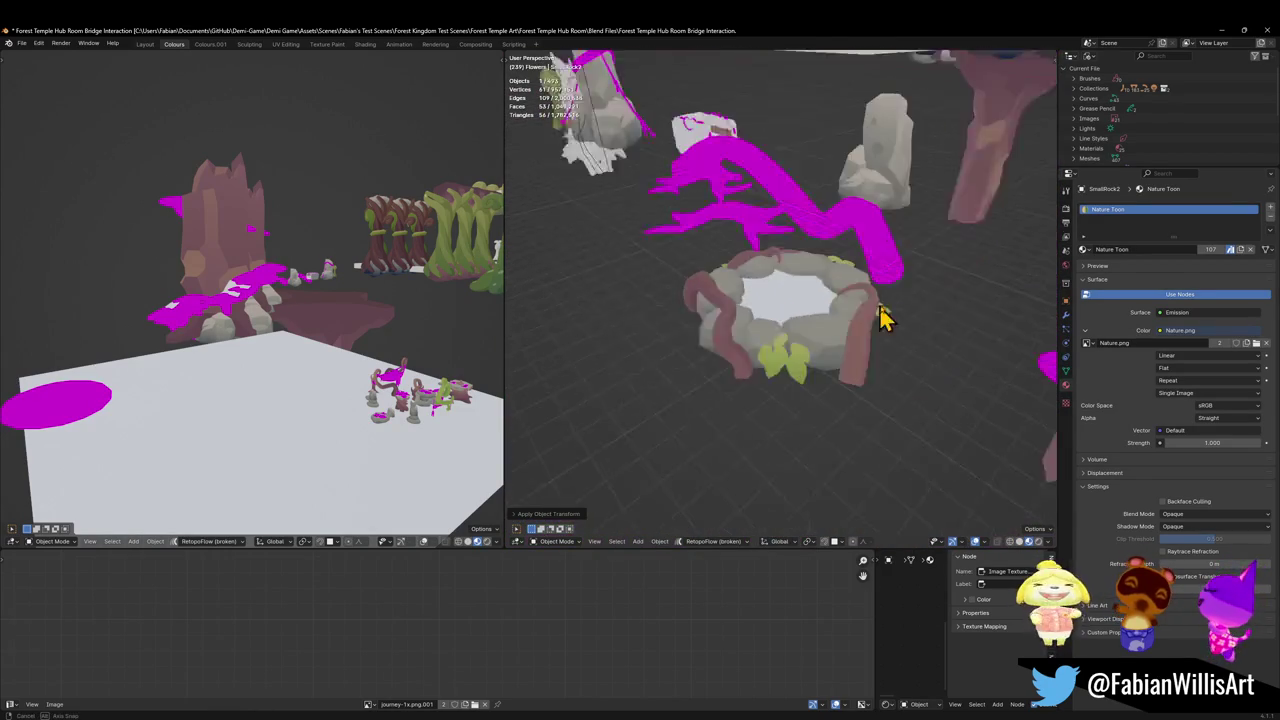
{"action": "left_click_drag", "start_coordinate": [845, 315], "coordinate": [805, 358]}
{"action": "left_click", "coordinate": [815, 350]}
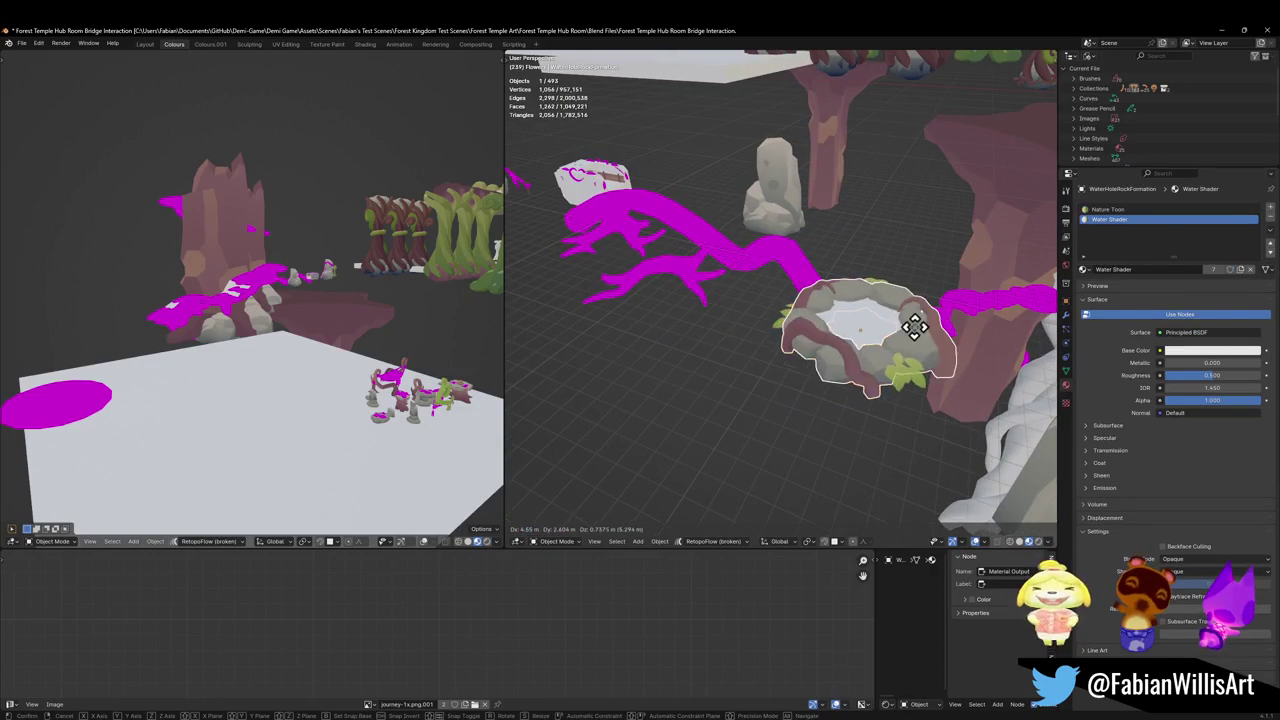
{"action": "scroll", "coordinate": [785, 338], "scroll_direction": "up", "scroll_amount": 3}
{"action": "mouse_move", "coordinate": [820, 337]}
{"action": "left_mouse_down"}
{"action": "mouse_move", "coordinate": [791, 329]}
{"action": "mouse_move", "coordinate": [791, 294]}
{"action": "mouse_move", "coordinate": [788, 322]}
{"action": "mouse_move", "coordinate": [803, 343]}
{"action": "mouse_move", "coordinate": [820, 337]}
{"action": "mouse_move", "coordinate": [809, 354]}
{"action": "mouse_move", "coordinate": [752, 322]}
{"action": "mouse_move", "coordinate": [765, 322]}
{"action": "left_mouse_up"}
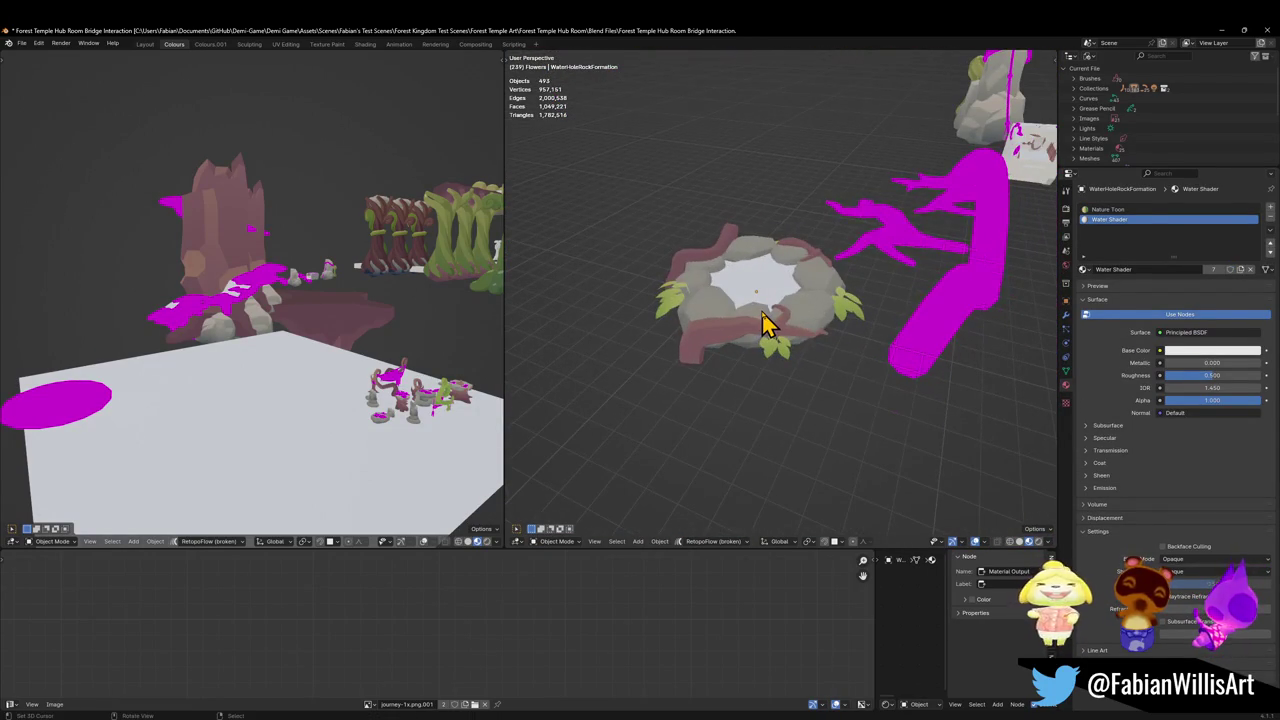
{"action": "left_click_drag", "start_coordinate": [815, 270], "coordinate": [795, 285]}
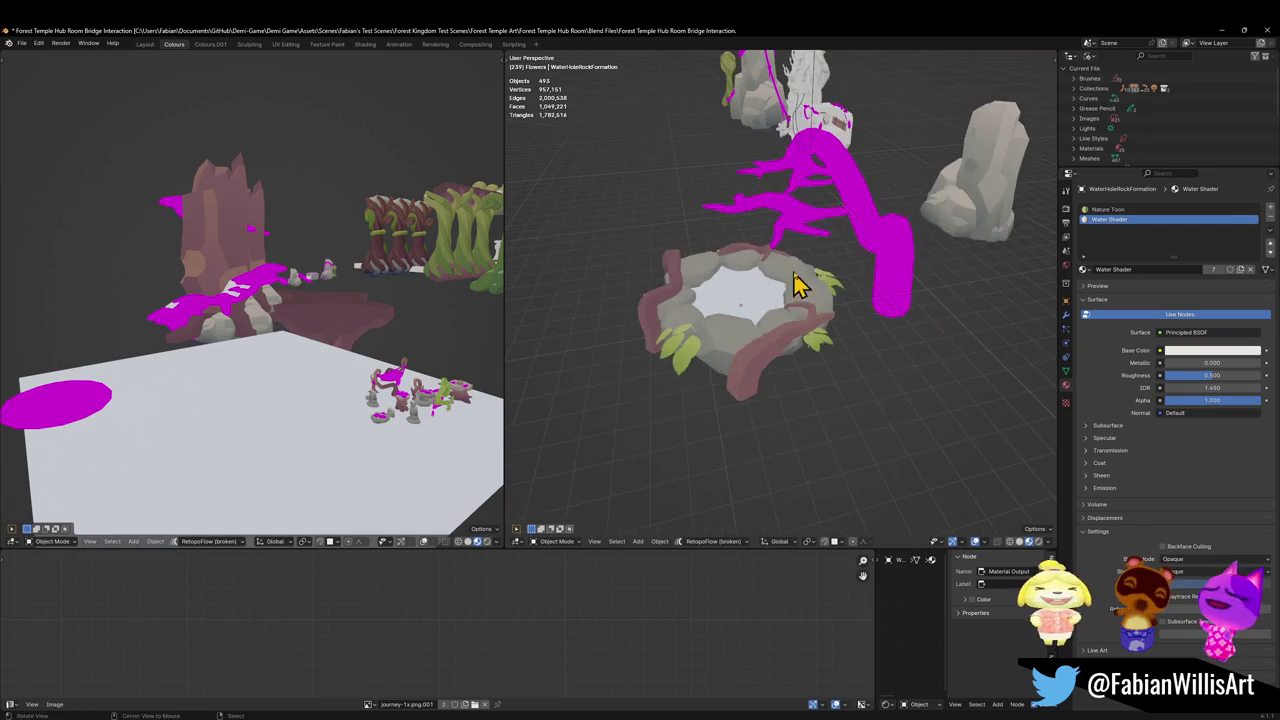
{"action": "mouse_move", "coordinate": [835, 165]}
{"action": "left_mouse_down"}
{"action": "mouse_move", "coordinate": [814, 143]}
{"action": "mouse_move", "coordinate": [817, 206]}
{"action": "mouse_move", "coordinate": [849, 240]}
{"action": "mouse_move", "coordinate": [822, 263]}
{"action": "mouse_move", "coordinate": [891, 286]}
{"action": "mouse_move", "coordinate": [851, 297]}
{"action": "mouse_move", "coordinate": [809, 363]}
{"action": "mouse_move", "coordinate": [866, 354]}
{"action": "mouse_move", "coordinate": [806, 360]}
{"action": "mouse_move", "coordinate": [845, 345]}
{"action": "mouse_move", "coordinate": [722, 316]}
{"action": "mouse_move", "coordinate": [777, 329]}
{"action": "mouse_move", "coordinate": [809, 297]}
{"action": "mouse_move", "coordinate": [797, 283]}
{"action": "mouse_move", "coordinate": [757, 385]}
{"action": "left_mouse_up"}
{"action": "left_click", "coordinate": [785, 360]}
Walk first-person through the Hub Room past the cart, stumps, antler statue and trees
{"action": "key", "text": "shift+grave"}
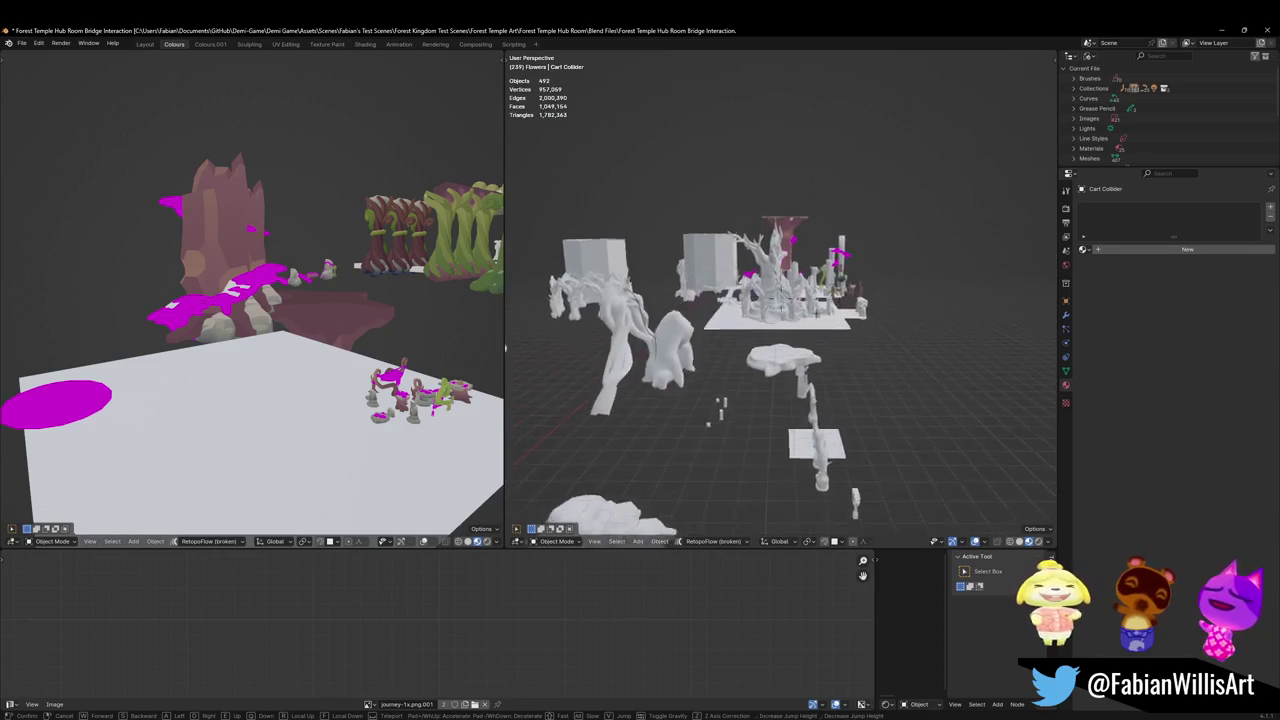
{"action": "key", "text": "w"}
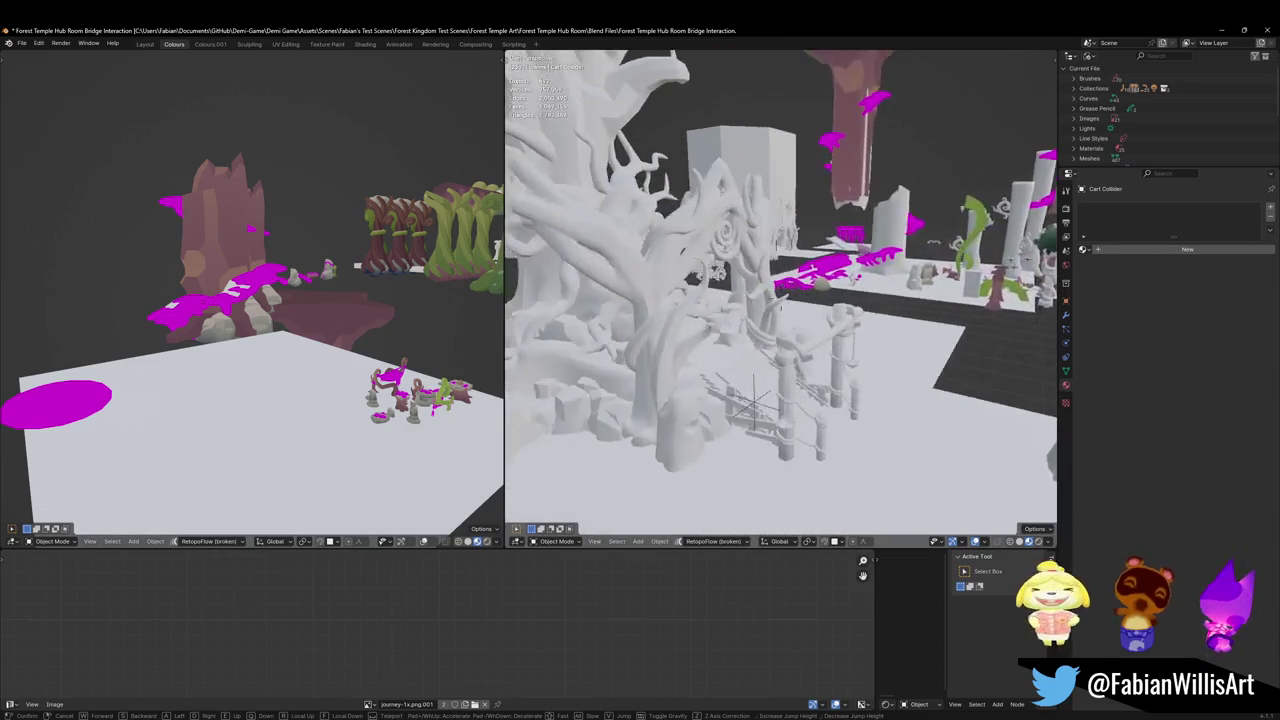
{"action": "key", "text": "w"}
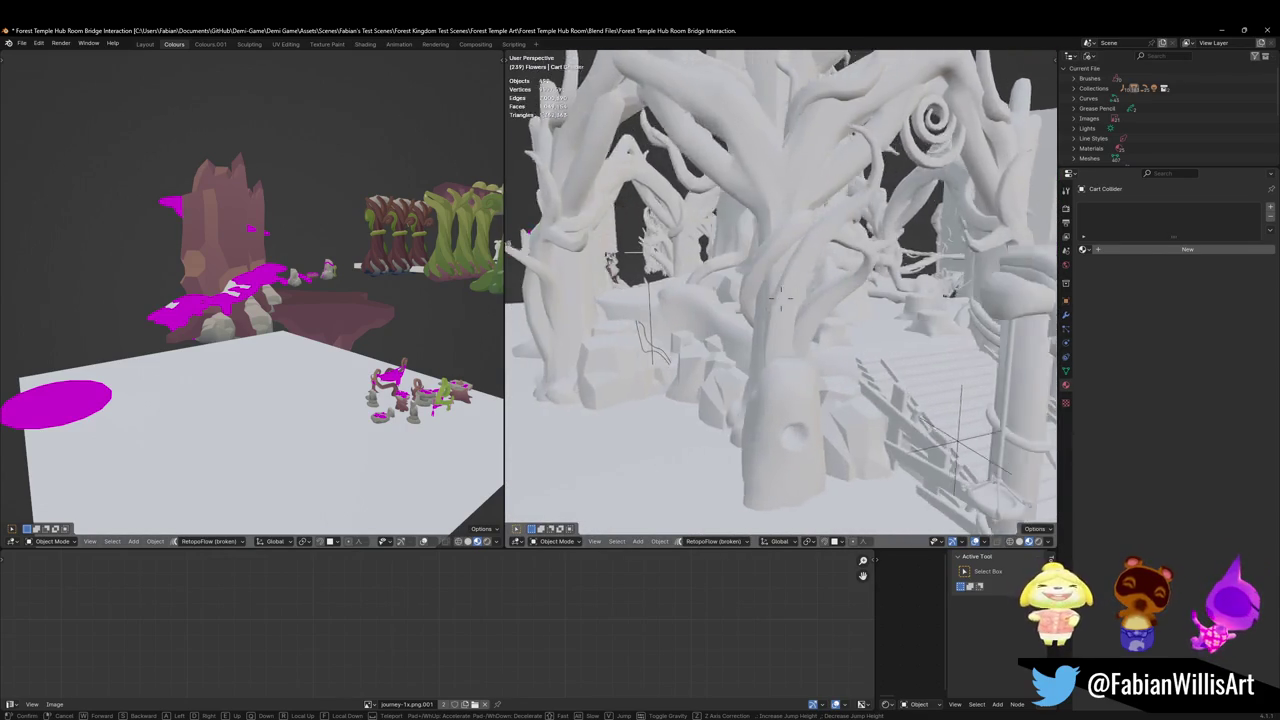
{"action": "key", "text": "w"}
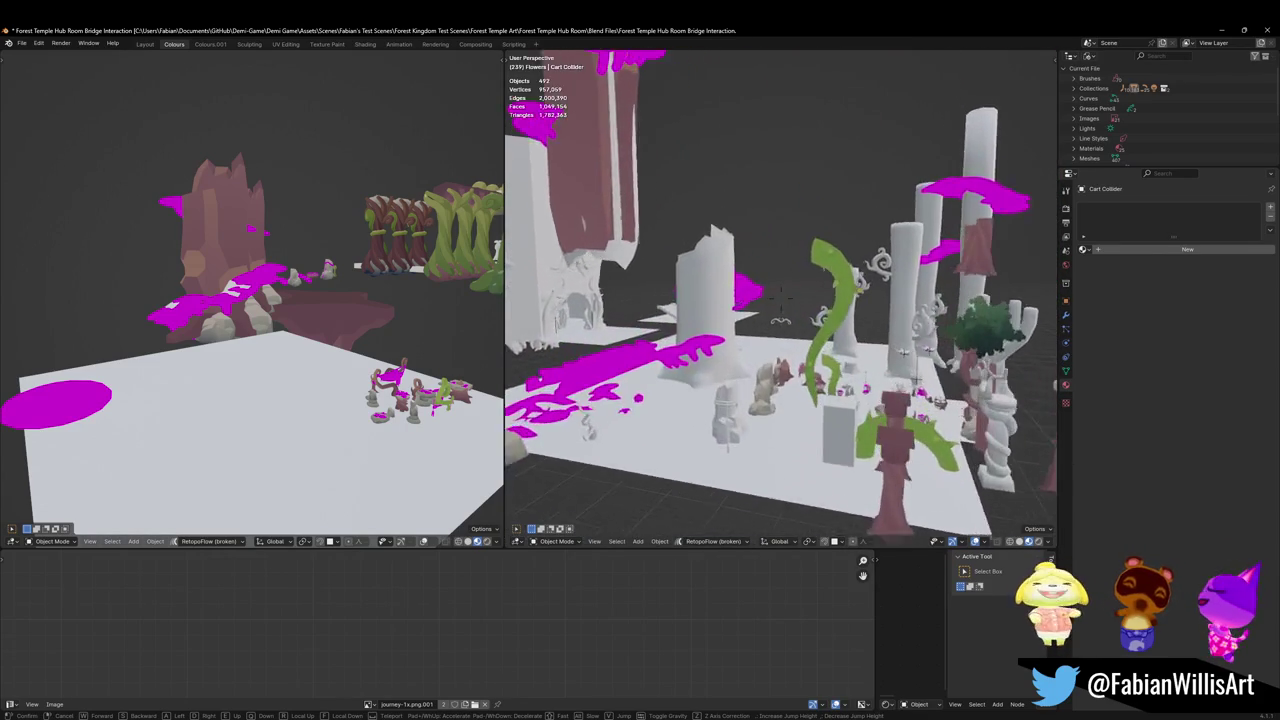
{"action": "key", "text": "w"}
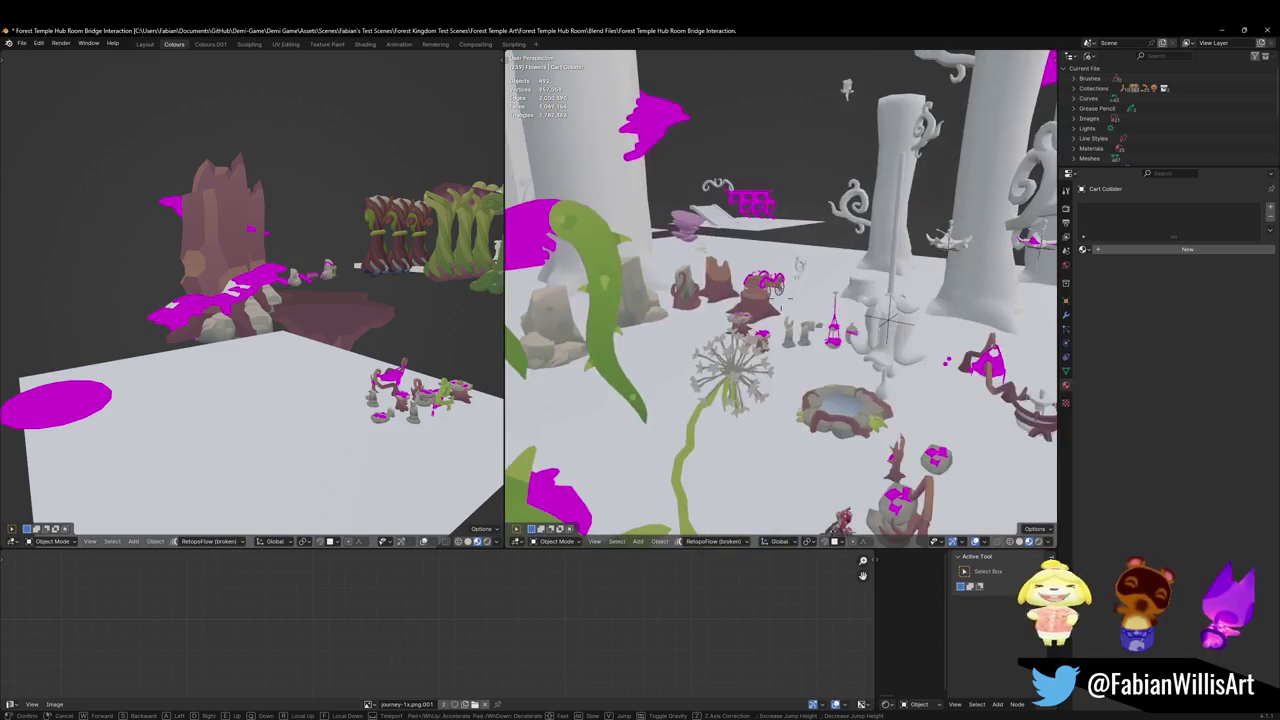
{"action": "key", "text": "w"}
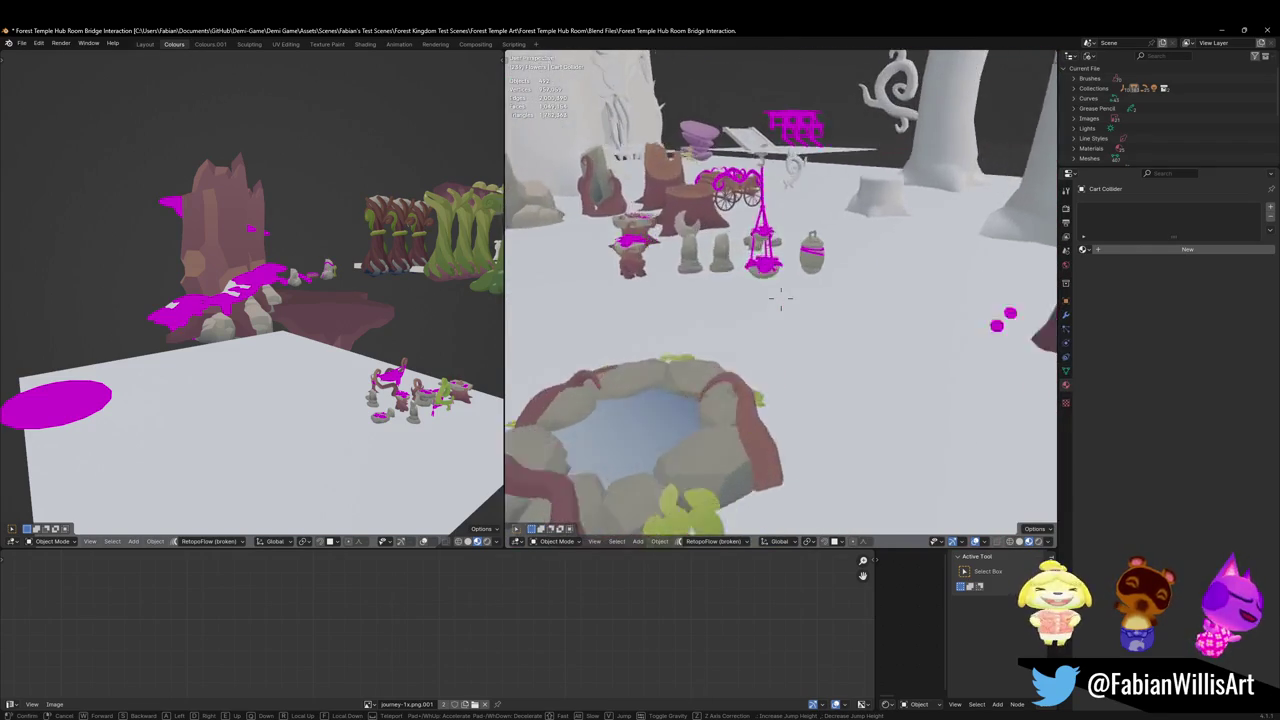
{"action": "key", "text": "w"}
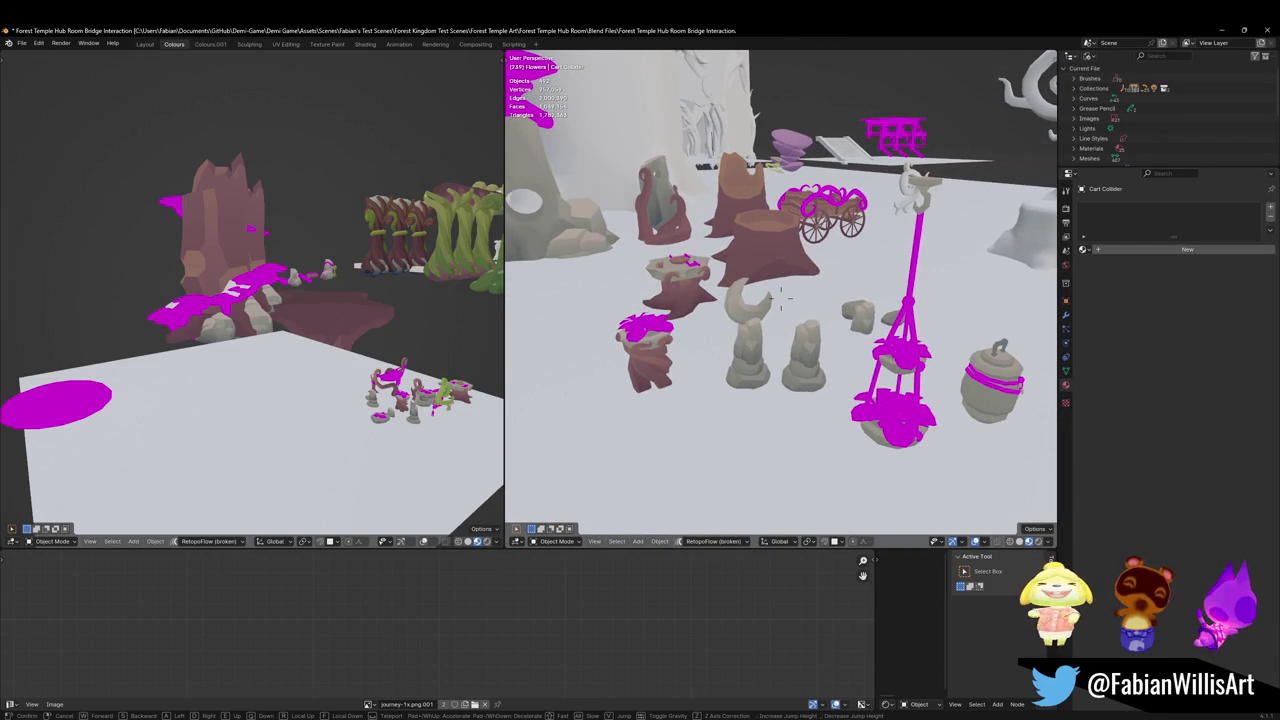
{"action": "key", "text": "w"}
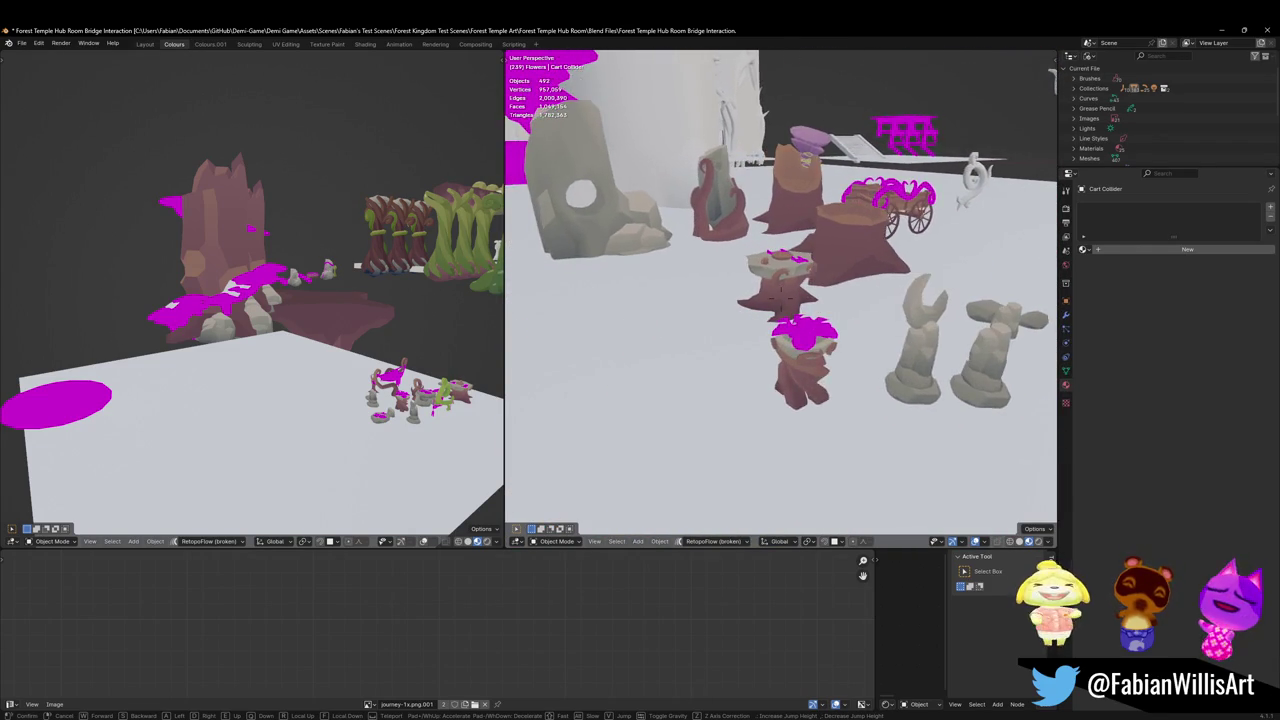
{"action": "key", "text": "w"}
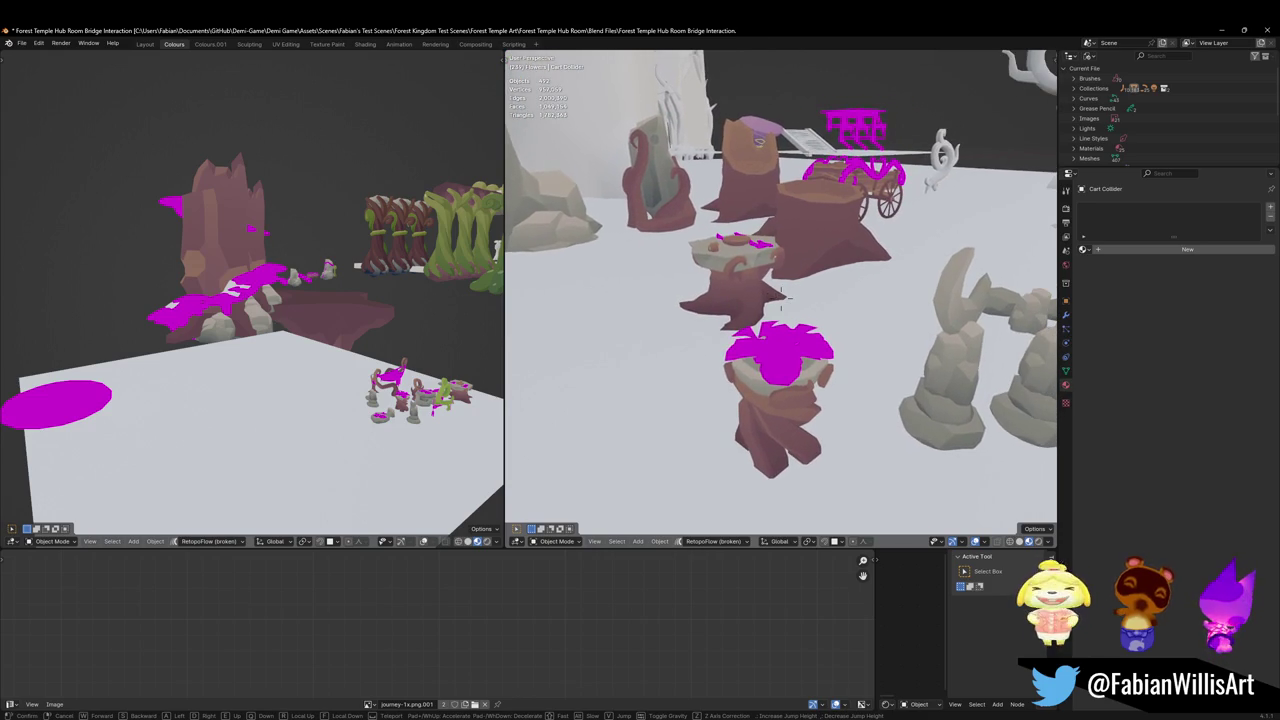
{"action": "key", "text": "w"}
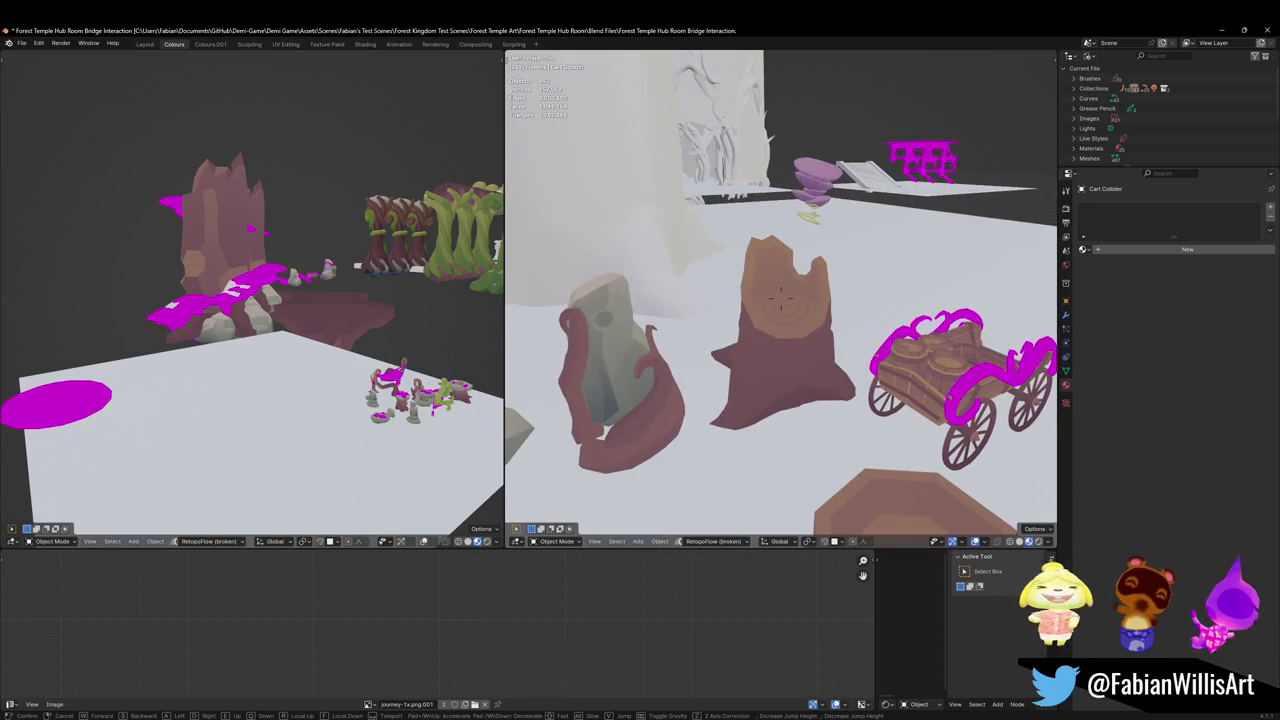
{"action": "key", "text": "w"}
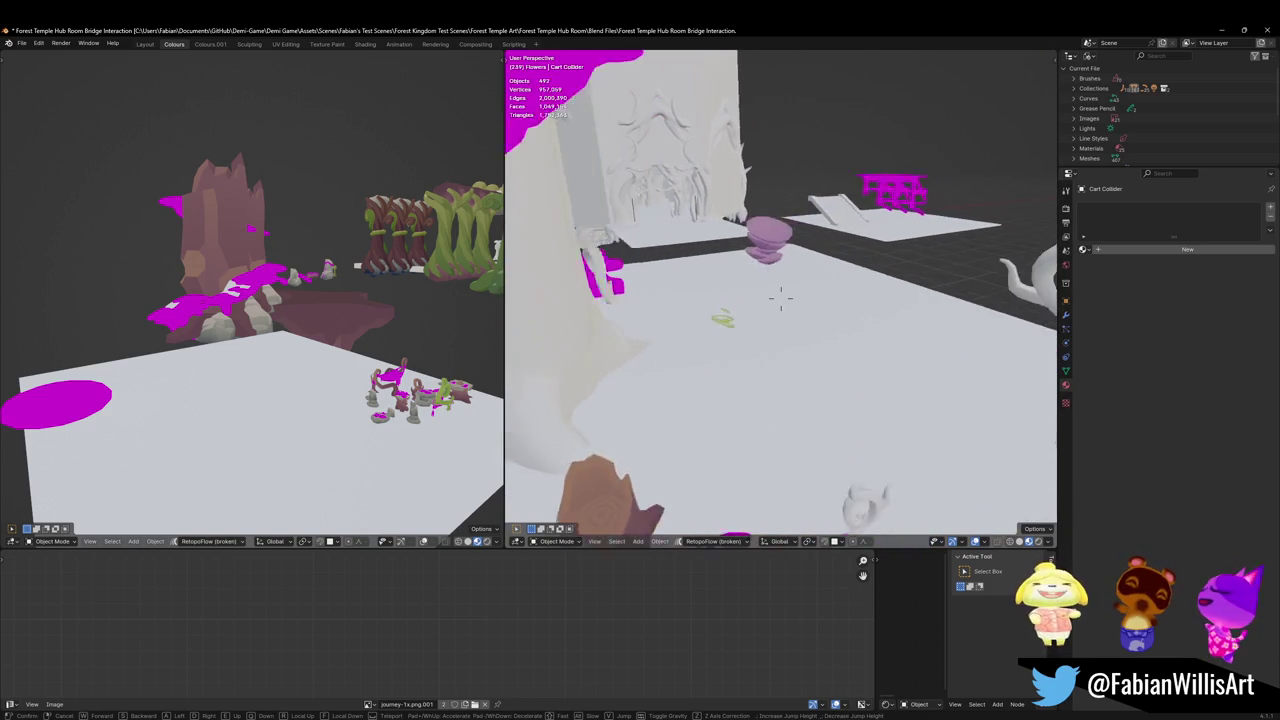
{"action": "key", "text": "w"}
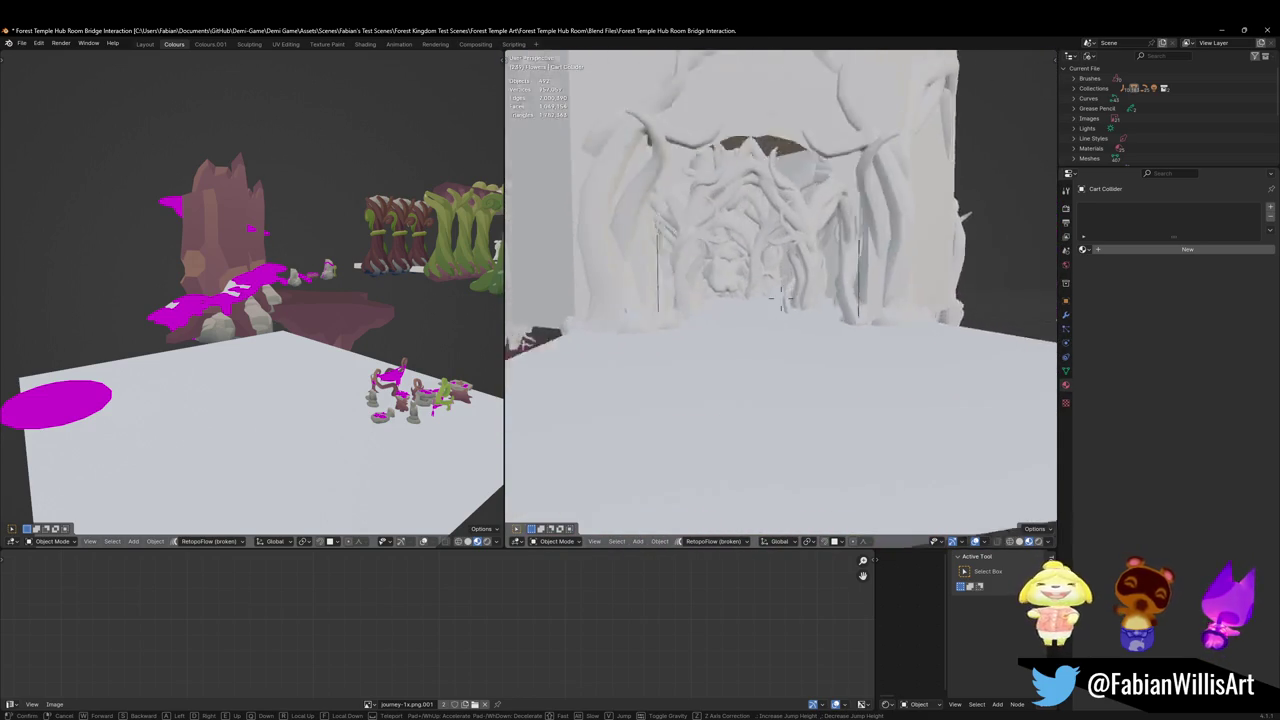
{"action": "key", "text": "s"}
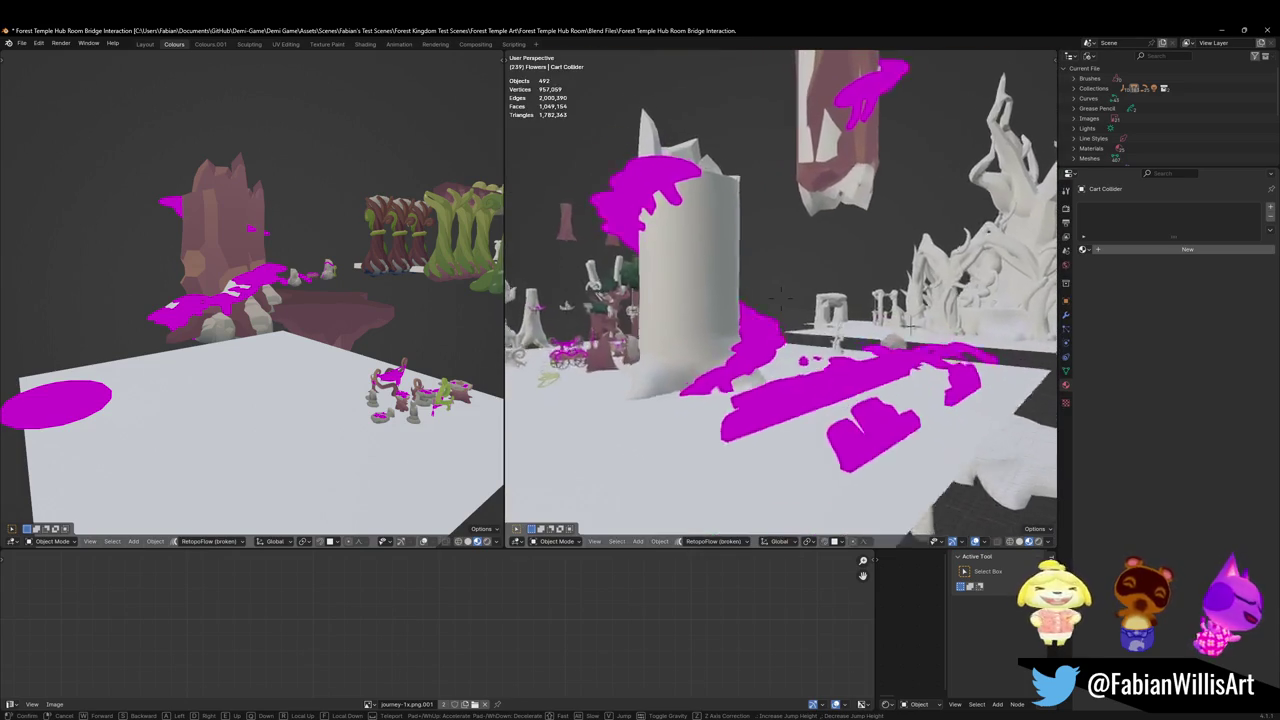
{"action": "key", "text": "w"}
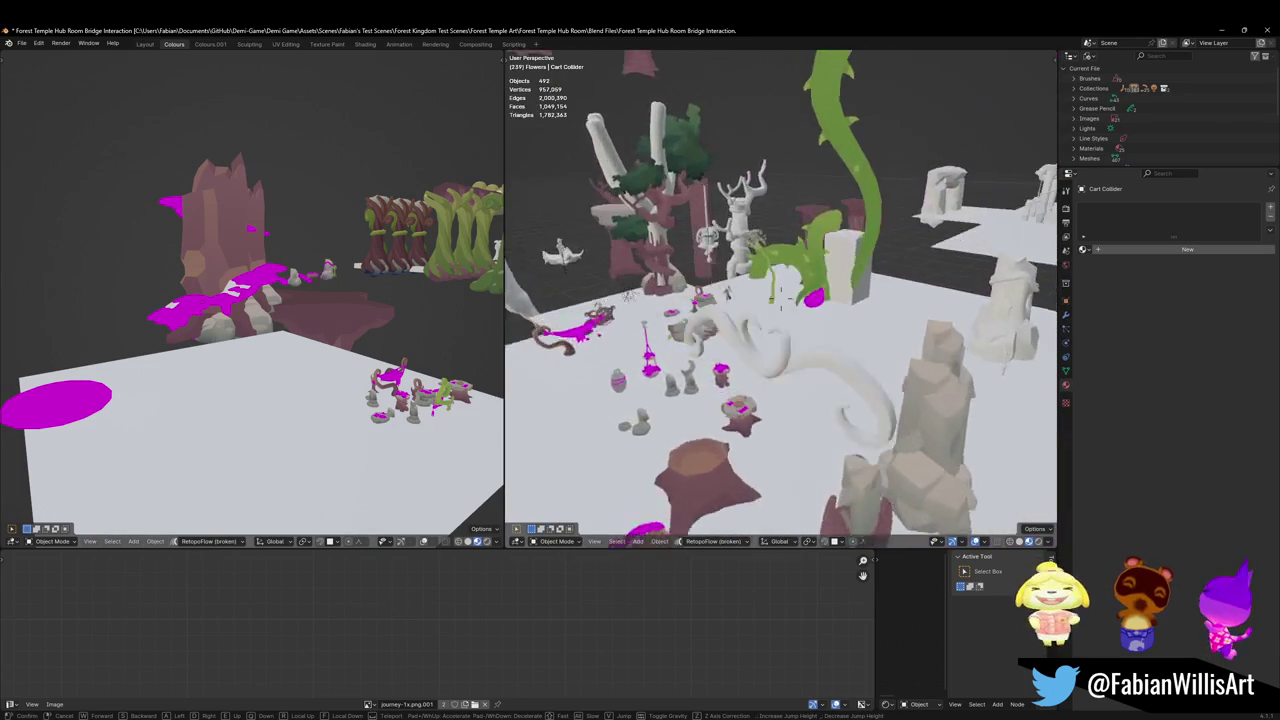
{"action": "key", "text": "w"}
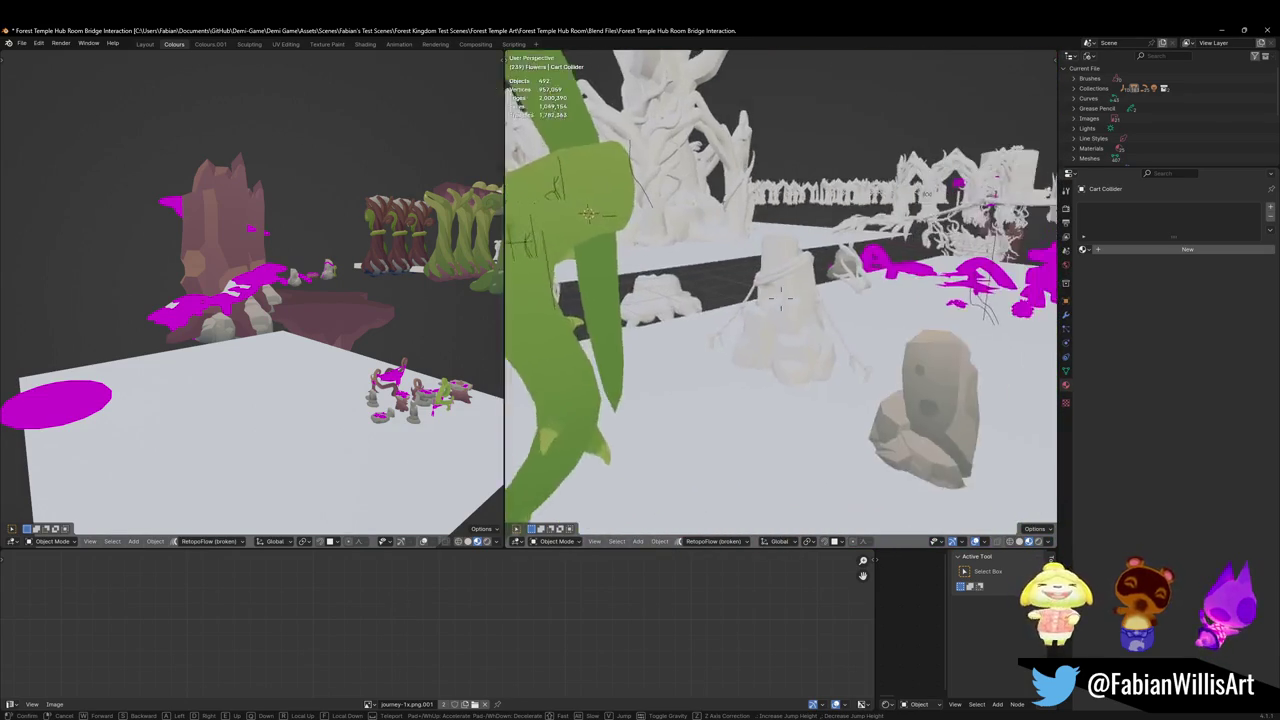
{"action": "key", "text": "w"}
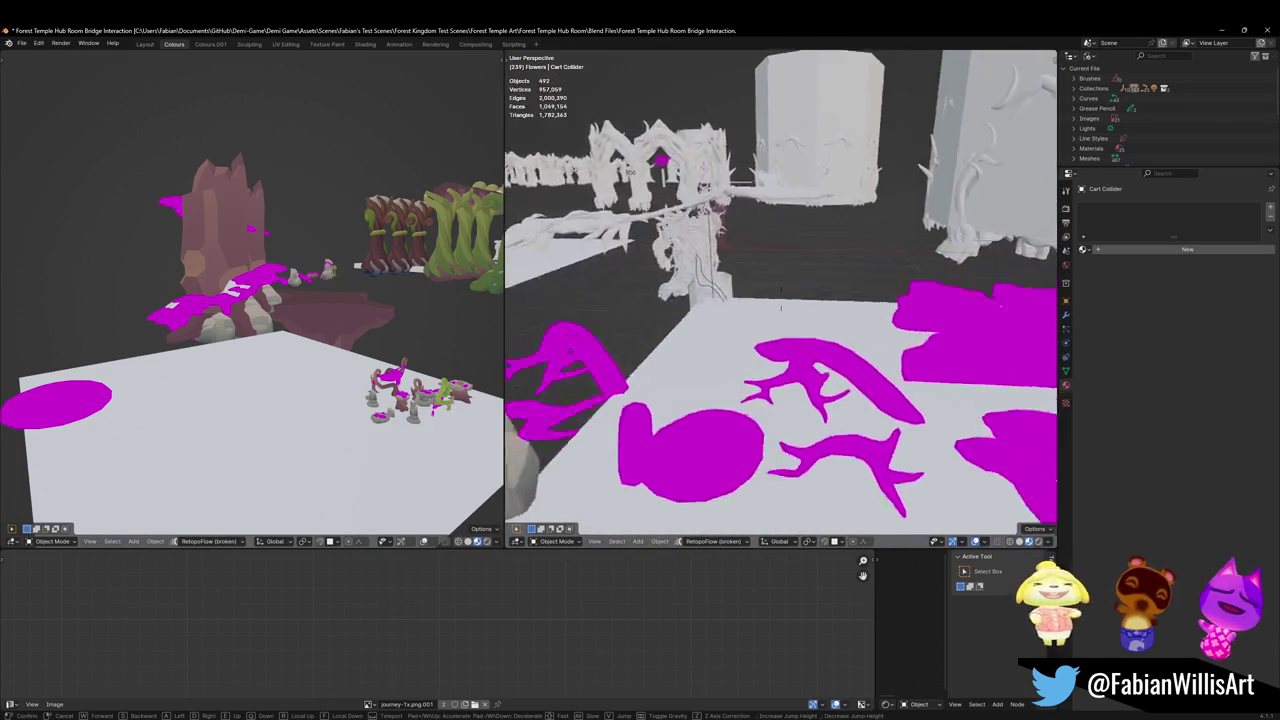
{"action": "left_click", "coordinate": [763, 417]}
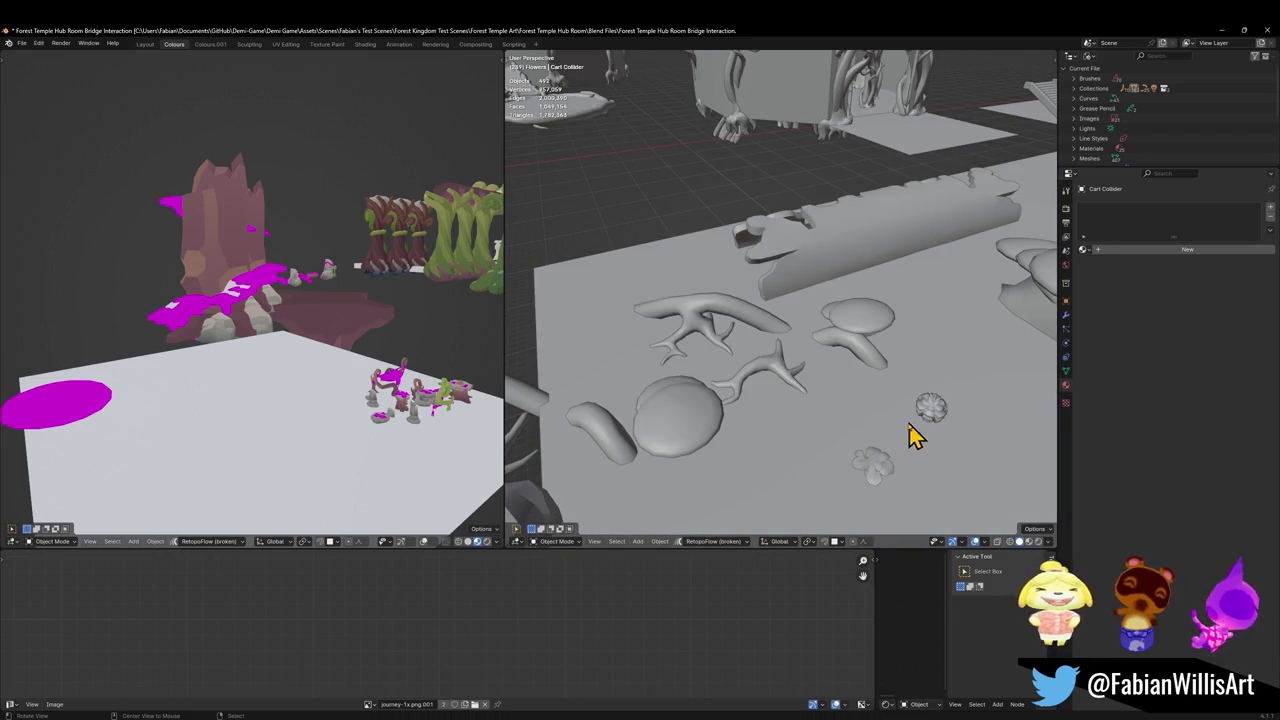
Zoom in and restore material shading in the viewport
{"action": "scroll", "coordinate": [876, 462], "scroll_direction": "up", "scroll_amount": 5}
{"action": "key", "text": "z"}
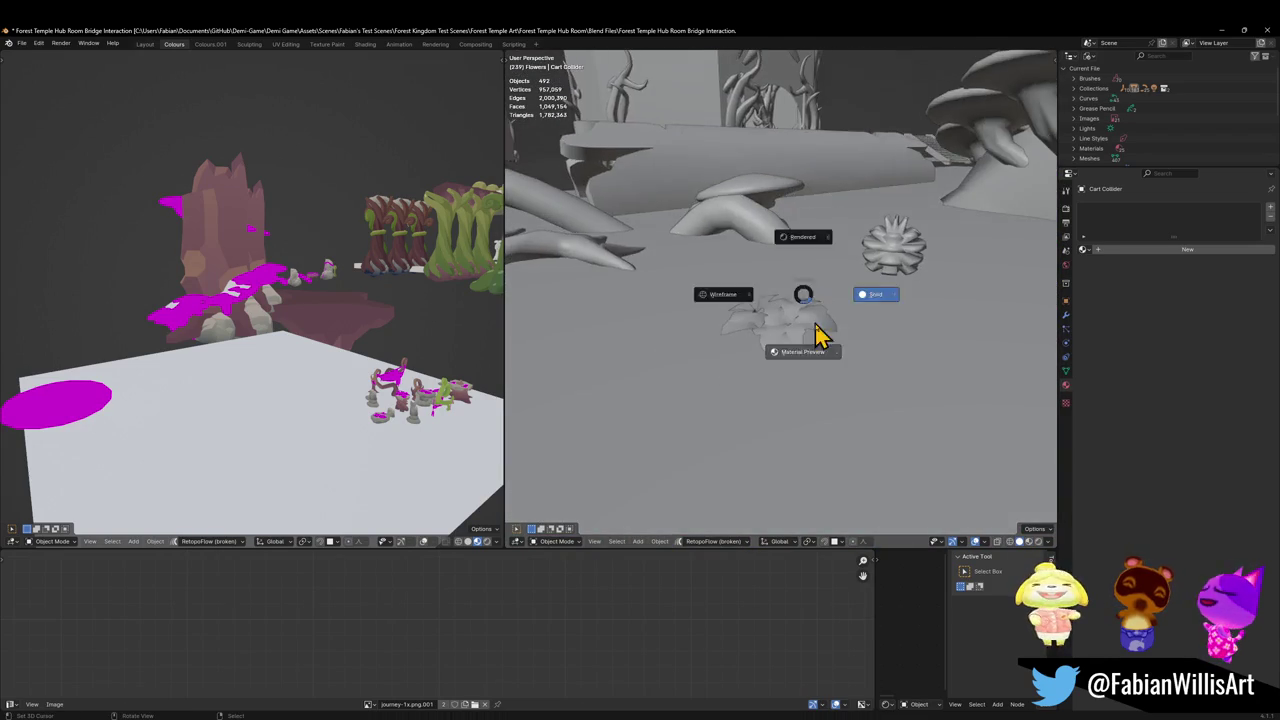
{"action": "scroll", "coordinate": [820, 338], "scroll_direction": "up", "scroll_amount": 5}
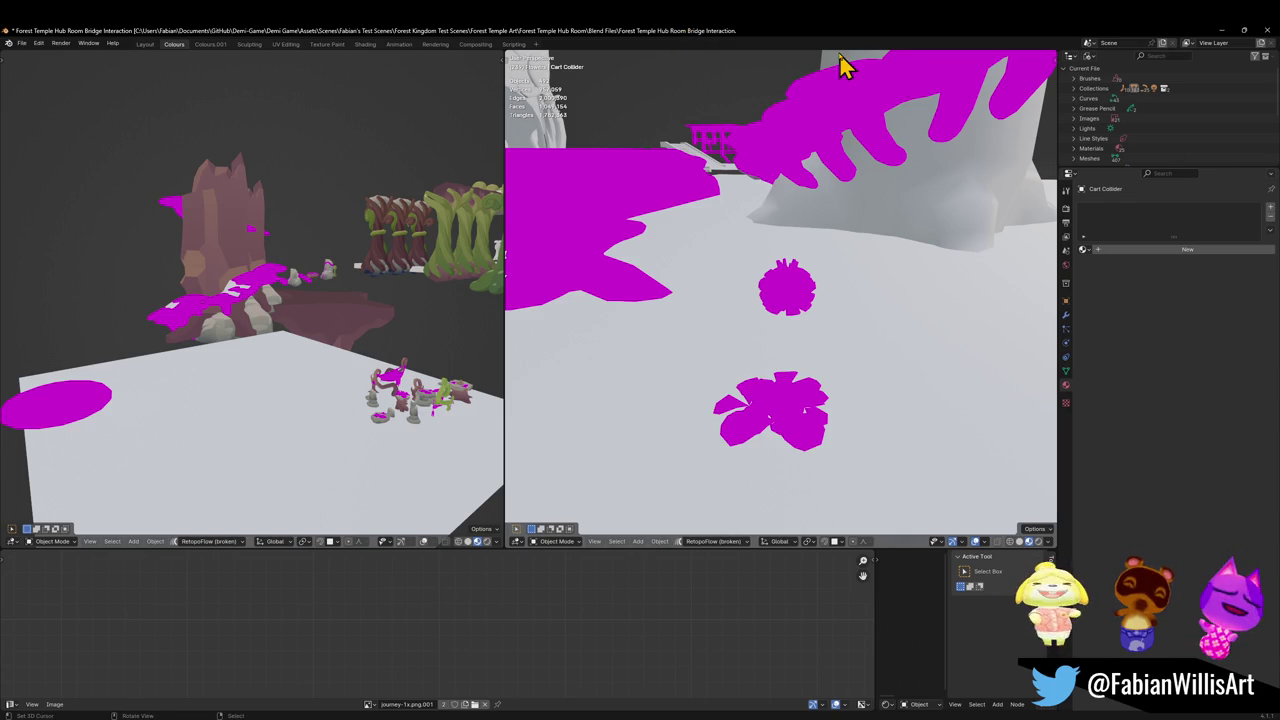
Walk again among the trees toward the white bridge and twisted pillars, then minimise Blender
{"action": "key", "text": "shift+grave"}
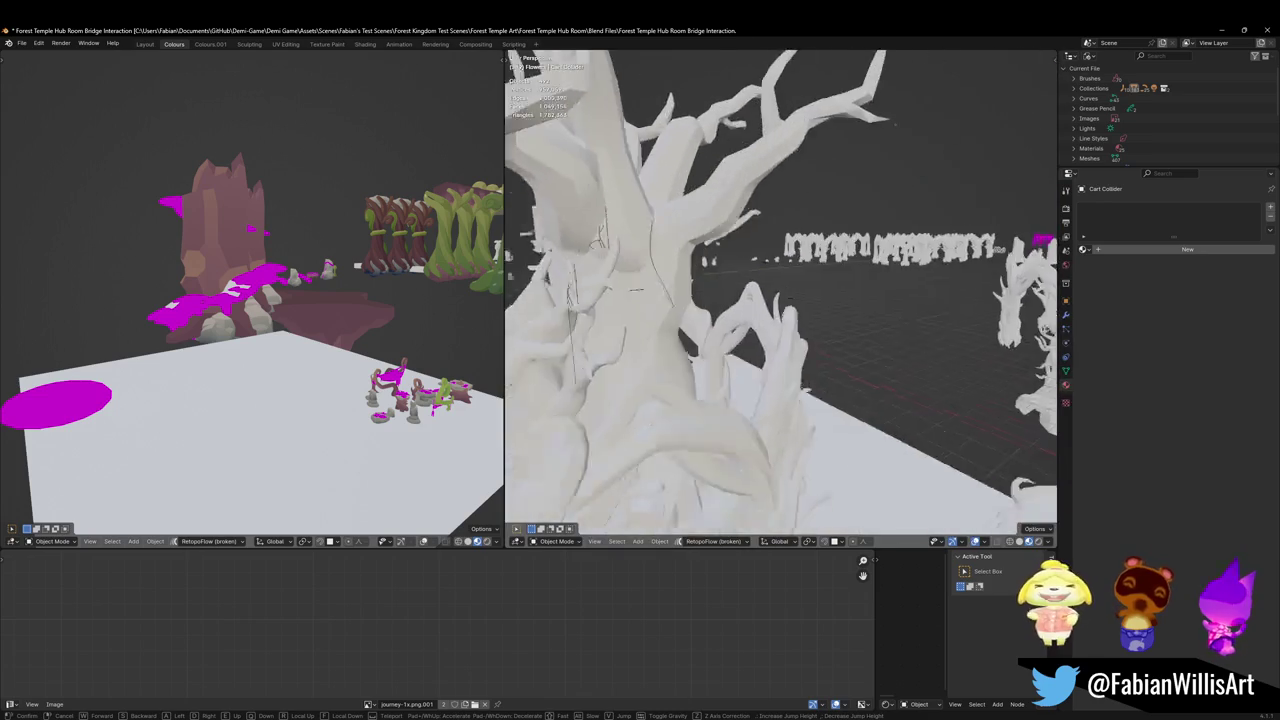
{"action": "key", "text": "a"}
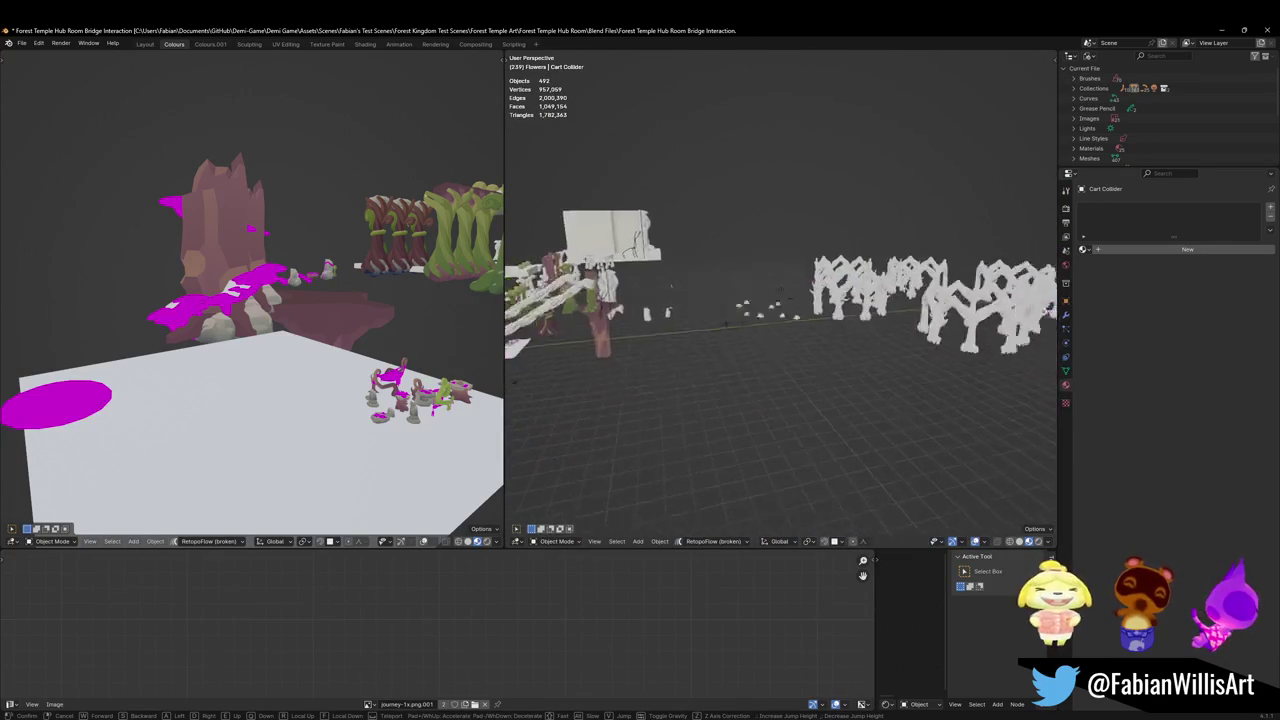
{"action": "key", "text": "w"}
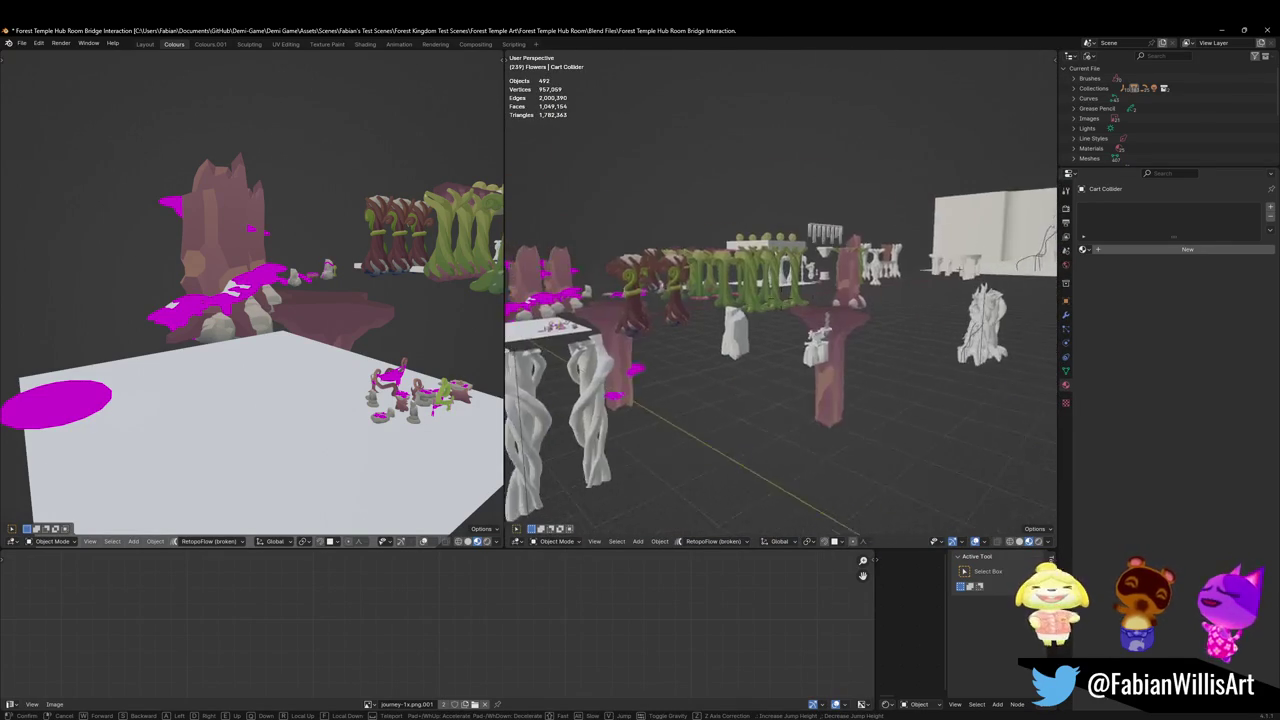
{"action": "key", "text": "w"}
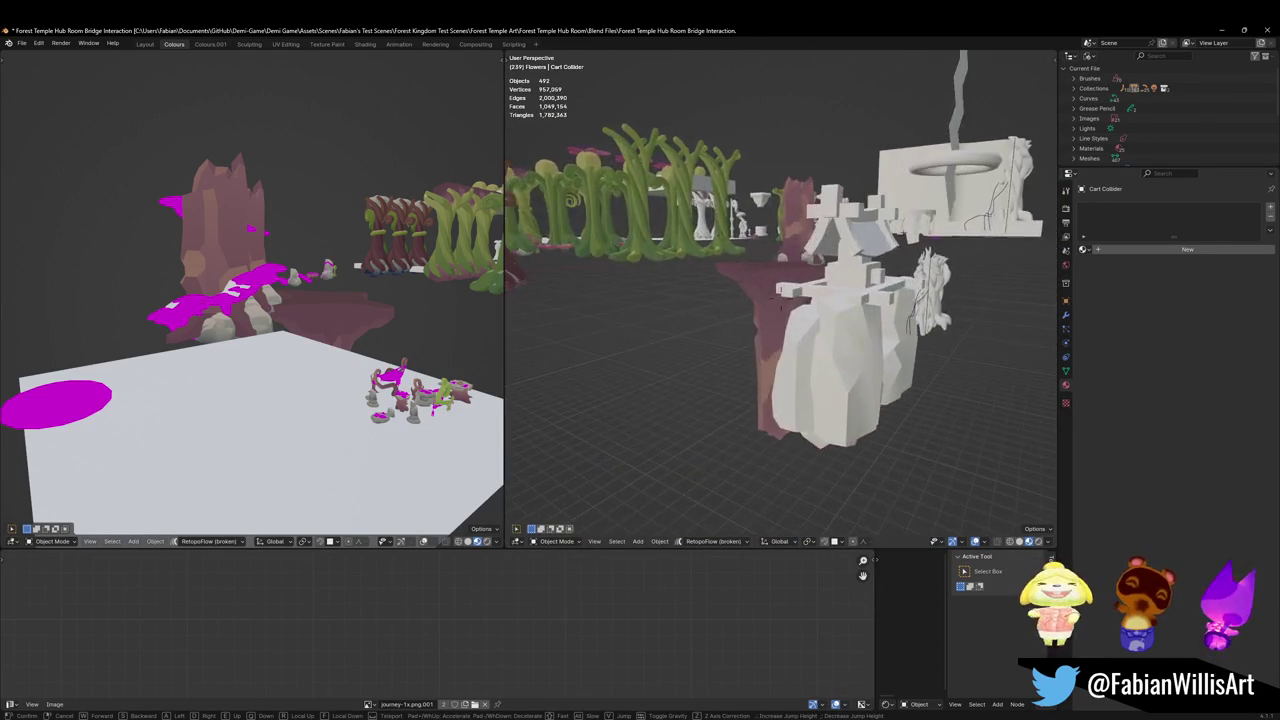
{"action": "key", "text": "w"}
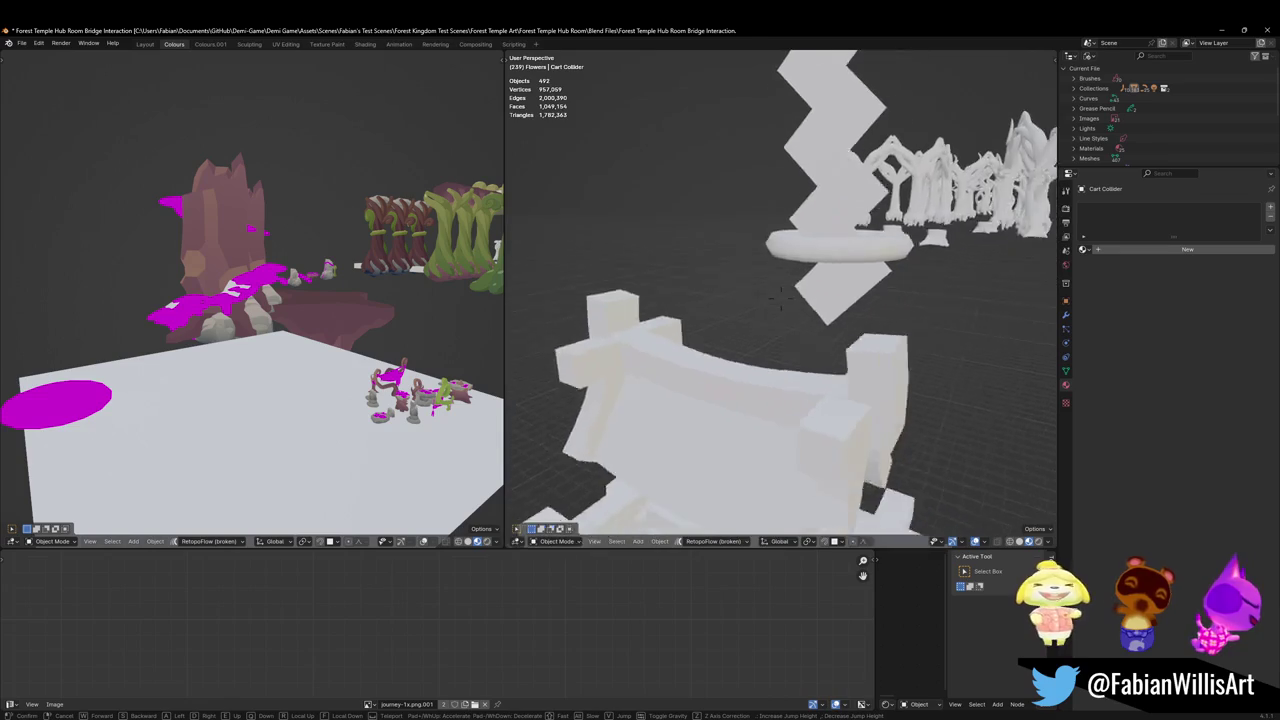
{"action": "key", "text": "w"}
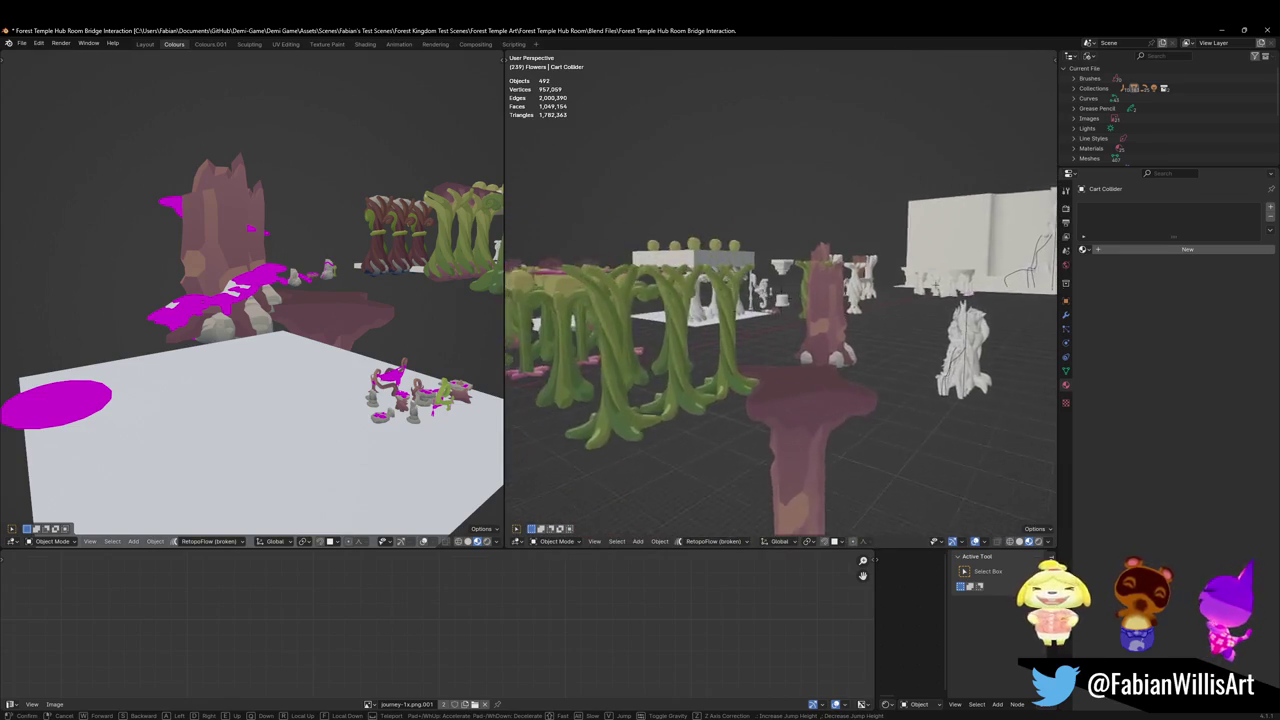
{"action": "key", "text": "w"}
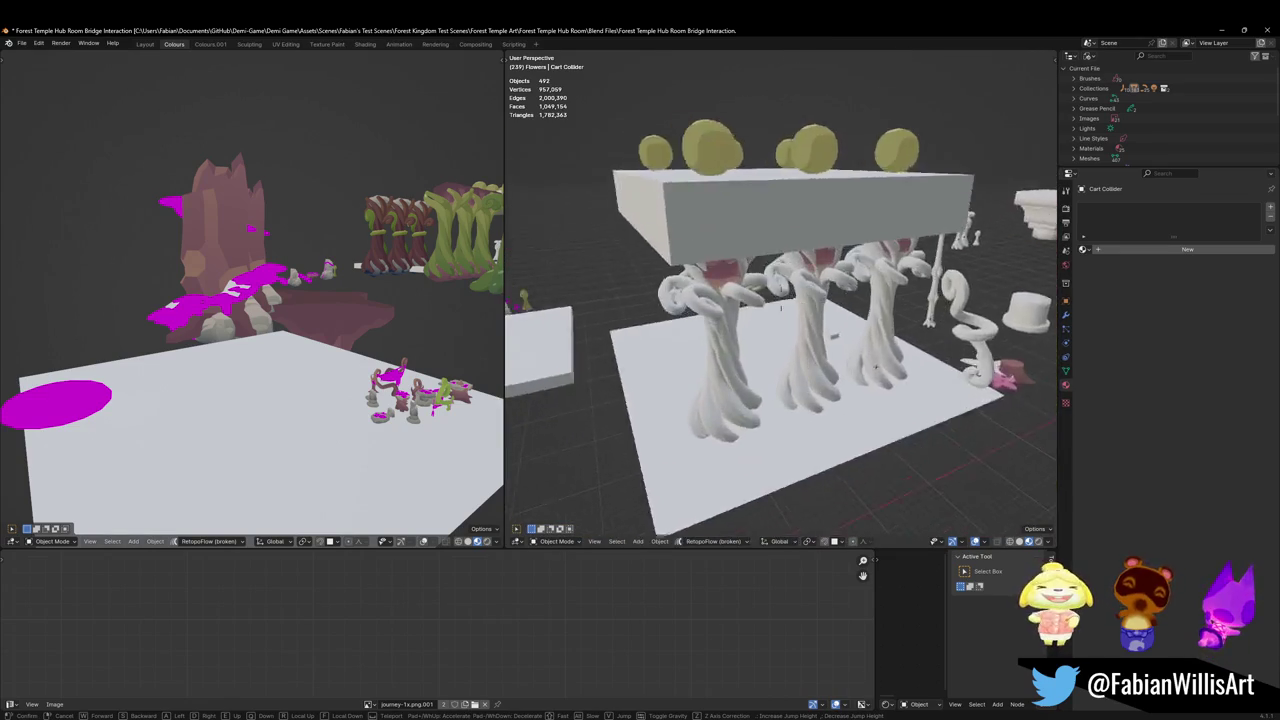
{"action": "key", "text": "w"}
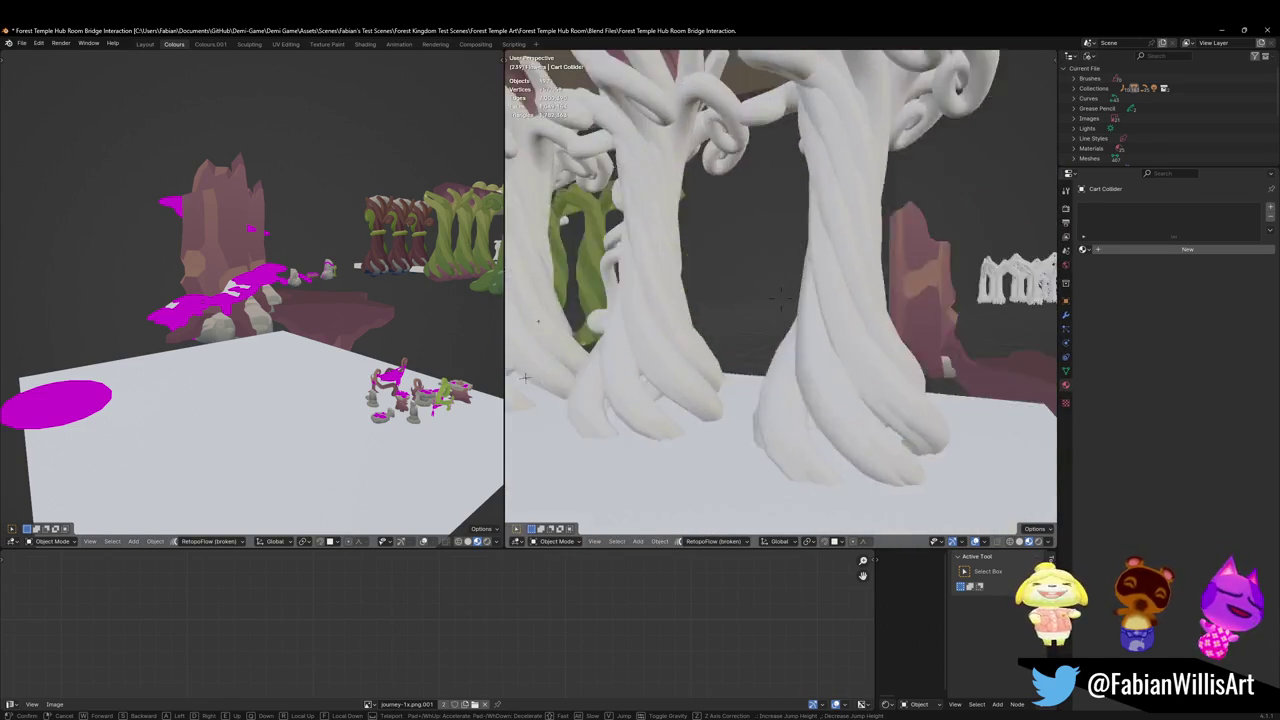
{"action": "key", "text": "w"}
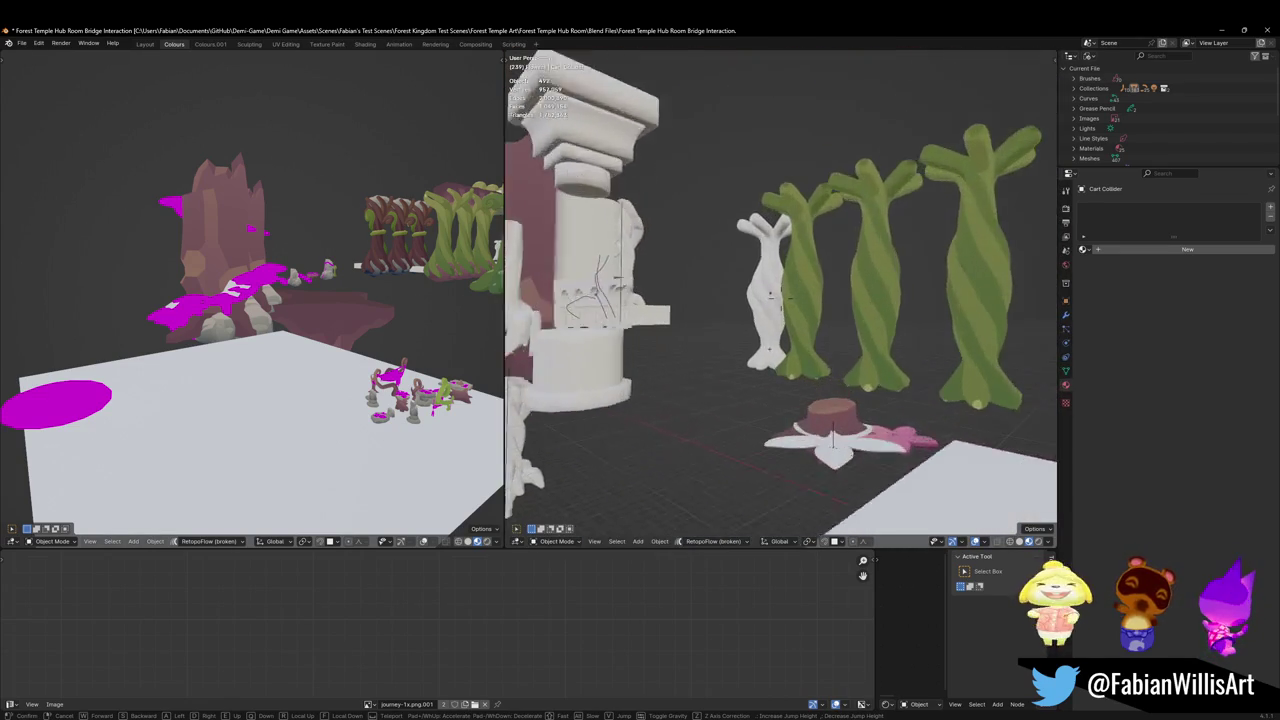
{"action": "key", "text": "w"}
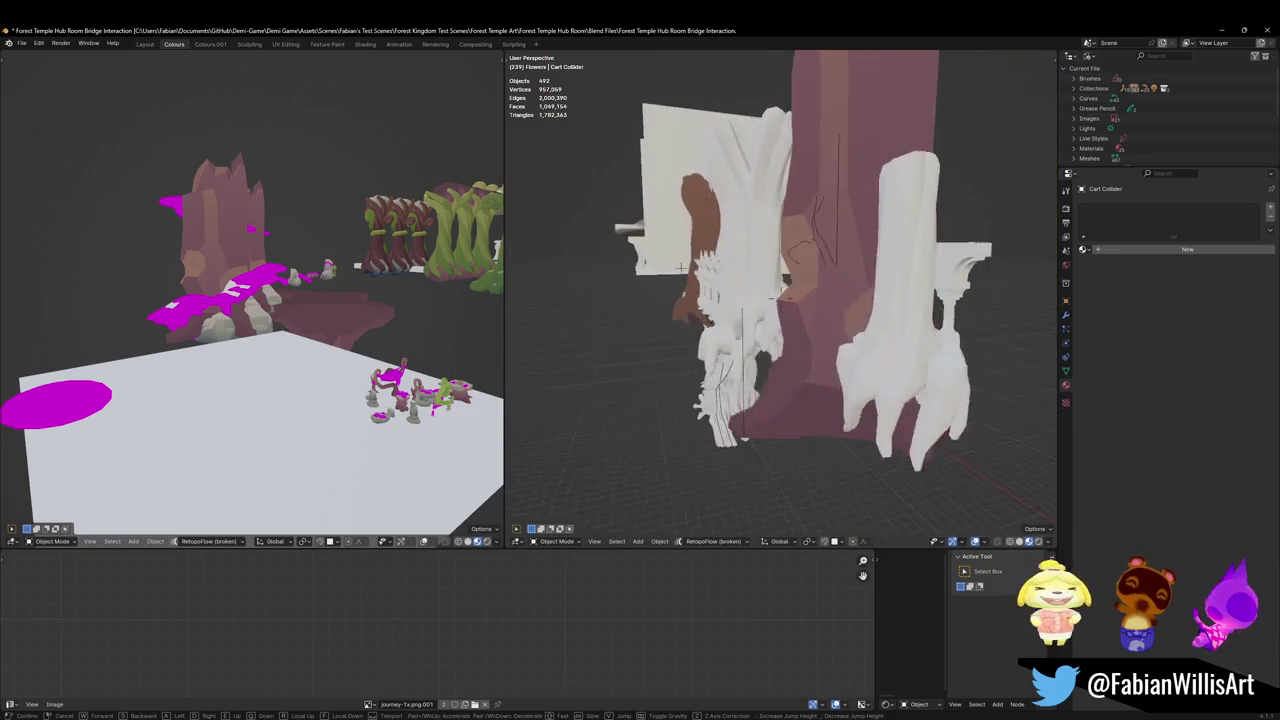
{"action": "key", "text": "w"}
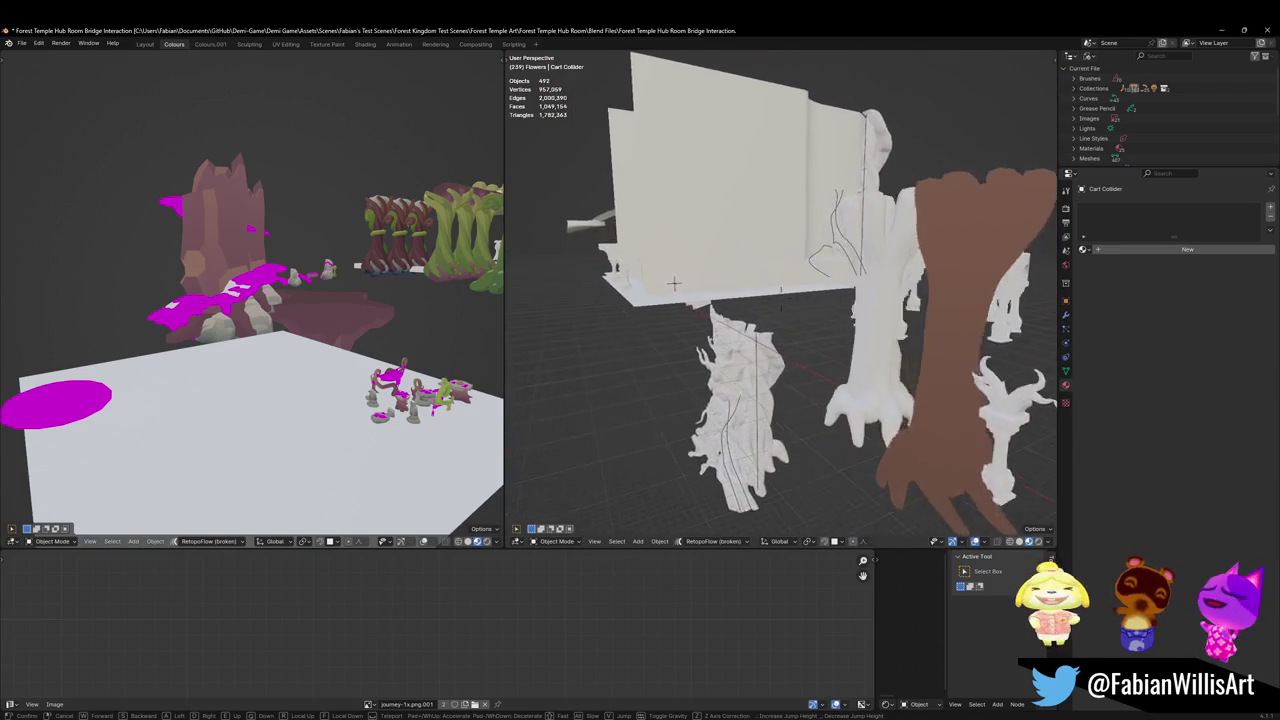
{"action": "key", "text": "w"}
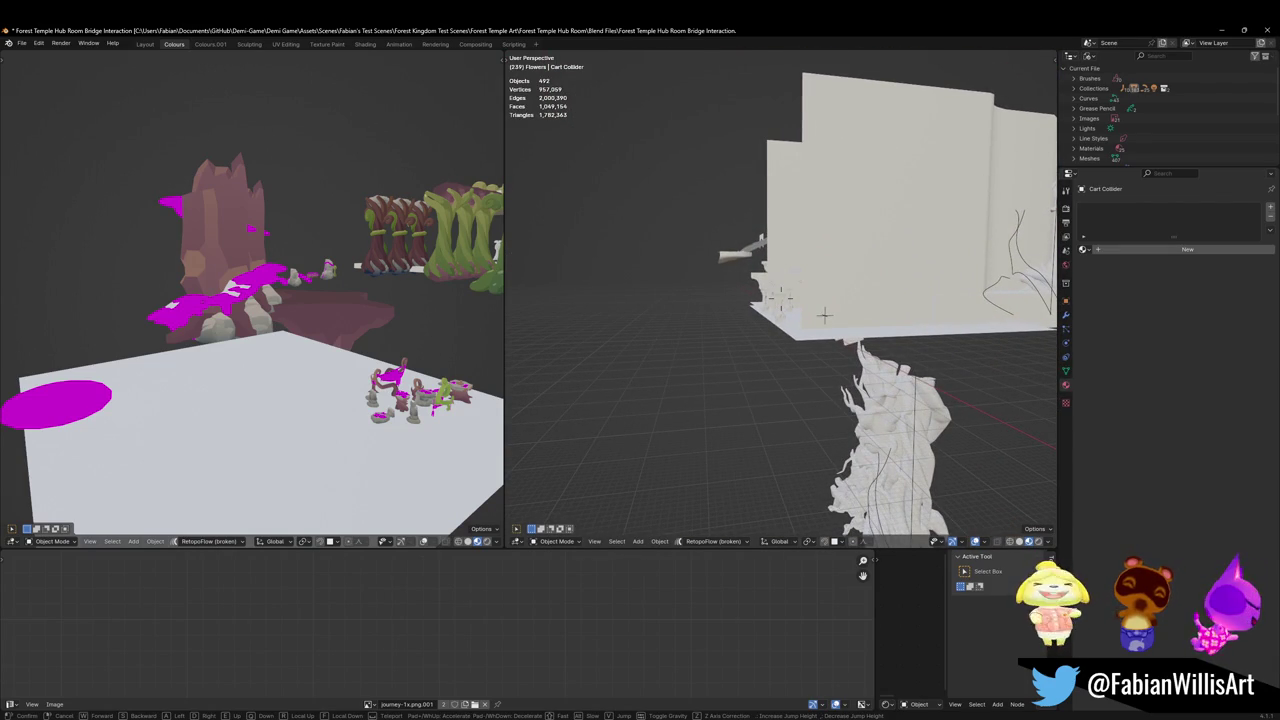
{"action": "left_click", "coordinate": [853, 237]}
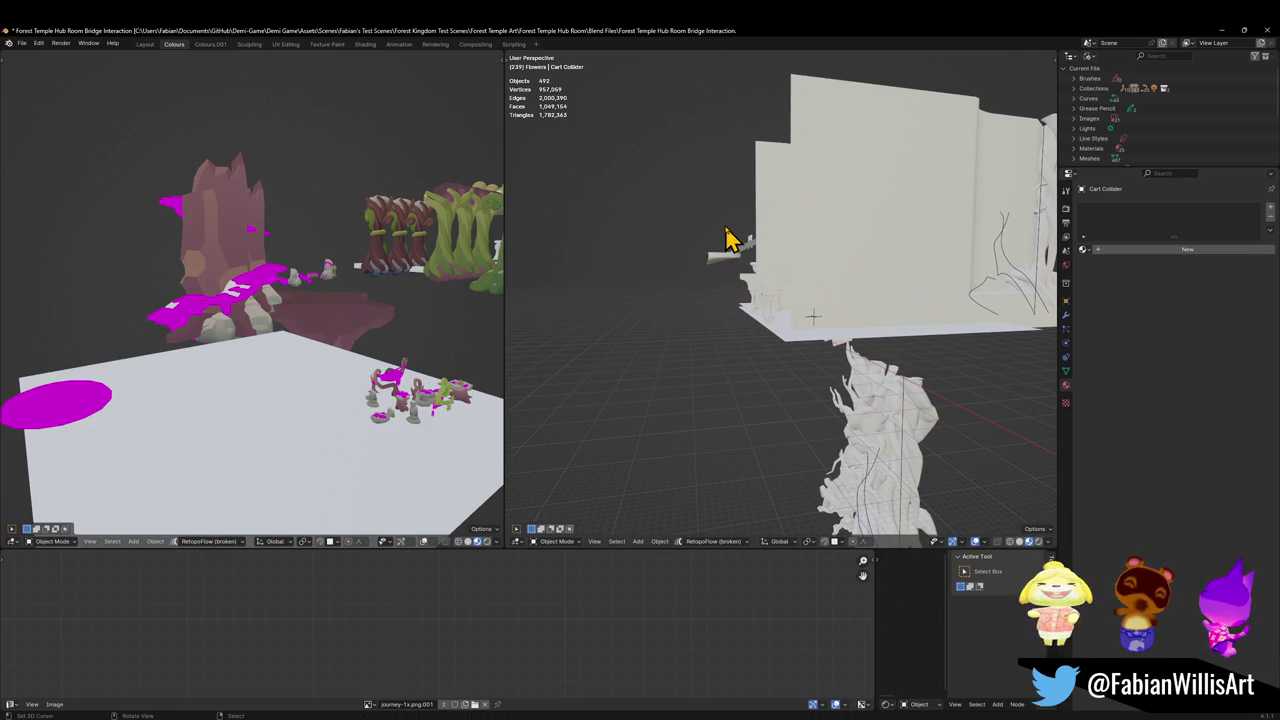
{"action": "left_click", "coordinate": [1221, 30]}
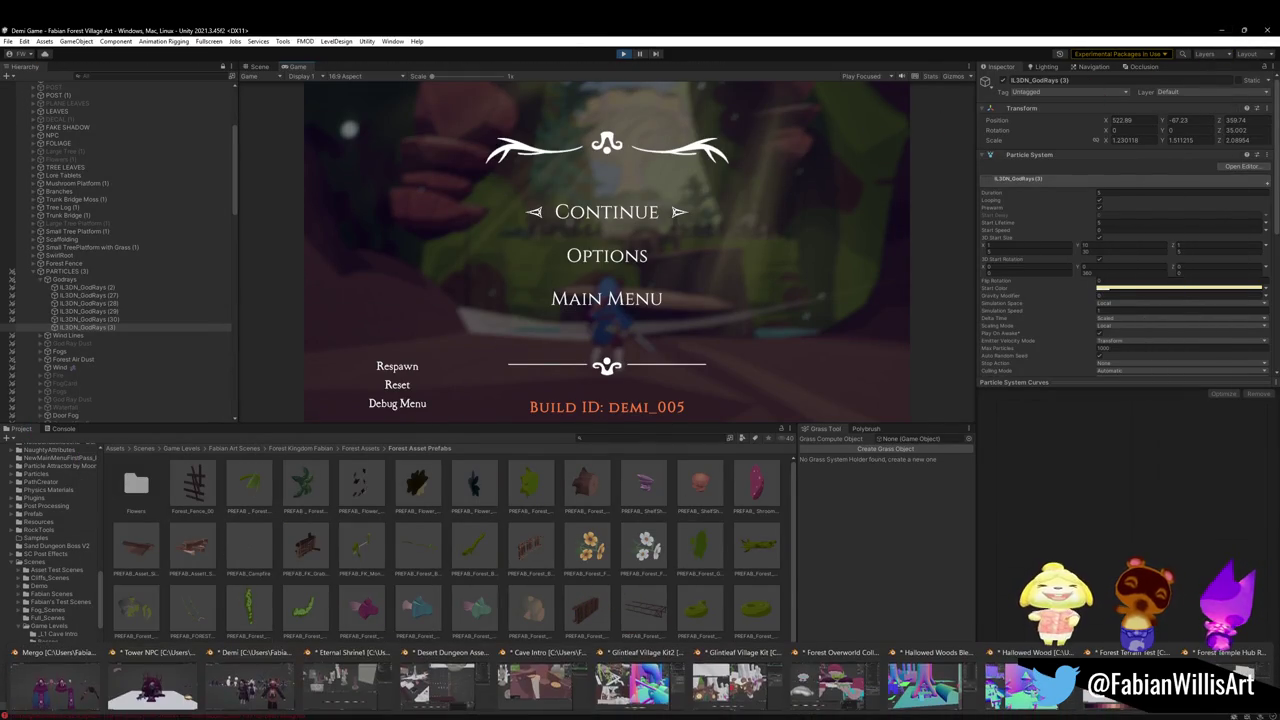
Call up the Glintleaf Village Kit2 window preview from Blender's taskbar icon
{"action": "mouse_move", "coordinate": [340, 688]}
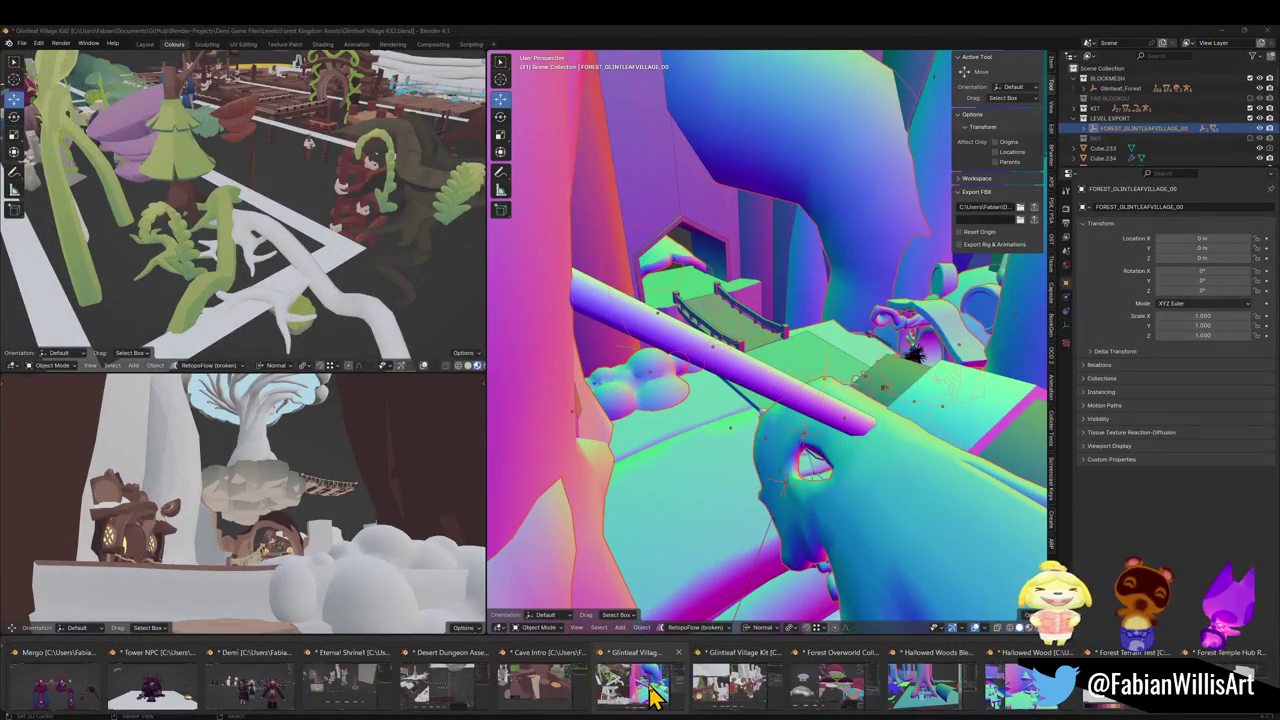
Fly the top-left view past the mushrooms to the curly green vines and select Cube.140
{"action": "left_click", "coordinate": [650, 695]}
{"action": "key", "text": "shift+grave"}
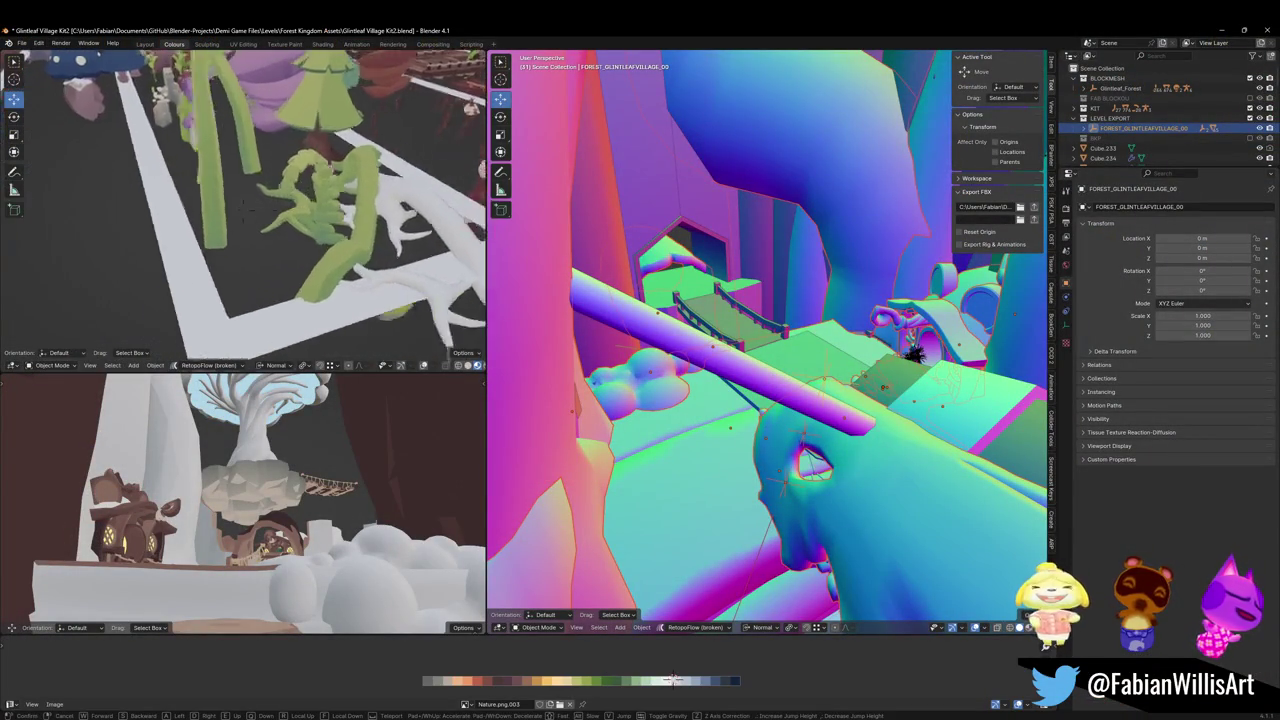
{"action": "key", "text": "w"}
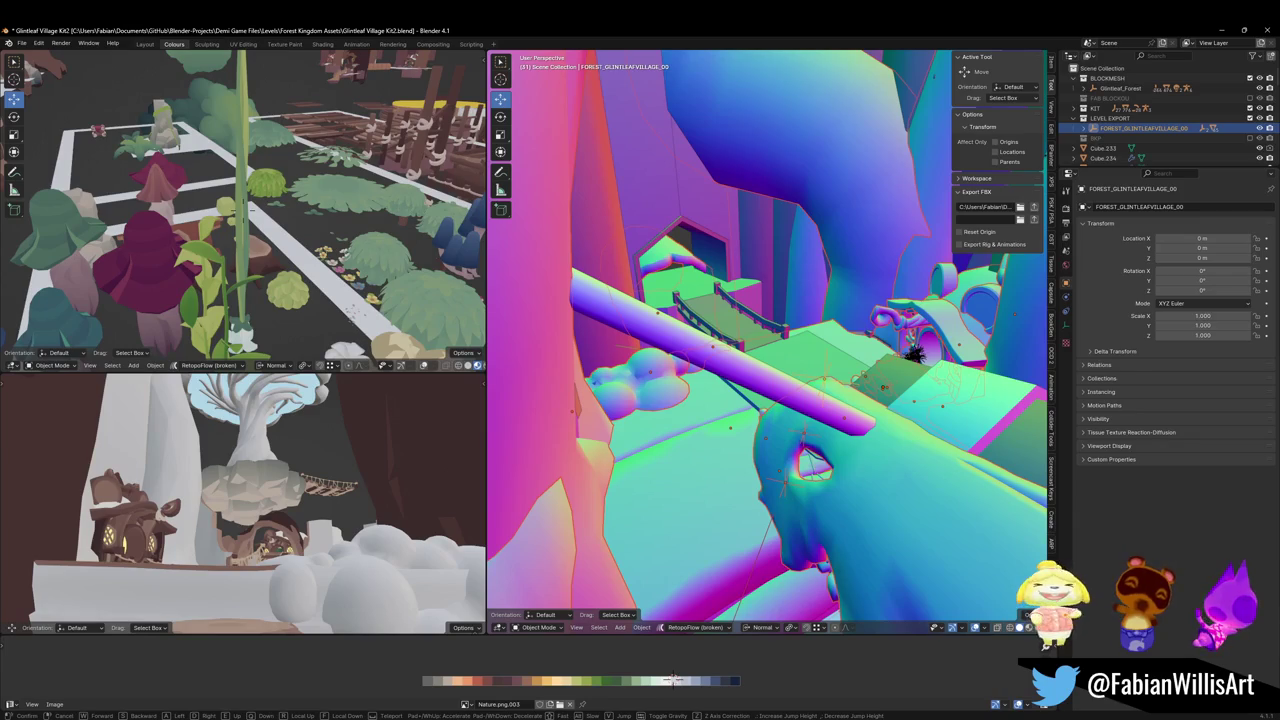
{"action": "key", "text": "w"}
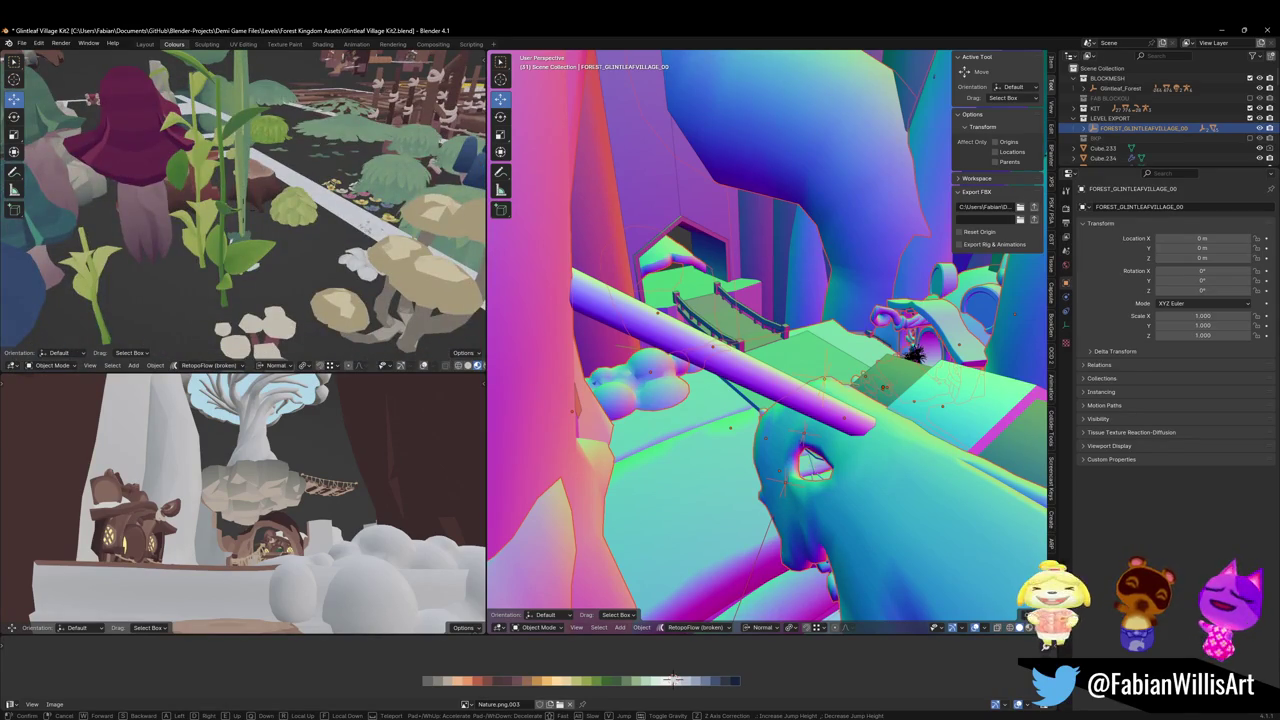
{"action": "key", "text": "a"}
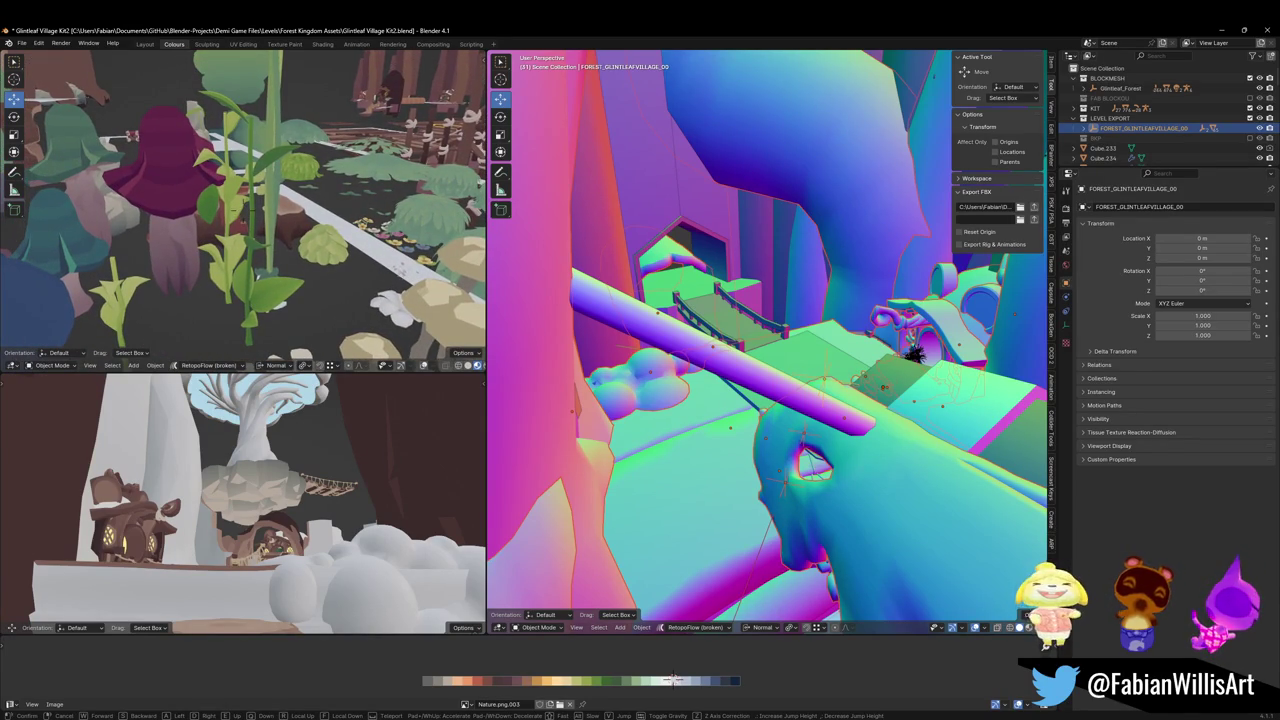
{"action": "key", "text": "e"}
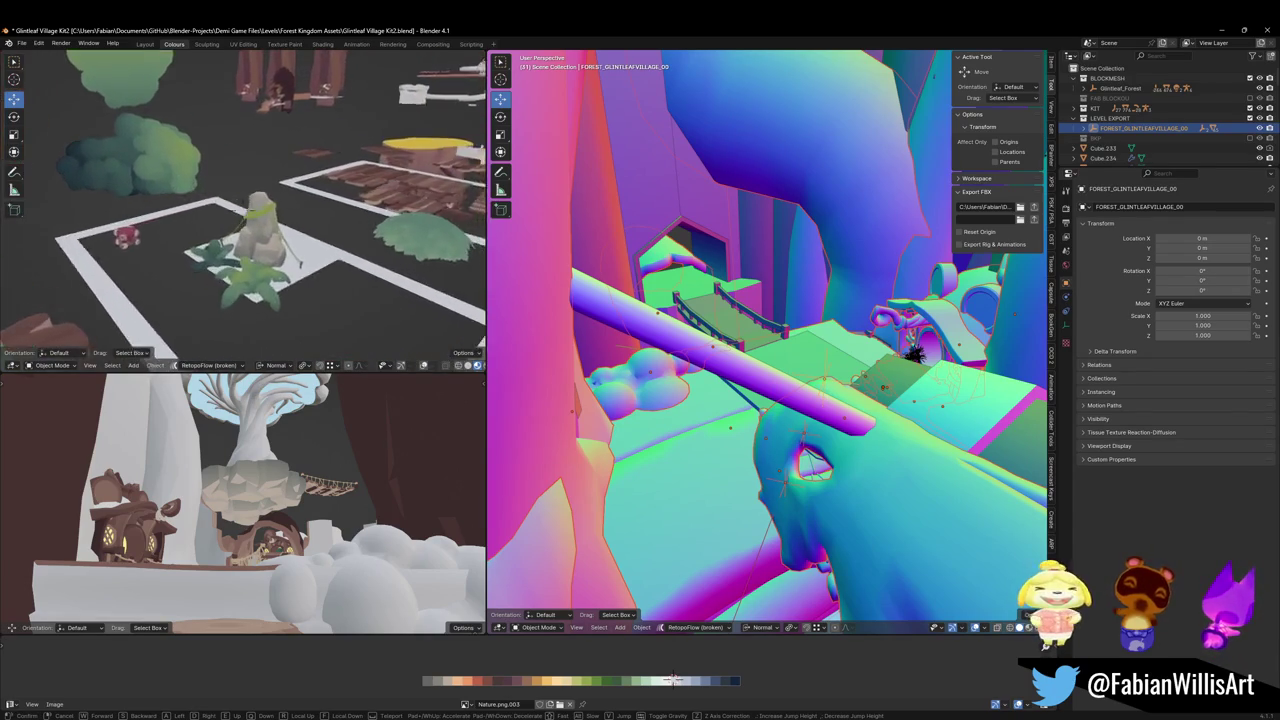
{"action": "key", "text": "w"}
{"action": "key", "text": "d"}
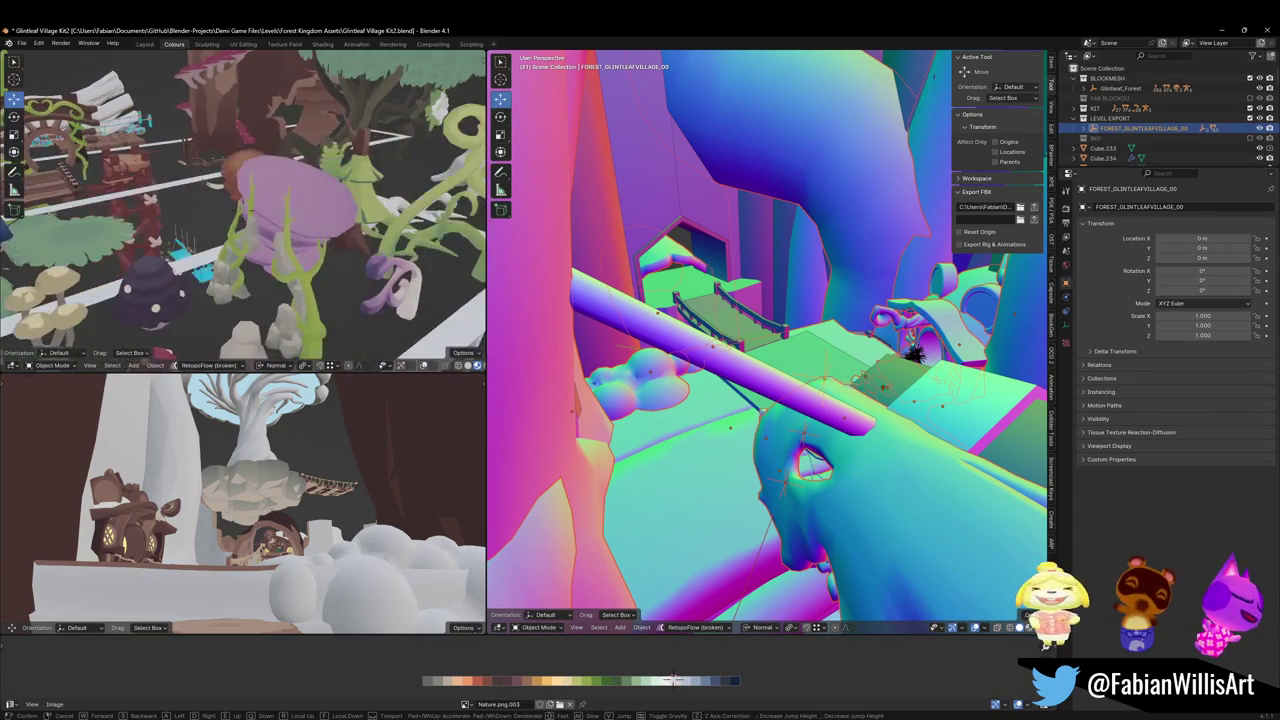
{"action": "key", "text": "w"}
{"action": "left_click", "coordinate": [262, 218]}
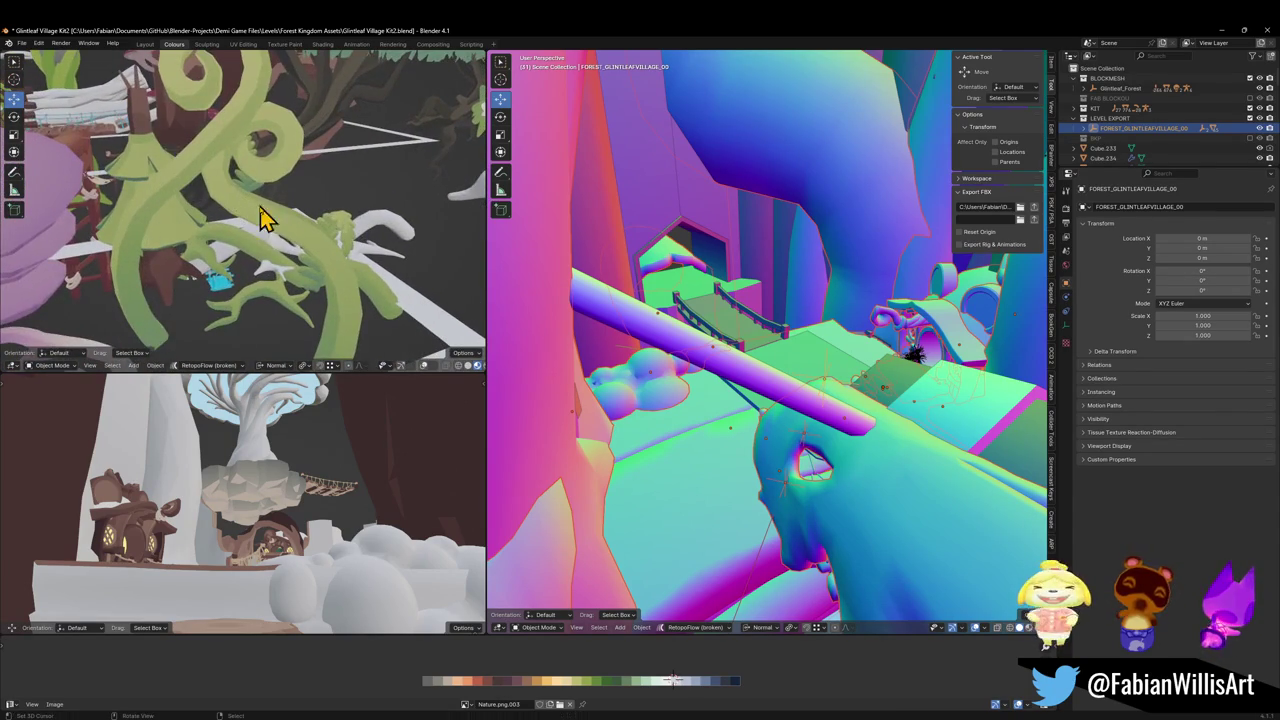
{"action": "left_click", "coordinate": [302, 236]}
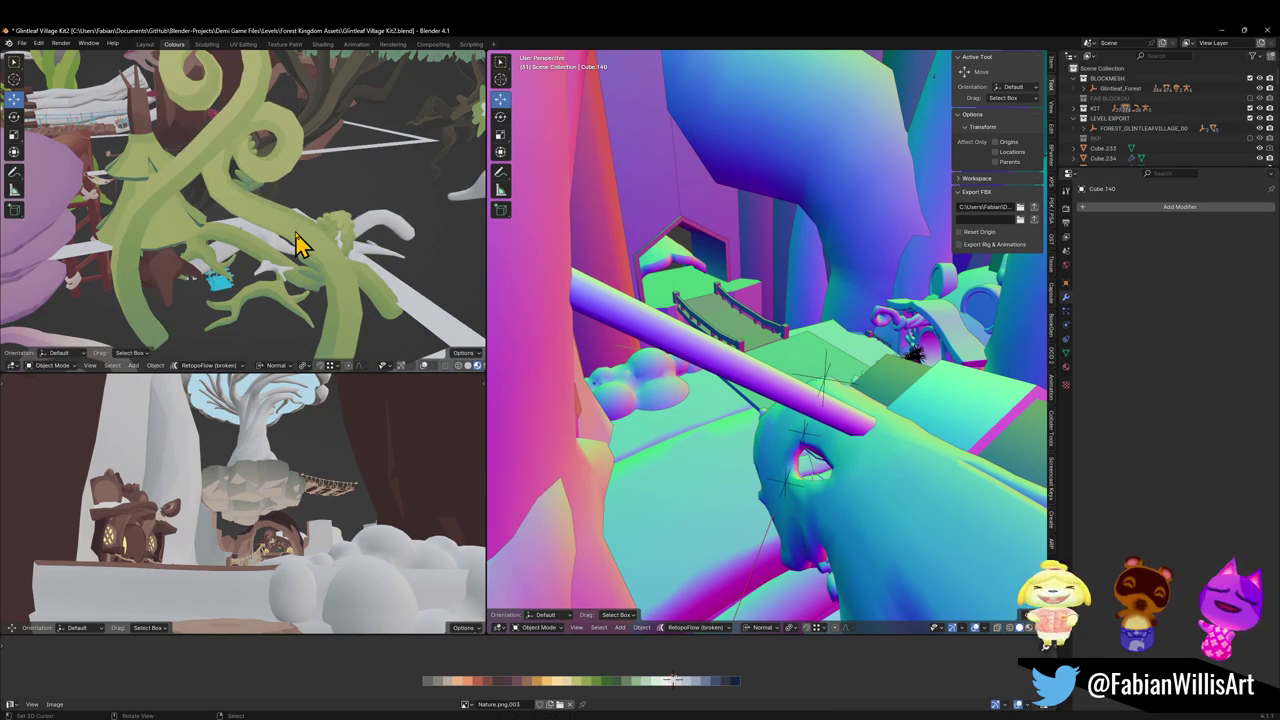
Duplicate the vine and snap the copy to a cursor spot beside the bridge steps
{"action": "key", "text": "shift+d"}
{"action": "right_click", "coordinate": [312, 258]}
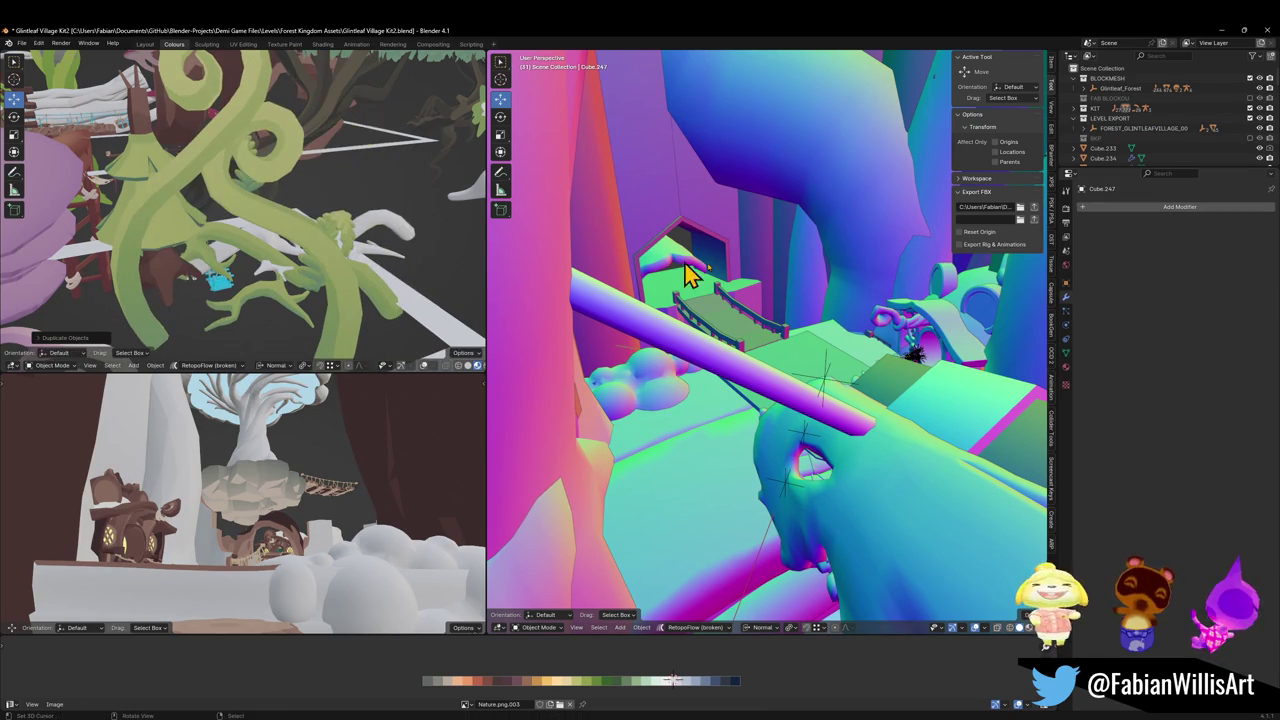
{"action": "key", "text": "shift+grave"}
{"action": "key", "text": "w"}
{"action": "left_click", "coordinate": [837, 320]}
{"action": "right_click", "coordinate": [761, 542], "text": "shift"}
{"action": "key", "text": "shift+s"}
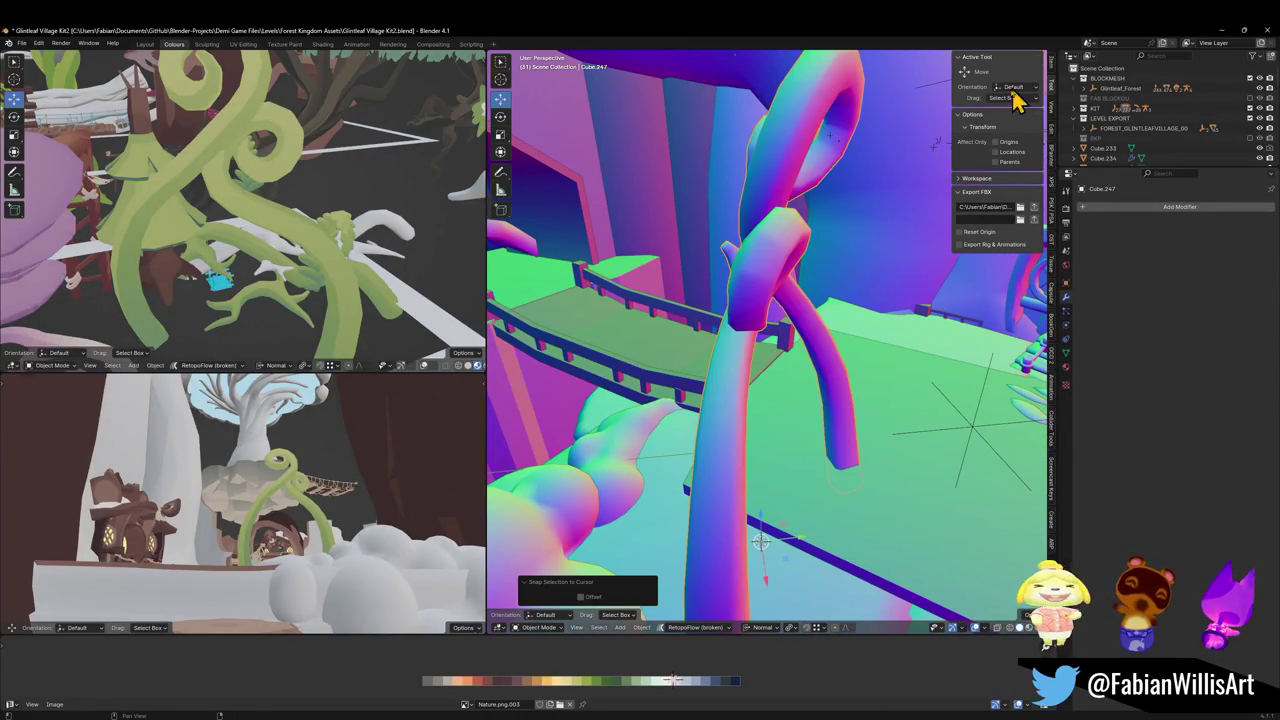
Exclude the BLOCKMESH collection and frame the vine arch in the main view
{"action": "left_click", "coordinate": [1251, 79]}
{"action": "key", "text": "shift+grave"}
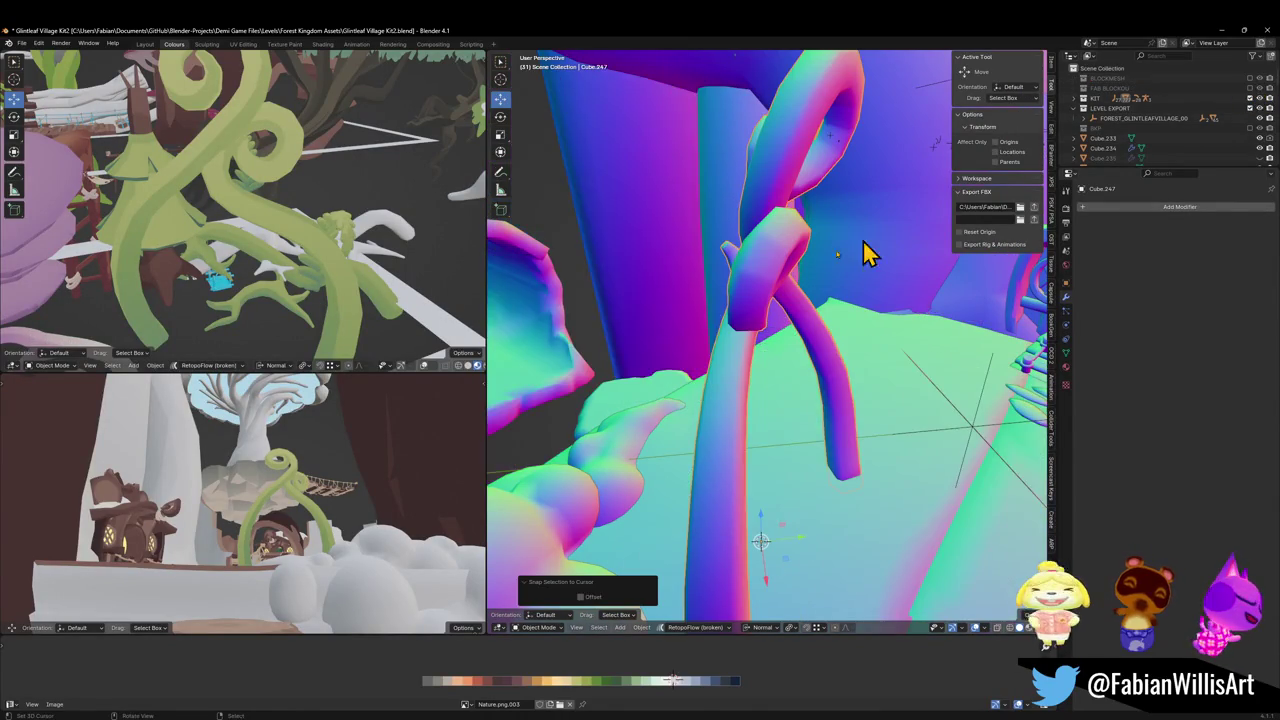
{"action": "key", "text": "w"}
{"action": "key", "text": "s"}
{"action": "left_click", "coordinate": [710, 302]}
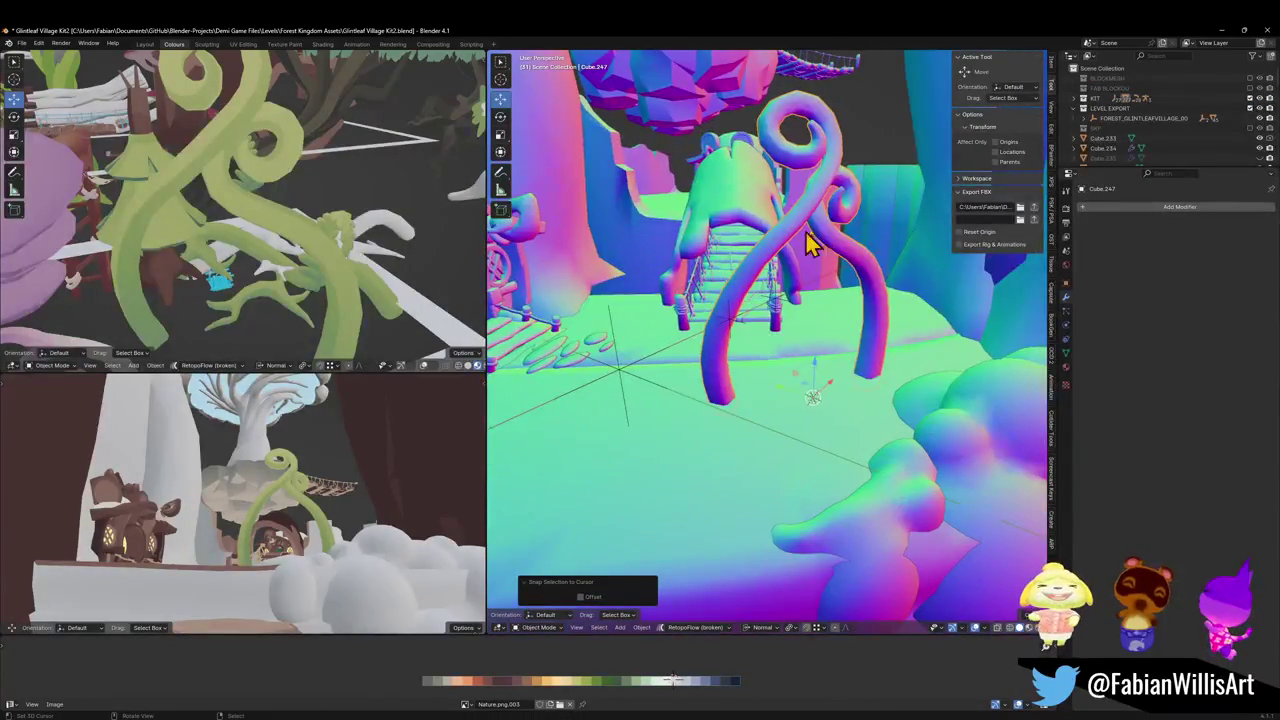
In Edit Mode, select only the vine copy's right leg as a linked piece
{"action": "key", "text": "Tab"}
{"action": "key", "text": "a"}
{"action": "left_click", "coordinate": [848, 248]}
{"action": "key", "text": "ctrl+l"}
Half-turn the leg about Z, enlarge it, and slide it horizontally beside the cloud clump
{"action": "key", "text": "g"}
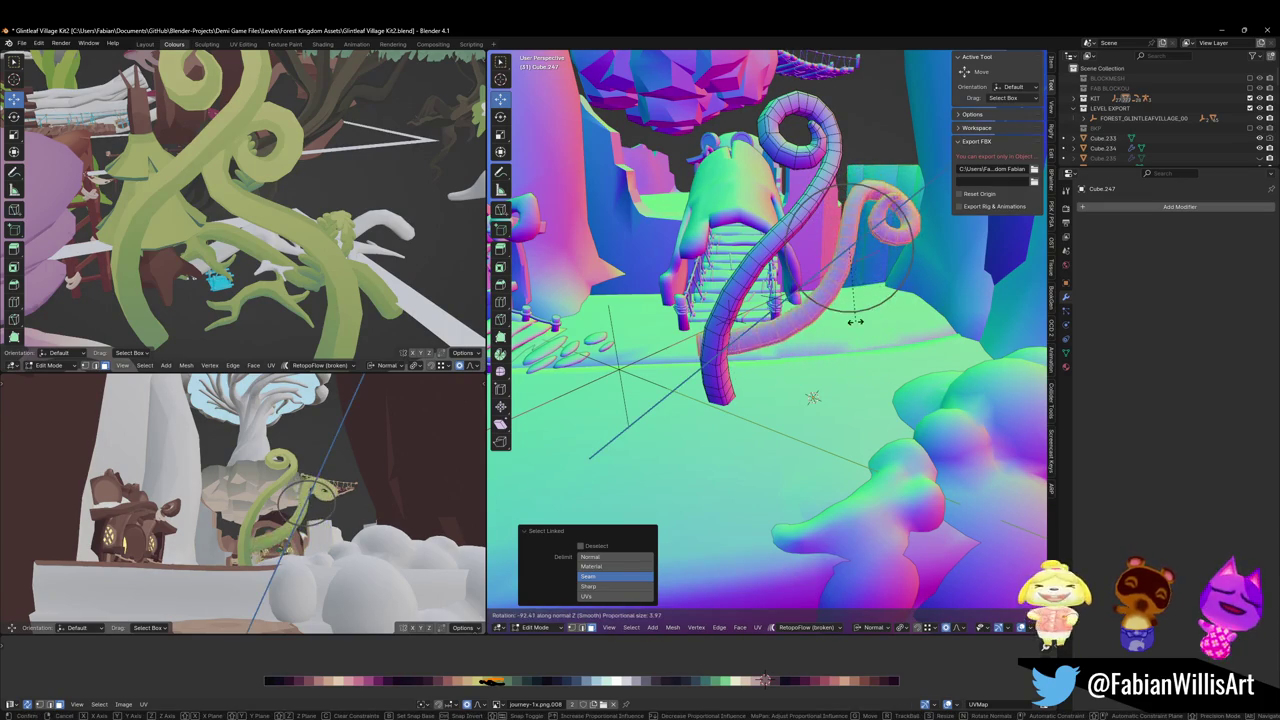
{"action": "right_click", "coordinate": [897, 341]}
{"action": "key", "text": "r"}
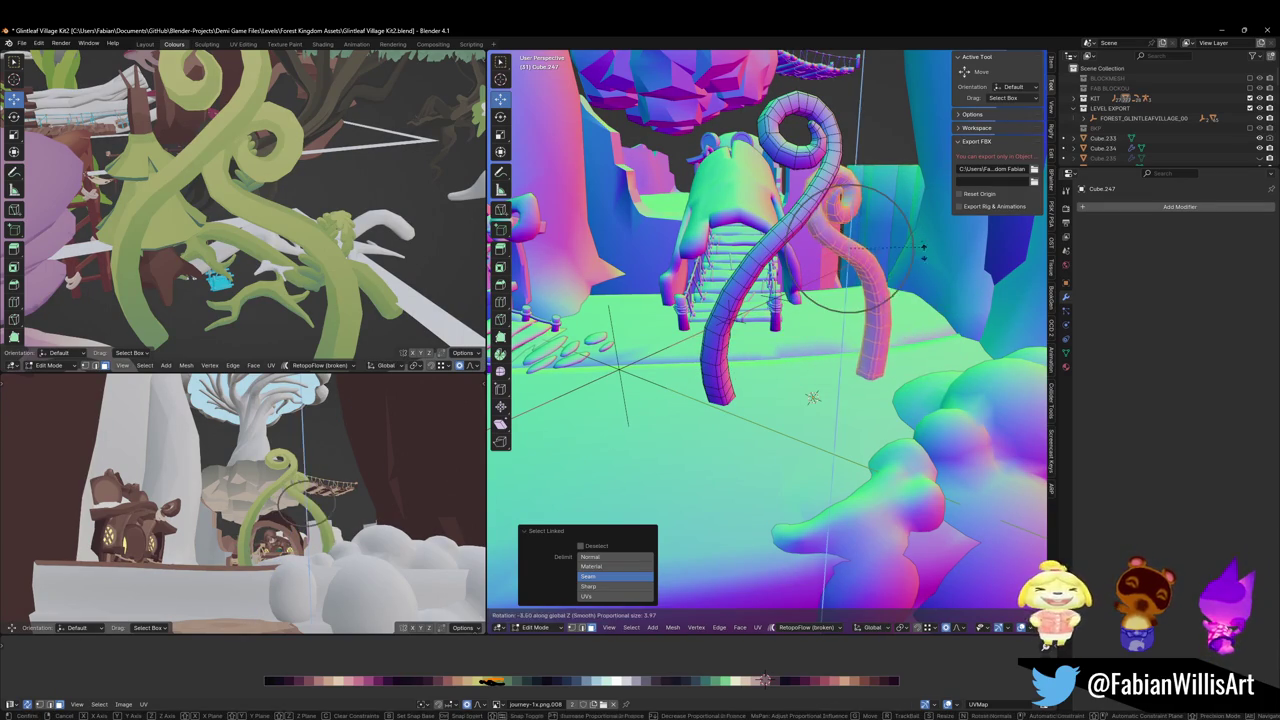
{"action": "key", "text": "z"}
{"action": "left_click", "coordinate": [860, 242]}
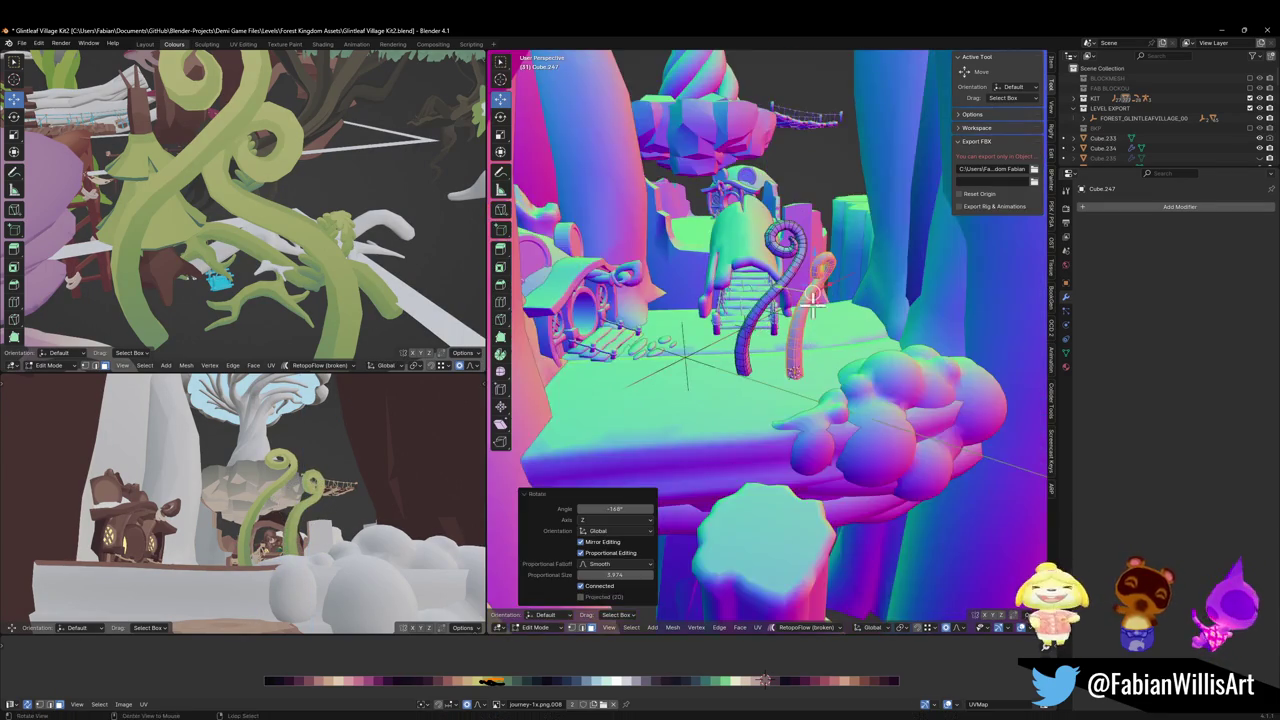
{"action": "key", "text": "s"}
{"action": "left_click", "coordinate": [857, 286]}
{"action": "key", "text": "g"}
{"action": "key", "text": "shift+z"}
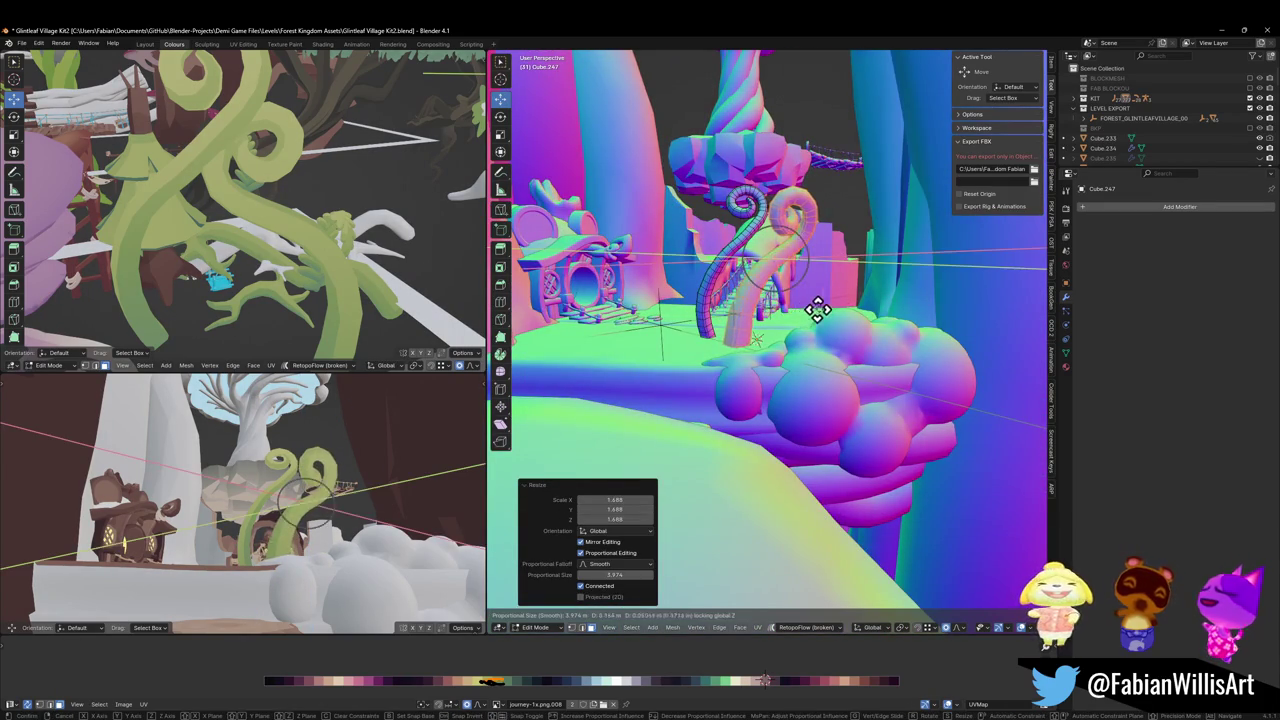
{"action": "left_click", "coordinate": [888, 316]}
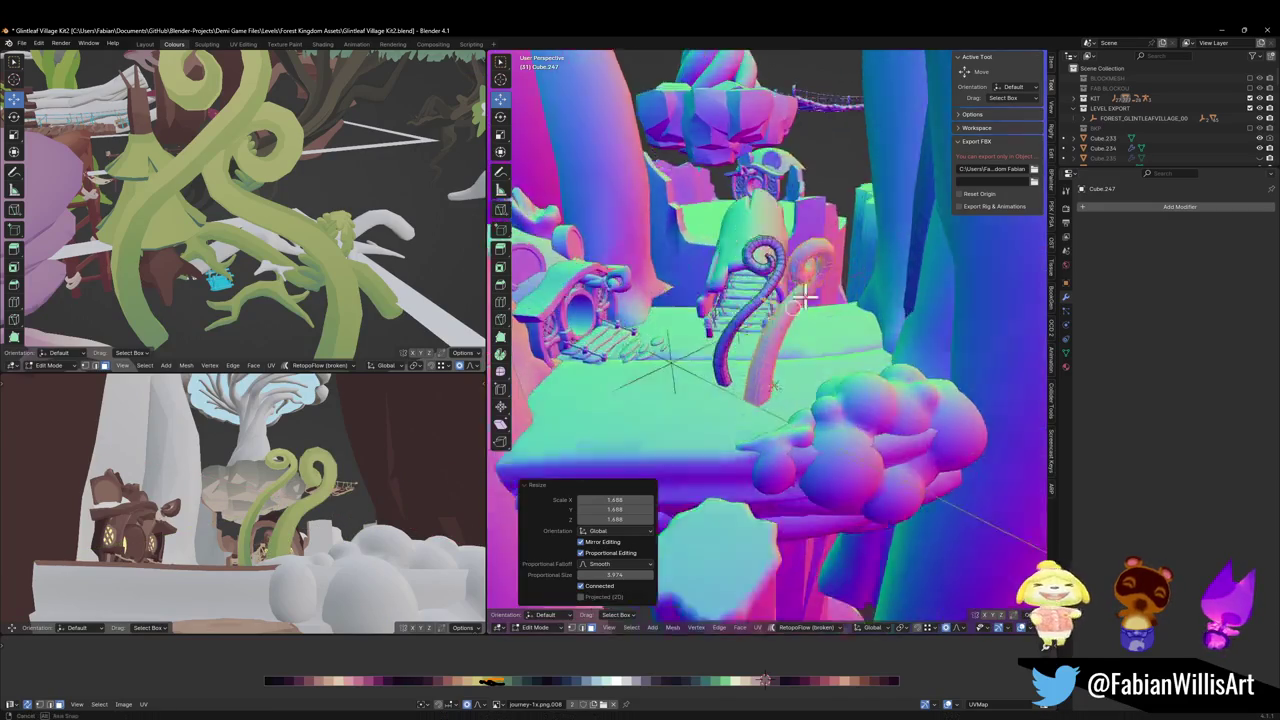
{"action": "key", "text": "g"}
{"action": "key", "text": "shift+z"}
{"action": "left_click", "coordinate": [951, 410]}
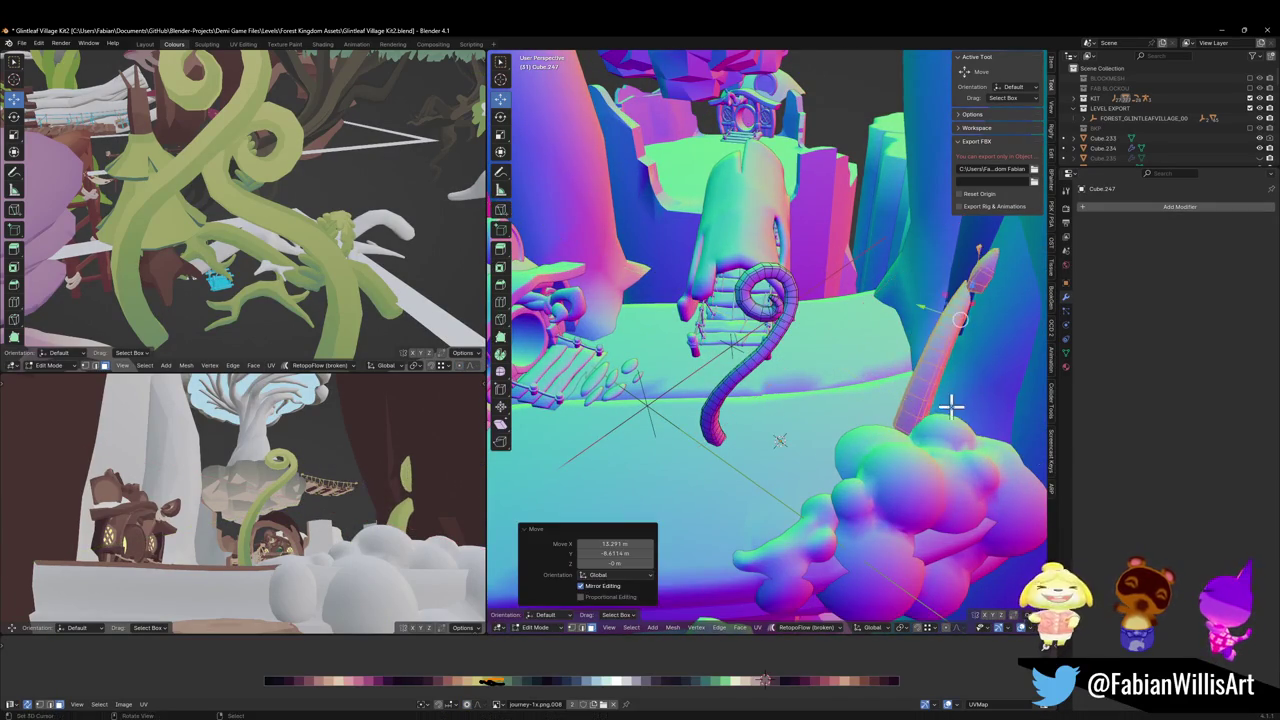
Tilt, tumble and slightly enlarge the leg, then thicken its tube with Alt+S
{"action": "key", "text": "r"}
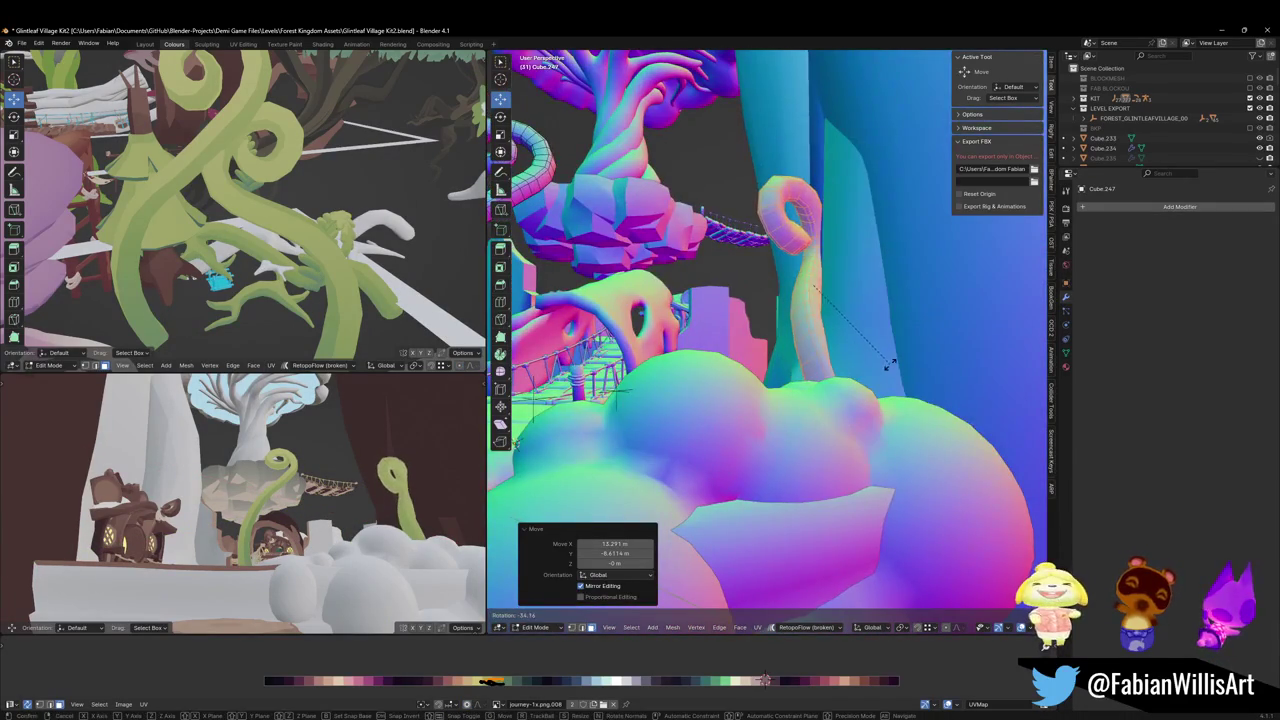
{"action": "left_click", "coordinate": [871, 380]}
{"action": "key", "text": "g"}
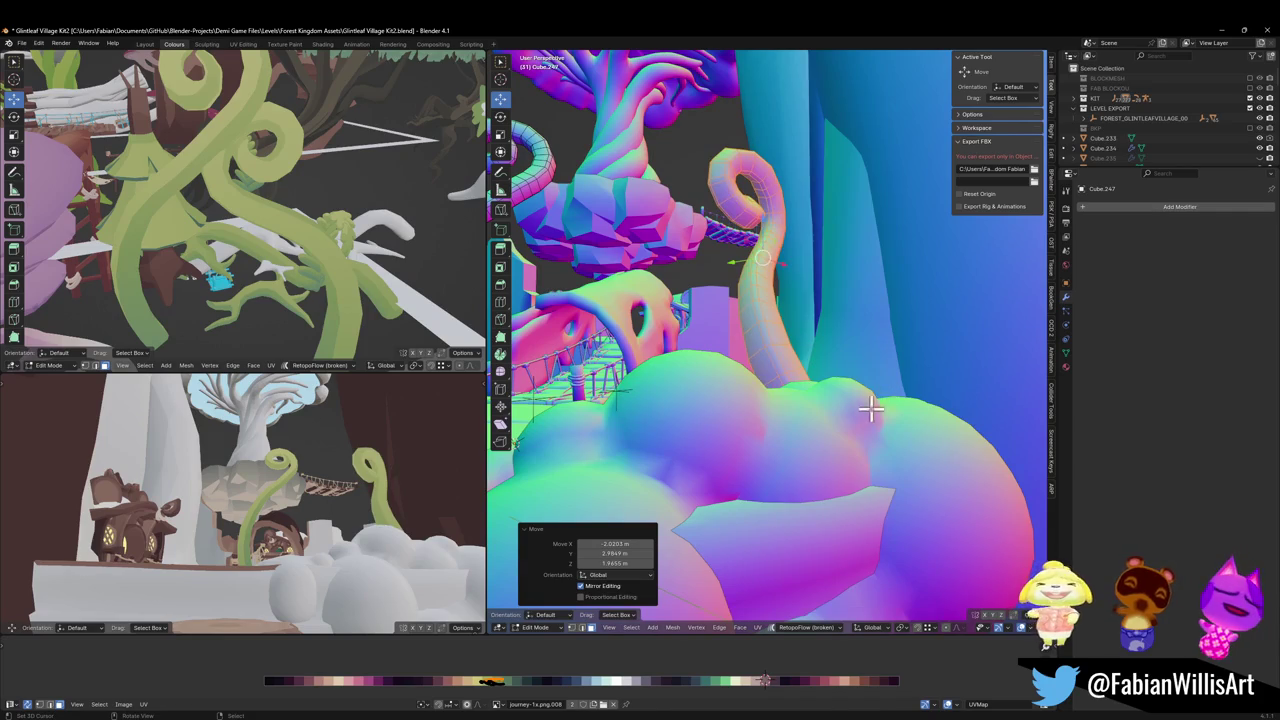
{"action": "left_click", "coordinate": [874, 406]}
{"action": "key", "text": "r"}
{"action": "key", "text": "r"}
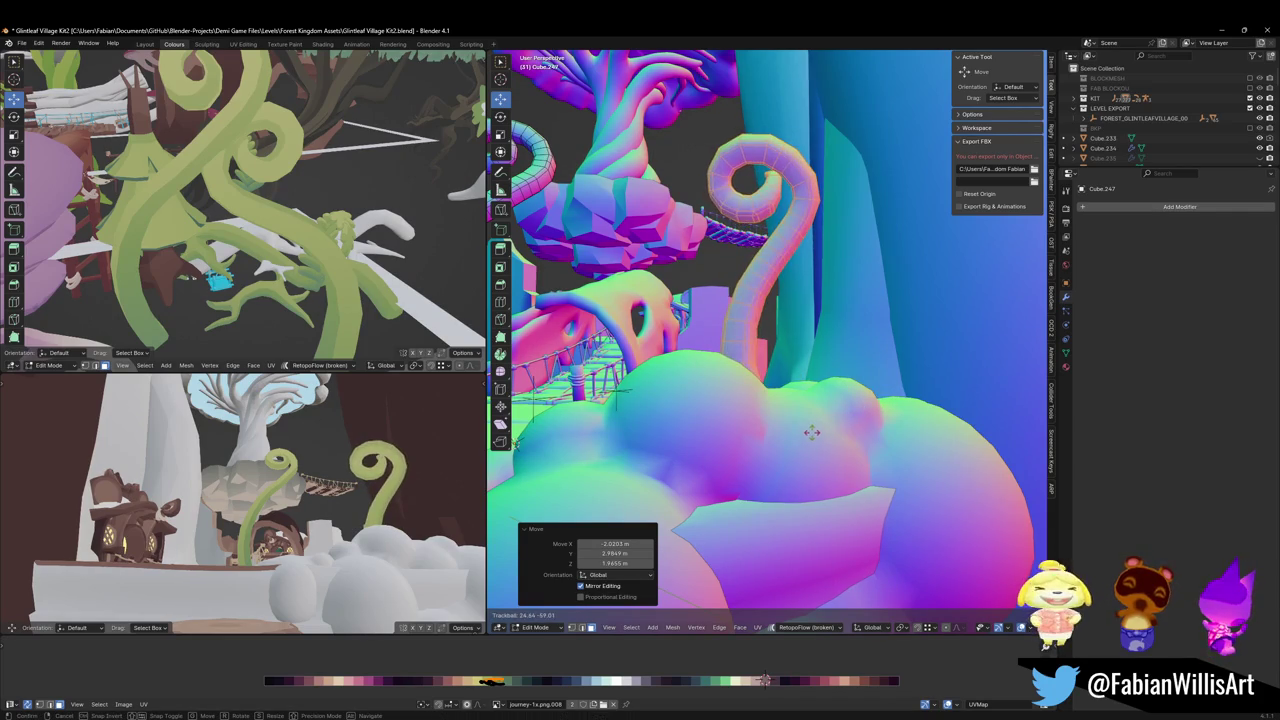
{"action": "left_click", "coordinate": [826, 423]}
{"action": "key", "text": "s"}
{"action": "left_click", "coordinate": [889, 384]}
{"action": "key", "text": "alt+s"}
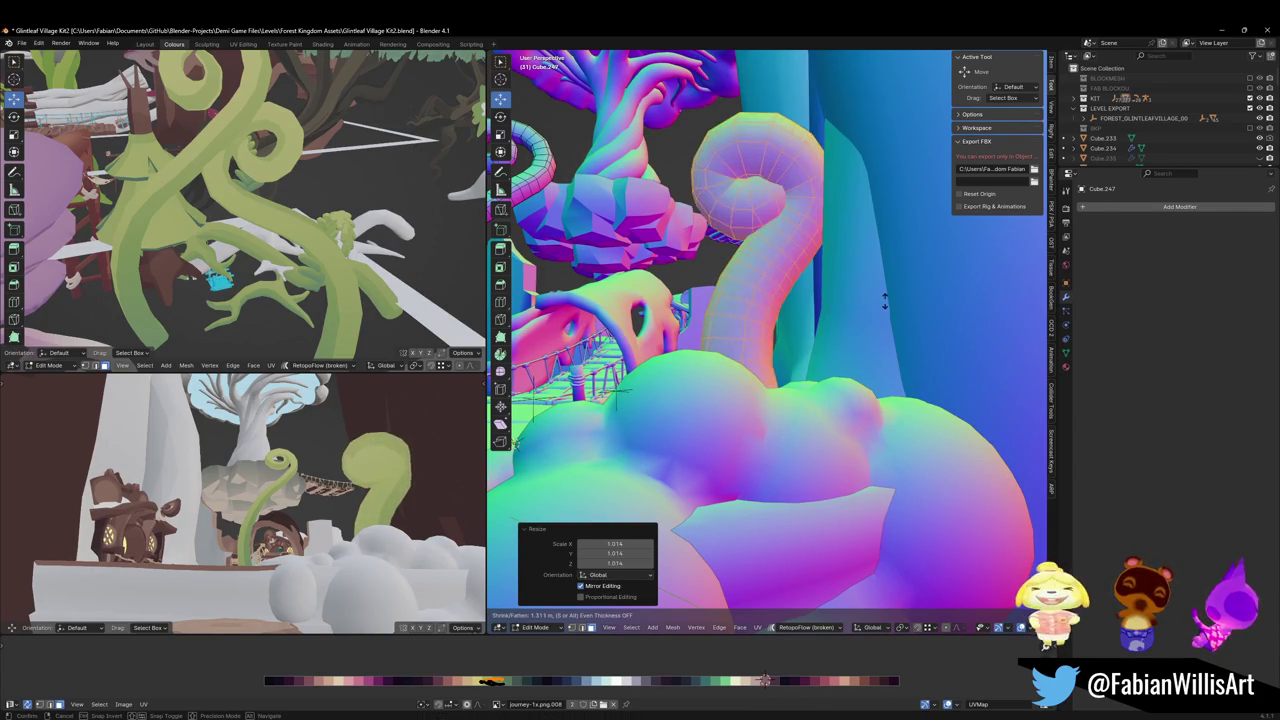
{"action": "left_click", "coordinate": [760, 365]}
{"action": "key", "text": "r"}
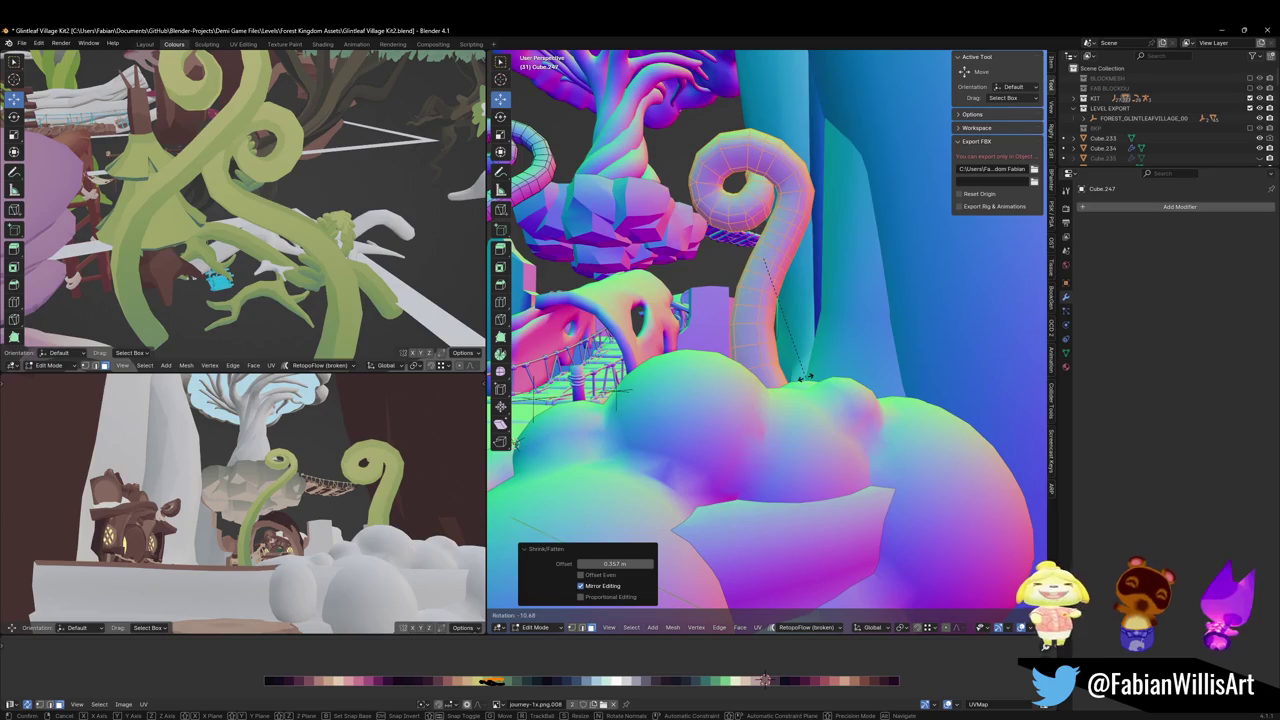
{"action": "left_click", "coordinate": [806, 371]}
Frame the selected leg in the main view and move its upper piece down and right
{"action": "key", "text": "shift+grave"}
{"action": "key", "text": "w"}
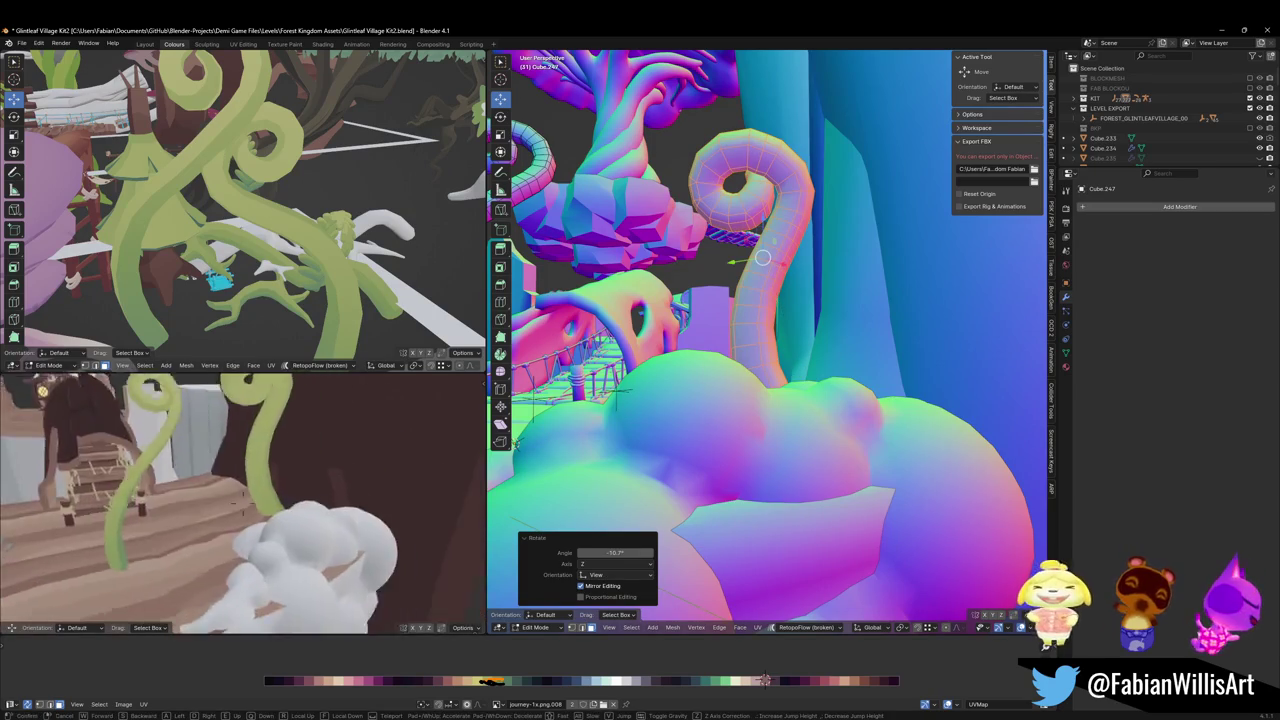
{"action": "left_click", "coordinate": [403, 496]}
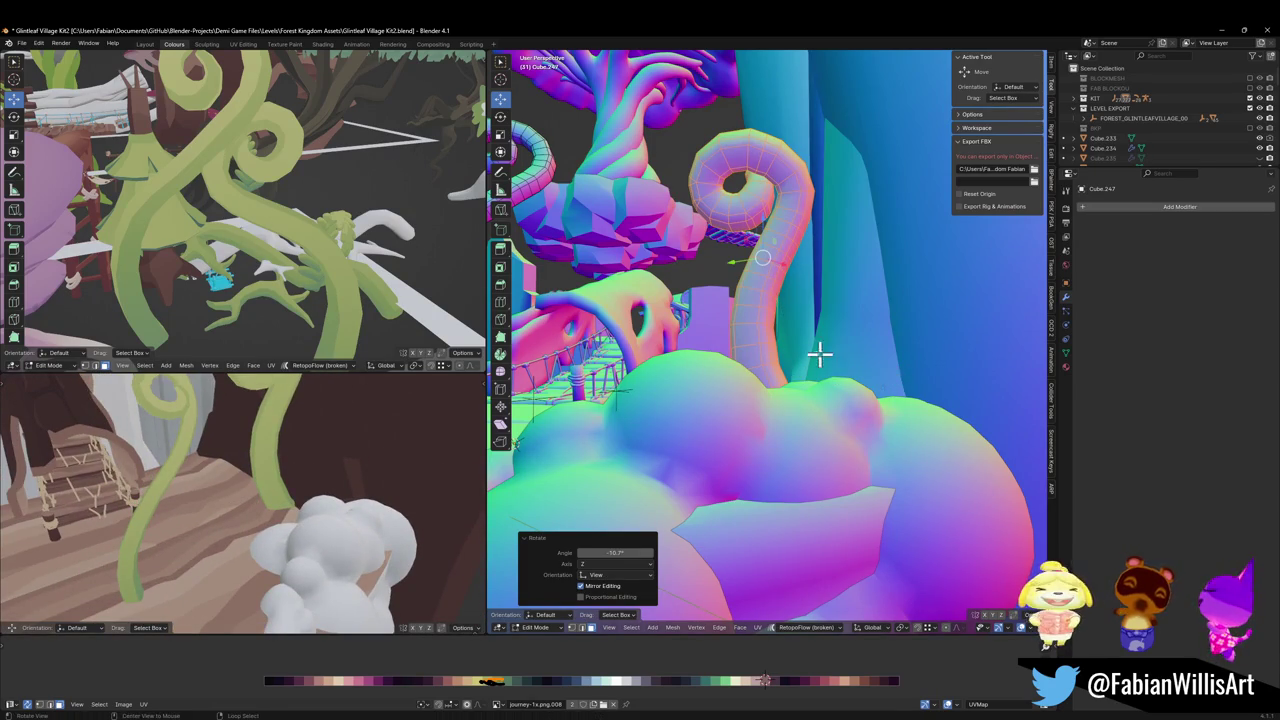
{"action": "key", "text": "KP_Decimal"}
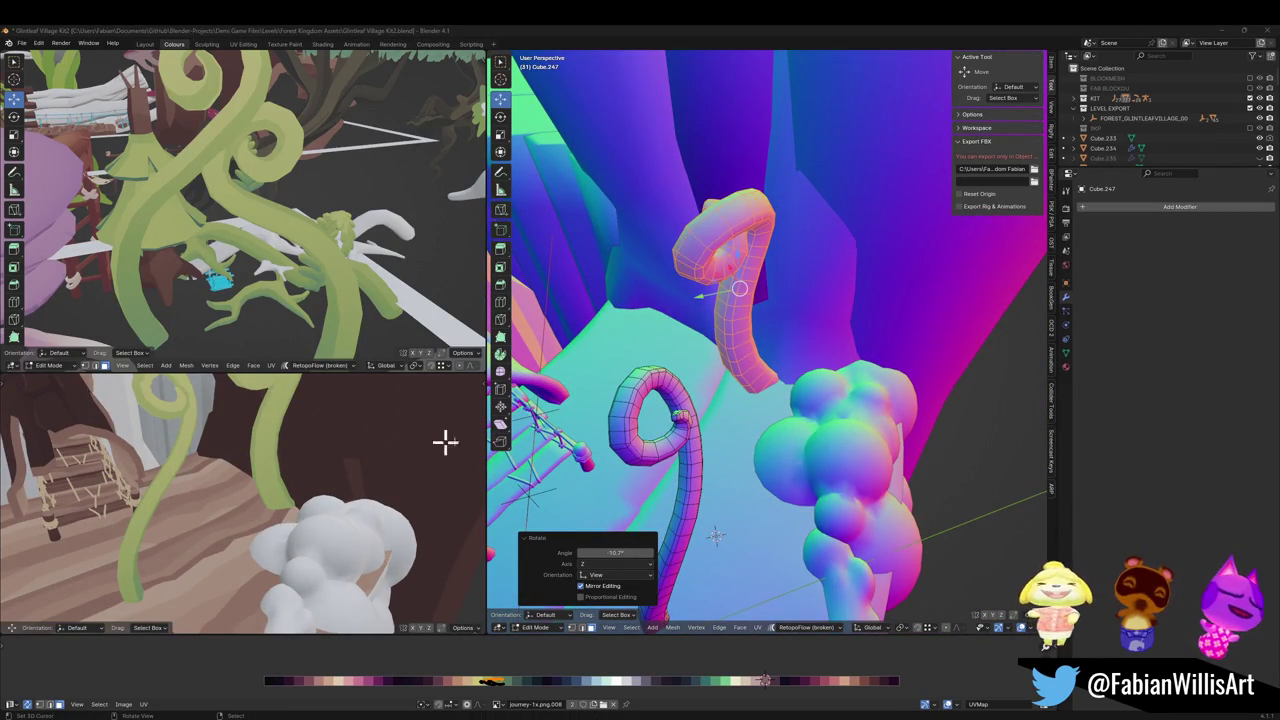
{"action": "scroll", "coordinate": [749, 399], "scroll_direction": "up", "scroll_amount": 2}
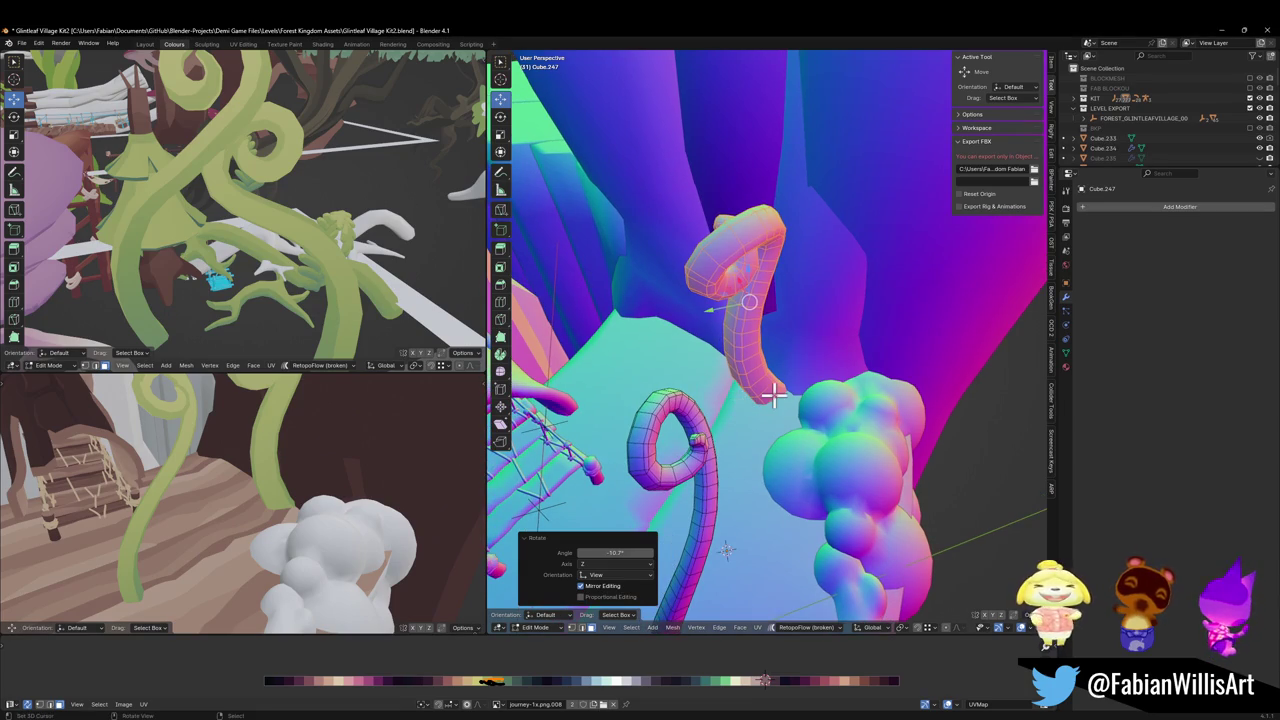
{"action": "key", "text": "g"}
{"action": "left_click", "coordinate": [880, 503]}
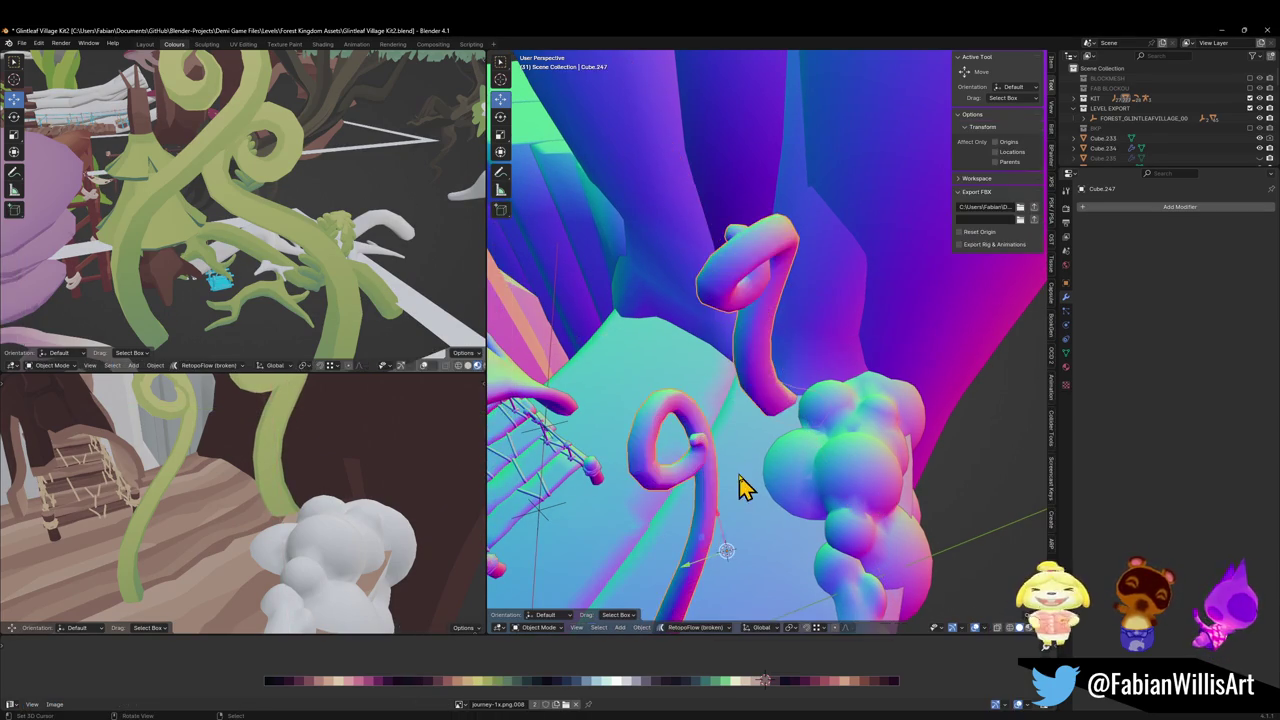
Select the linked curl vine, raise, rotate and shift it, then thin its tube
{"action": "left_click", "coordinate": [700, 478]}
{"action": "key", "text": "l"}
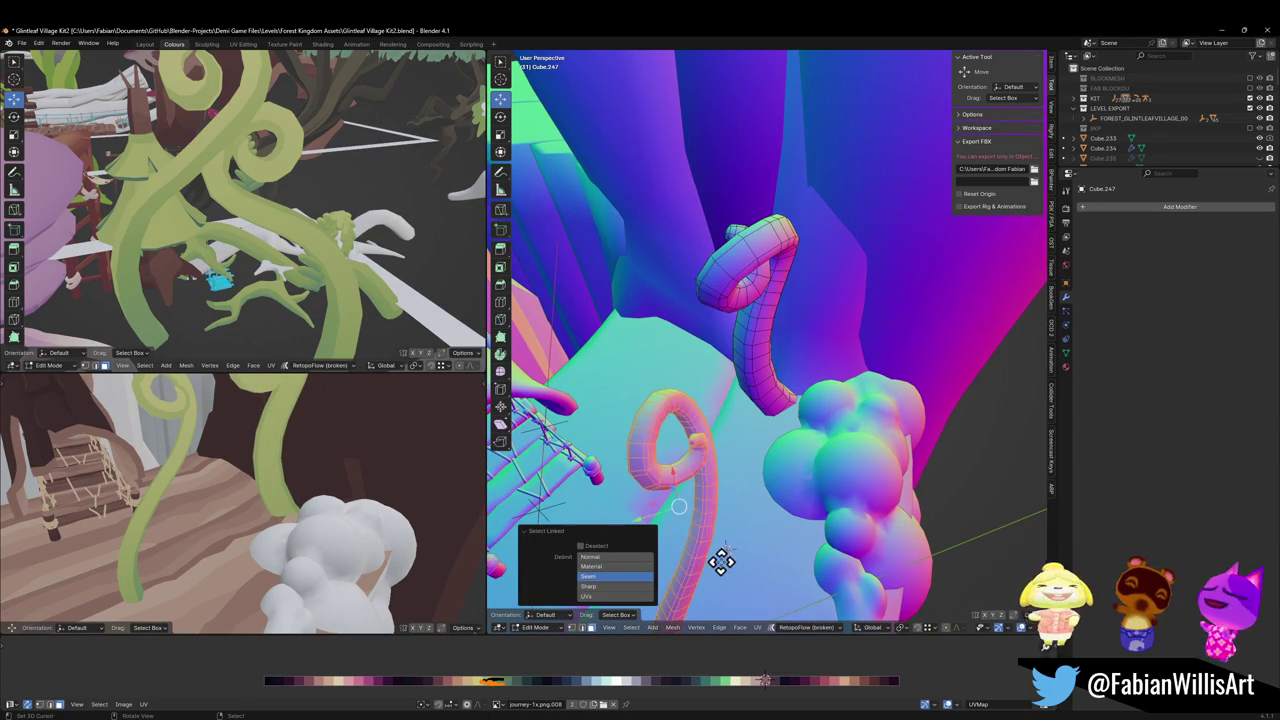
{"action": "key", "text": "g"}
{"action": "left_click", "coordinate": [752, 460]}
{"action": "key", "text": "r"}
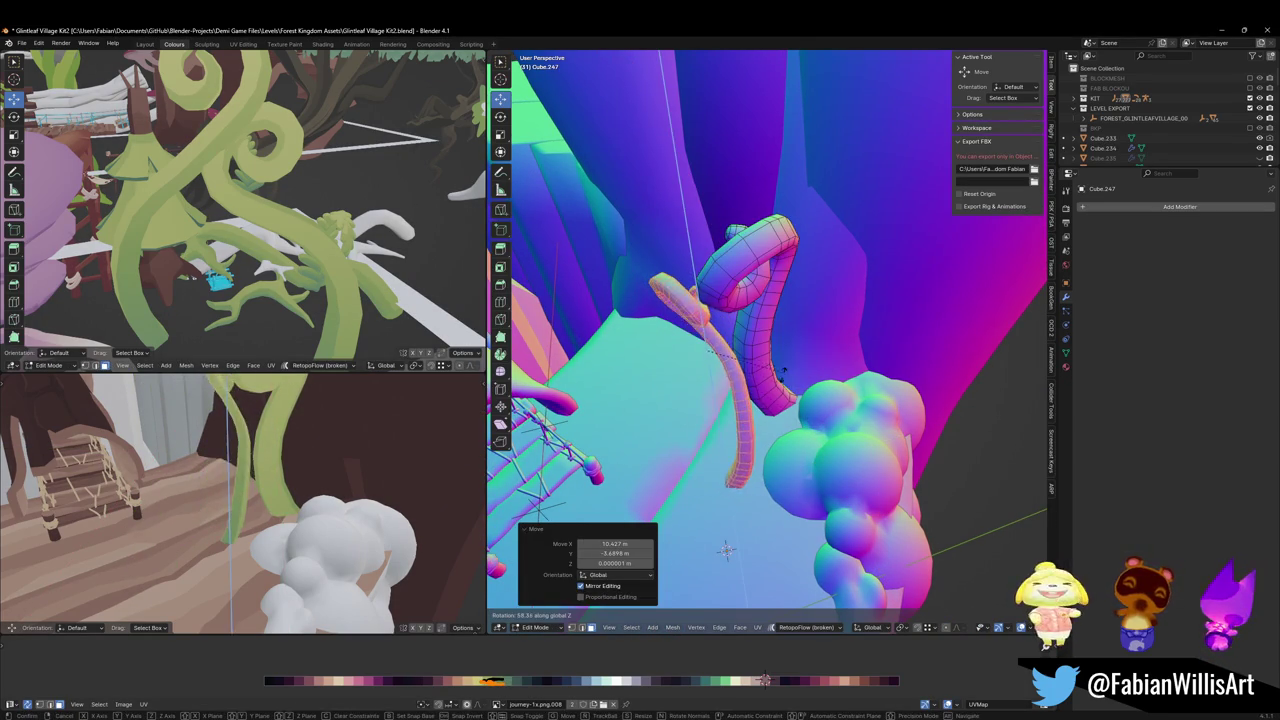
{"action": "left_click", "coordinate": [741, 427]}
{"action": "key", "text": "g"}
{"action": "left_click", "coordinate": [771, 434]}
{"action": "key", "text": "alt+s"}
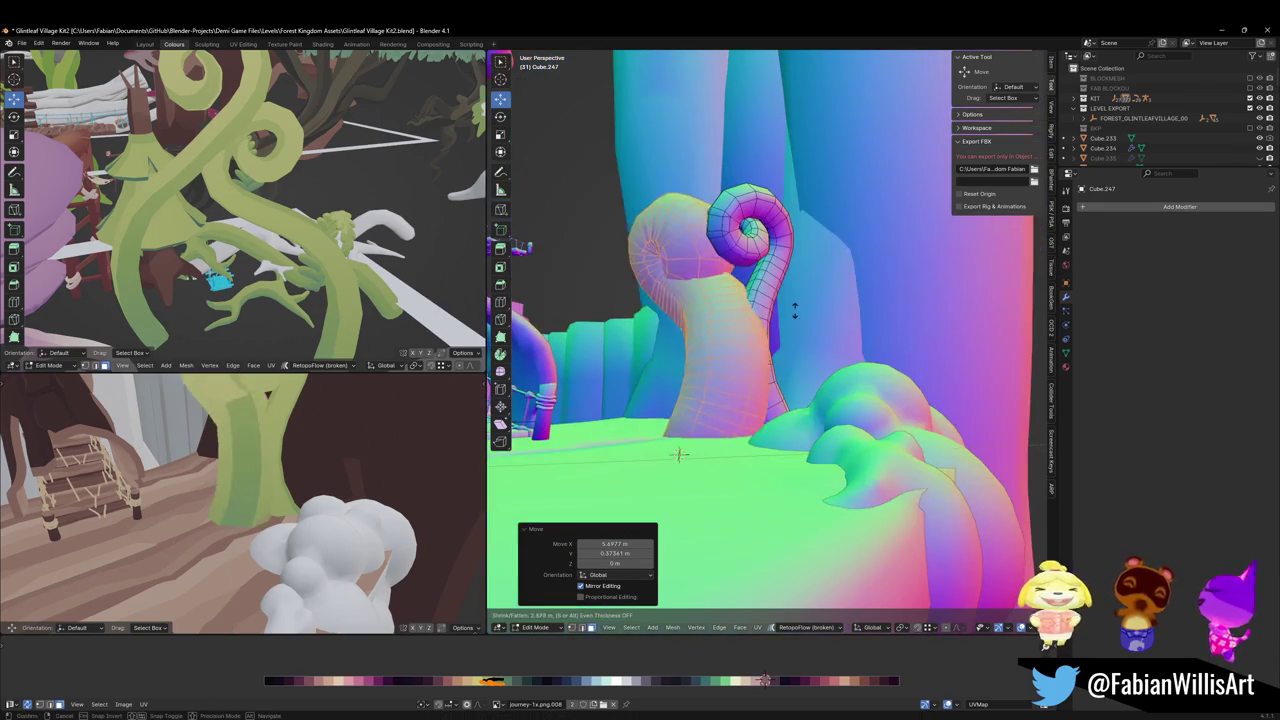
{"action": "left_click", "coordinate": [762, 368]}
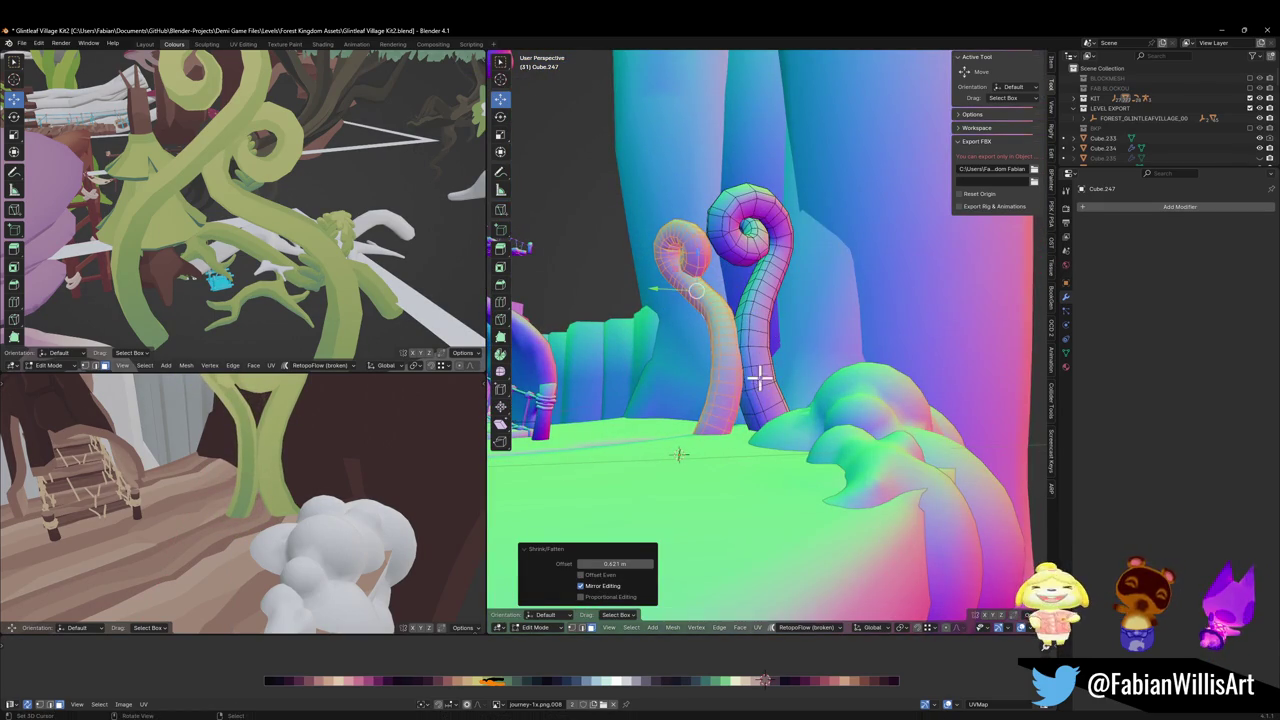
Rotate the curl vine slightly and lower it to ground level beside the tall vine
{"action": "key", "text": "r"}
{"action": "left_click", "coordinate": [760, 524]}
{"action": "key", "text": "g"}
{"action": "key", "text": "z"}
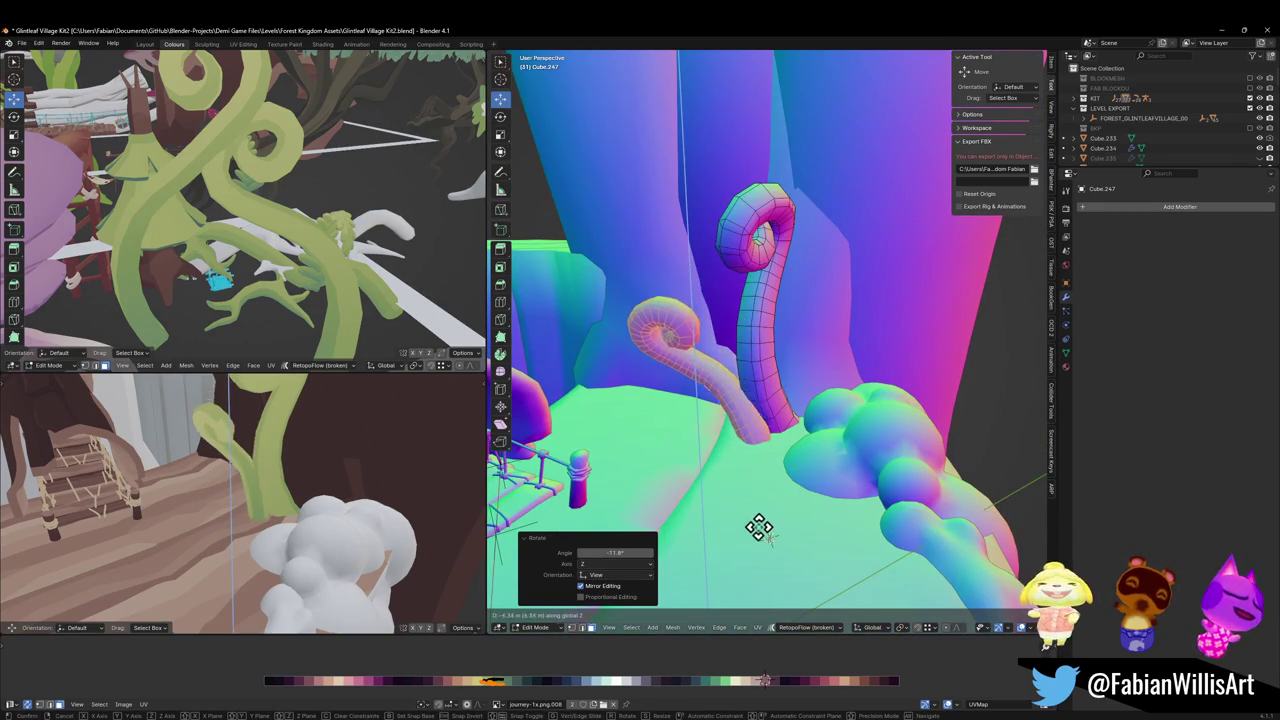
{"action": "left_click", "coordinate": [766, 505]}
{"action": "key", "text": "g"}
{"action": "key", "text": "shift+z"}
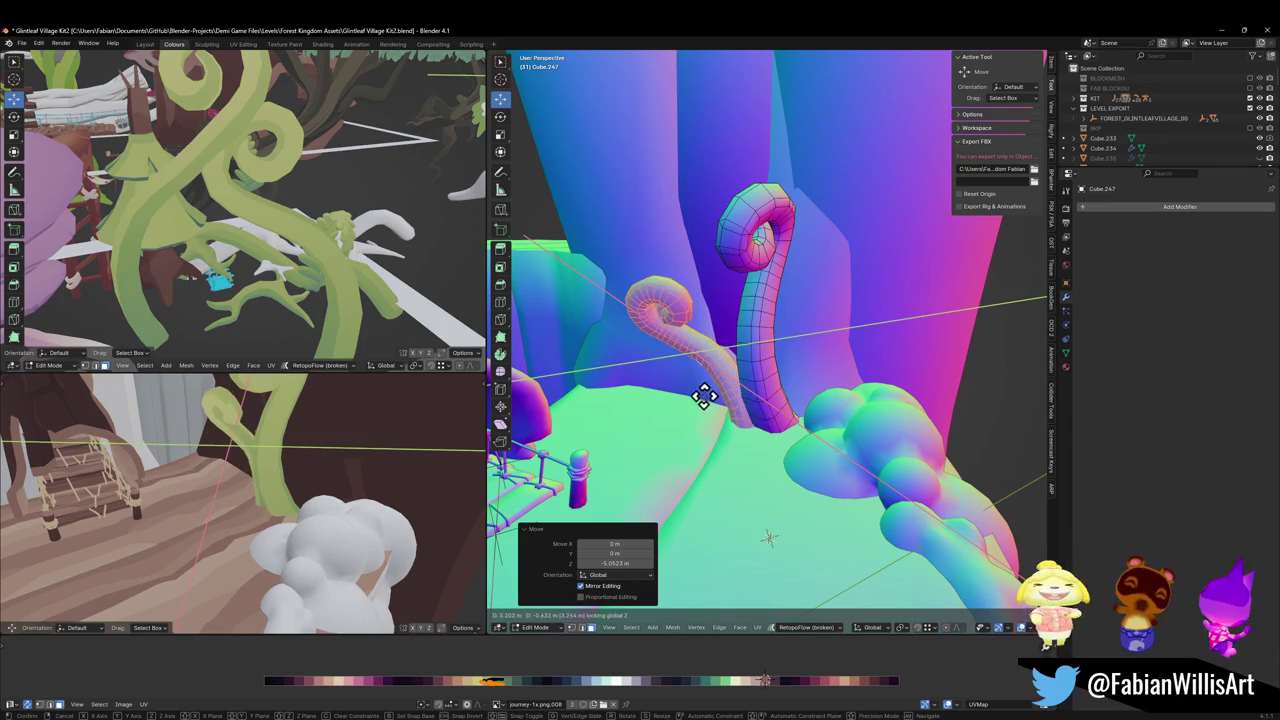
{"action": "left_click", "coordinate": [686, 420]}
{"action": "scroll", "coordinate": [231, 480], "scroll_direction": "up", "scroll_amount": 5}
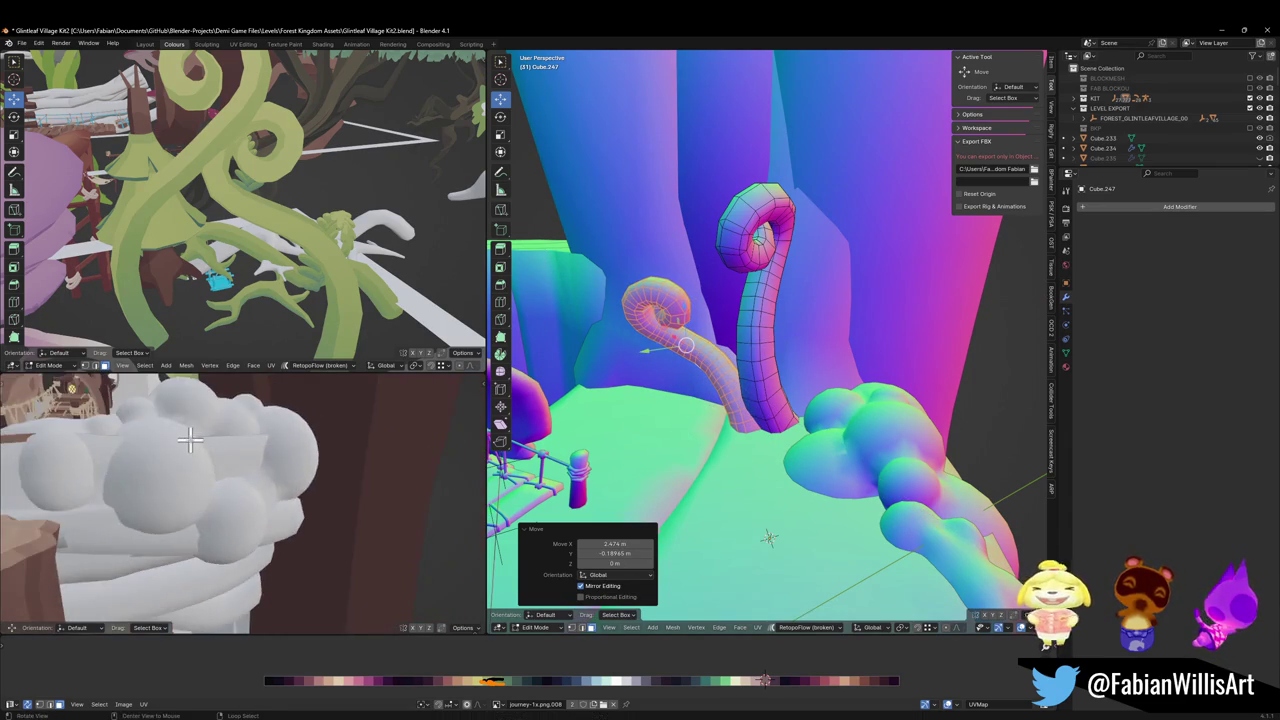
{"action": "scroll", "coordinate": [190, 438], "scroll_direction": "down", "scroll_amount": 6}
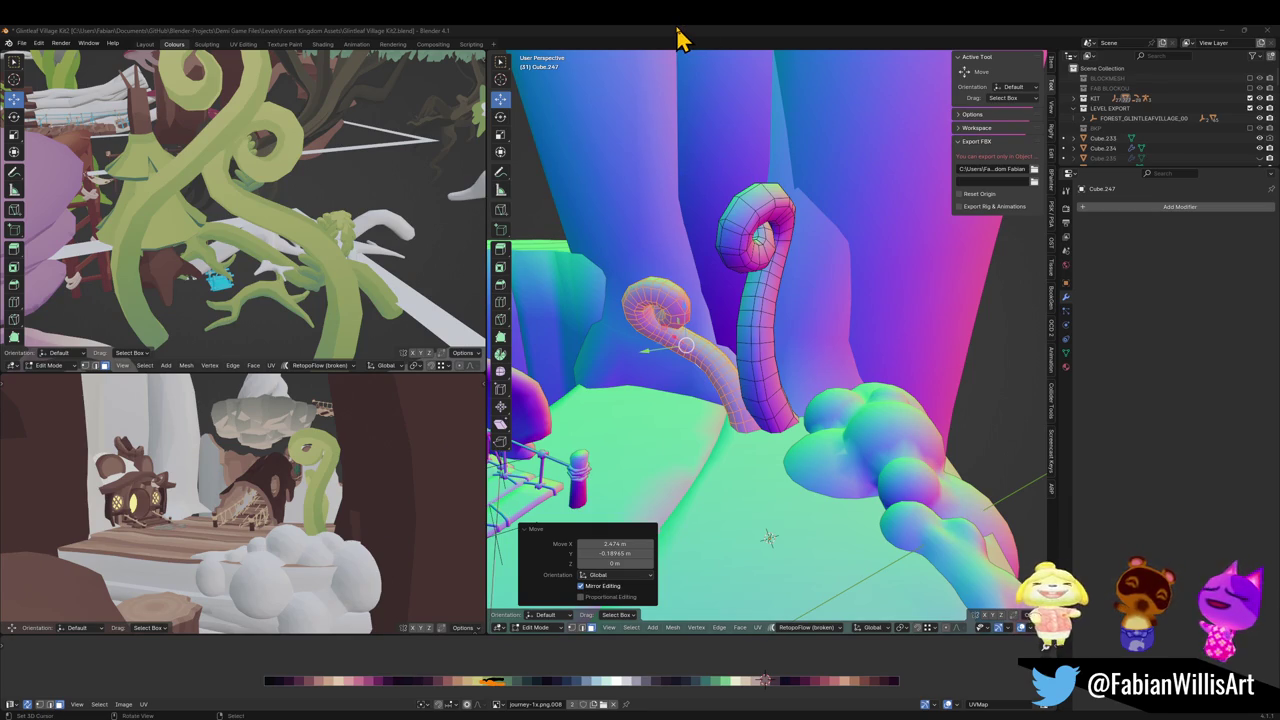
Fly the lower view toward the houses, return to Object Mode, and frame the bridge
{"action": "key", "text": "shift+grave"}
{"action": "key", "text": "w"}
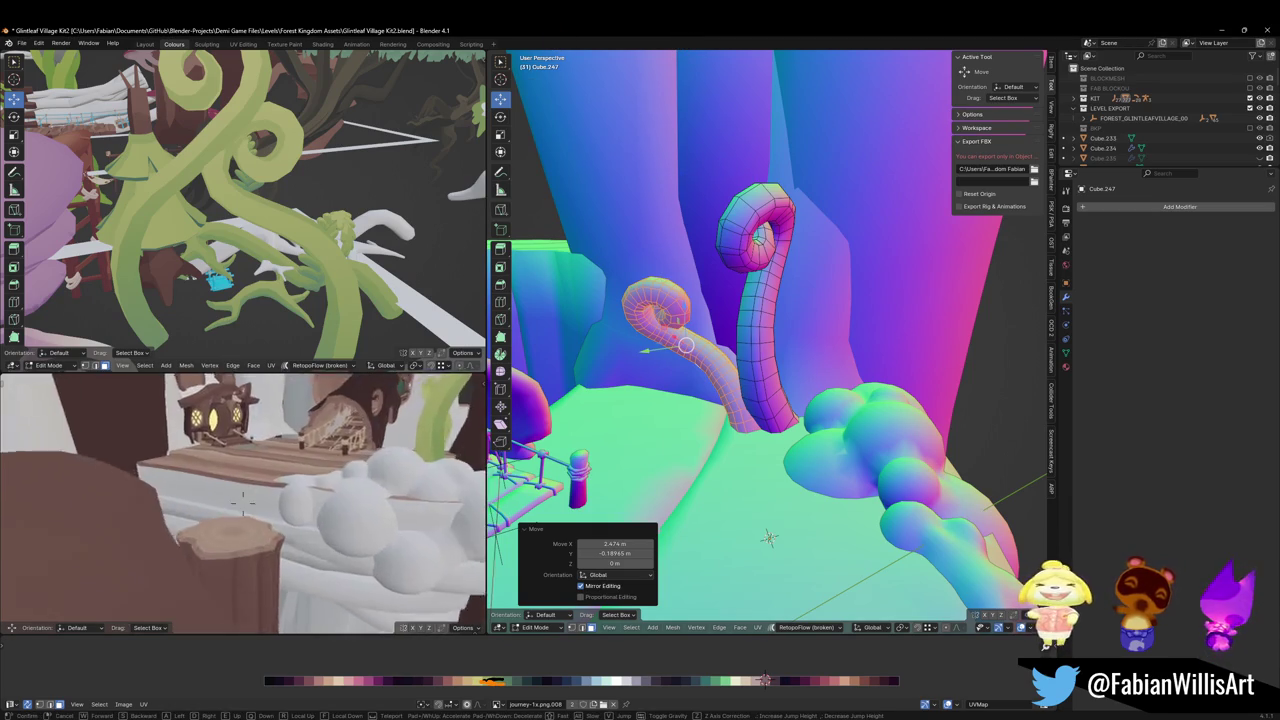
{"action": "key", "text": "s"}
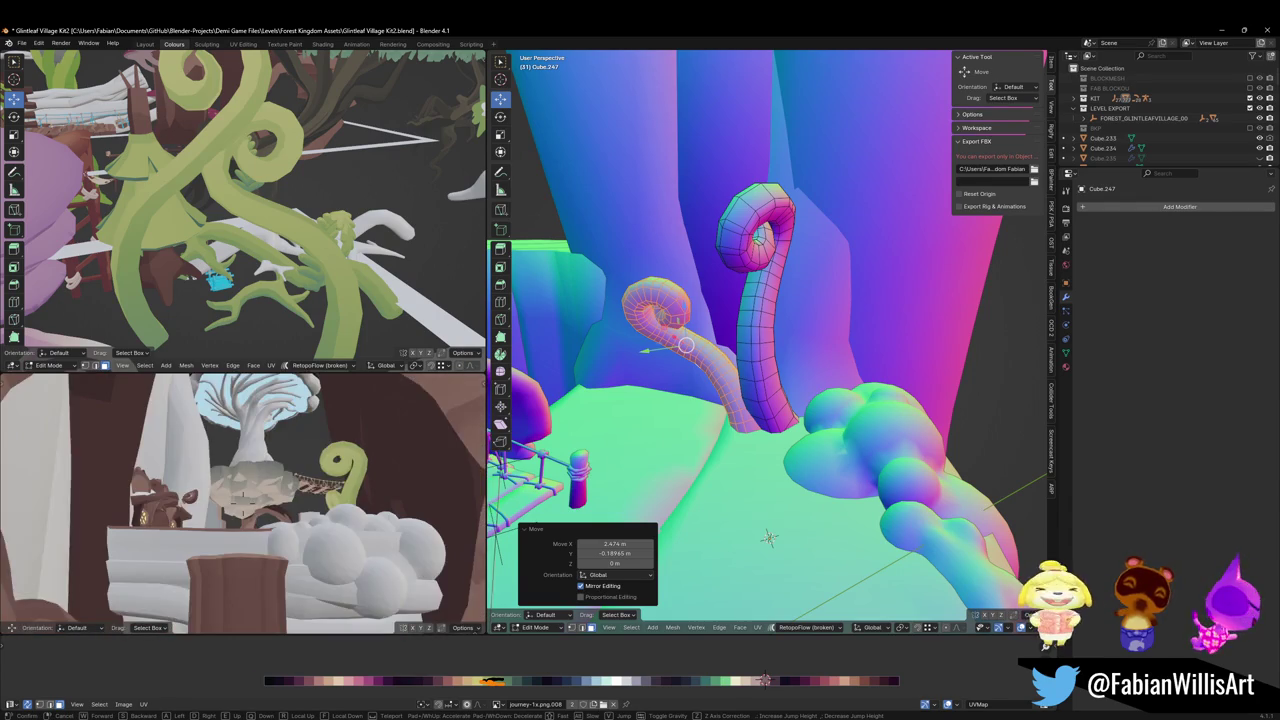
{"action": "key", "text": "w"}
{"action": "key", "text": "Return"}
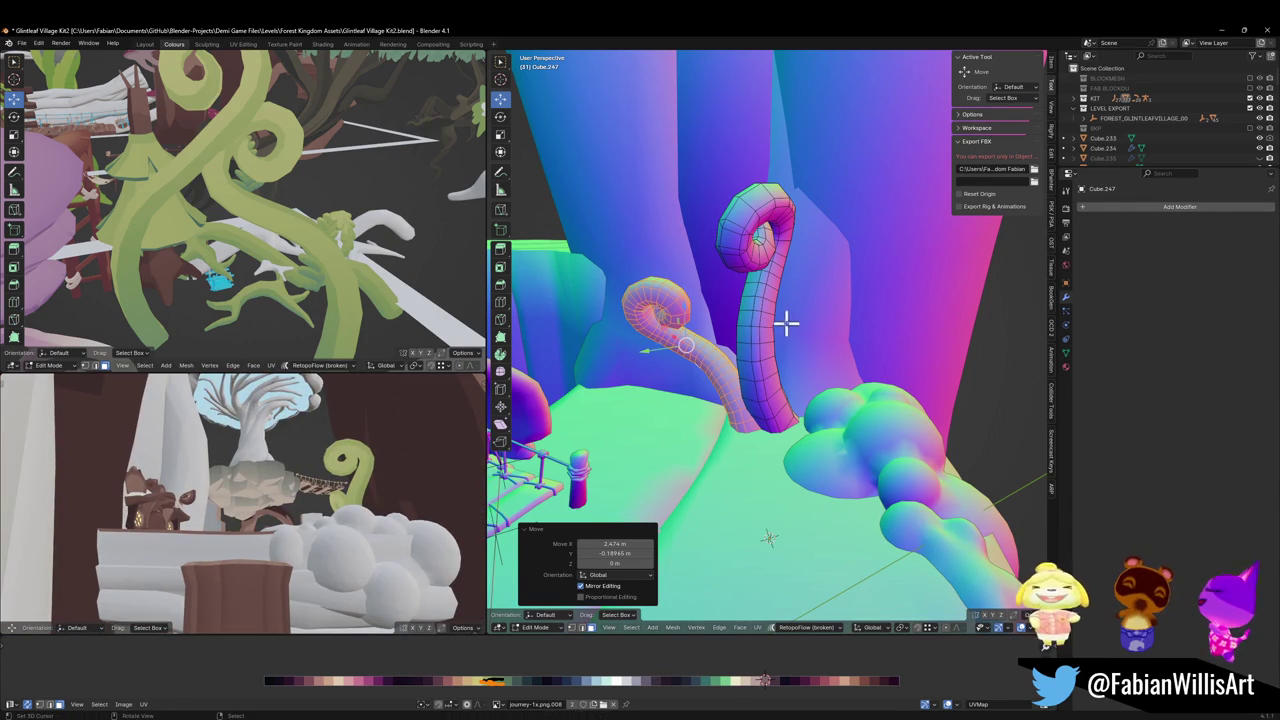
{"action": "key", "text": "Tab"}
{"action": "key", "text": "shift+grave"}
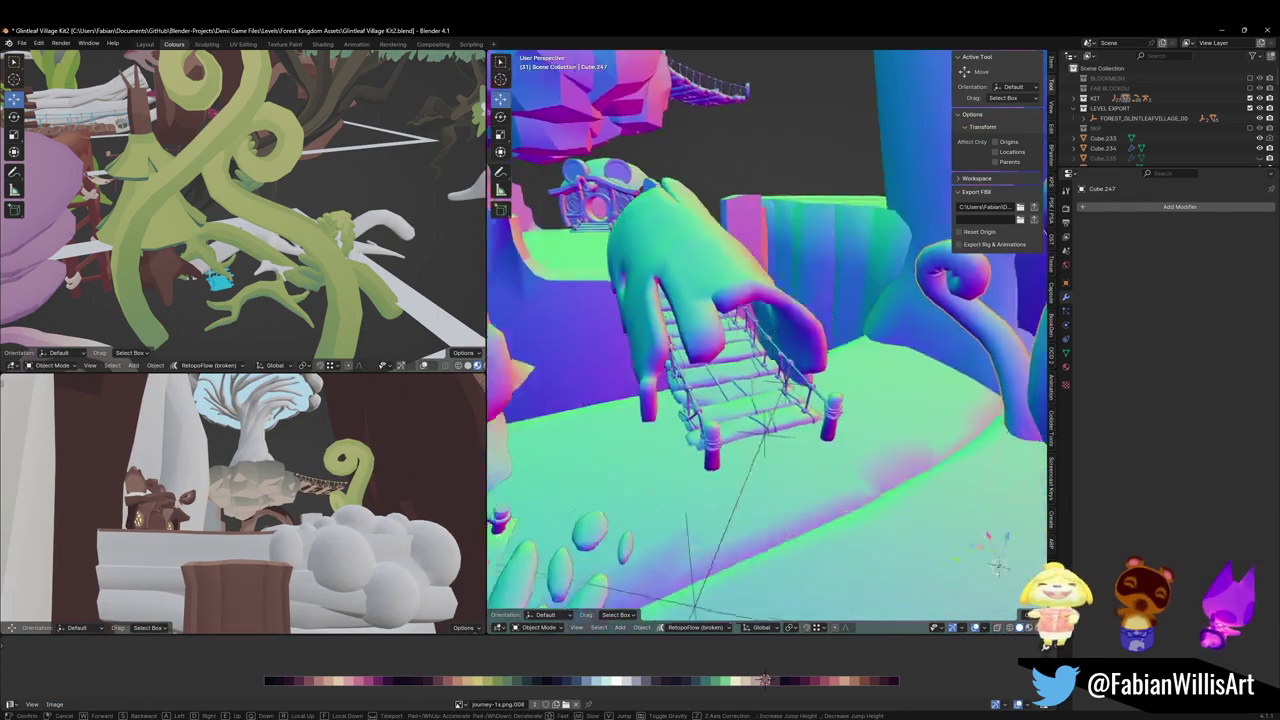
{"action": "key", "text": "s"}
{"action": "key", "text": "Return"}
Parent the MESH vine to the level object using Object (Keep Transform)
{"action": "left_click", "coordinate": [705, 398]}
{"action": "left_click", "coordinate": [786, 329]}
{"action": "left_click", "coordinate": [790, 315]}
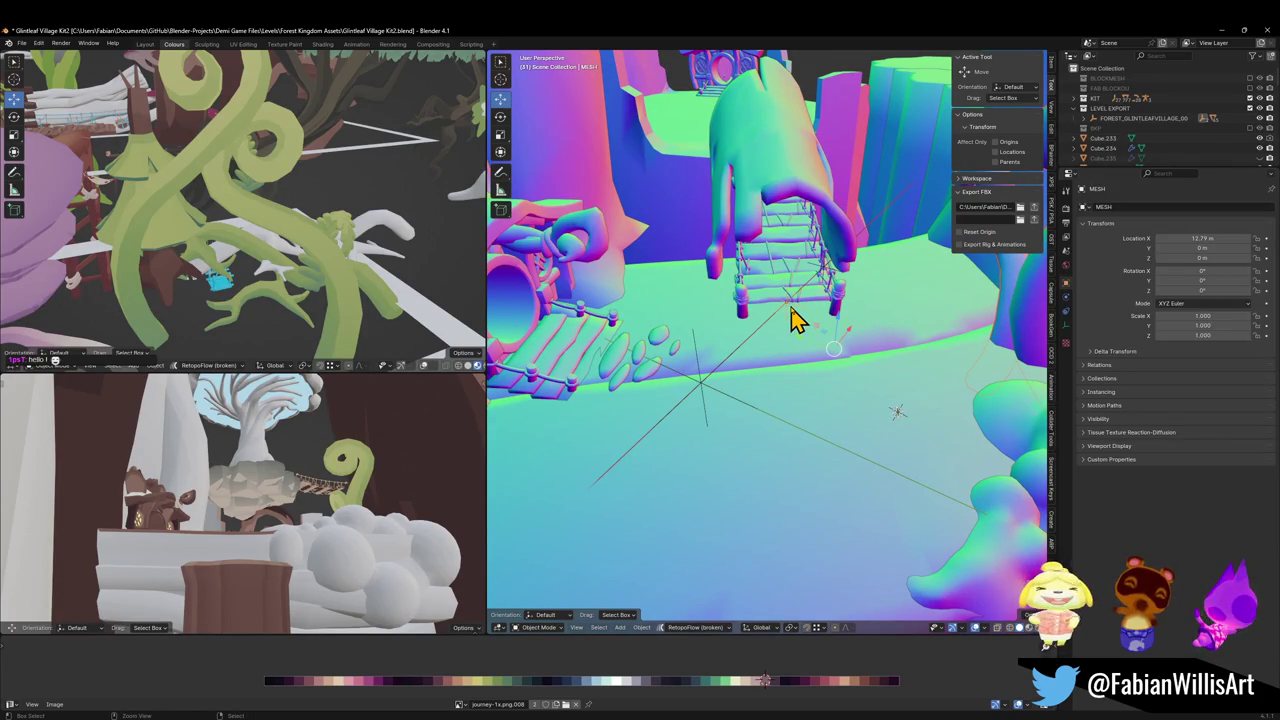
{"action": "key", "text": "ctrl+p"}
{"action": "left_click", "coordinate": [795, 318]}
Select FOREST_GLINTLEAFVILLAGE_00 and choose the FBX export location, then switch to Unity
{"action": "right_click", "coordinate": [700, 383], "text": "shift"}
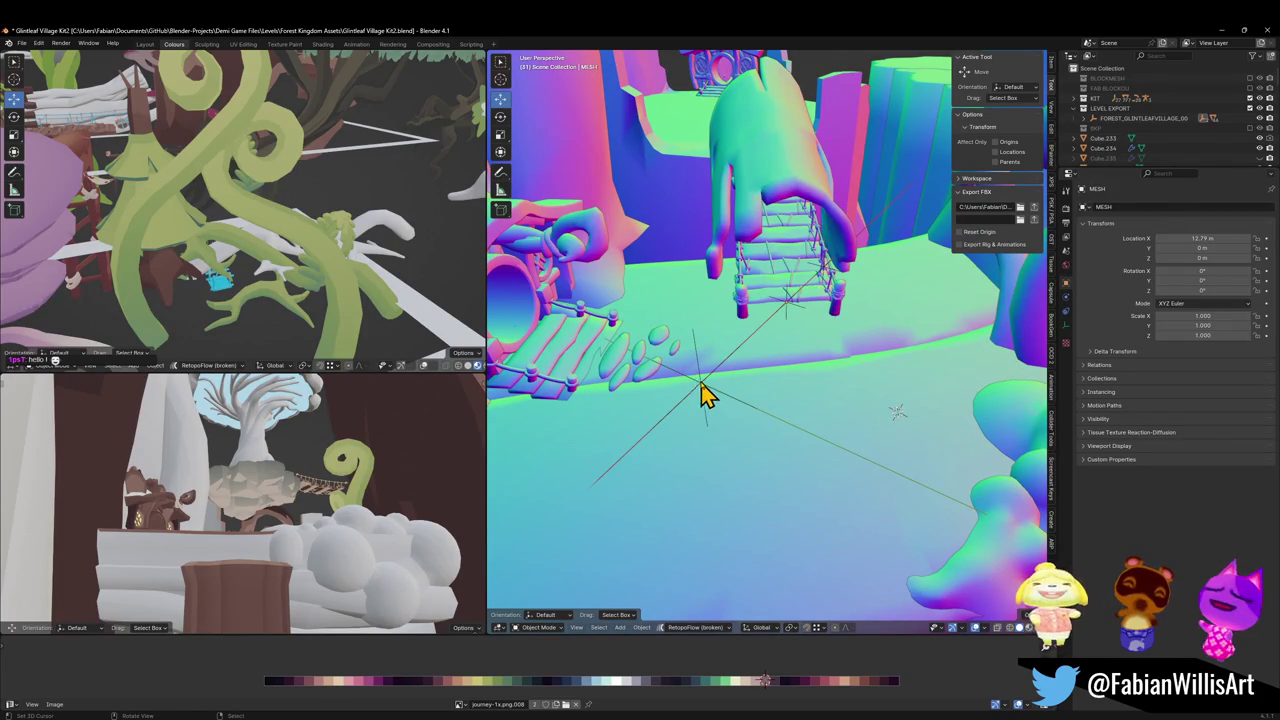
{"action": "left_click", "coordinate": [703, 388]}
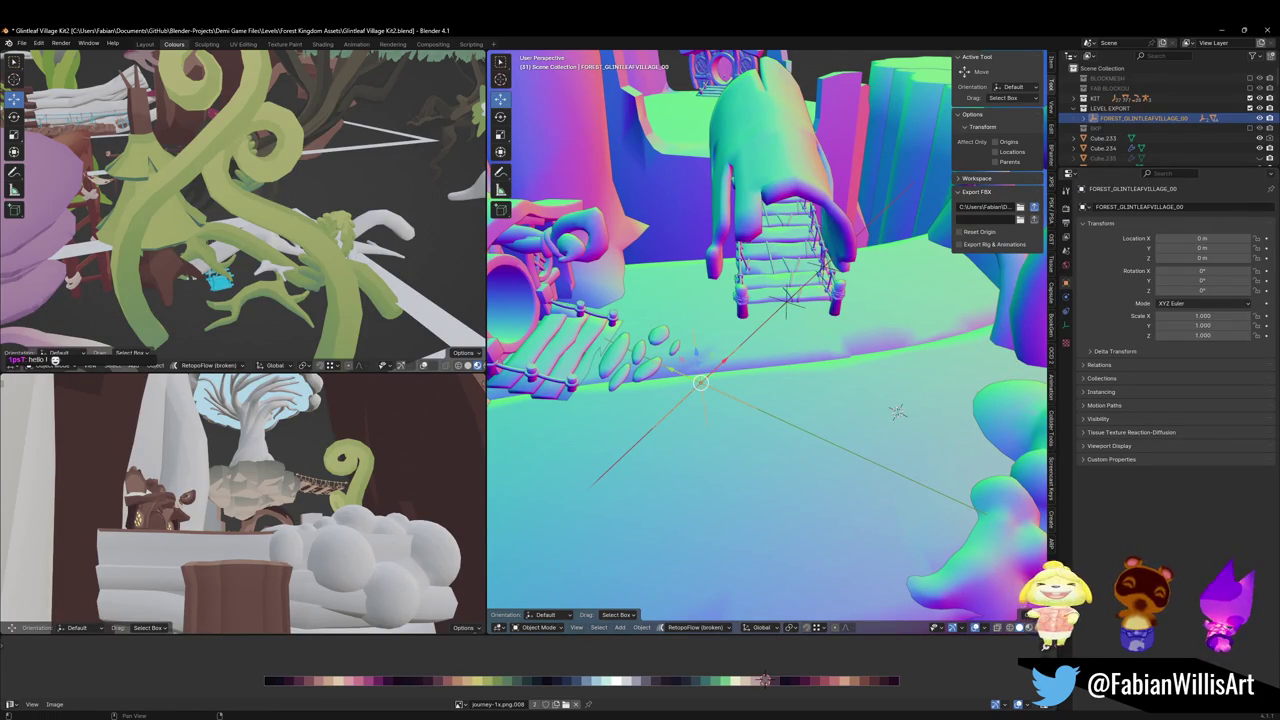
{"action": "left_click", "coordinate": [1034, 207]}
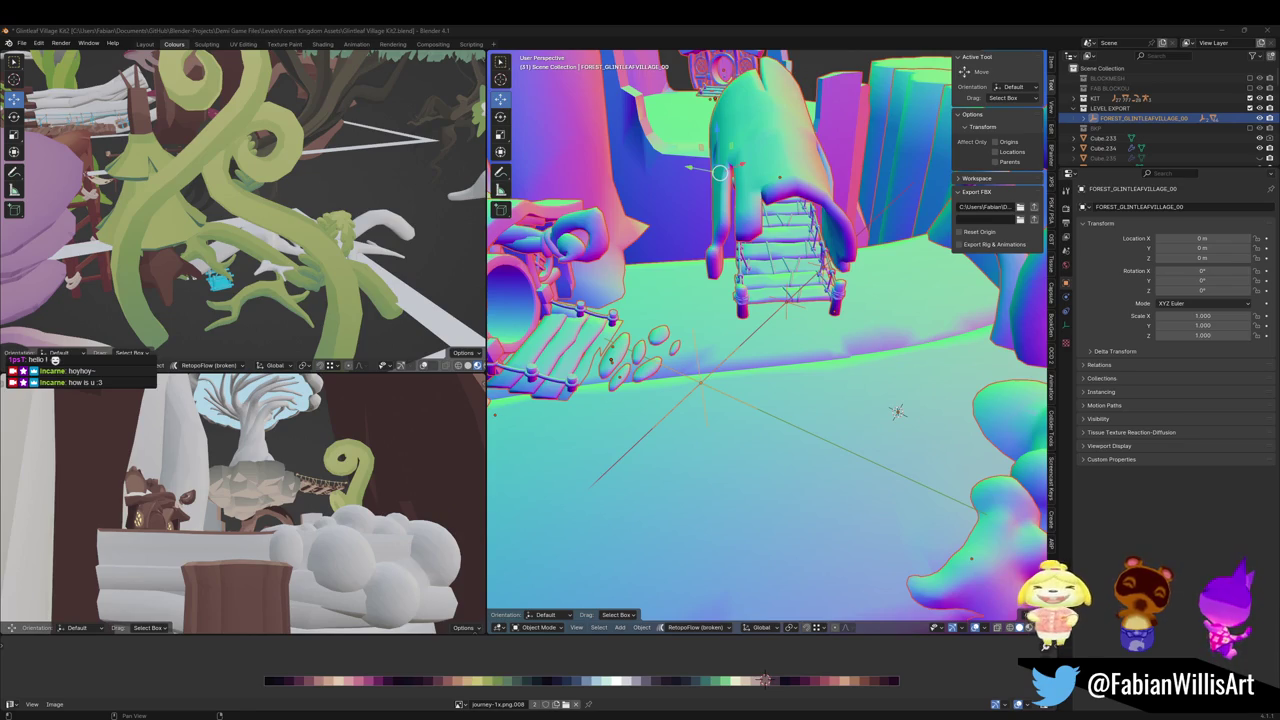
{"action": "key", "text": "alt+Tab"}
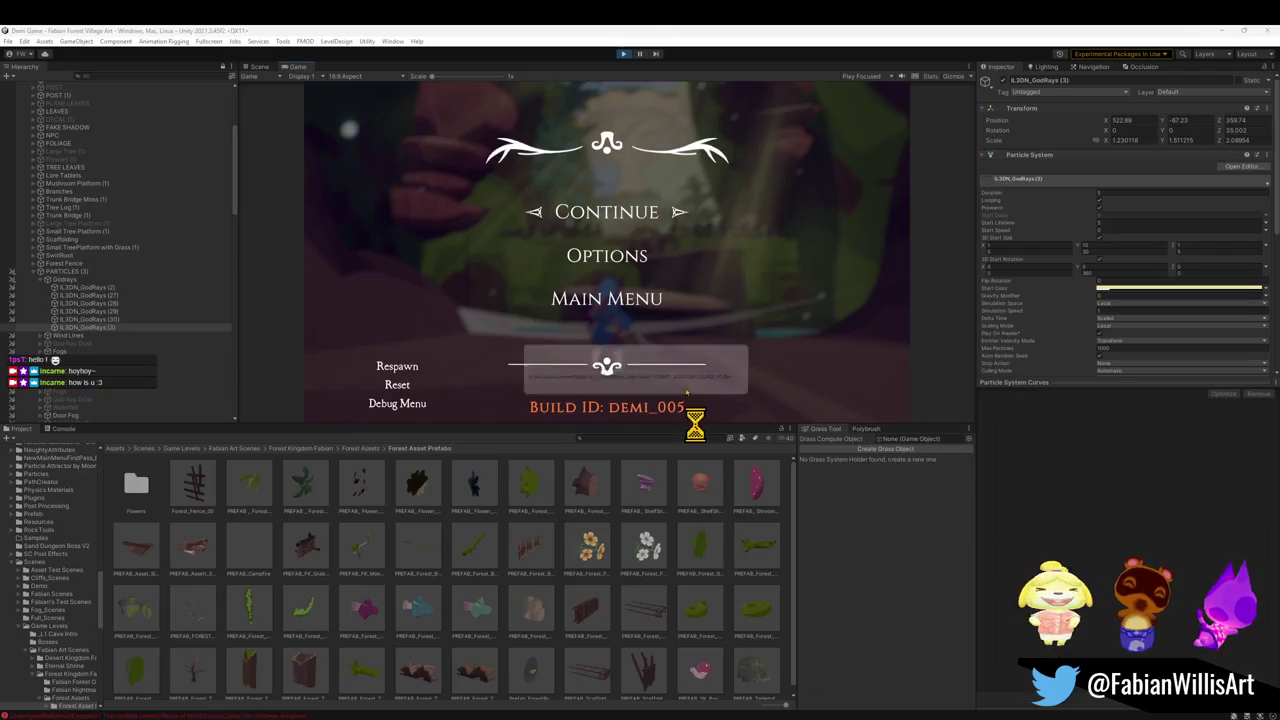
Stop Play mode and trial the PREFAB_Forest_Mushroom_00 material on the curly vine, then cancel
{"action": "left_click", "coordinate": [623, 55]}
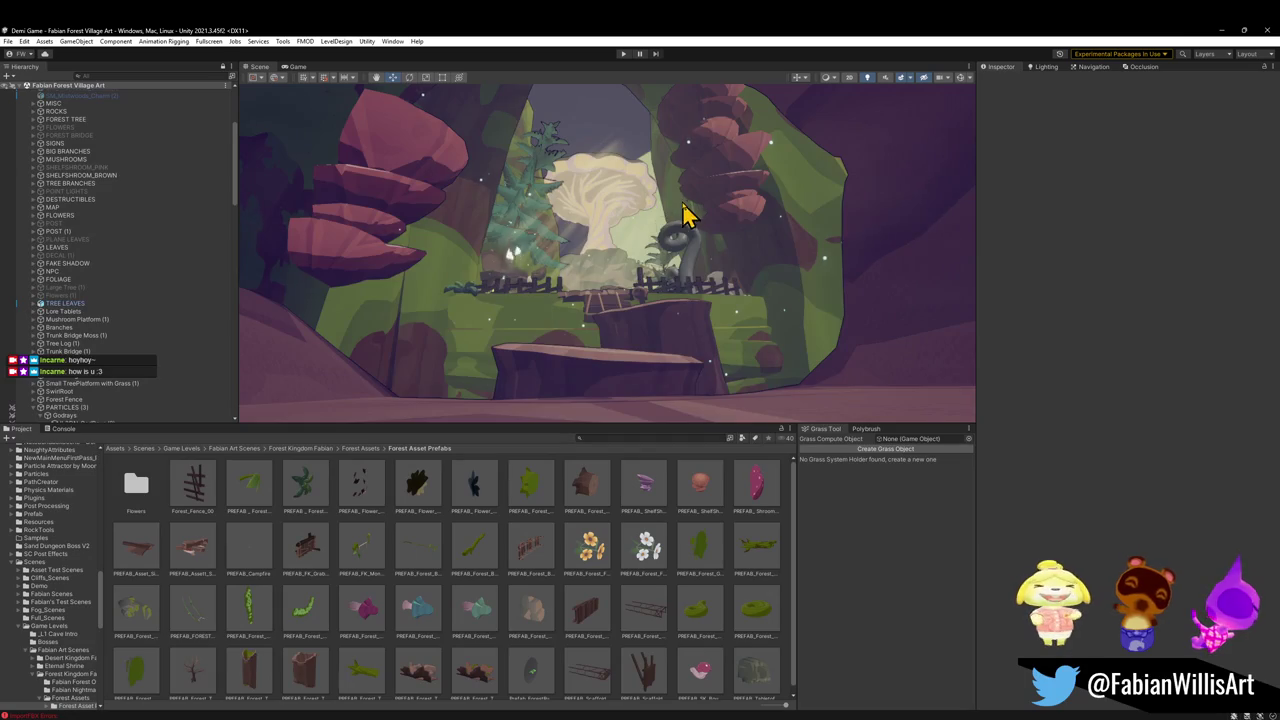
{"action": "key", "text": "w"}
{"action": "key", "text": "w"}
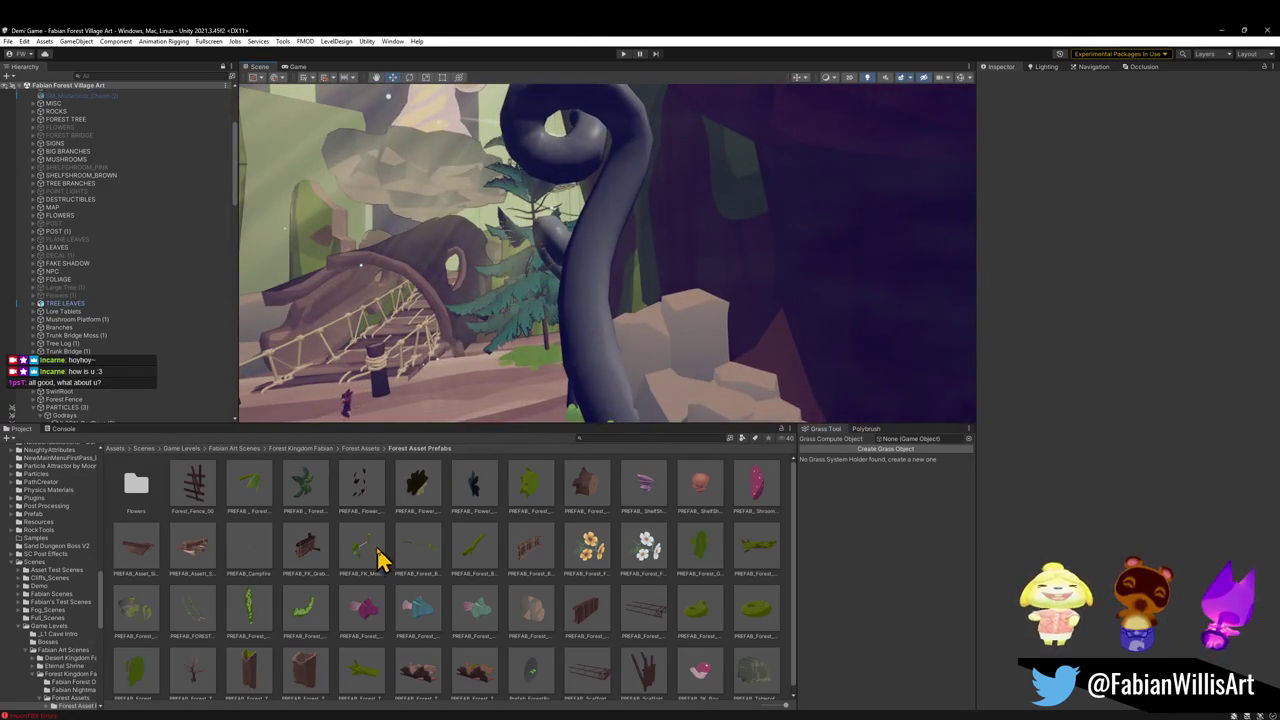
{"action": "left_click", "coordinate": [366, 612]}
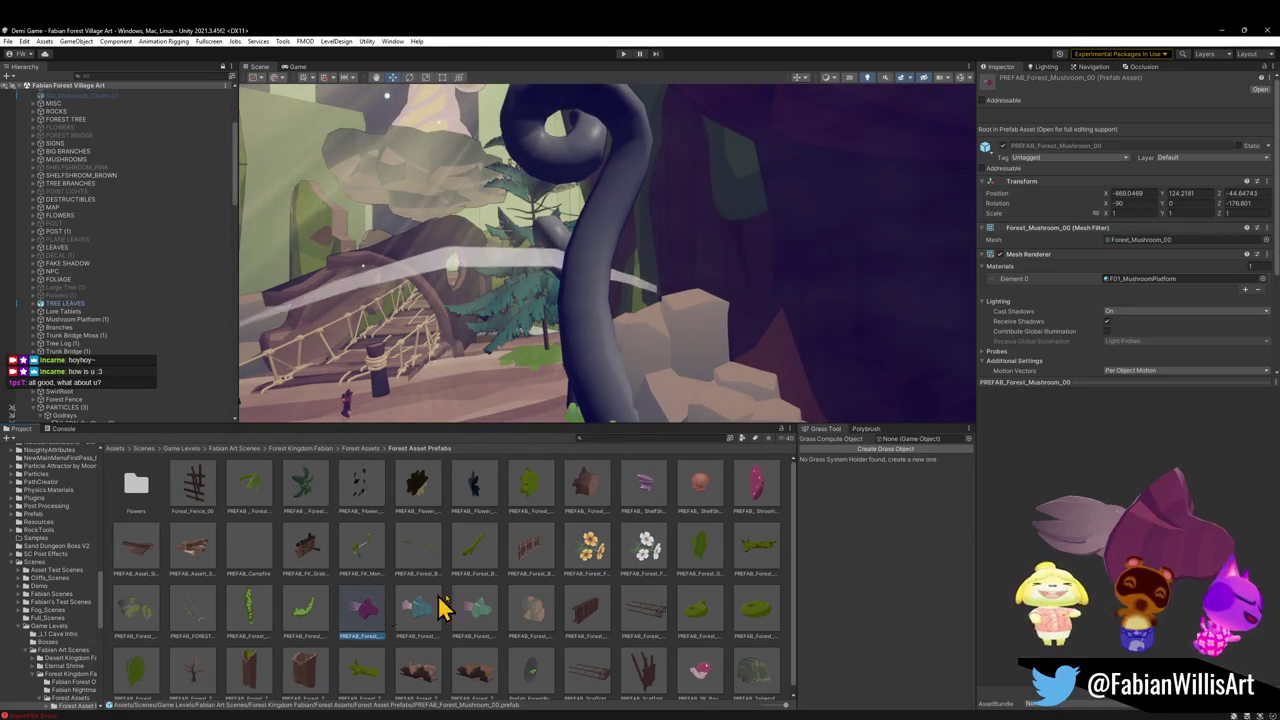
{"action": "scroll", "coordinate": [1050, 290], "scroll_direction": "down", "scroll_amount": 3}
{"action": "scroll", "coordinate": [1005, 332], "scroll_direction": "down", "scroll_amount": 2}
{"action": "left_click_drag", "start_coordinate": [994, 322], "coordinate": [587, 352]}
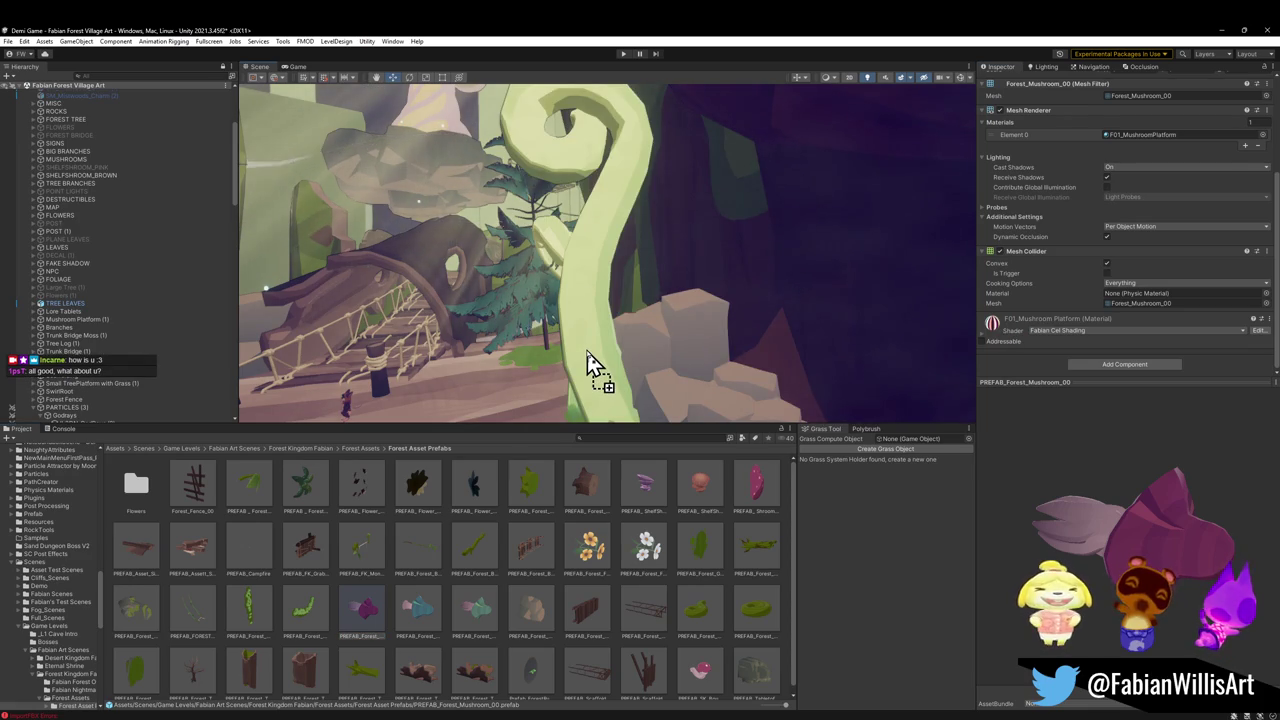
{"action": "key", "text": "Escape"}
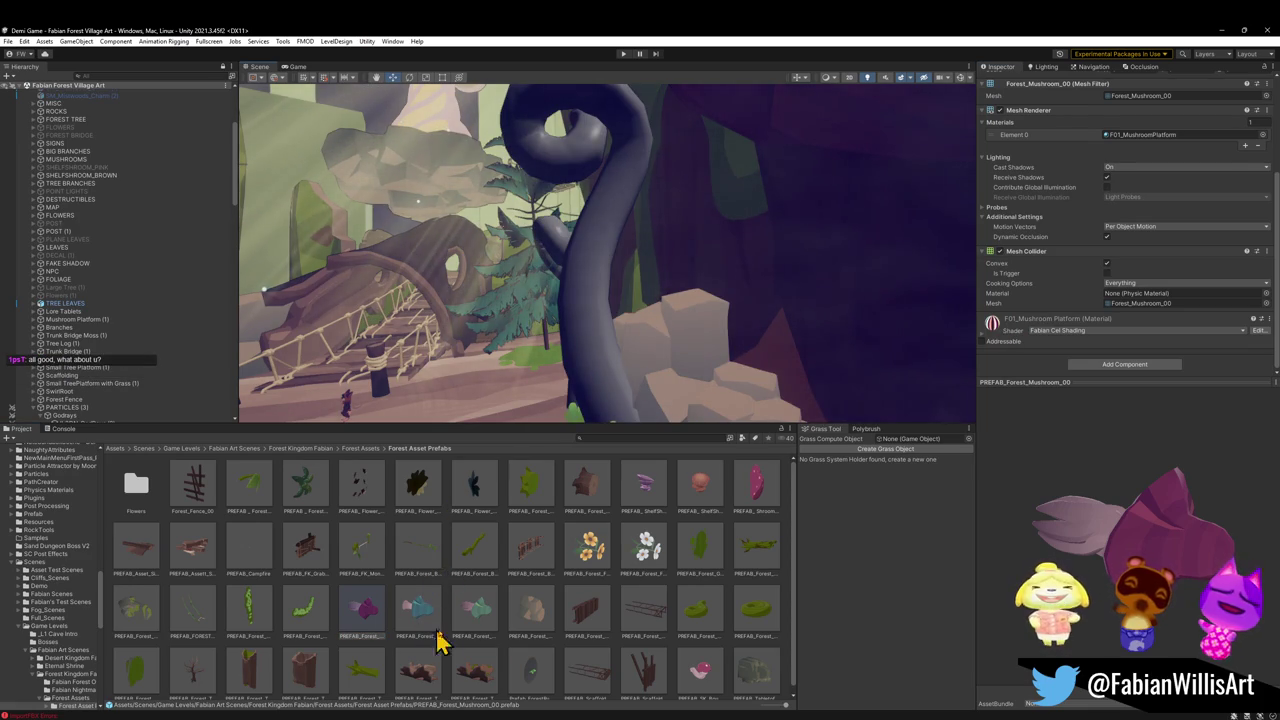
Trial the GroundMoss look, then apply the SwirlRoot's green Fabian Forest Tri Test 2 material
{"action": "scroll", "coordinate": [533, 614], "scroll_direction": "down", "scroll_amount": 1}
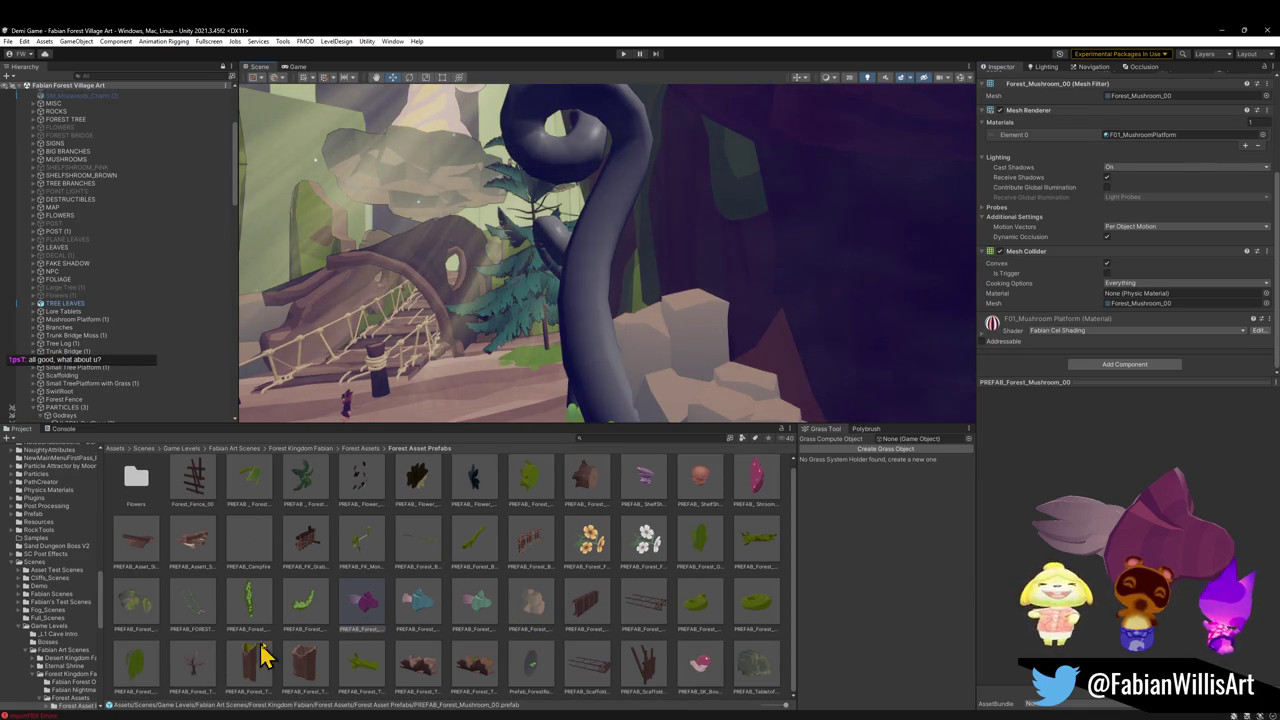
{"action": "left_click", "coordinate": [718, 550]}
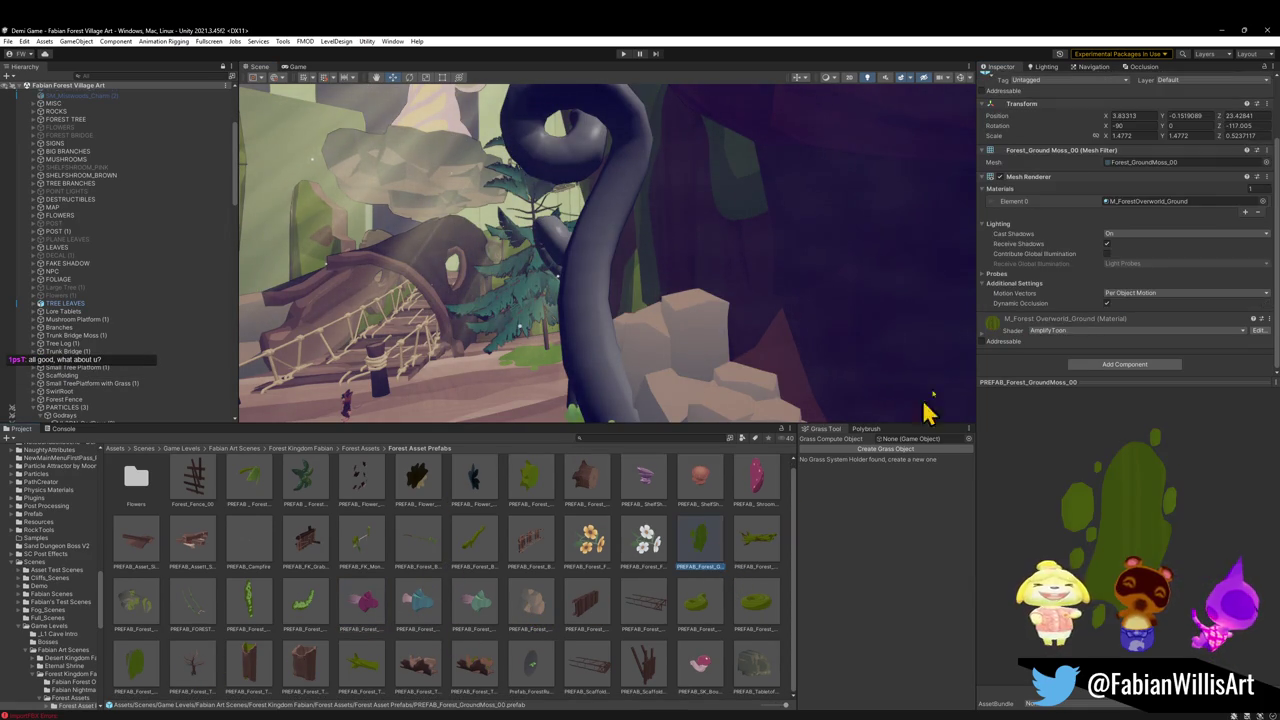
{"action": "mouse_move", "coordinate": [657, 361]}
{"action": "left_mouse_down"}
{"action": "mouse_move", "coordinate": [588, 368]}
{"action": "mouse_move", "coordinate": [586, 386]}
{"action": "left_mouse_up"}
{"action": "left_click", "coordinate": [757, 605]}
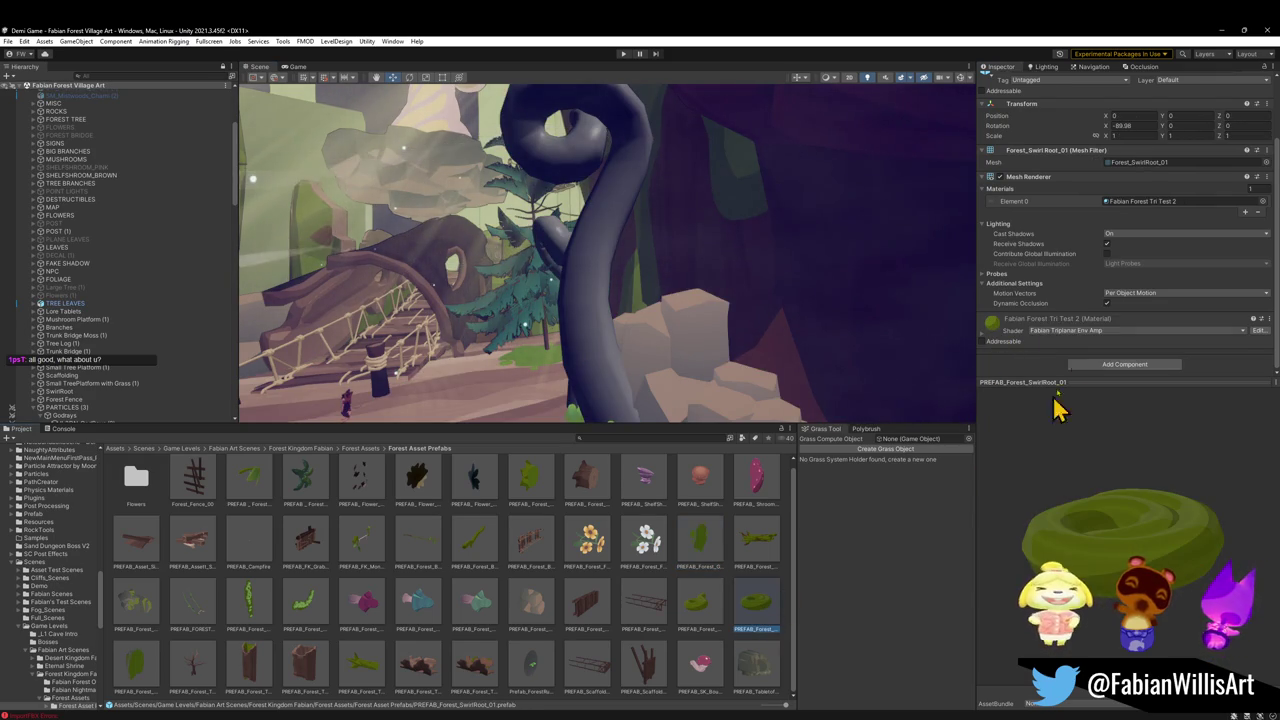
{"action": "mouse_move", "coordinate": [991, 322]}
{"action": "left_mouse_down"}
{"action": "mouse_move", "coordinate": [766, 323]}
{"action": "mouse_move", "coordinate": [600, 345]}
{"action": "mouse_move", "coordinate": [646, 320]}
{"action": "mouse_move", "coordinate": [580, 306]}
{"action": "mouse_move", "coordinate": [623, 278]}
{"action": "left_mouse_up"}
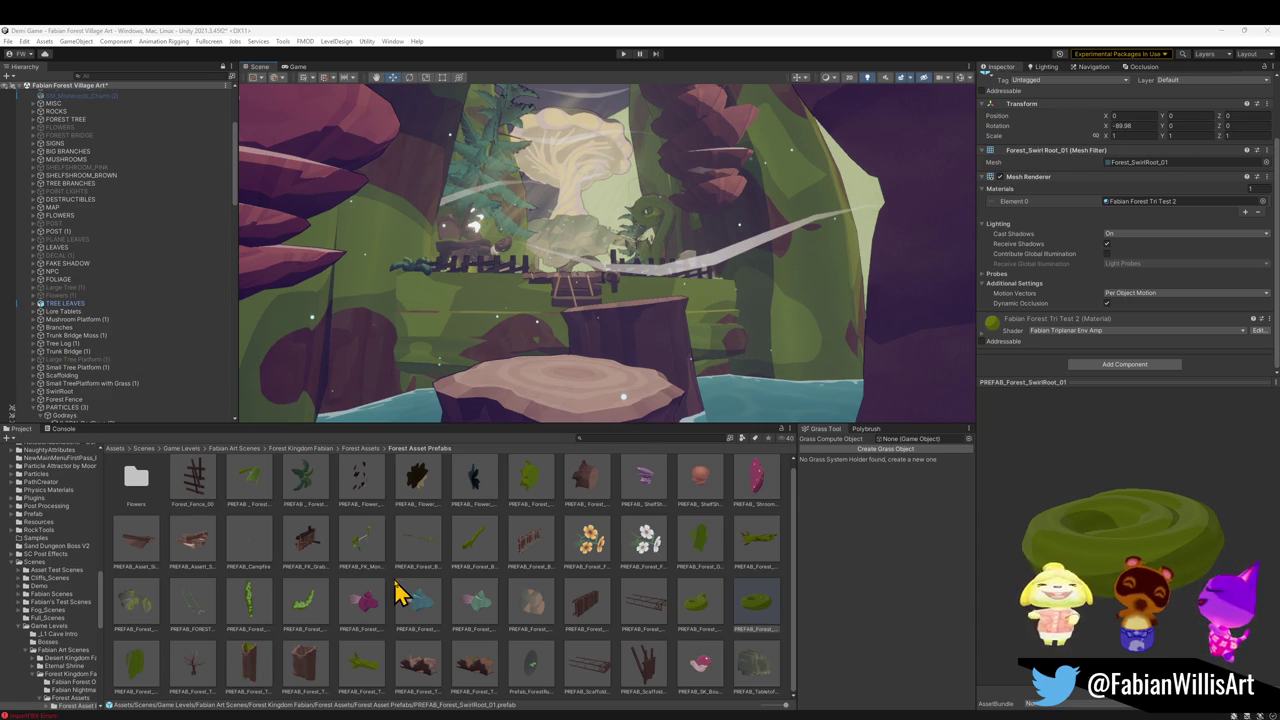
{"action": "left_click", "coordinate": [148, 610]}
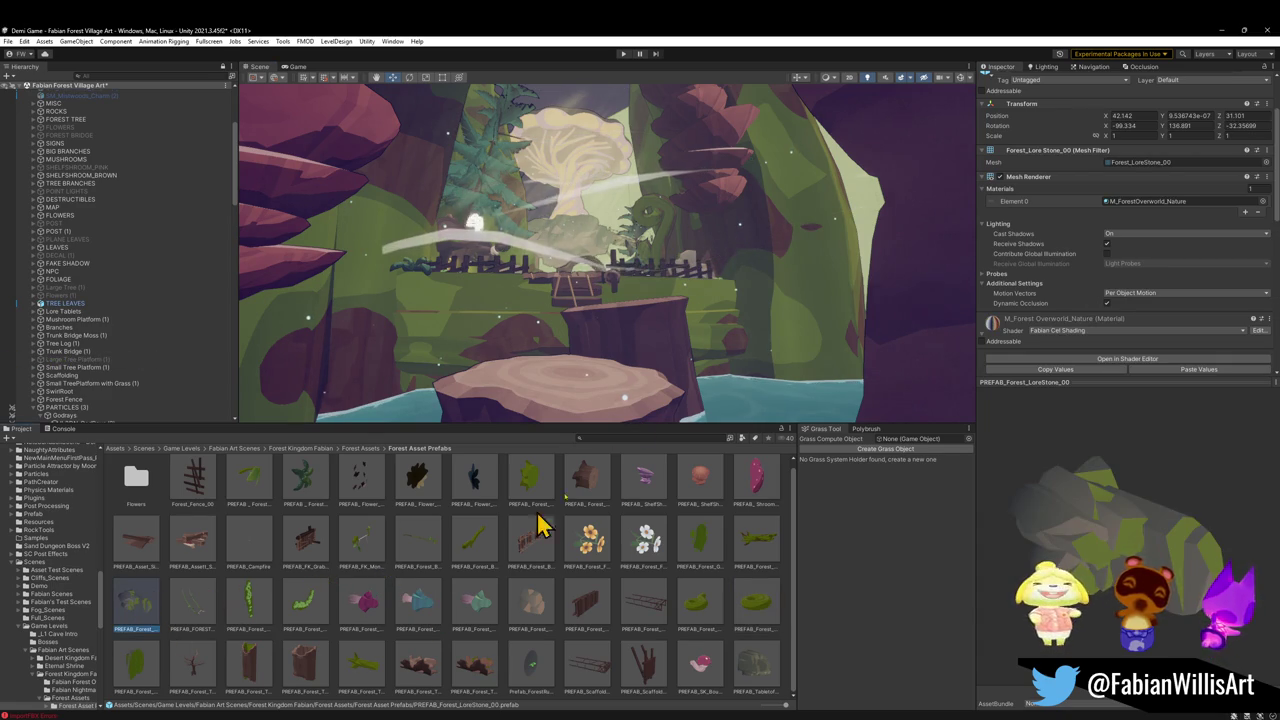
Trial the lore stone material on the vine, then search the Project and select the growing-vines material
{"action": "mouse_move", "coordinate": [993, 333]}
{"action": "left_mouse_down"}
{"action": "mouse_move", "coordinate": [672, 240]}
{"action": "mouse_move", "coordinate": [623, 277]}
{"action": "mouse_move", "coordinate": [600, 455]}
{"action": "left_mouse_up"}
{"action": "left_click", "coordinate": [610, 437]}
{"action": "type", "text": "mne"}
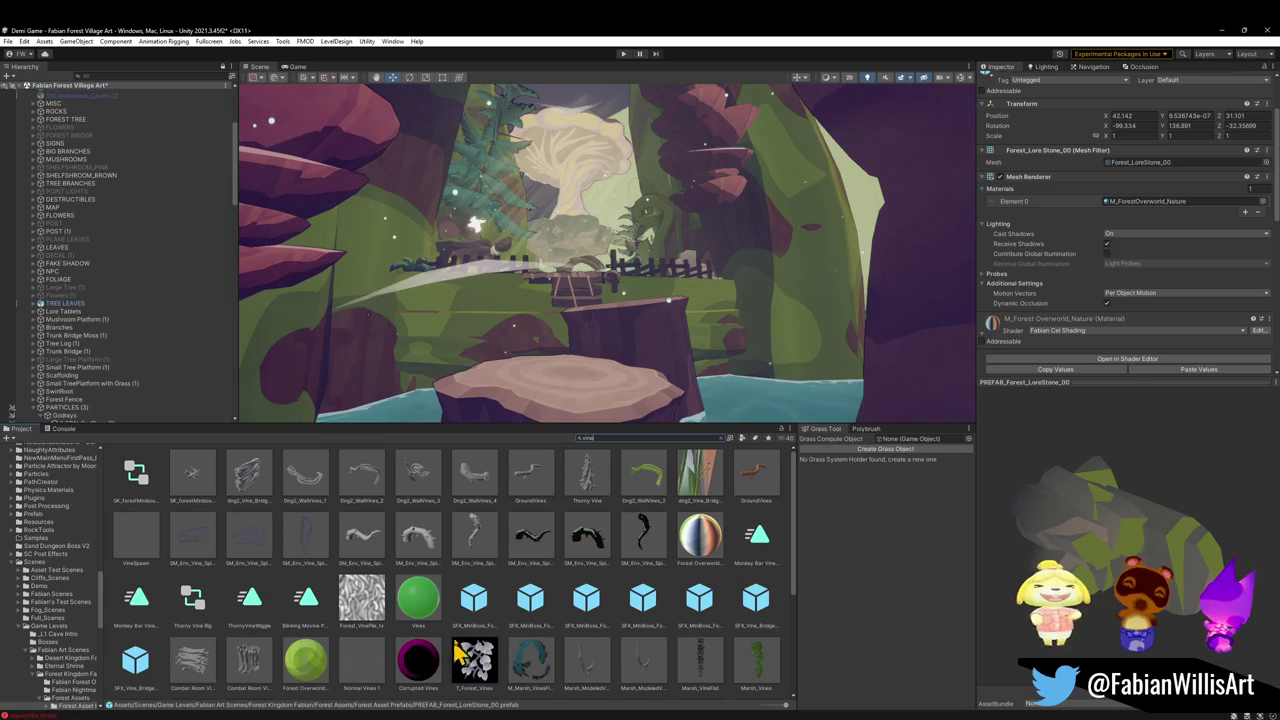
{"action": "scroll", "coordinate": [597, 594], "scroll_direction": "down", "scroll_amount": 6}
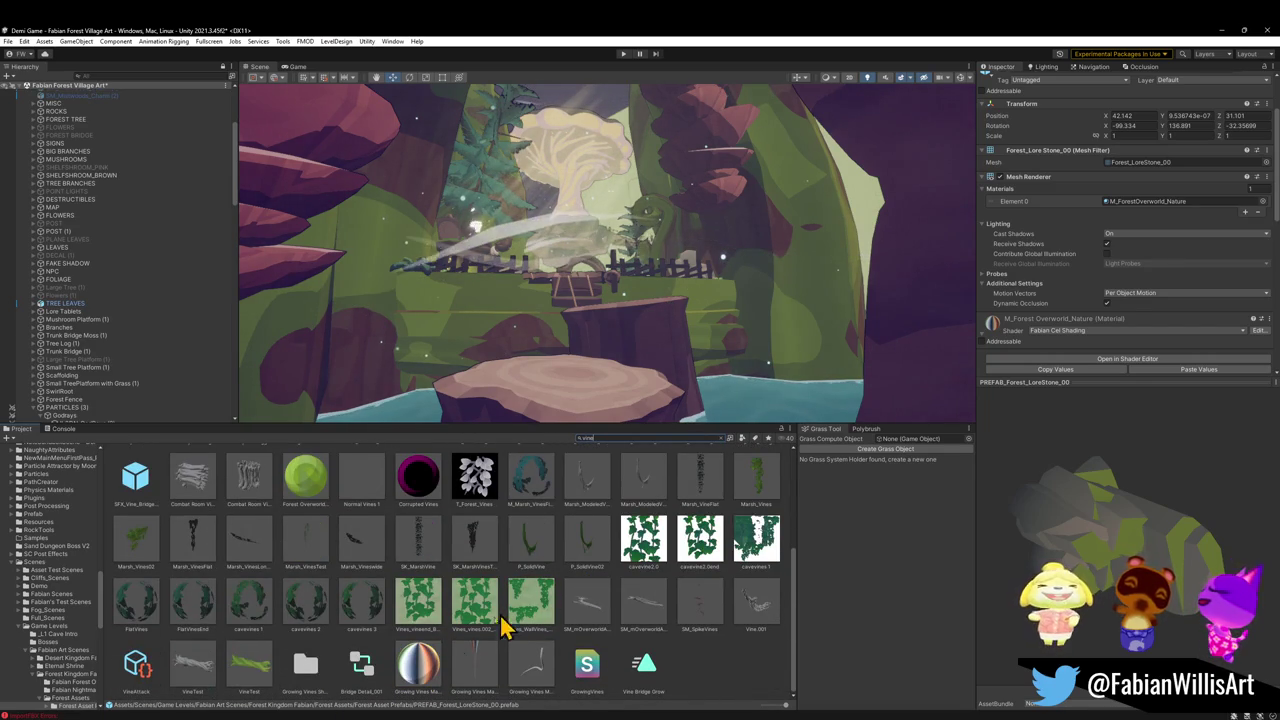
{"action": "left_click", "coordinate": [420, 672]}
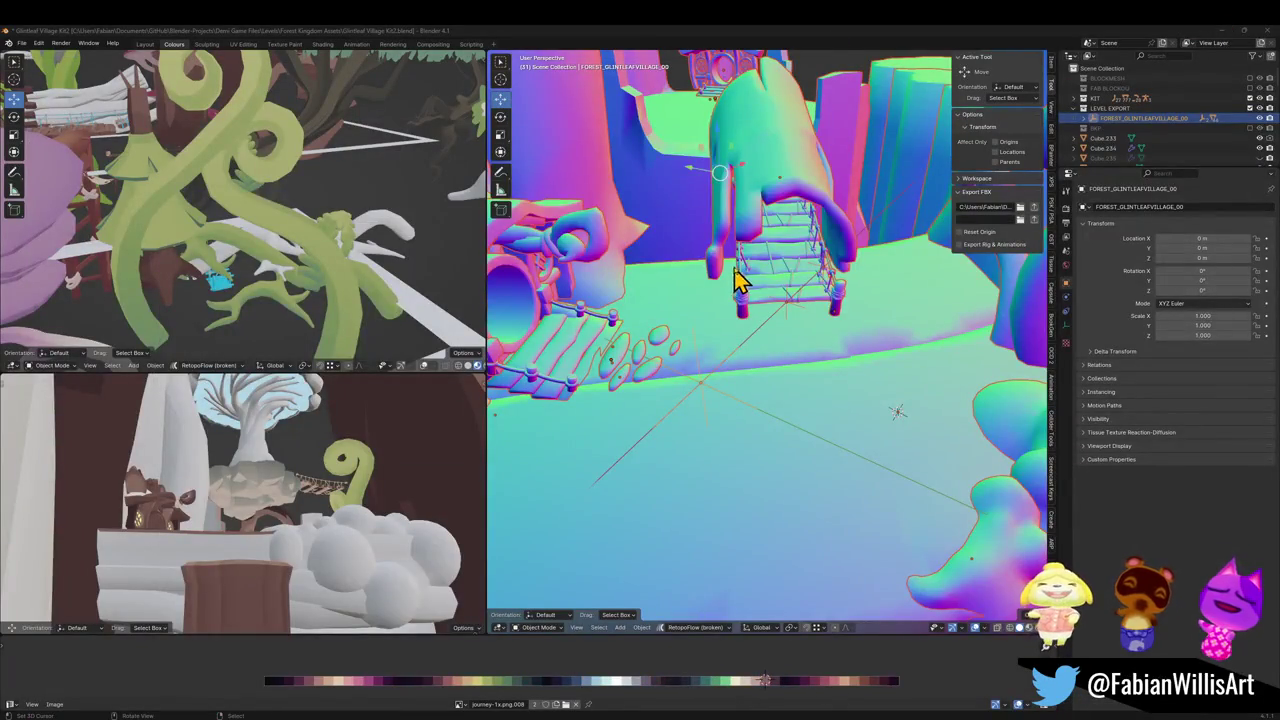
Orbit onto the bridge and select the curly arch vine Cube.247
{"action": "mouse_move", "coordinate": [905, 380]}
{"action": "left_mouse_down"}
{"action": "mouse_move", "coordinate": [834, 406]}
{"action": "mouse_move", "coordinate": [871, 340]}
{"action": "mouse_move", "coordinate": [947, 292]}
{"action": "left_mouse_up"}
{"action": "left_click", "coordinate": [947, 292]}
{"action": "key", "text": "Tab"}
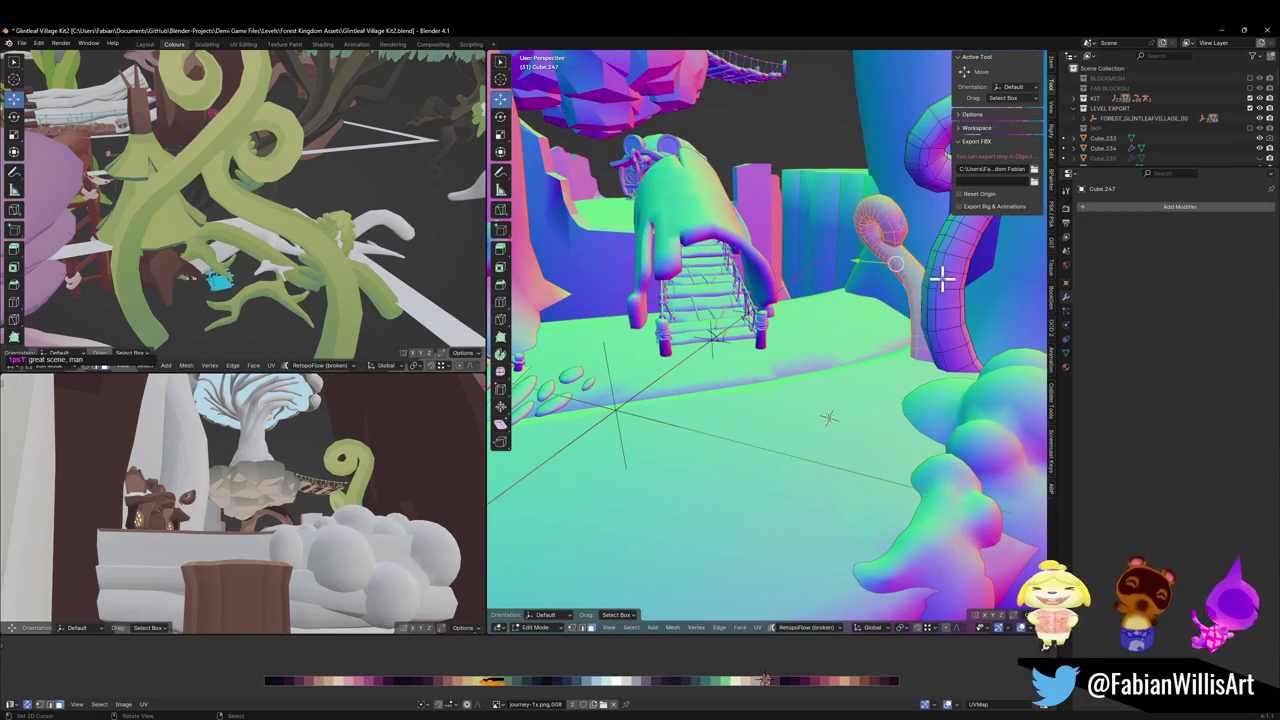
{"action": "key", "text": "Tab"}
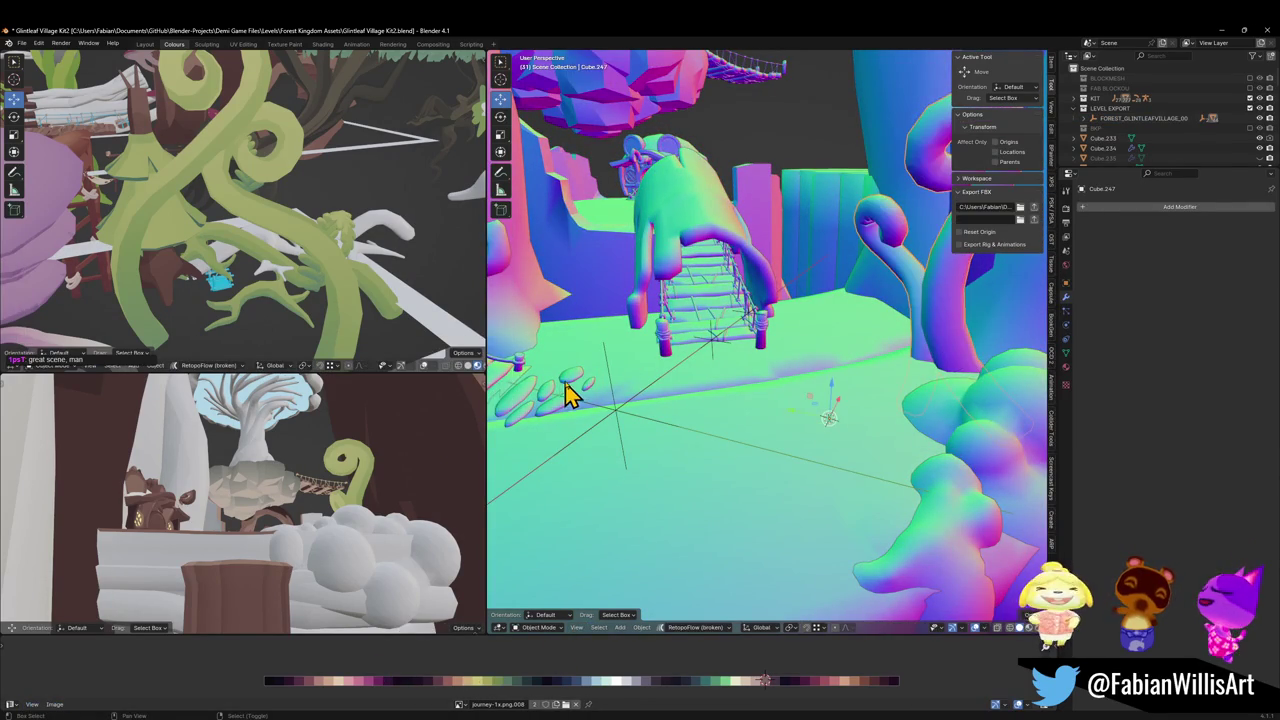
{"action": "left_click", "coordinate": [565, 395]}
{"action": "key", "text": "q"}
{"action": "left_click", "coordinate": [975, 325]}
In Edit Mode, move the curl along X, mirror it across X, and nudge it along X
{"action": "key", "text": "Tab"}
{"action": "key", "text": "g"}
{"action": "key", "text": "x"}
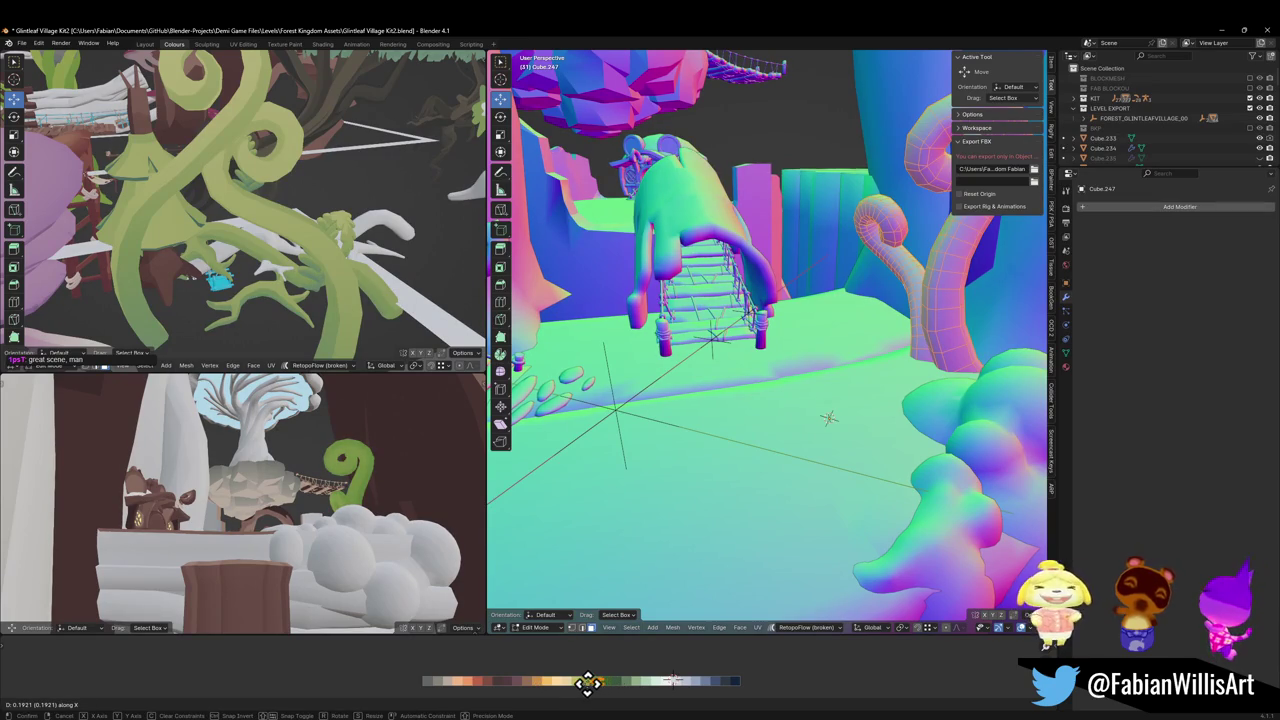
{"action": "left_click", "coordinate": [597, 682]}
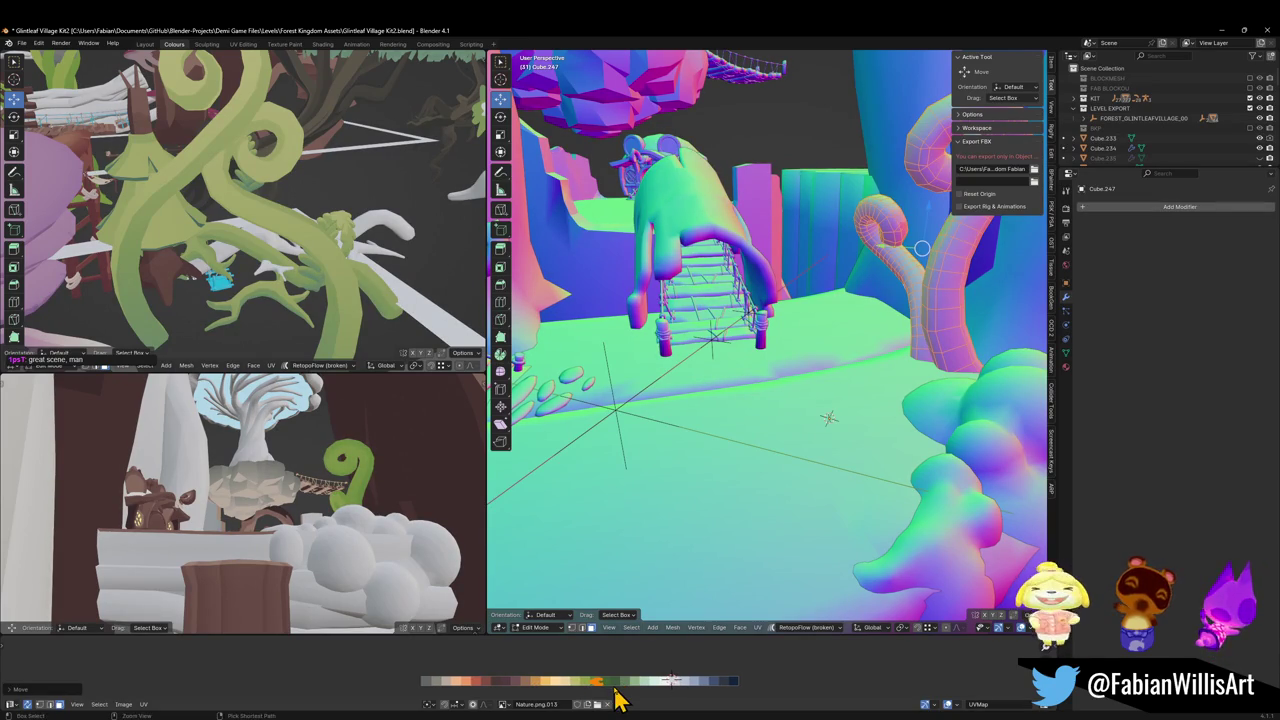
{"action": "key", "text": "ctrl+m"}
{"action": "key", "text": "x"}
{"action": "left_click", "coordinate": [617, 700]}
{"action": "key", "text": "g"}
{"action": "key", "text": "x"}
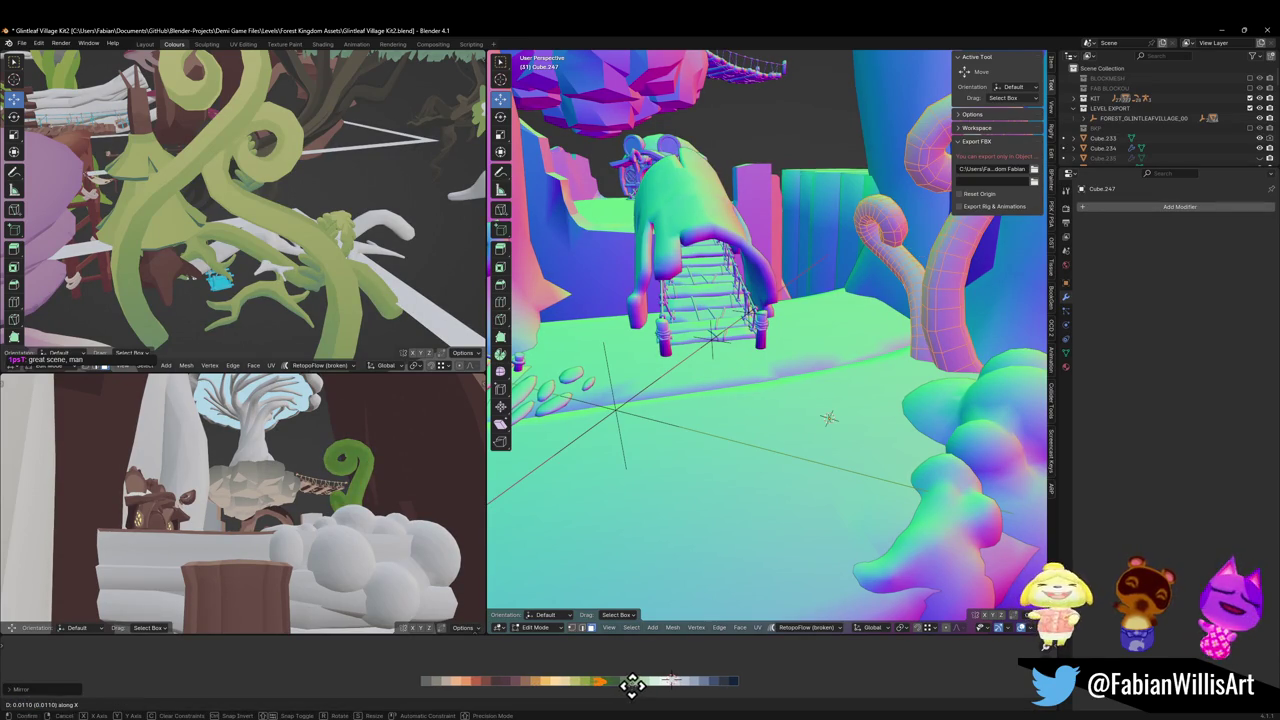
{"action": "left_click", "coordinate": [626, 684]}
Scale the curl excluding the Z axis, then shift it along X
{"action": "key", "text": "s"}
{"action": "key", "text": "shift+z"}
{"action": "left_click", "coordinate": [672, 679]}
{"action": "key", "text": "g"}
{"action": "key", "text": "x"}
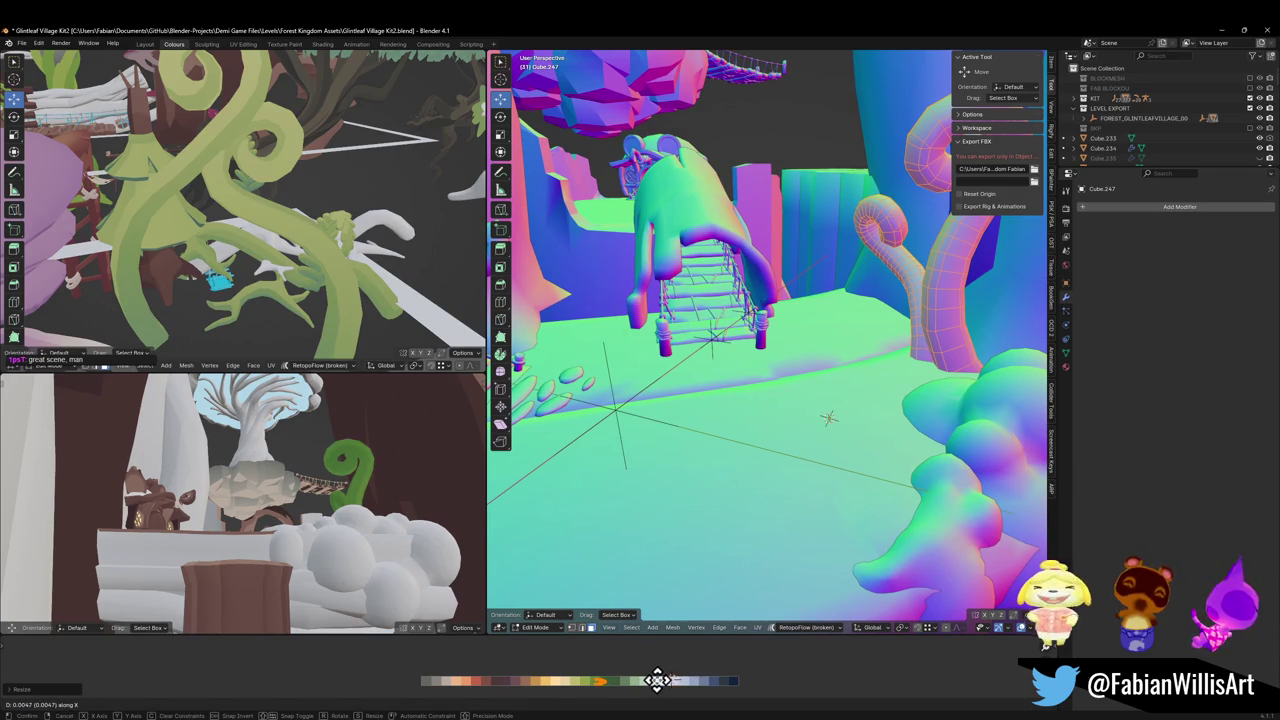
{"action": "left_click", "coordinate": [656, 682]}
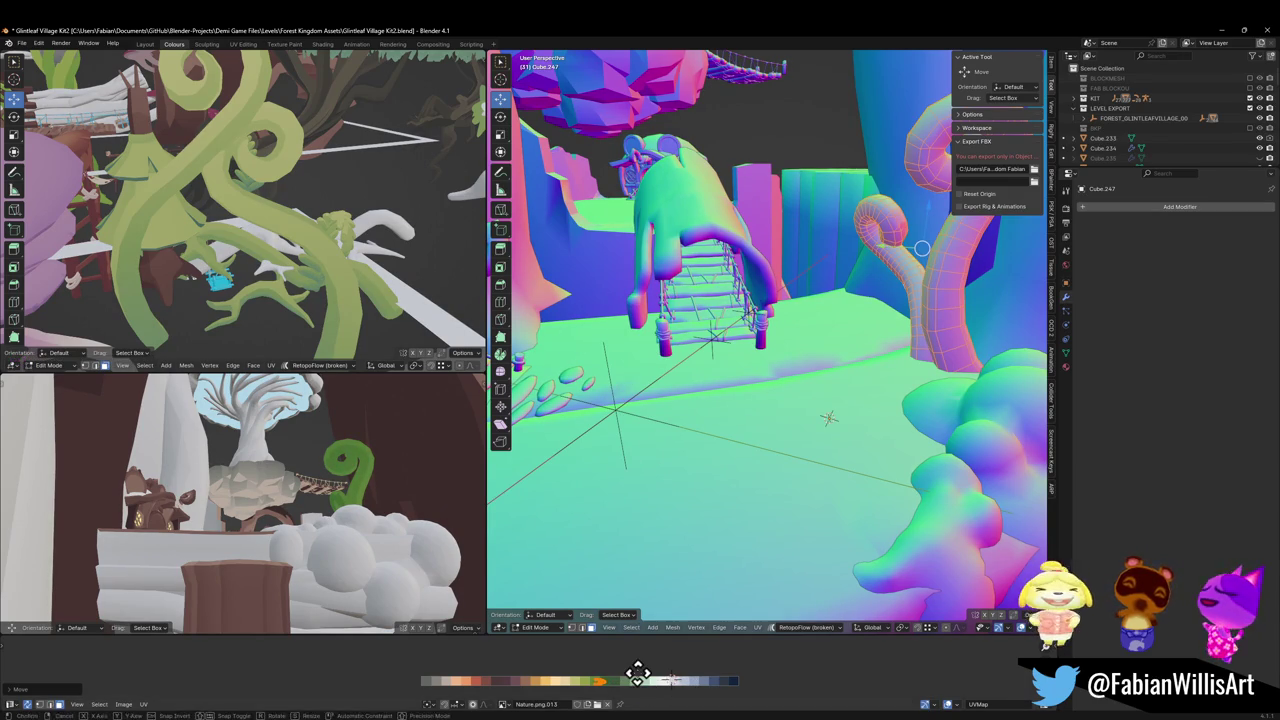
Slide the UVs along X to a new palette colour and select FOREST_GLINTLEAFVILLAGE_00 in Object Mode
{"action": "key", "text": "g"}
{"action": "key", "text": "x"}
{"action": "left_click", "coordinate": [638, 669]}
{"action": "key", "text": "Tab"}
{"action": "left_click", "coordinate": [620, 418]}
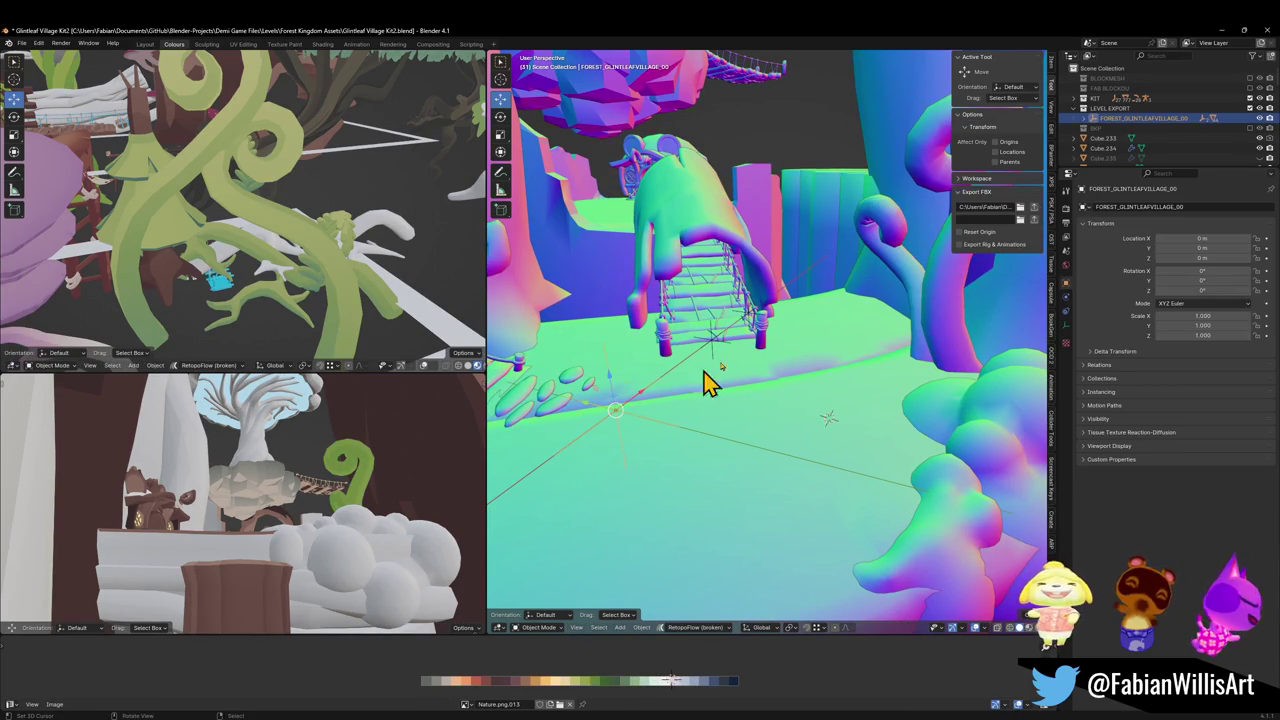
{"action": "left_click", "coordinate": [645, 244]}
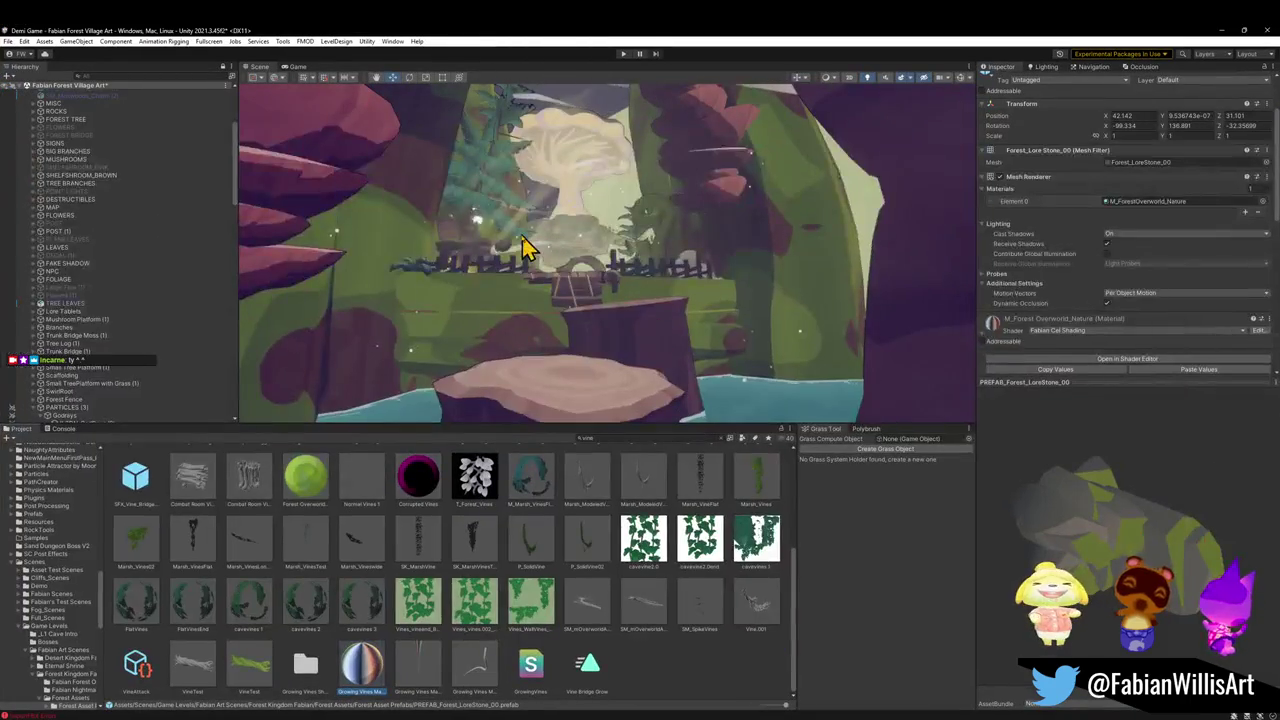
Fly around the bridge and fern curl, and select Forest_Rock_00 to reach its material
{"action": "left_click_drag", "start_coordinate": [596, 346], "coordinate": [623, 343]}
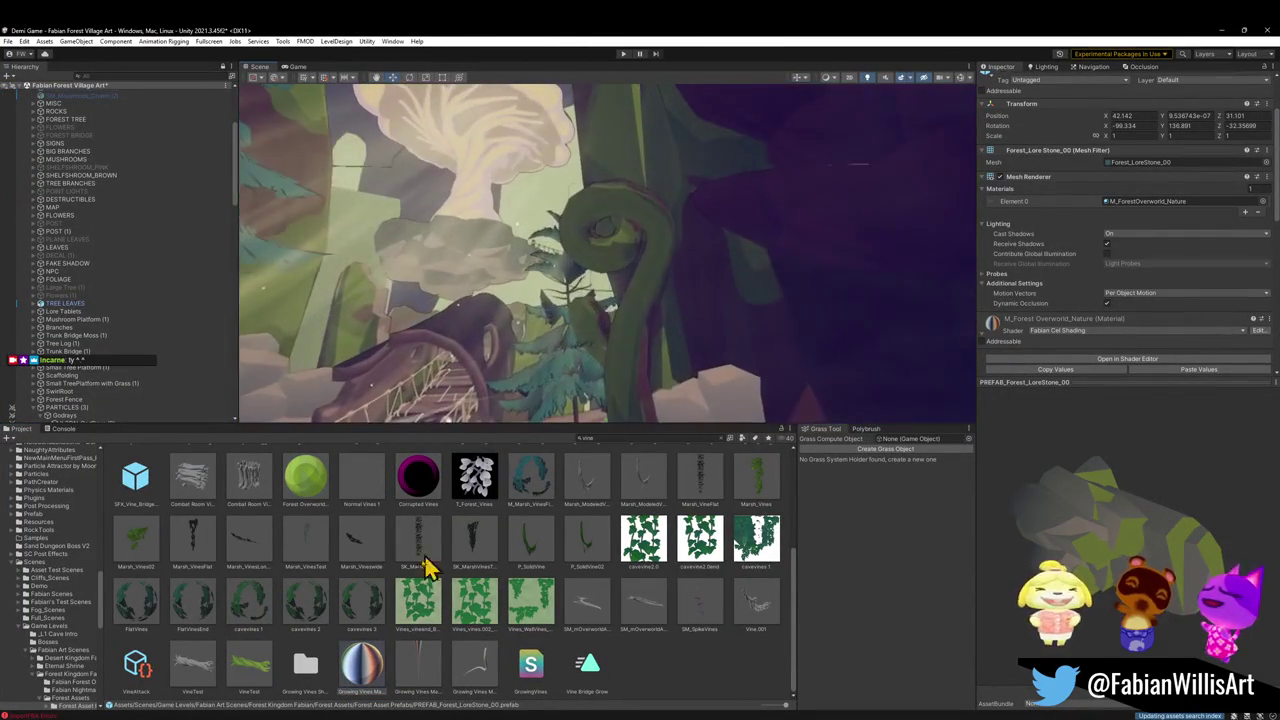
{"action": "left_click_drag", "start_coordinate": [362, 663], "coordinate": [621, 362]}
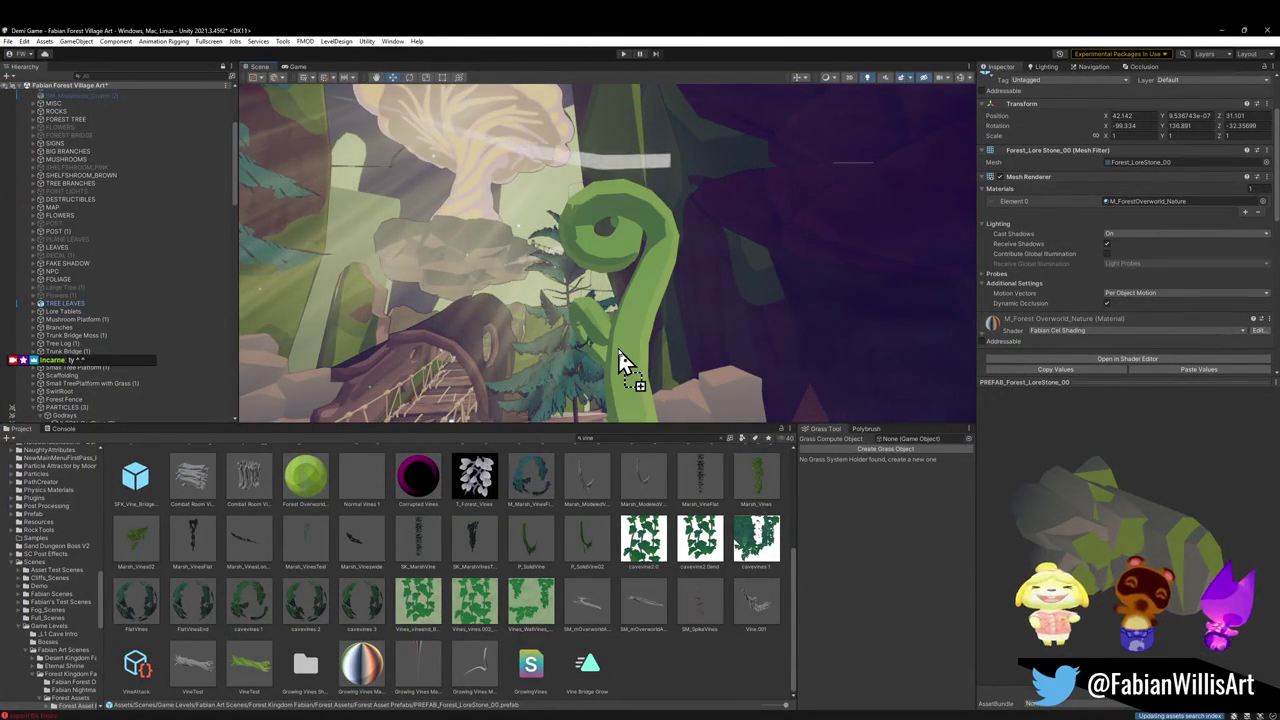
{"action": "scroll", "coordinate": [510, 595], "scroll_direction": "up", "scroll_amount": 3}
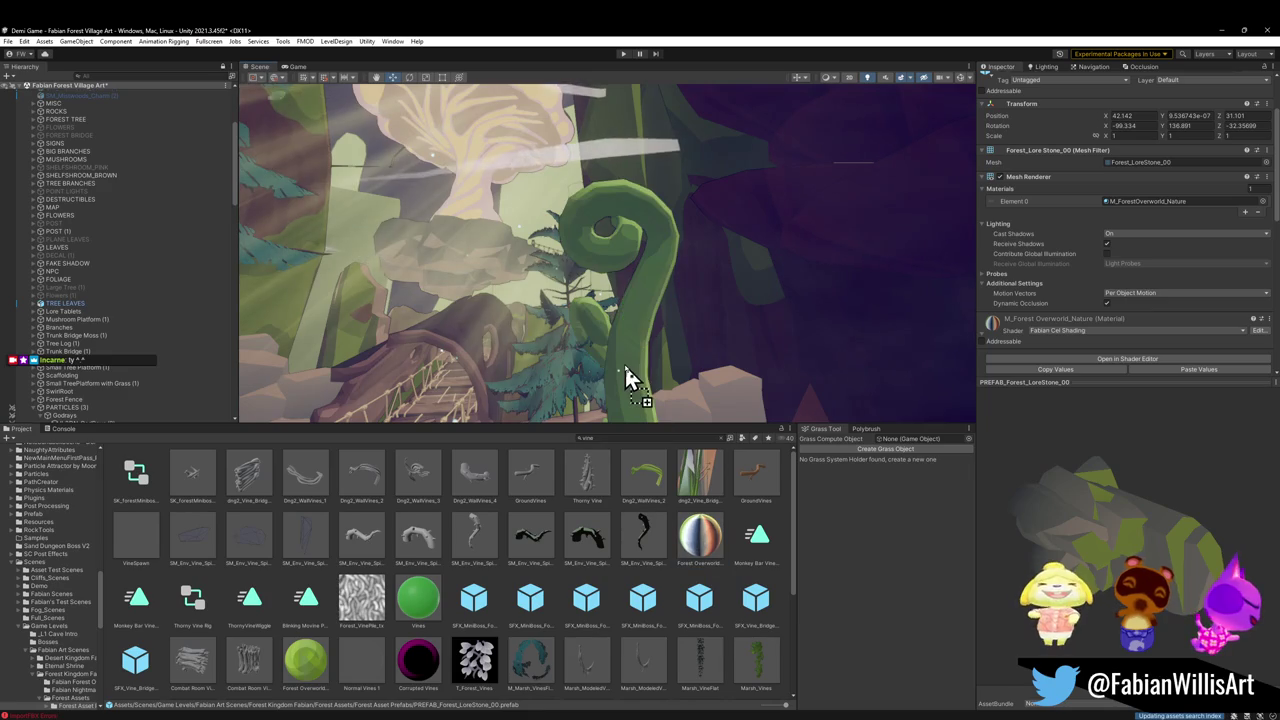
{"action": "left_click", "coordinate": [717, 410]}
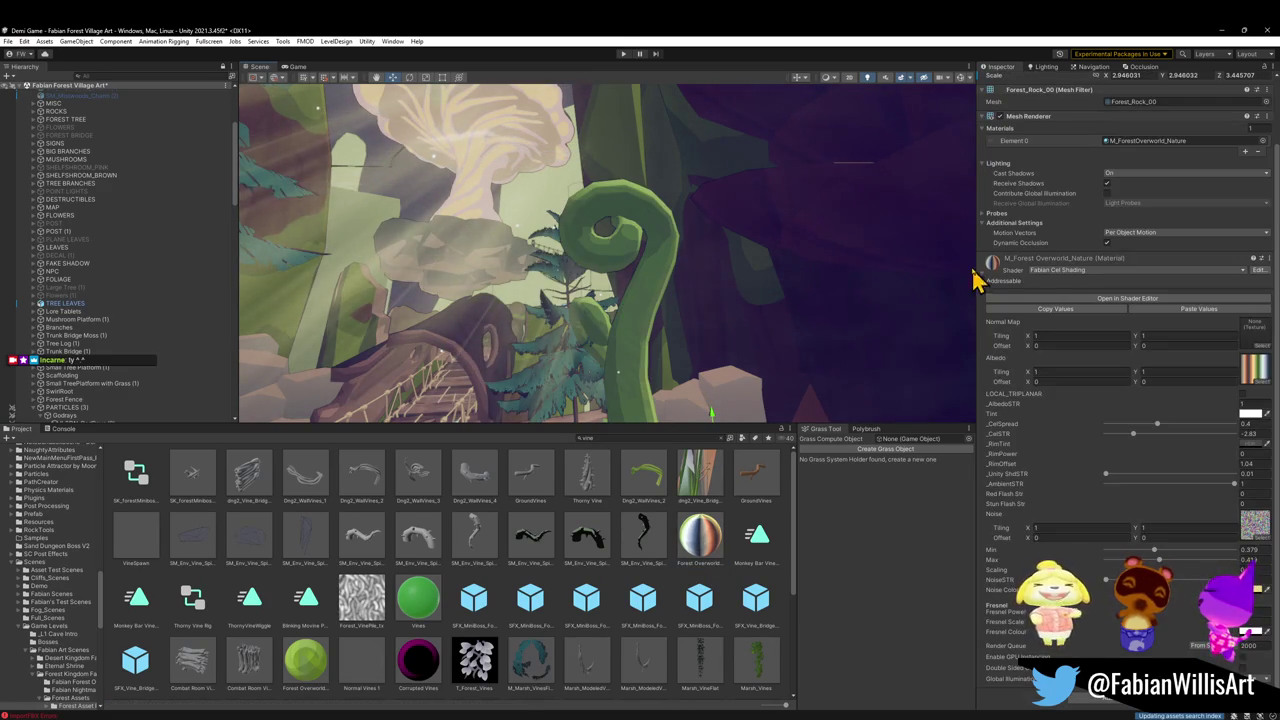
{"action": "mouse_move", "coordinate": [657, 286]}
{"action": "left_mouse_down"}
{"action": "mouse_move", "coordinate": [686, 280]}
{"action": "mouse_move", "coordinate": [628, 330]}
{"action": "mouse_move", "coordinate": [650, 300]}
{"action": "left_mouse_up"}
Raise the material's _CelSTR and _CelSpread sliders while orbiting to check the shading
{"action": "left_click_drag", "start_coordinate": [1133, 434], "coordinate": [1200, 430]}
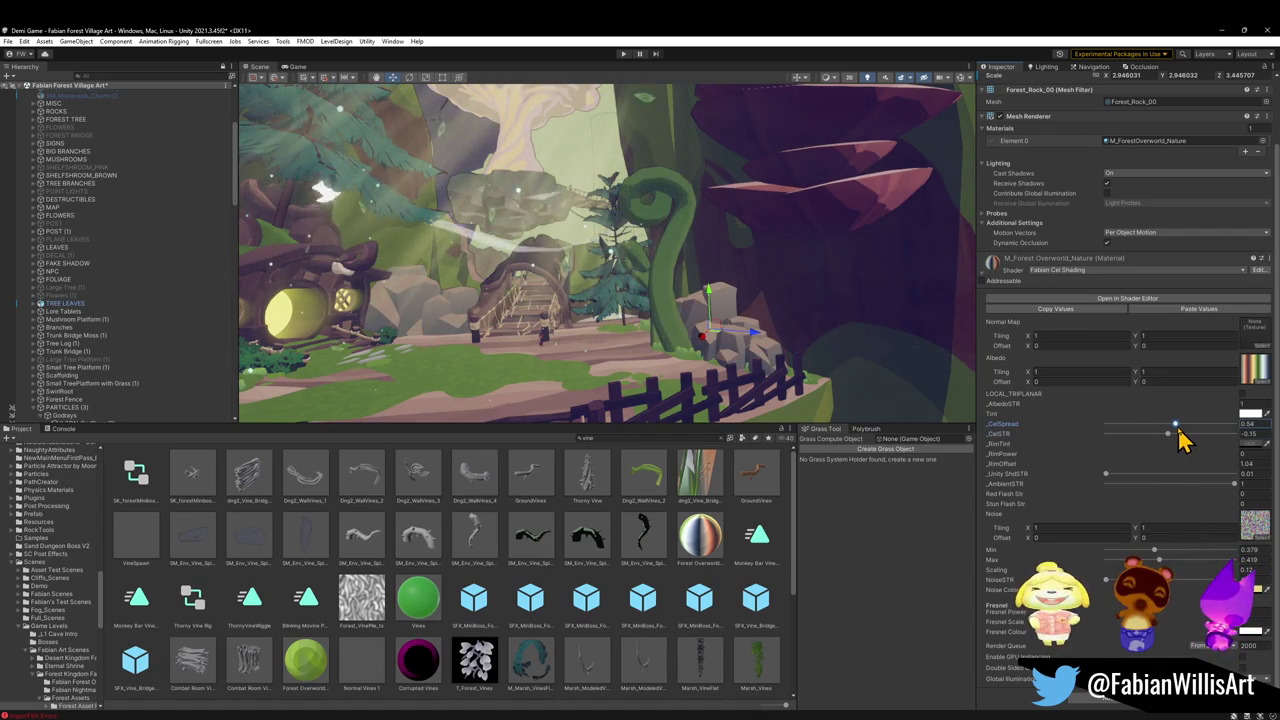
{"action": "mouse_move", "coordinate": [770, 320]}
{"action": "left_mouse_down"}
{"action": "mouse_move", "coordinate": [757, 291]}
{"action": "mouse_move", "coordinate": [763, 309]}
{"action": "left_mouse_up"}
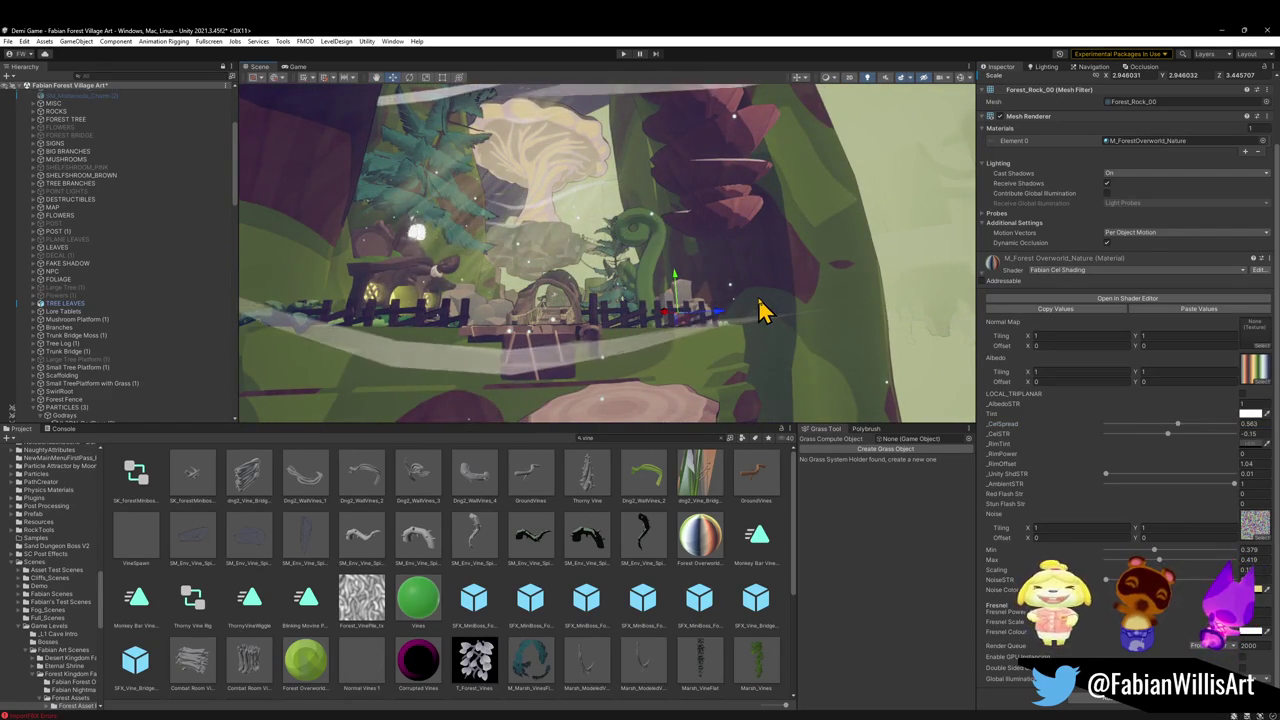
{"action": "mouse_move", "coordinate": [760, 312]}
{"action": "left_mouse_down"}
{"action": "mouse_move", "coordinate": [723, 289]}
{"action": "mouse_move", "coordinate": [727, 307]}
{"action": "left_mouse_up"}
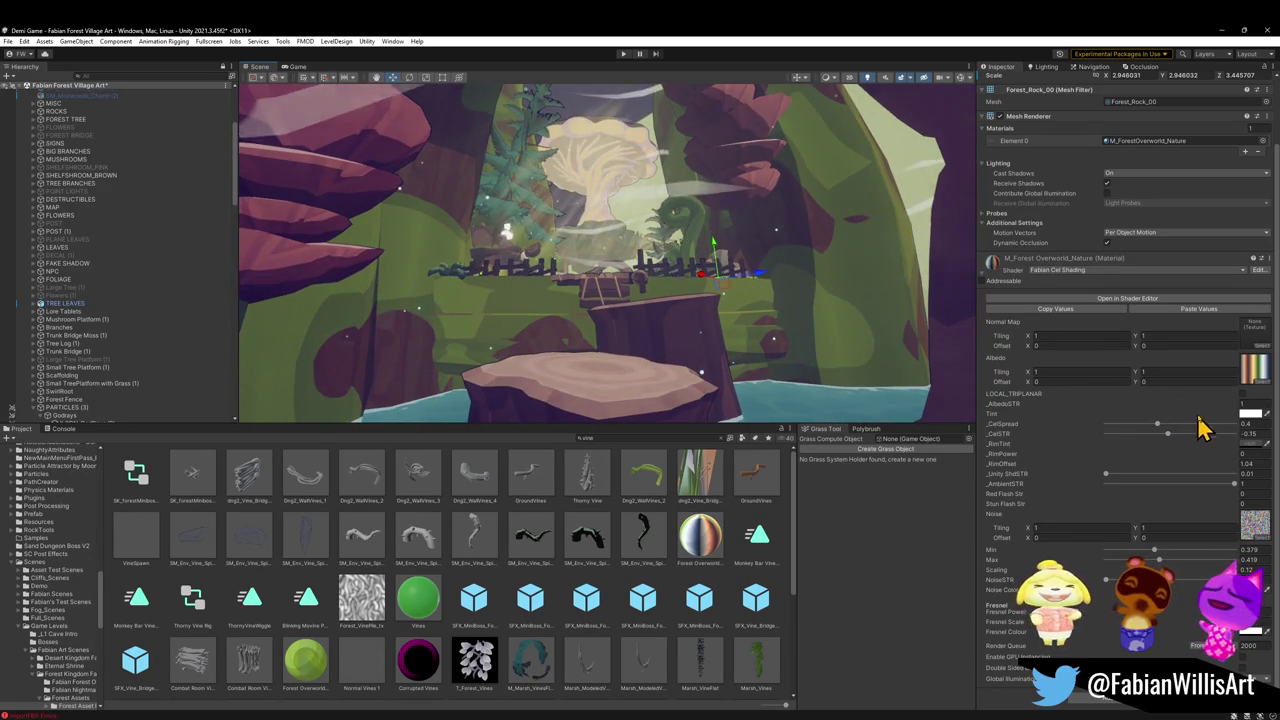
{"action": "mouse_move", "coordinate": [1157, 426]}
{"action": "left_mouse_down"}
{"action": "mouse_move", "coordinate": [1143, 426]}
{"action": "mouse_move", "coordinate": [1203, 429]}
{"action": "mouse_move", "coordinate": [1171, 429]}
{"action": "mouse_move", "coordinate": [1166, 443]}
{"action": "left_mouse_up"}
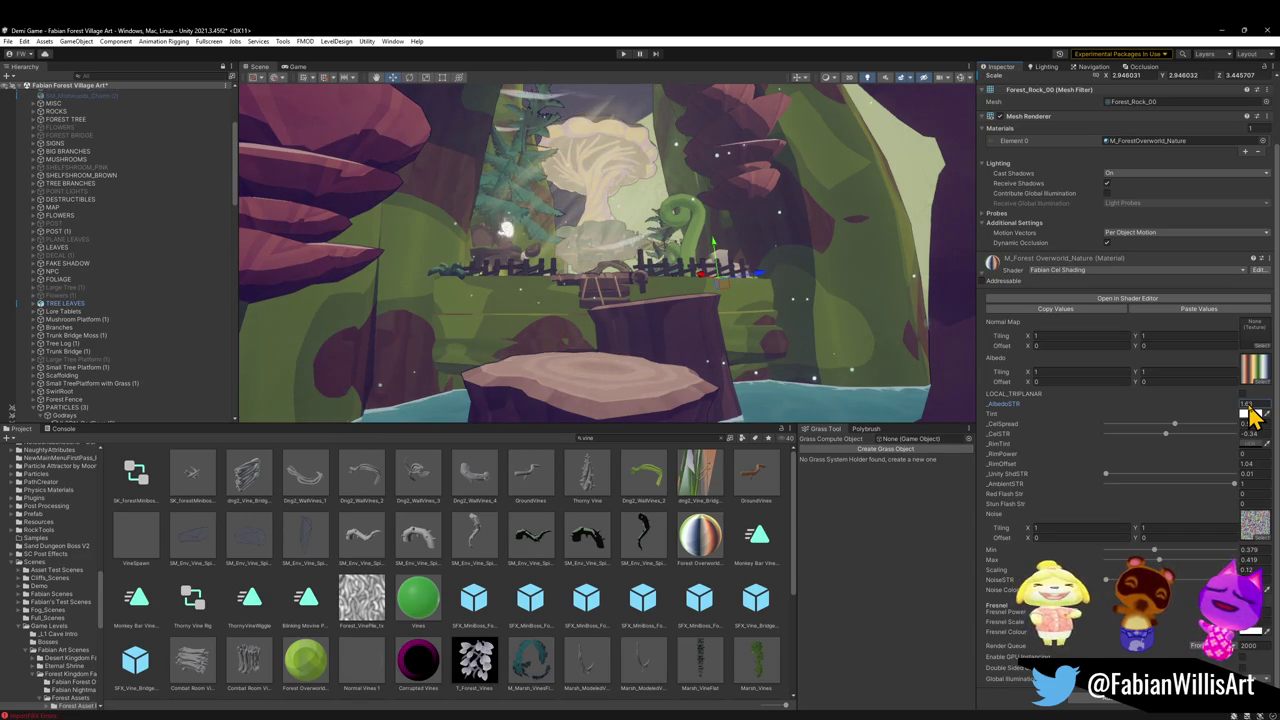
Duplicate the curly vine Cube.247 and place the copy lower right
{"action": "left_click", "coordinate": [697, 250]}
{"action": "key", "text": "ctrl+d"}
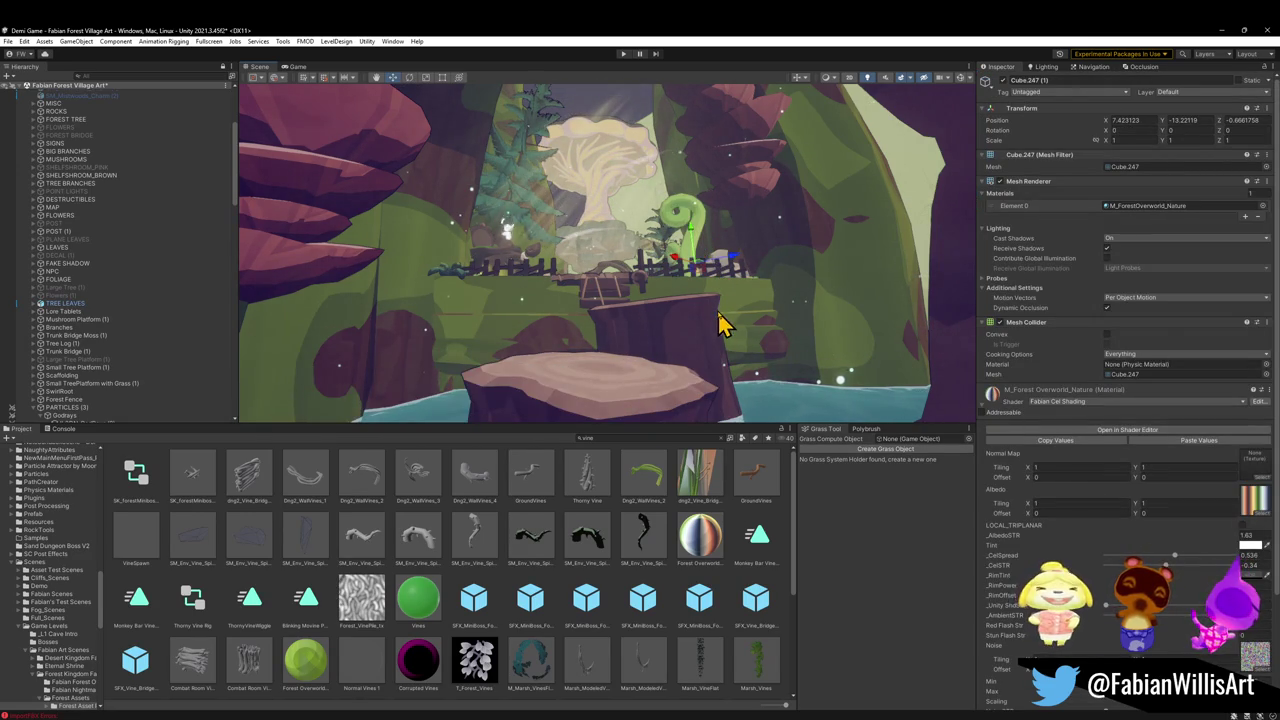
{"action": "mouse_move", "coordinate": [706, 277]}
{"action": "left_mouse_down"}
{"action": "mouse_move", "coordinate": [810, 370]}
{"action": "mouse_move", "coordinate": [849, 360]}
{"action": "left_mouse_up"}
{"action": "key", "text": "q"}
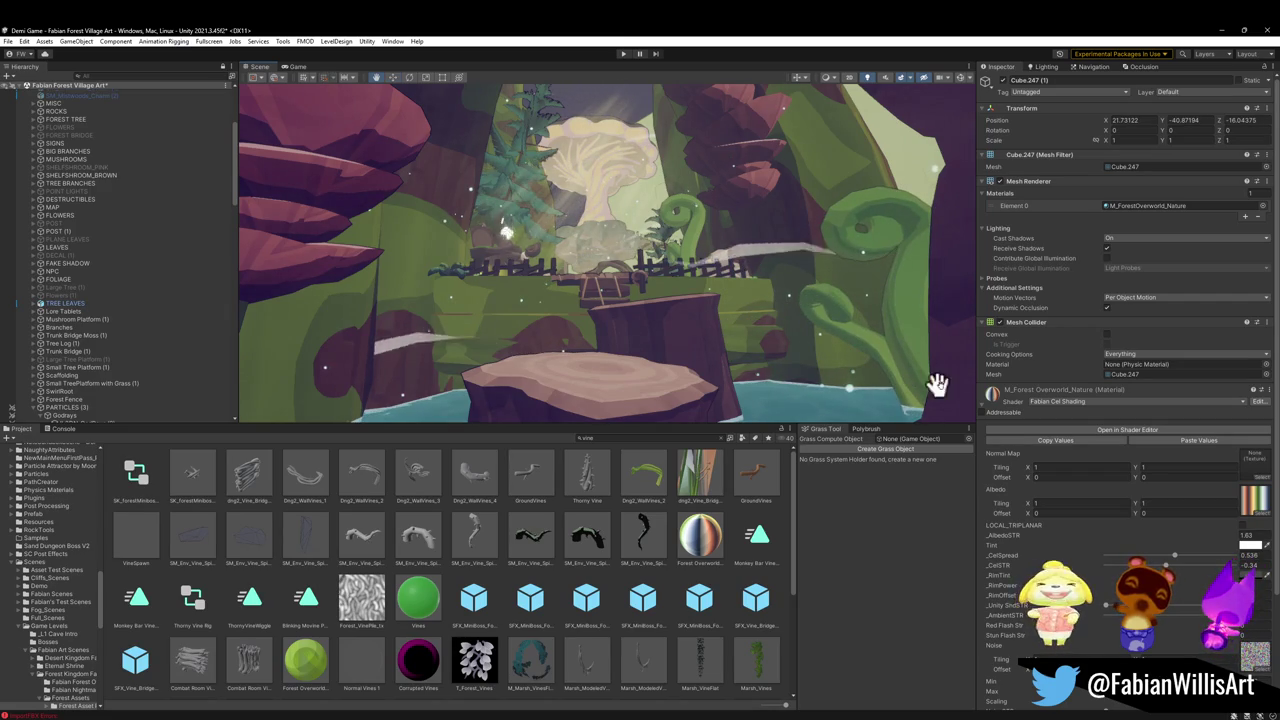
{"action": "key", "text": "w"}
Add a second vine copy beside the stump, rotated and stretched taller
{"action": "key", "text": "ctrl+d"}
{"action": "mouse_move", "coordinate": [960, 354]}
{"action": "left_mouse_down"}
{"action": "mouse_move", "coordinate": [560, 337]}
{"action": "mouse_move", "coordinate": [600, 352]}
{"action": "mouse_move", "coordinate": [434, 380]}
{"action": "mouse_move", "coordinate": [390, 368]}
{"action": "mouse_move", "coordinate": [457, 366]}
{"action": "mouse_move", "coordinate": [688, 420]}
{"action": "mouse_move", "coordinate": [457, 314]}
{"action": "mouse_move", "coordinate": [405, 375]}
{"action": "mouse_move", "coordinate": [457, 343]}
{"action": "mouse_move", "coordinate": [426, 360]}
{"action": "mouse_move", "coordinate": [418, 385]}
{"action": "left_mouse_up"}
{"action": "key", "text": "e"}
{"action": "key", "text": "w"}
{"action": "key", "text": "r"}
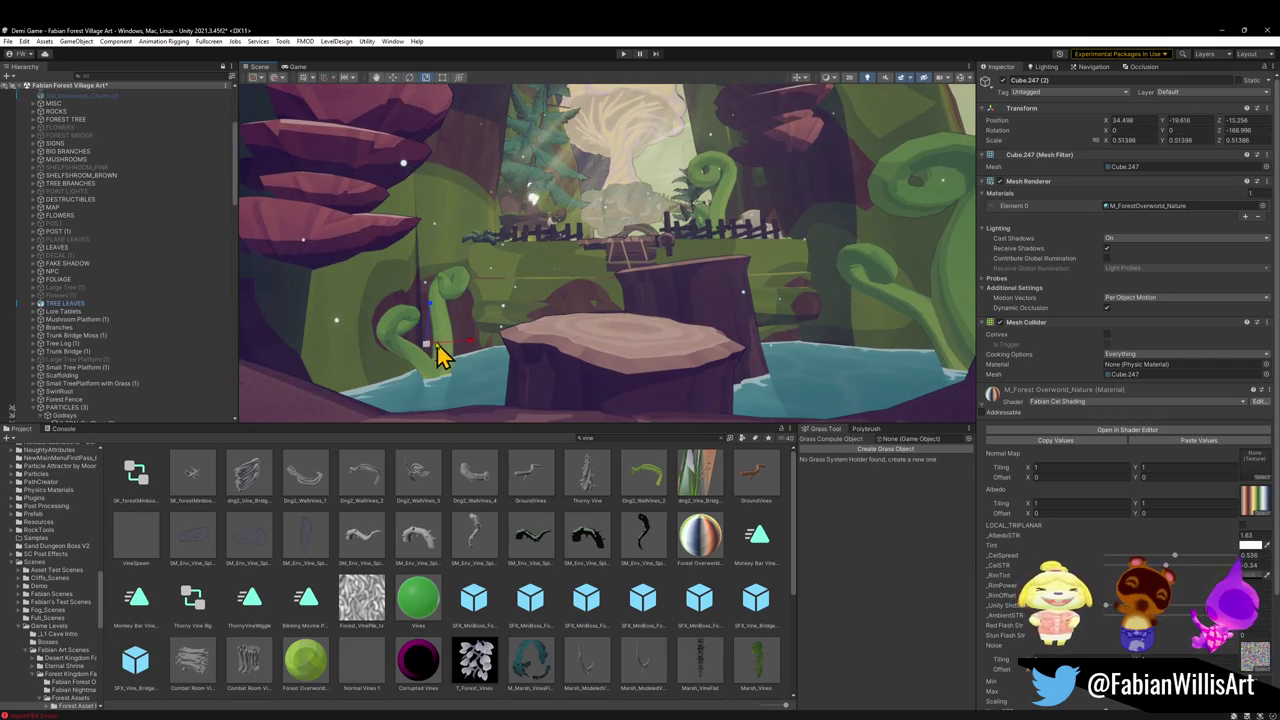
{"action": "mouse_move", "coordinate": [460, 329]}
{"action": "left_mouse_down"}
{"action": "mouse_move", "coordinate": [434, 326]}
{"action": "mouse_move", "coordinate": [433, 295]}
{"action": "left_mouse_up"}
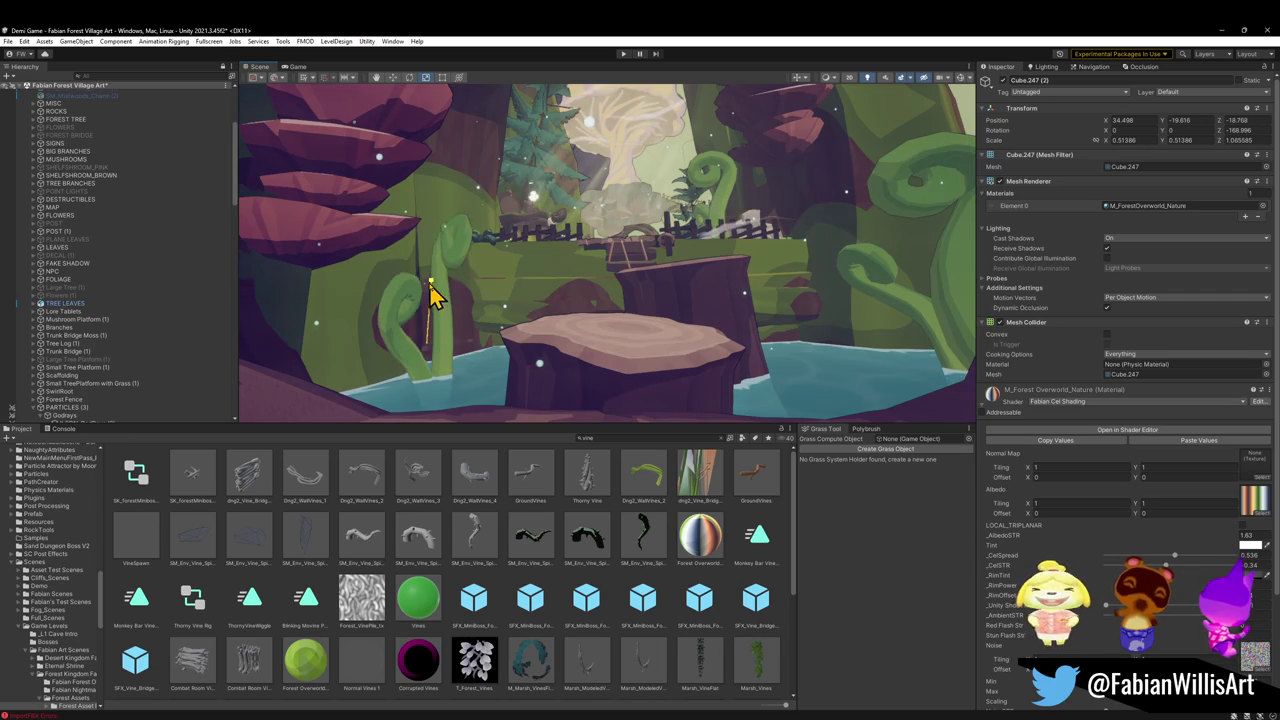
{"action": "left_click", "coordinate": [565, 567]}
Delete the original Cube.247 vine and dismiss the prefab restructure warning
{"action": "left_click_drag", "start_coordinate": [580, 340], "coordinate": [604, 318]}
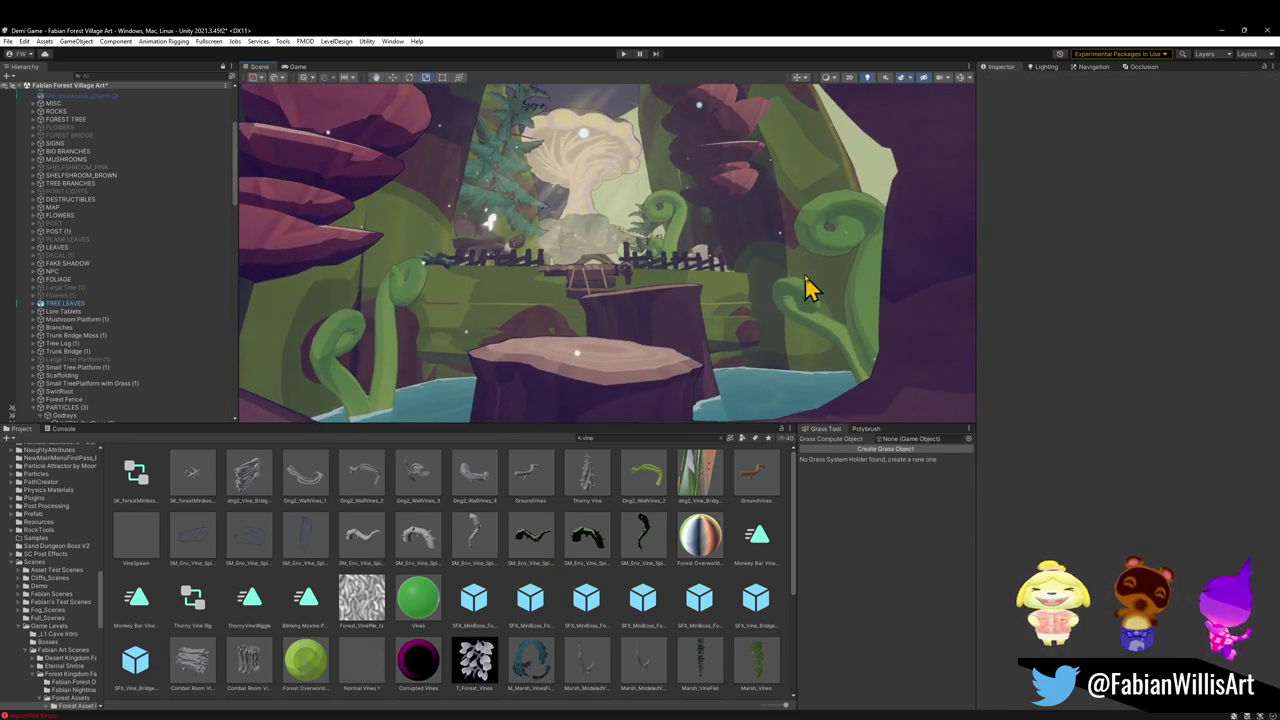
{"action": "left_click", "coordinate": [677, 240]}
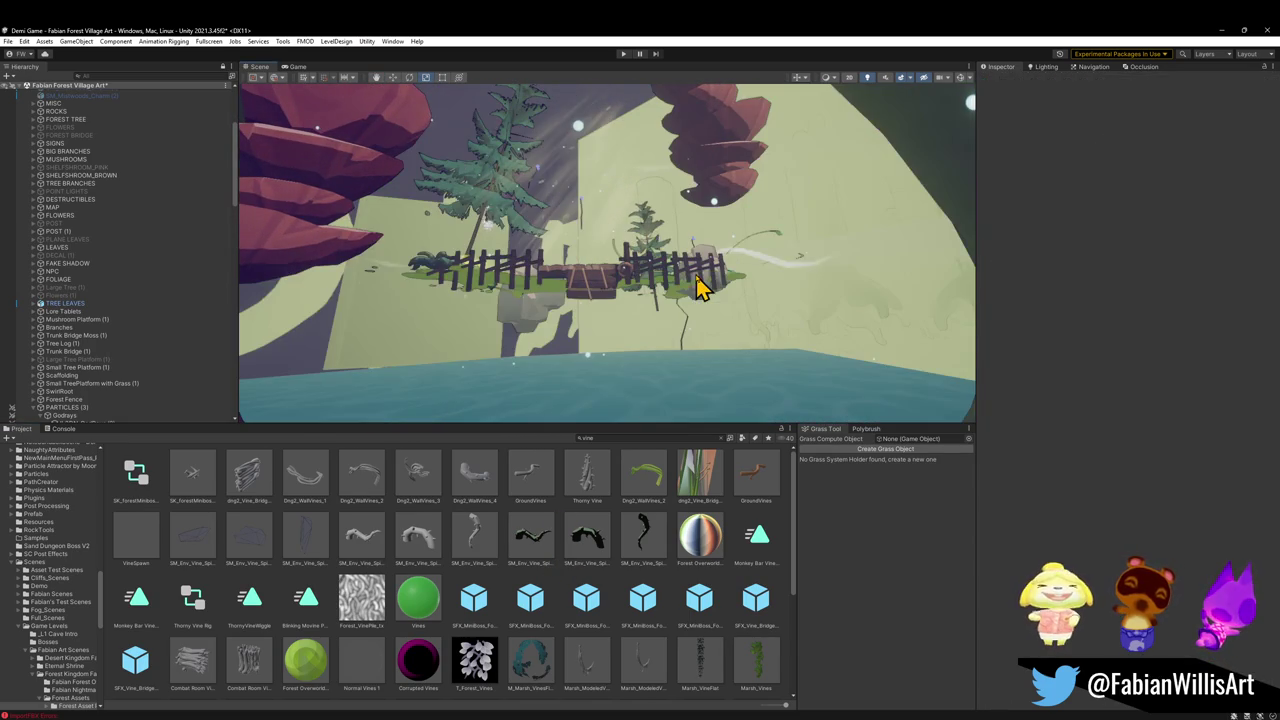
{"action": "left_click", "coordinate": [680, 255]}
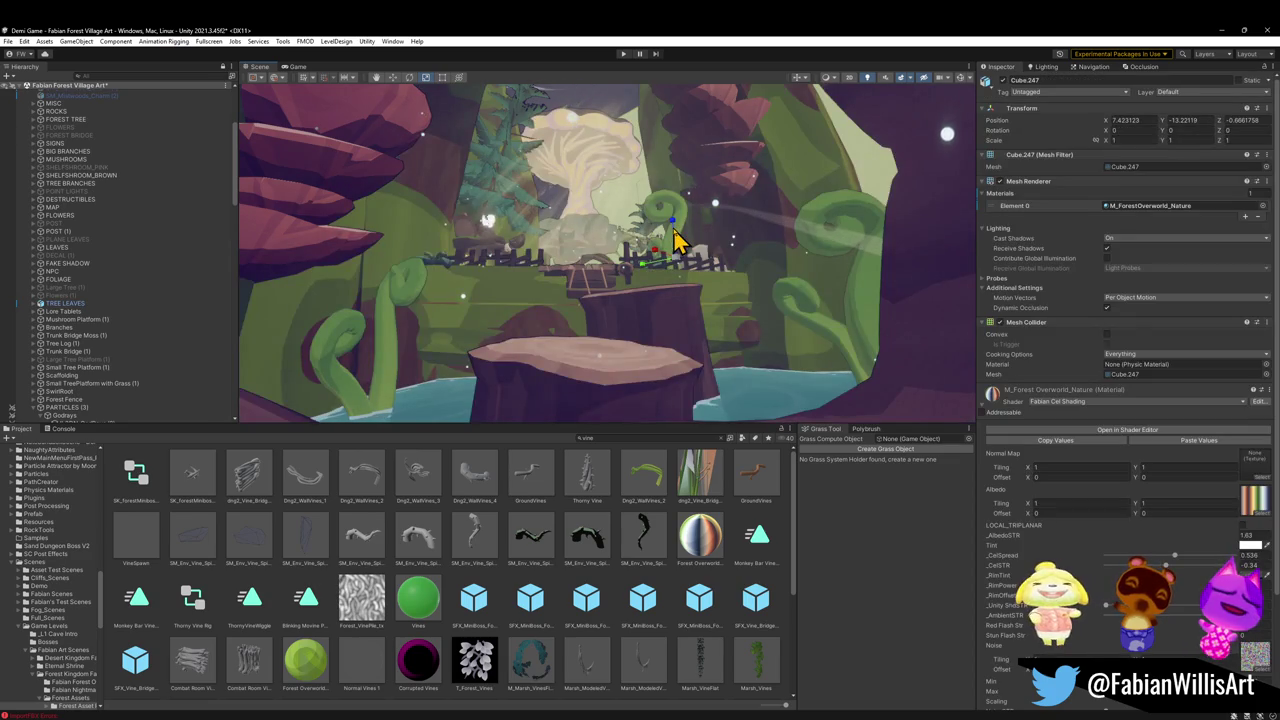
{"action": "key", "text": "Delete"}
{"action": "left_click", "coordinate": [730, 341]}
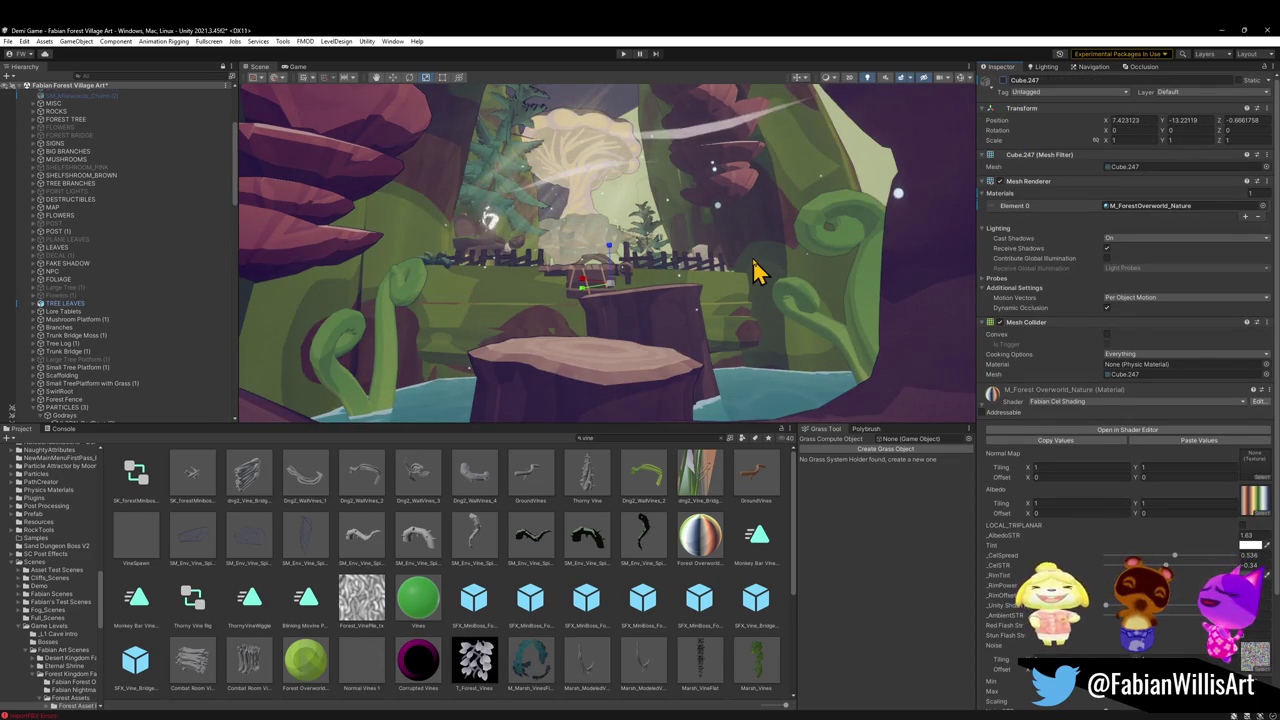
Move and rotate vine copy Cube.247 (3) into a lower position
{"action": "left_click", "coordinate": [365, 385]}
{"action": "mouse_move", "coordinate": [365, 385]}
{"action": "left_mouse_down"}
{"action": "mouse_move", "coordinate": [457, 371]}
{"action": "mouse_move", "coordinate": [337, 394]}
{"action": "mouse_move", "coordinate": [240, 389]}
{"action": "mouse_move", "coordinate": [278, 388]}
{"action": "left_mouse_up"}
{"action": "key", "text": "e"}
{"action": "key", "text": "w"}
{"action": "mouse_move", "coordinate": [437, 349]}
{"action": "left_mouse_down"}
{"action": "mouse_move", "coordinate": [434, 337]}
{"action": "mouse_move", "coordinate": [423, 395]}
{"action": "left_mouse_up"}
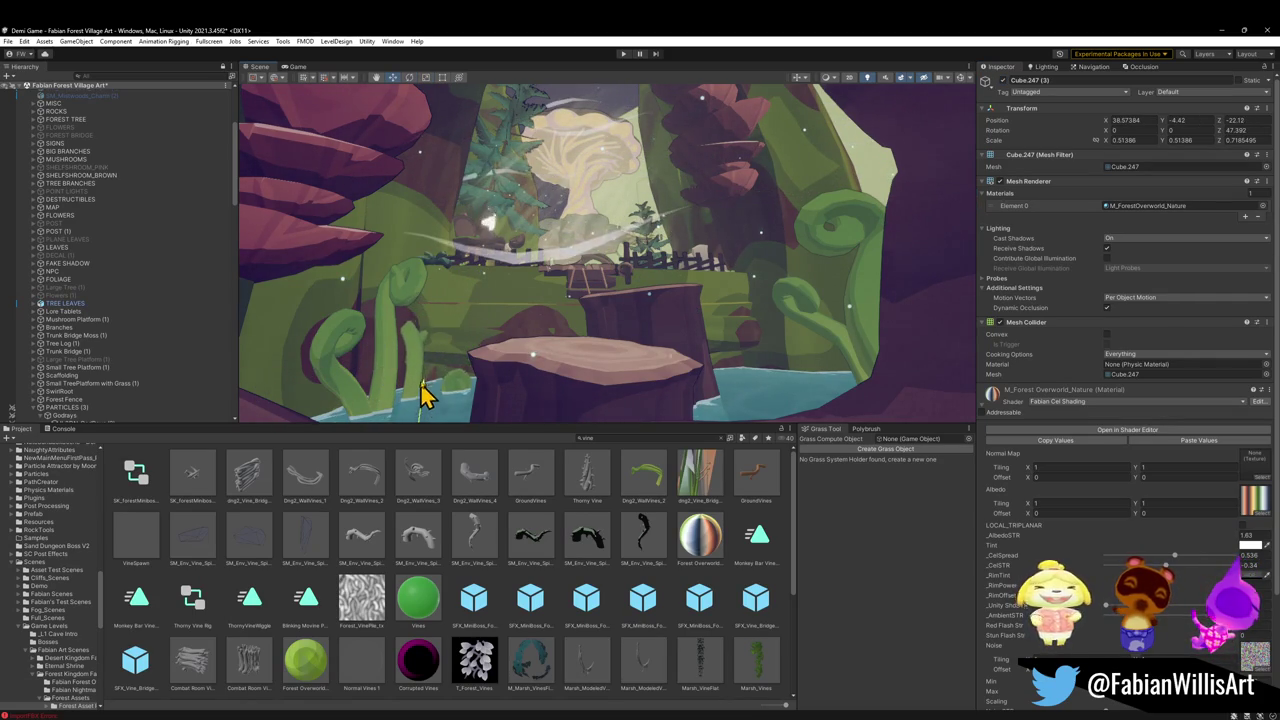
{"action": "left_click", "coordinate": [505, 590]}
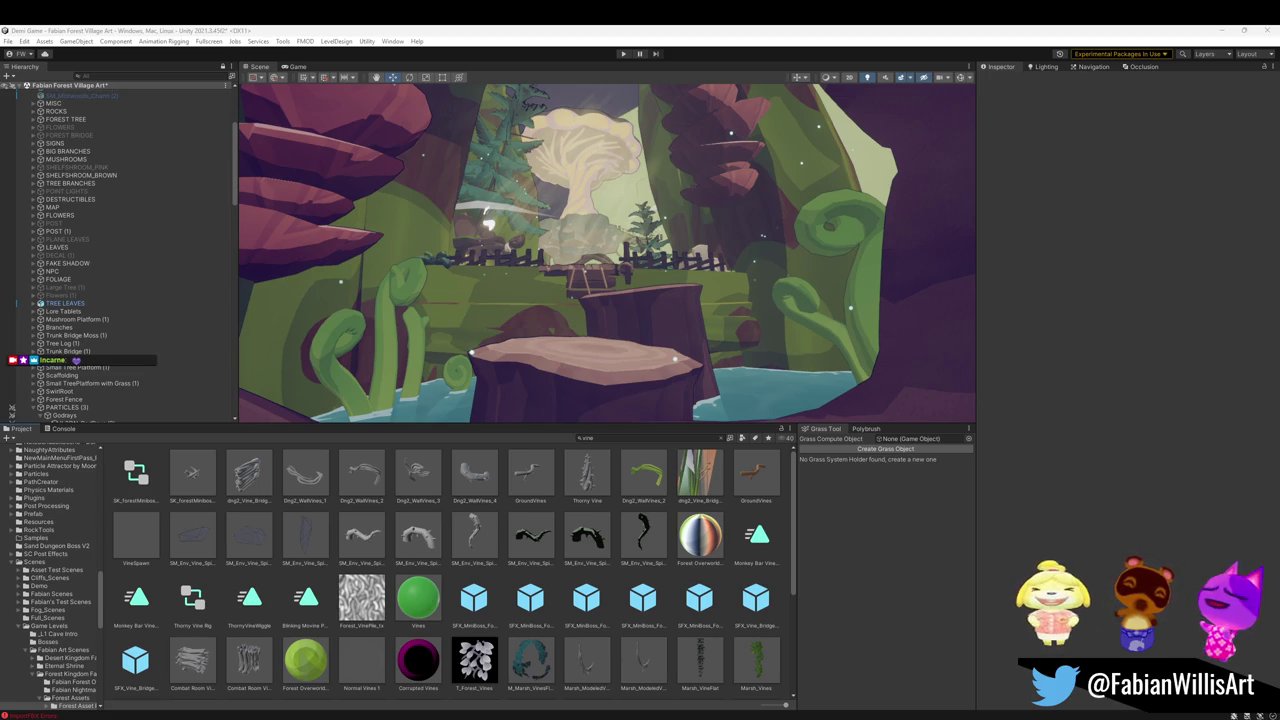
Delete the right-hand fern vine, undo it, and move it down and away
{"action": "left_click_drag", "start_coordinate": [752, 368], "coordinate": [742, 352]}
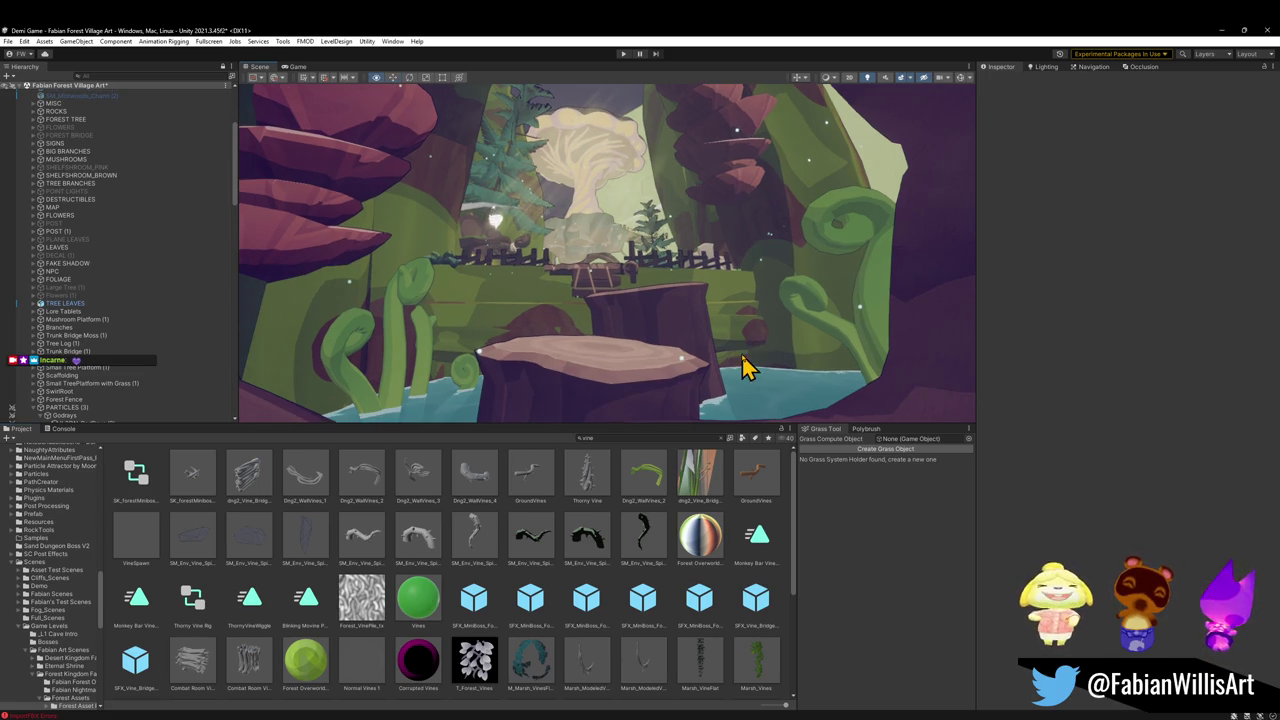
{"action": "left_click", "coordinate": [868, 306]}
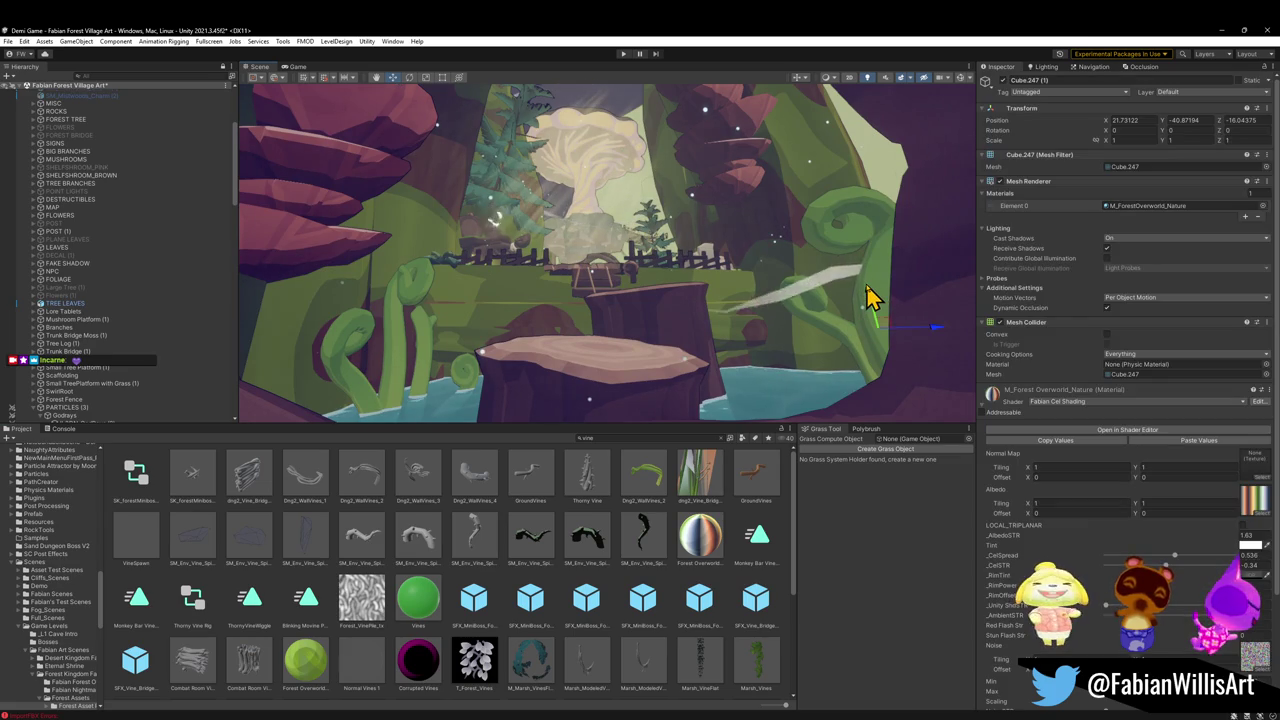
{"action": "key", "text": "Delete"}
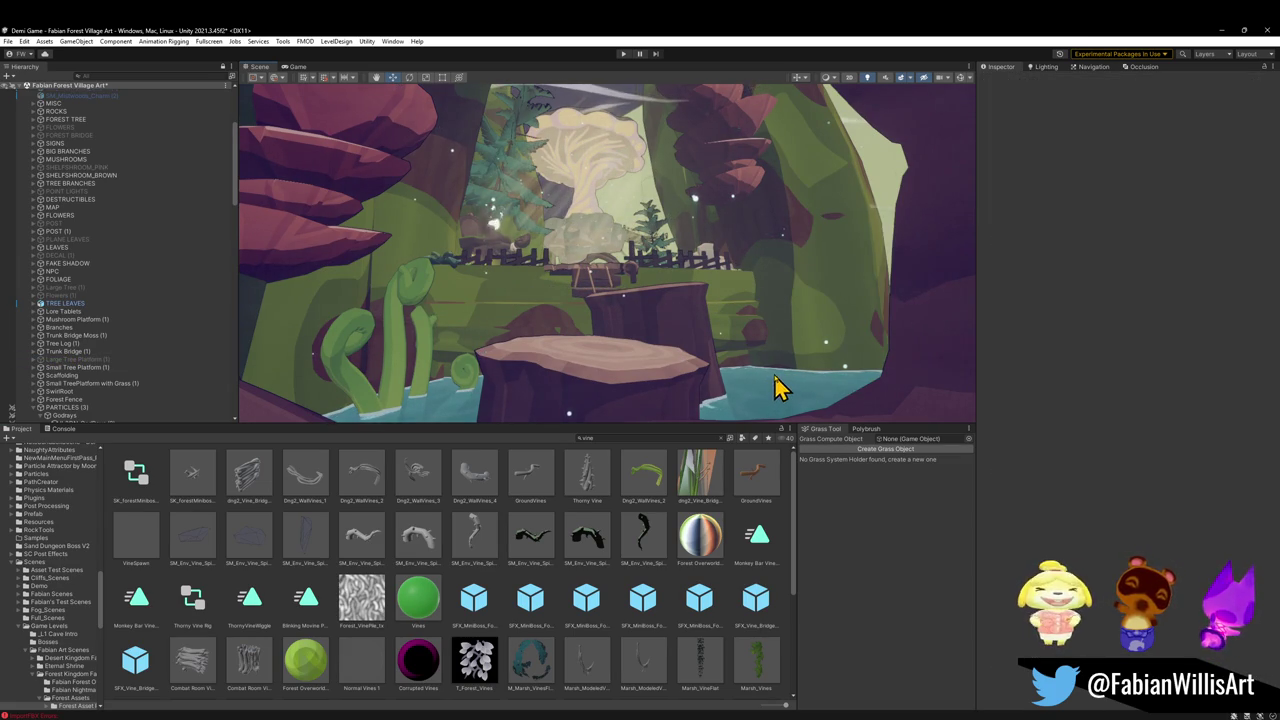
{"action": "key", "text": "ctrl+z"}
{"action": "mouse_move", "coordinate": [874, 309]}
{"action": "left_mouse_down"}
{"action": "mouse_move", "coordinate": [871, 400]}
{"action": "mouse_move", "coordinate": [858, 403]}
{"action": "mouse_move", "coordinate": [858, 382]}
{"action": "left_mouse_up"}
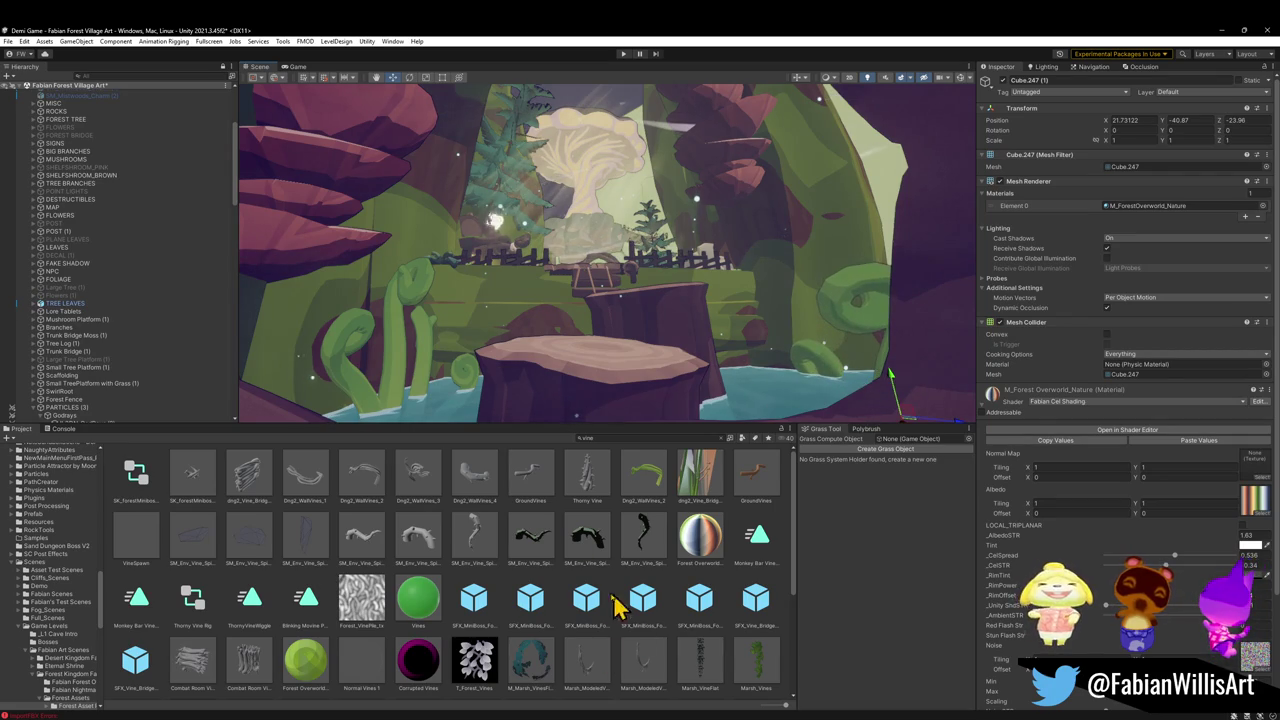
{"action": "left_click", "coordinate": [686, 329]}
Fly the view toward the stump, tree and fence, then select vine piece Cube.247 (2)
{"action": "mouse_move", "coordinate": [686, 329]}
{"action": "left_mouse_down"}
{"action": "mouse_move", "coordinate": [703, 314]}
{"action": "mouse_move", "coordinate": [675, 303]}
{"action": "left_mouse_up"}
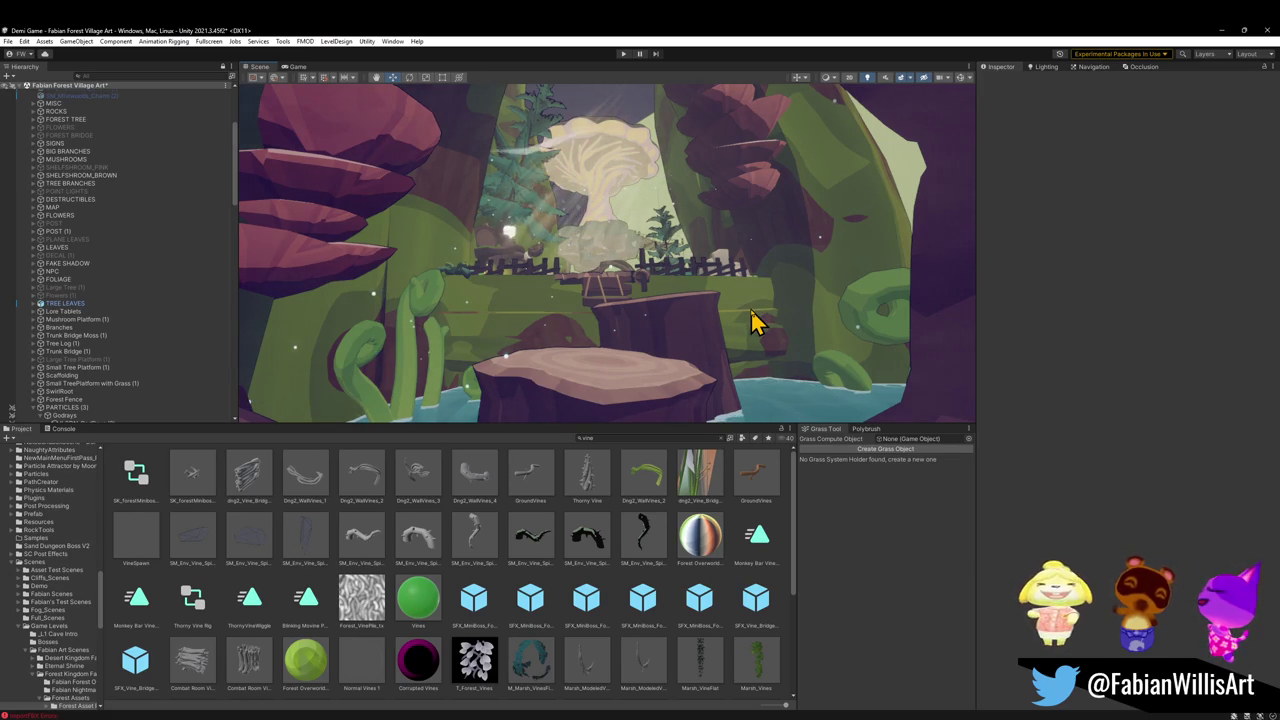
{"action": "mouse_move", "coordinate": [735, 318]}
{"action": "left_mouse_down"}
{"action": "mouse_move", "coordinate": [840, 331]}
{"action": "mouse_move", "coordinate": [771, 323]}
{"action": "mouse_move", "coordinate": [729, 337]}
{"action": "left_mouse_up"}
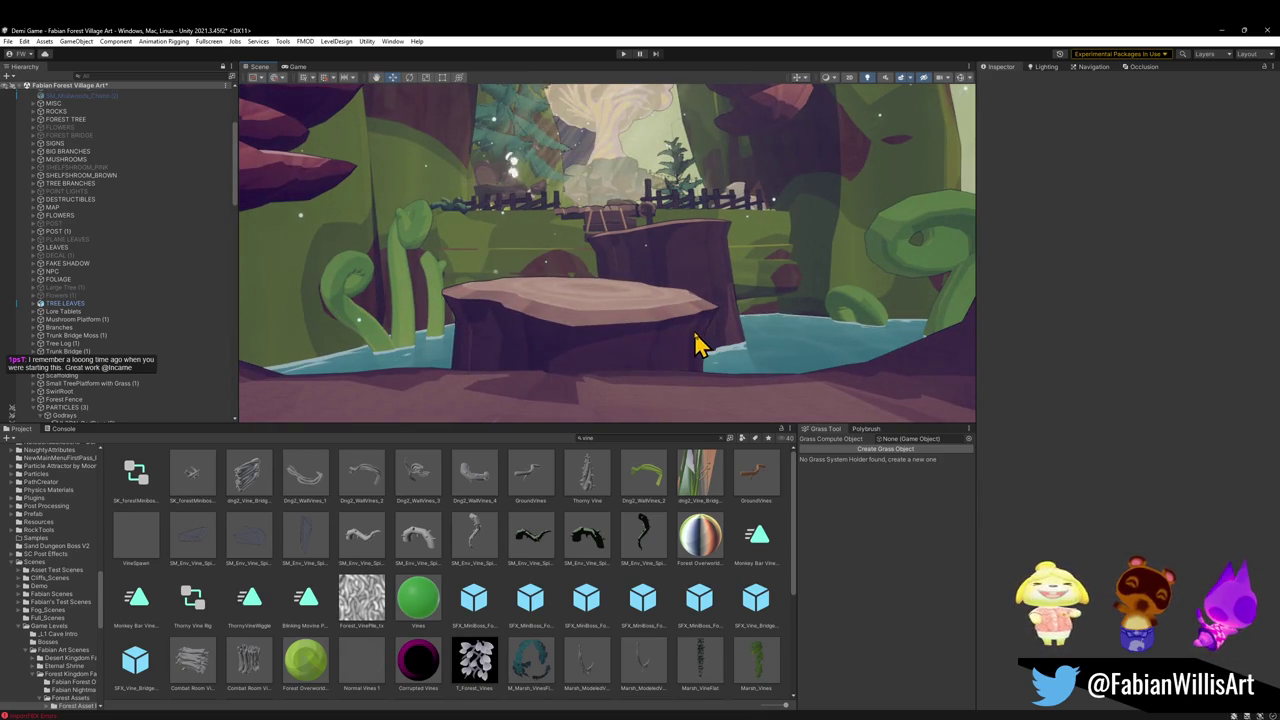
{"action": "left_click_drag", "start_coordinate": [698, 343], "coordinate": [563, 294]}
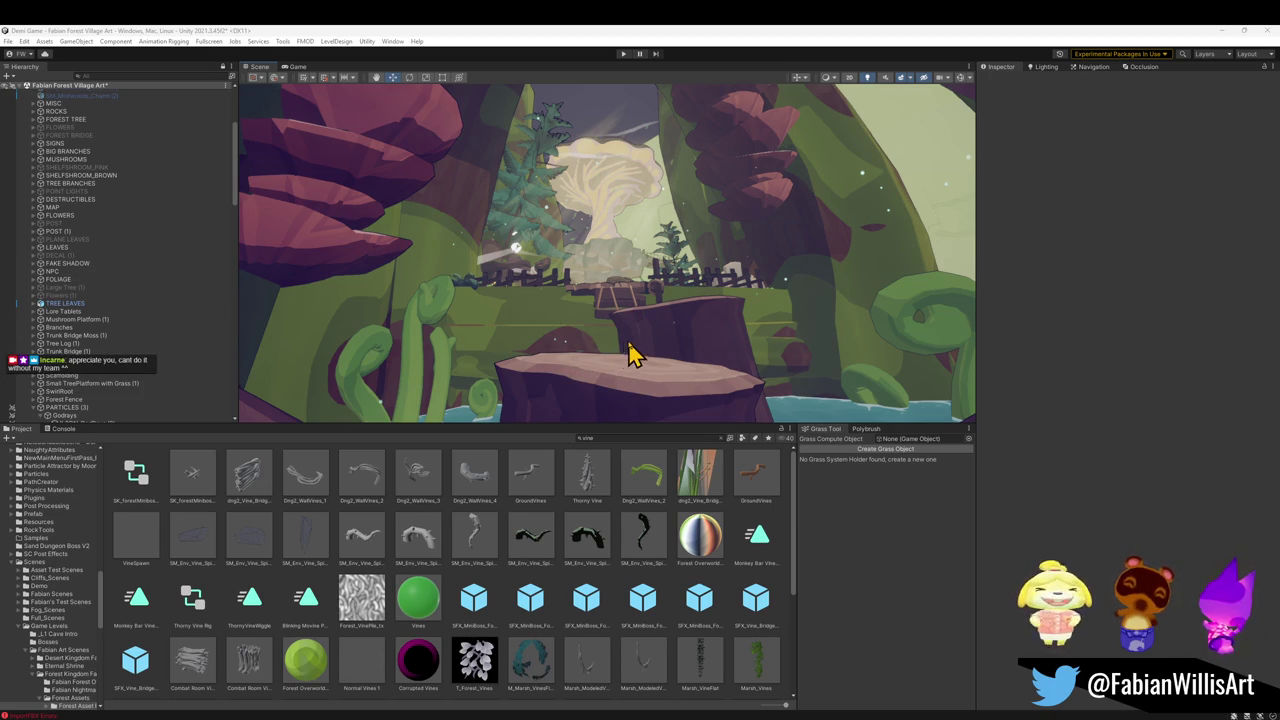
{"action": "key", "text": "s"}
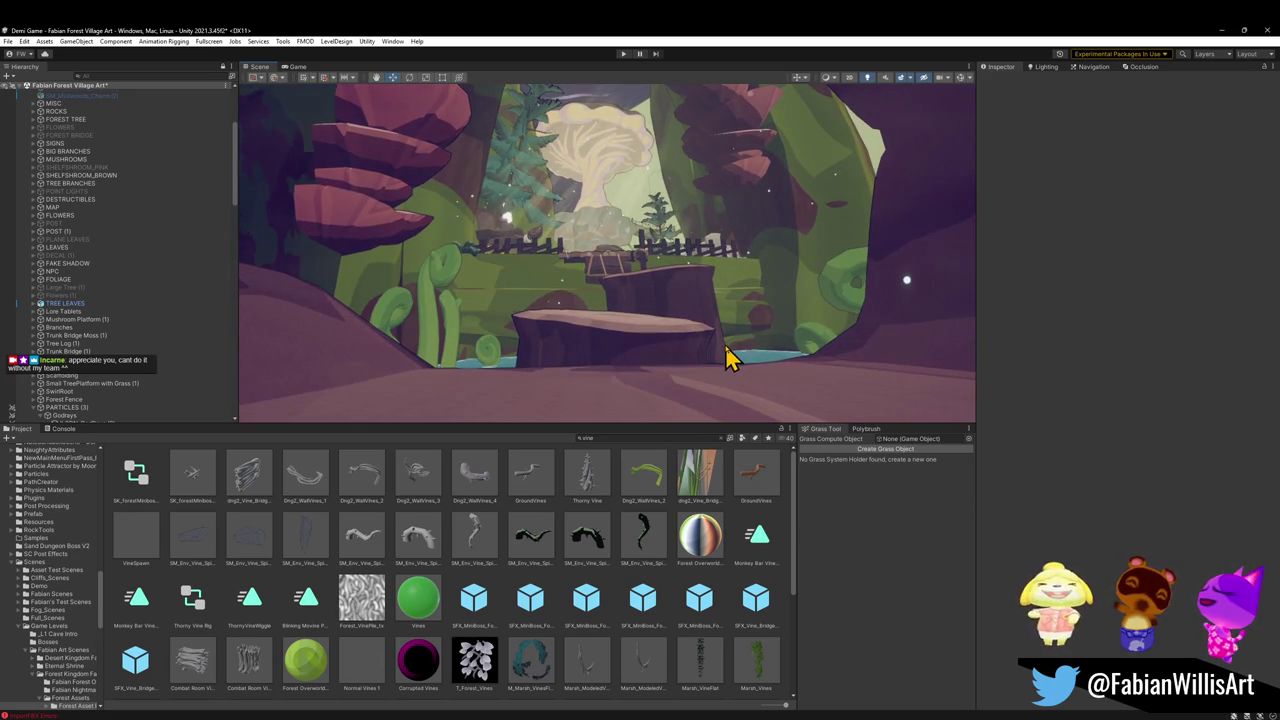
{"action": "left_click", "coordinate": [735, 352]}
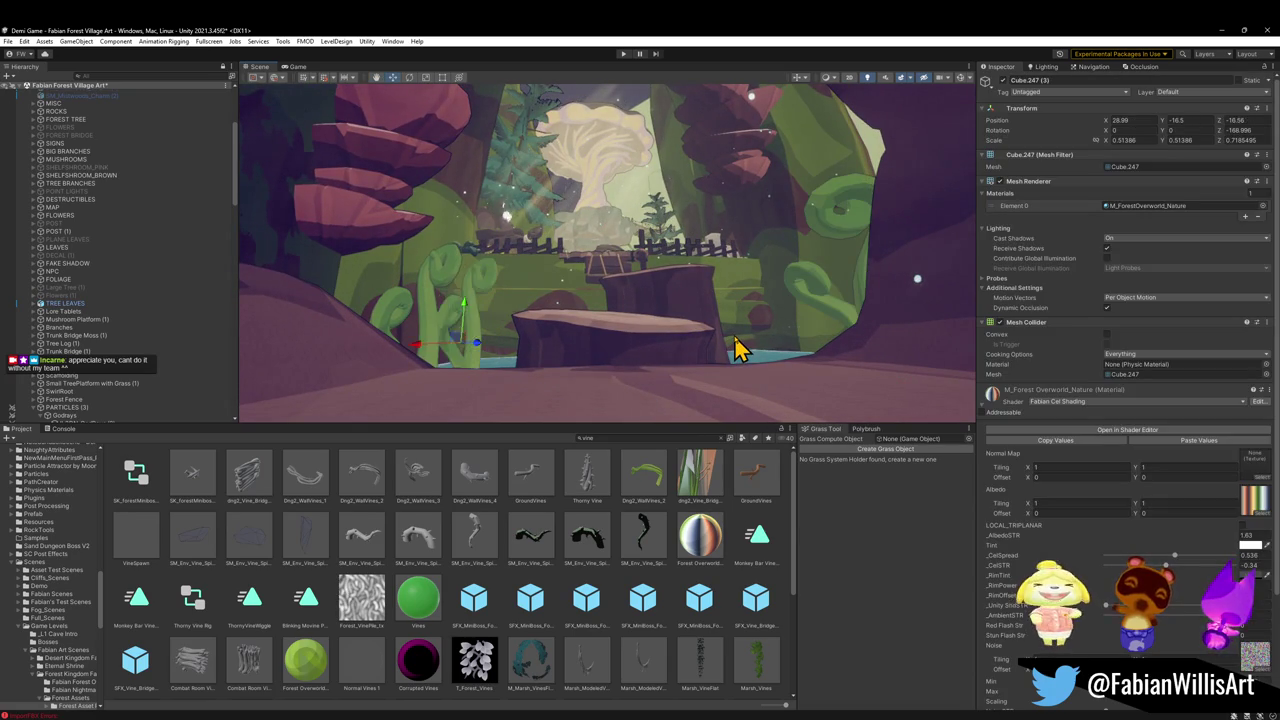
Click through the vine pieces Cube.247, (1), (2) and the nearby rock to inspect them
{"action": "left_click", "coordinate": [735, 350]}
{"action": "left_click", "coordinate": [735, 350]}
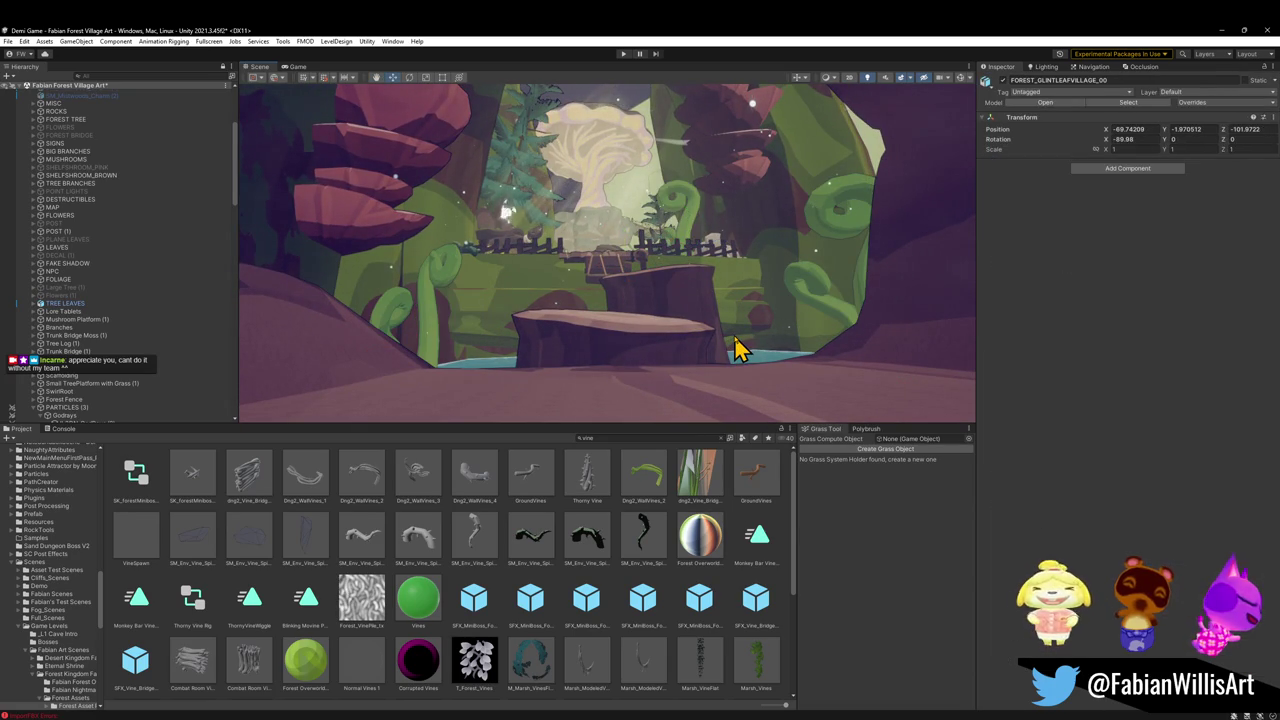
{"action": "left_click", "coordinate": [740, 350]}
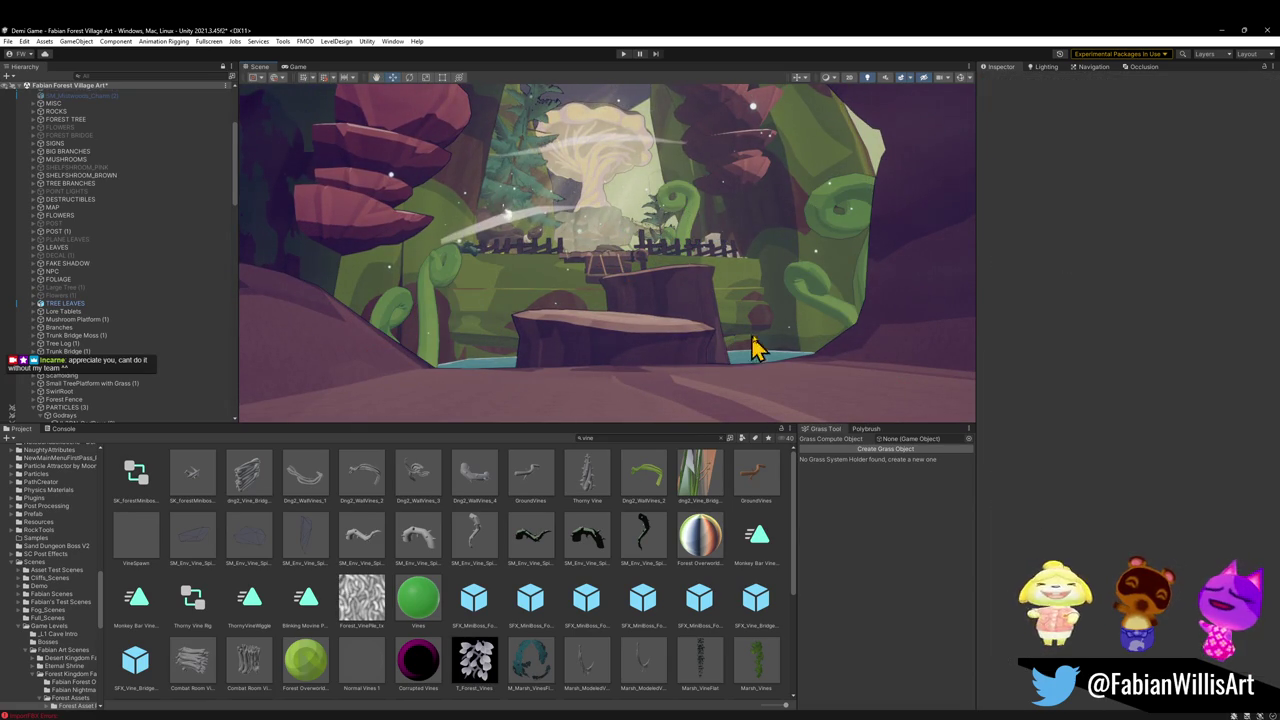
{"action": "left_click", "coordinate": [830, 330]}
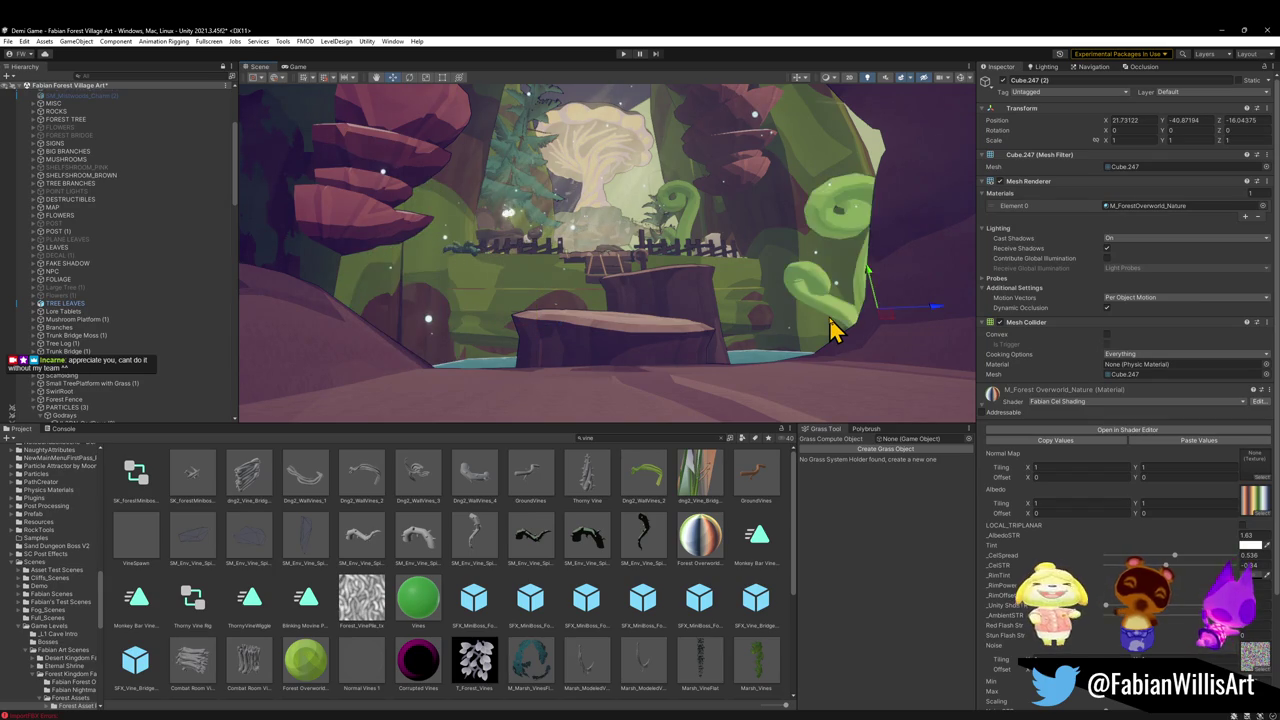
{"action": "left_click", "coordinate": [826, 330]}
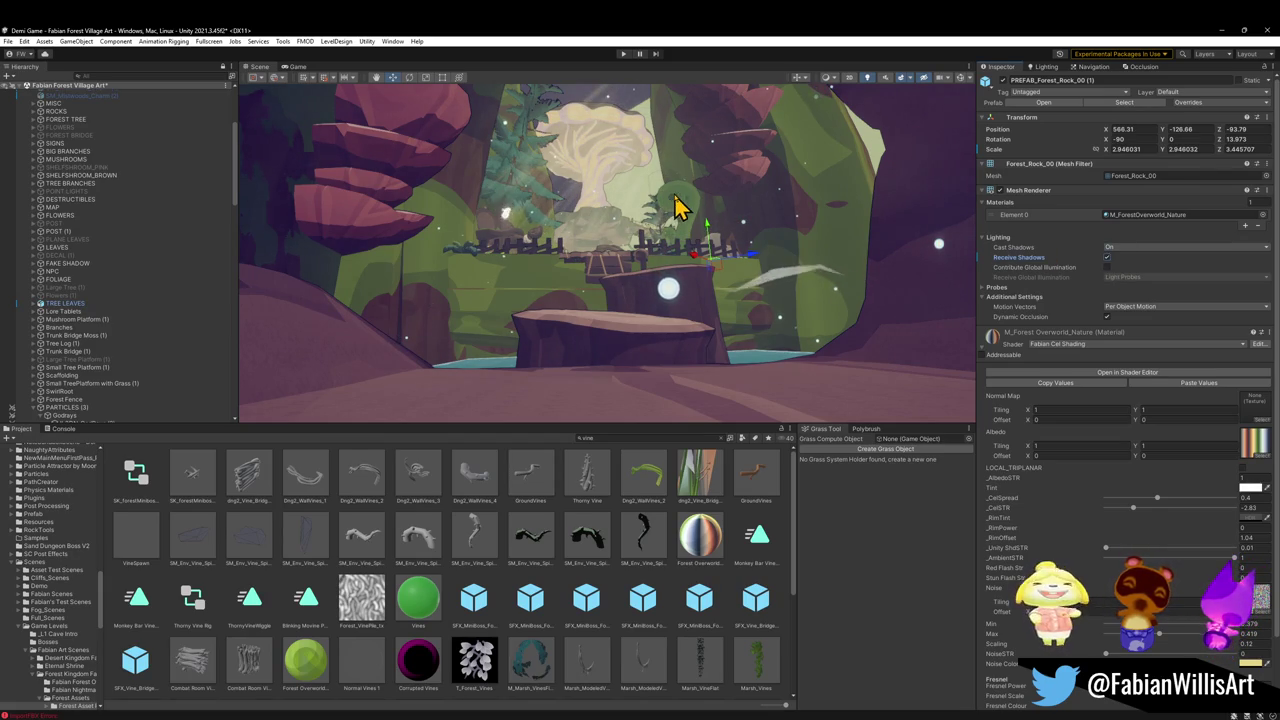
{"action": "left_click", "coordinate": [686, 206]}
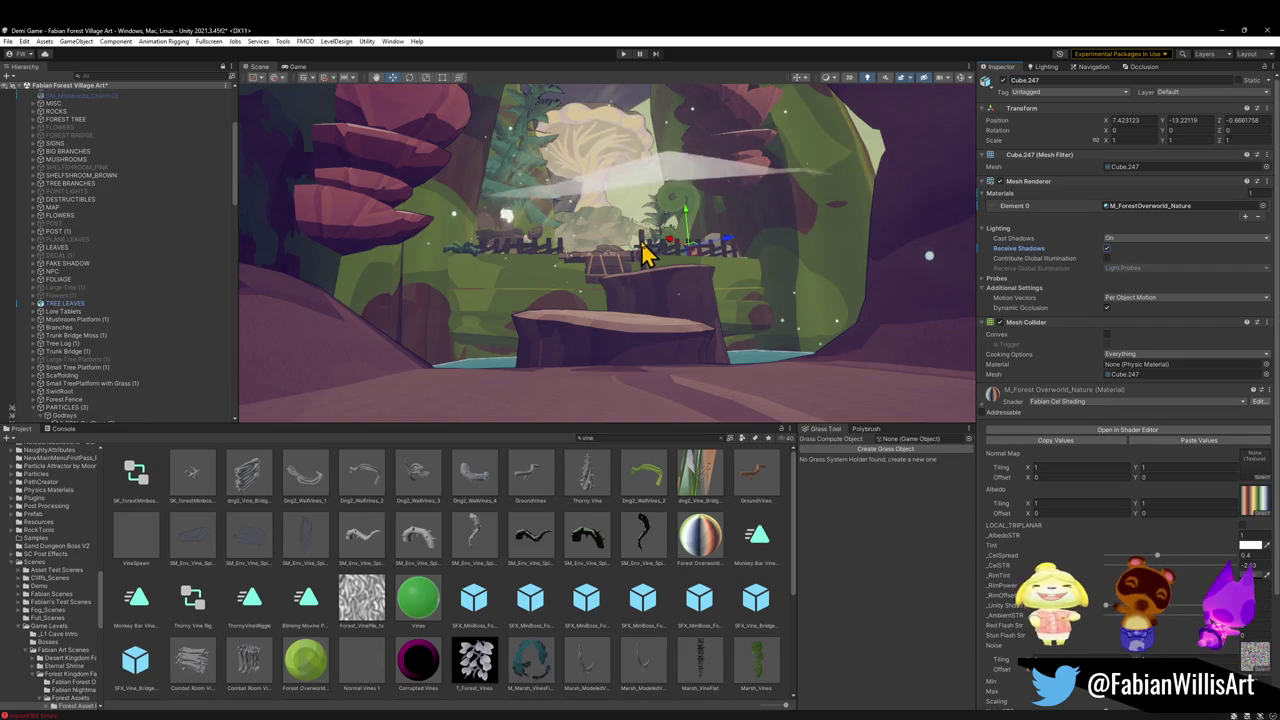
Orbit closer to the mushroom tree and fence, then minimize Unity to reach Blender
{"action": "scroll", "coordinate": [795, 248], "scroll_direction": "up", "scroll_amount": 3}
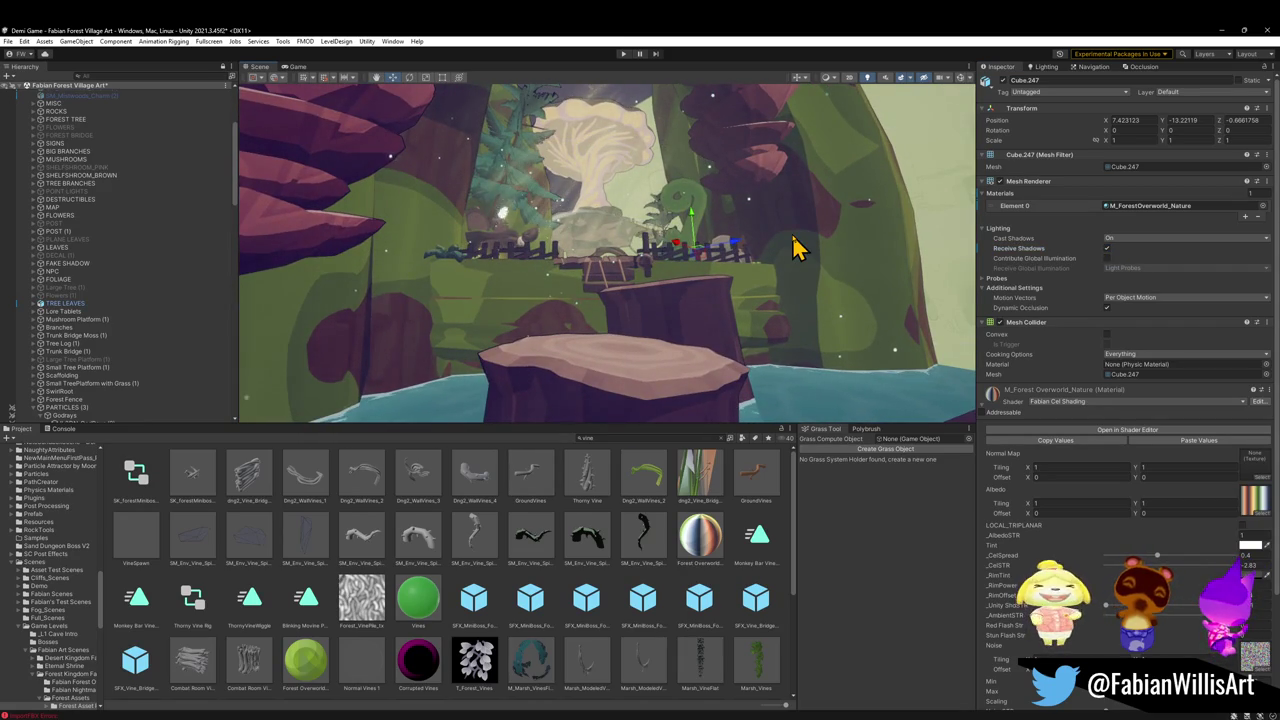
{"action": "mouse_move", "coordinate": [792, 233]}
{"action": "left_mouse_down"}
{"action": "mouse_move", "coordinate": [726, 230]}
{"action": "mouse_move", "coordinate": [814, 237]}
{"action": "mouse_move", "coordinate": [785, 247]}
{"action": "mouse_move", "coordinate": [791, 263]}
{"action": "left_mouse_up"}
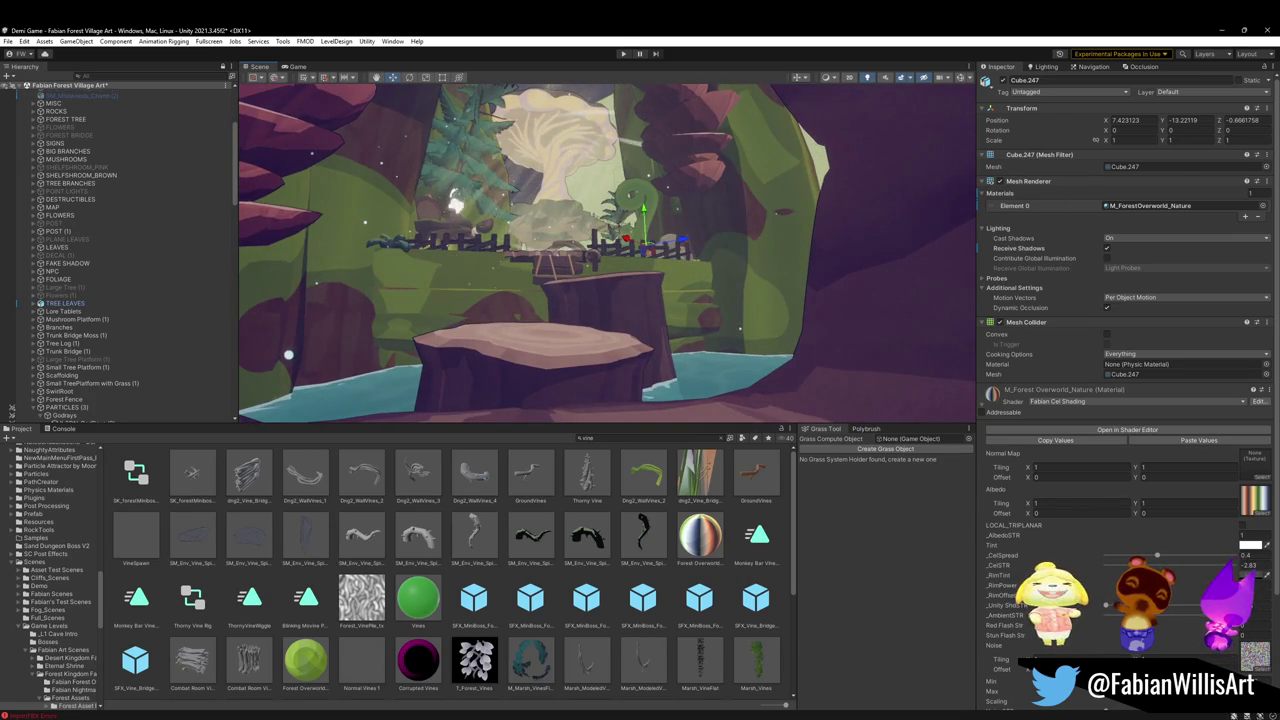
{"action": "left_click", "coordinate": [1220, 31]}
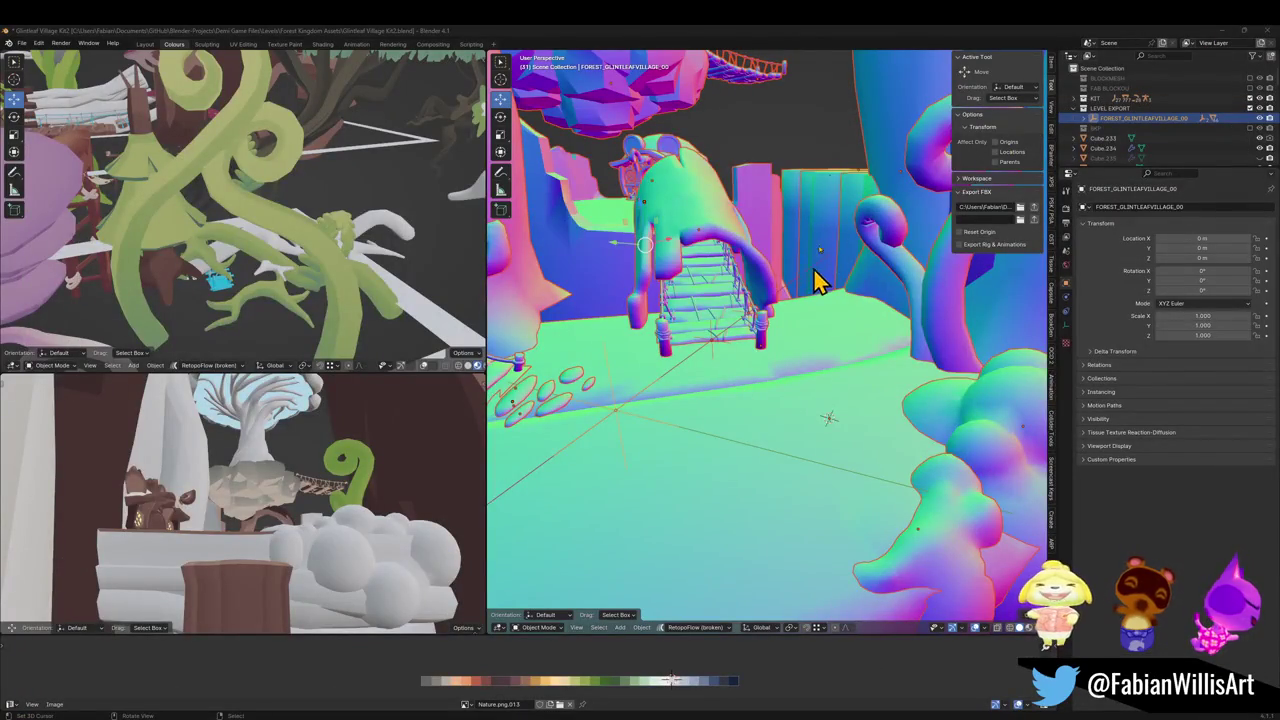
Select the swirl vine Cube.247 and lower it along Z
{"action": "key", "text": "shift+grave"}
{"action": "key", "text": "w"}
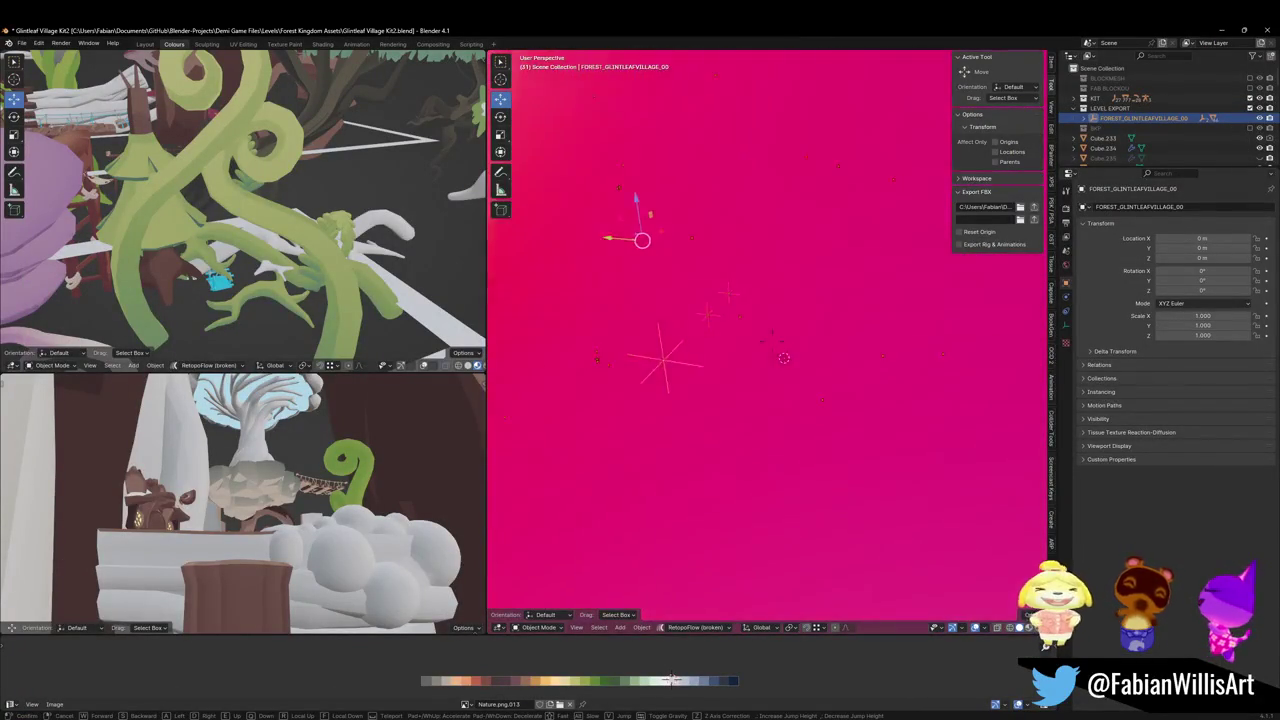
{"action": "key", "text": "s"}
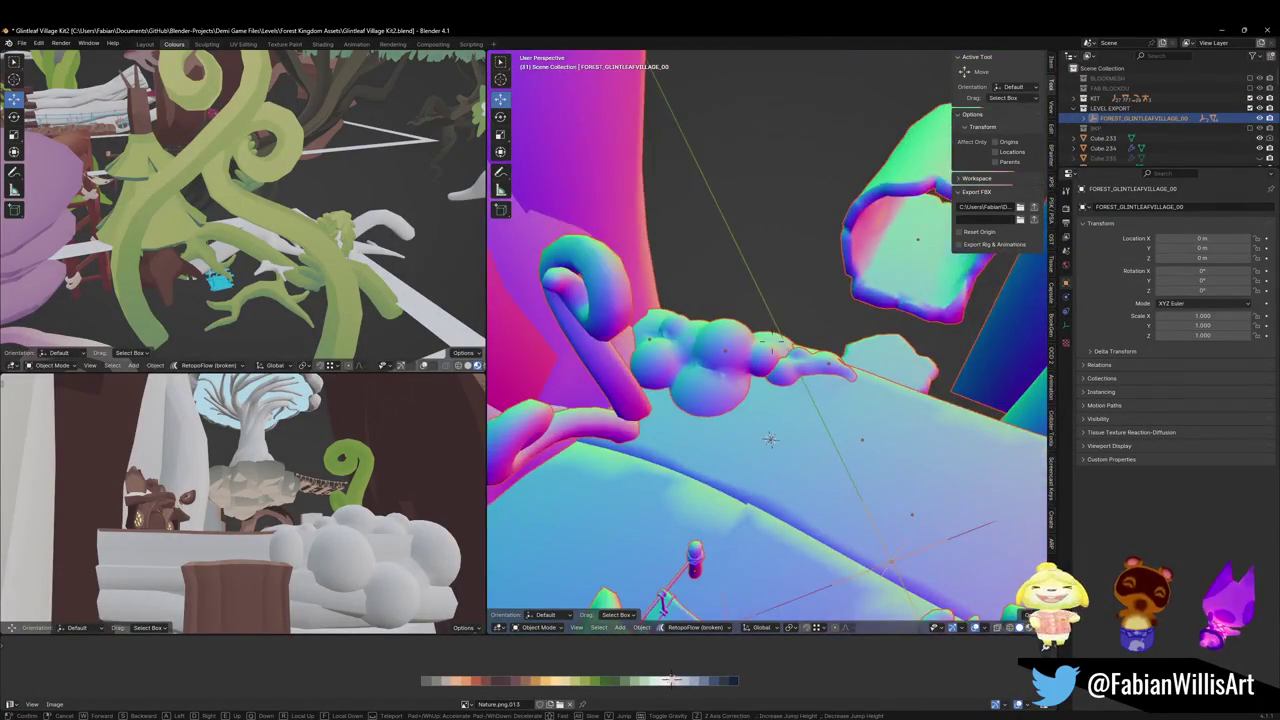
{"action": "key", "text": "w"}
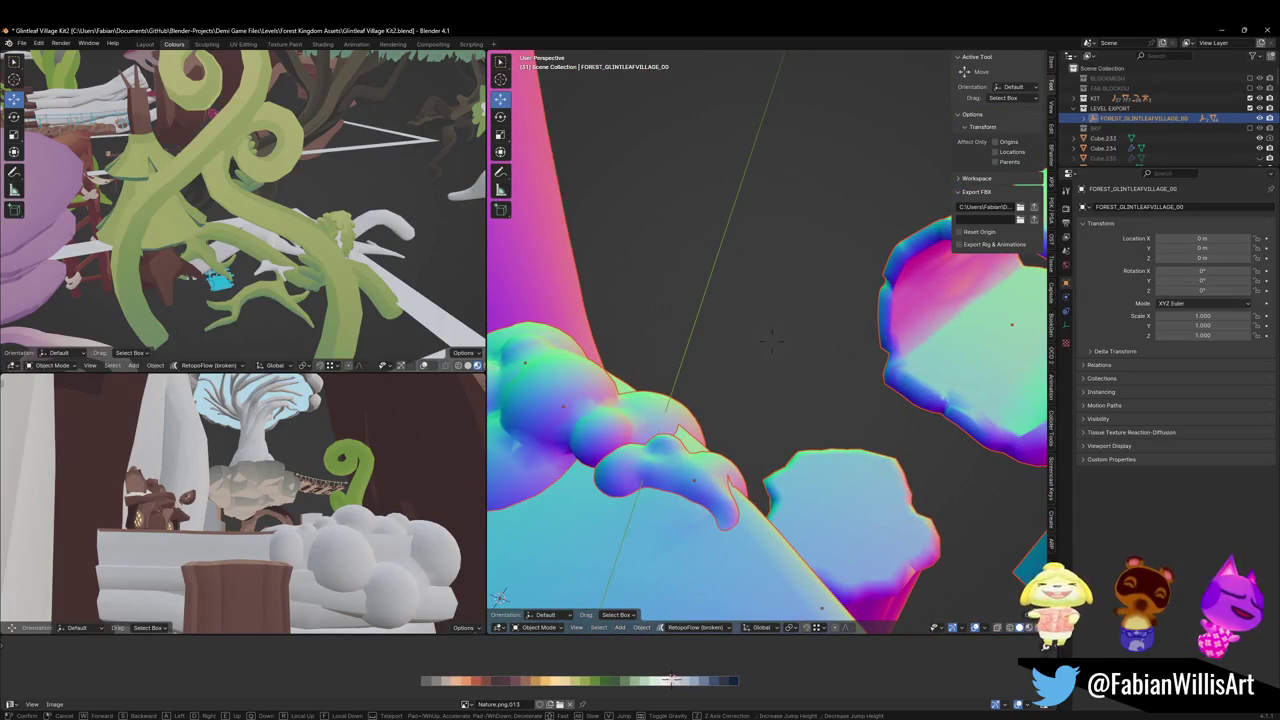
{"action": "key", "text": "s"}
{"action": "left_click", "coordinate": [745, 222]}
{"action": "left_click", "coordinate": [818, 303]}
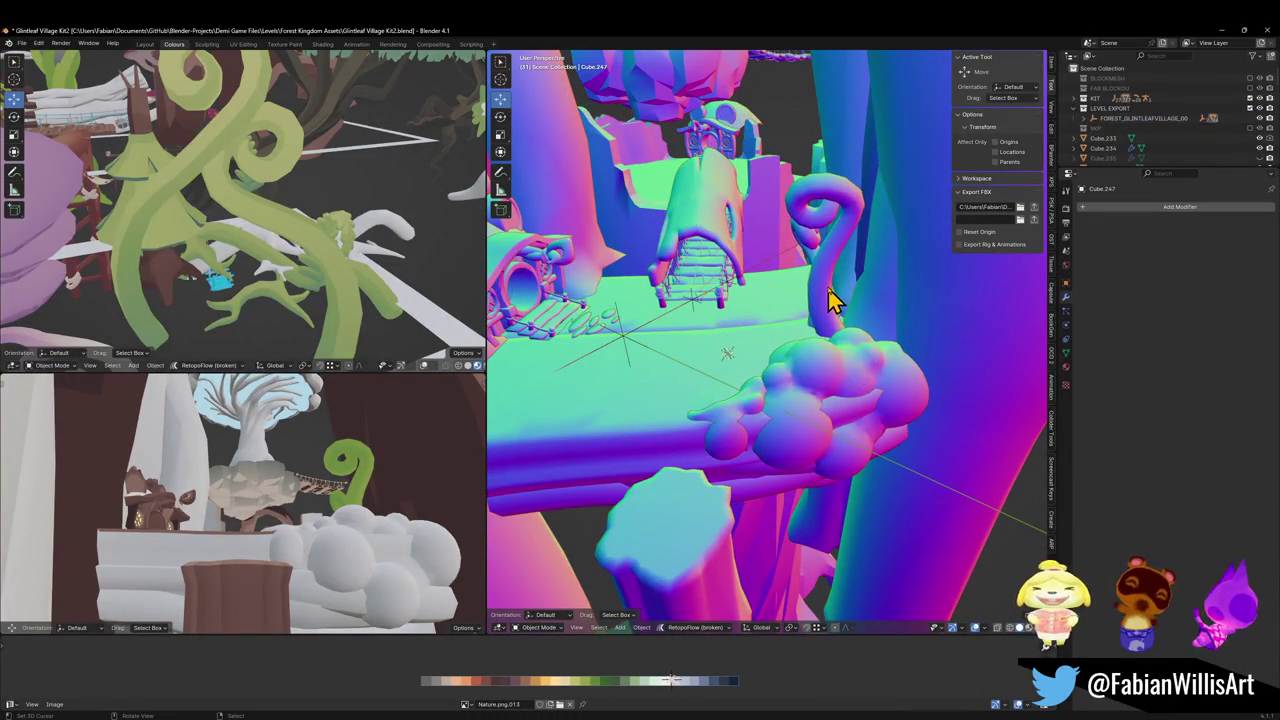
{"action": "key", "text": "g"}
{"action": "key", "text": "z"}
{"action": "left_click", "coordinate": [845, 463]}
{"action": "key", "text": "g"}
{"action": "key", "text": "z"}
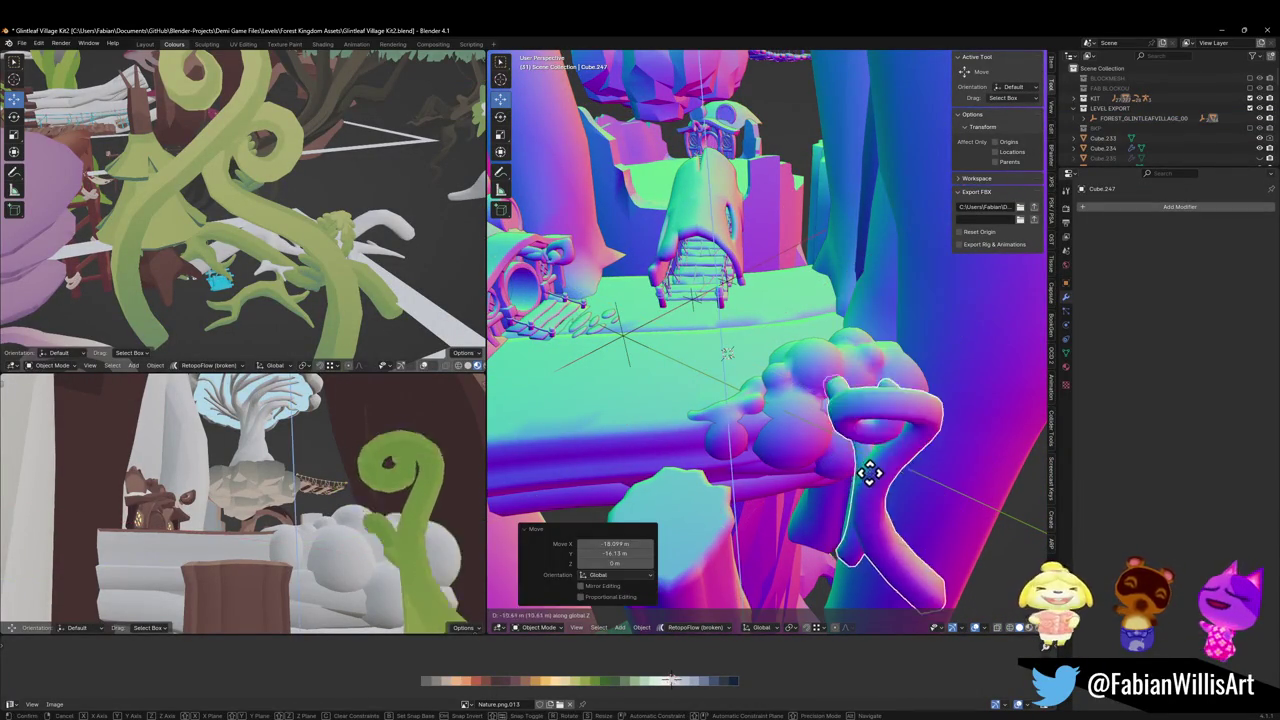
{"action": "left_click", "coordinate": [857, 514]}
Readjust the vine's height, scale it to 0.929 and give it smooth shading
{"action": "key", "text": "shift+grave"}
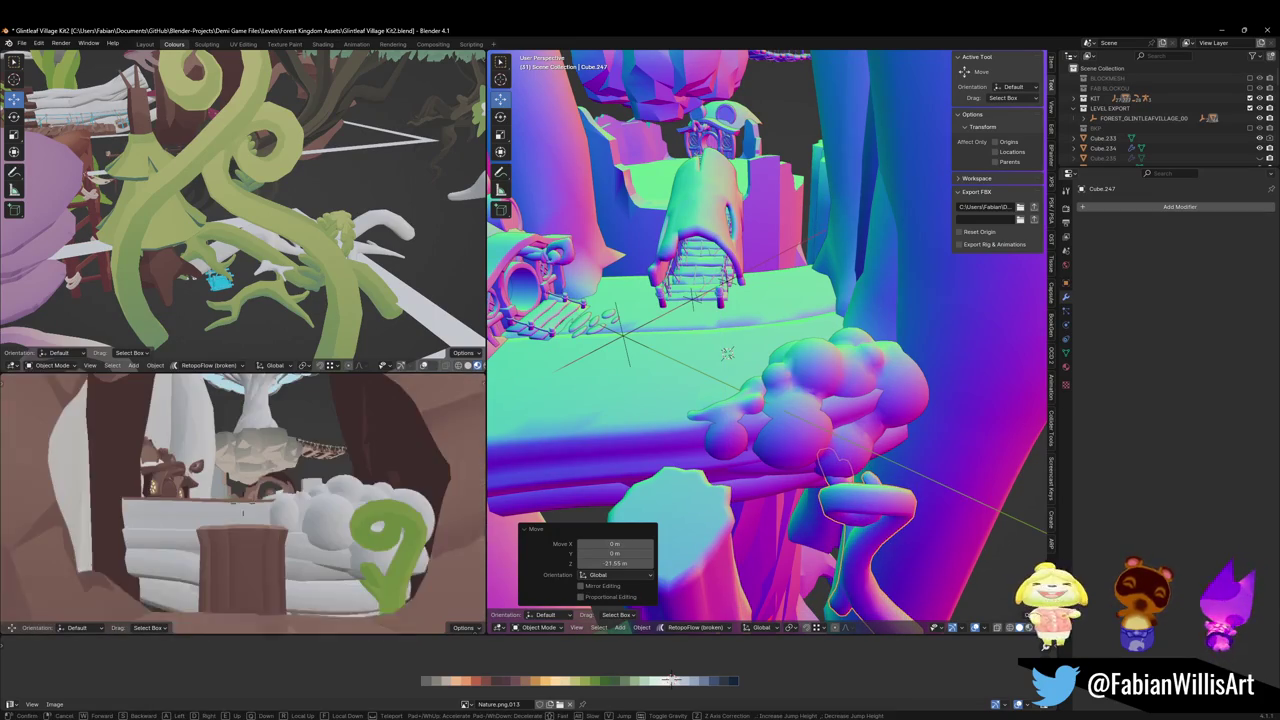
{"action": "left_click", "coordinate": [480, 523]}
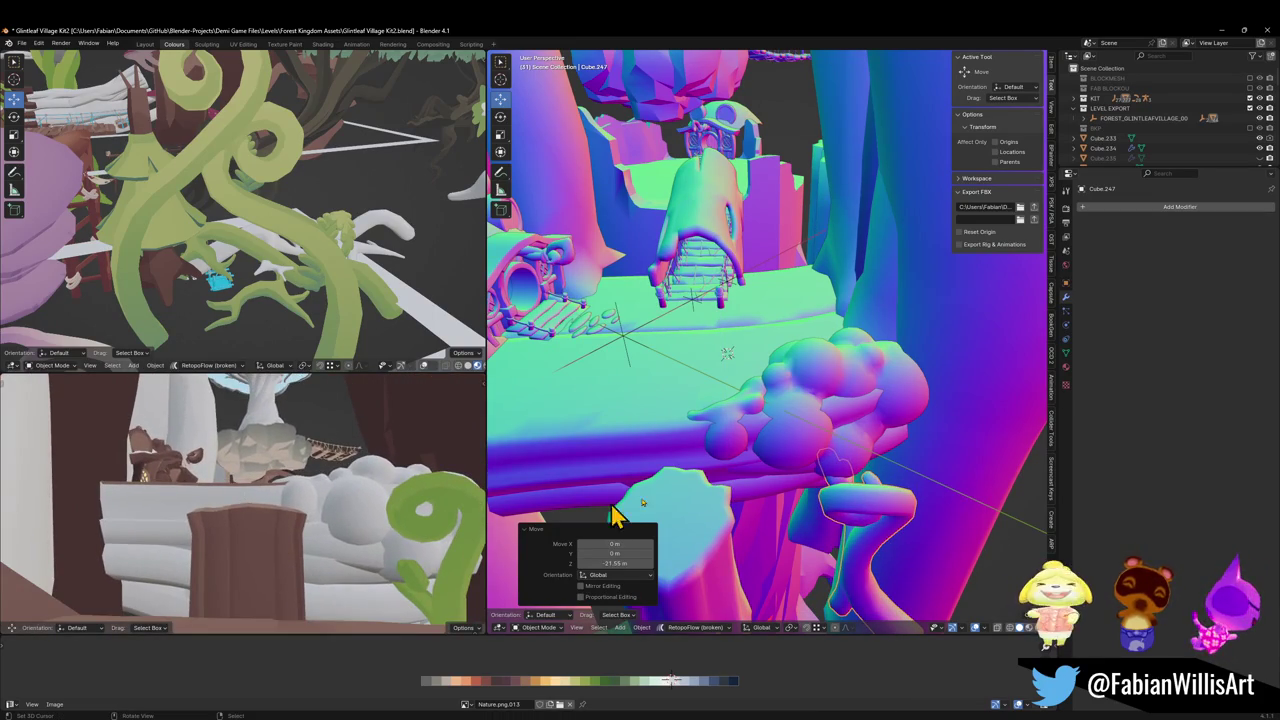
{"action": "key", "text": "g"}
{"action": "key", "text": "z"}
{"action": "left_click", "coordinate": [908, 523]}
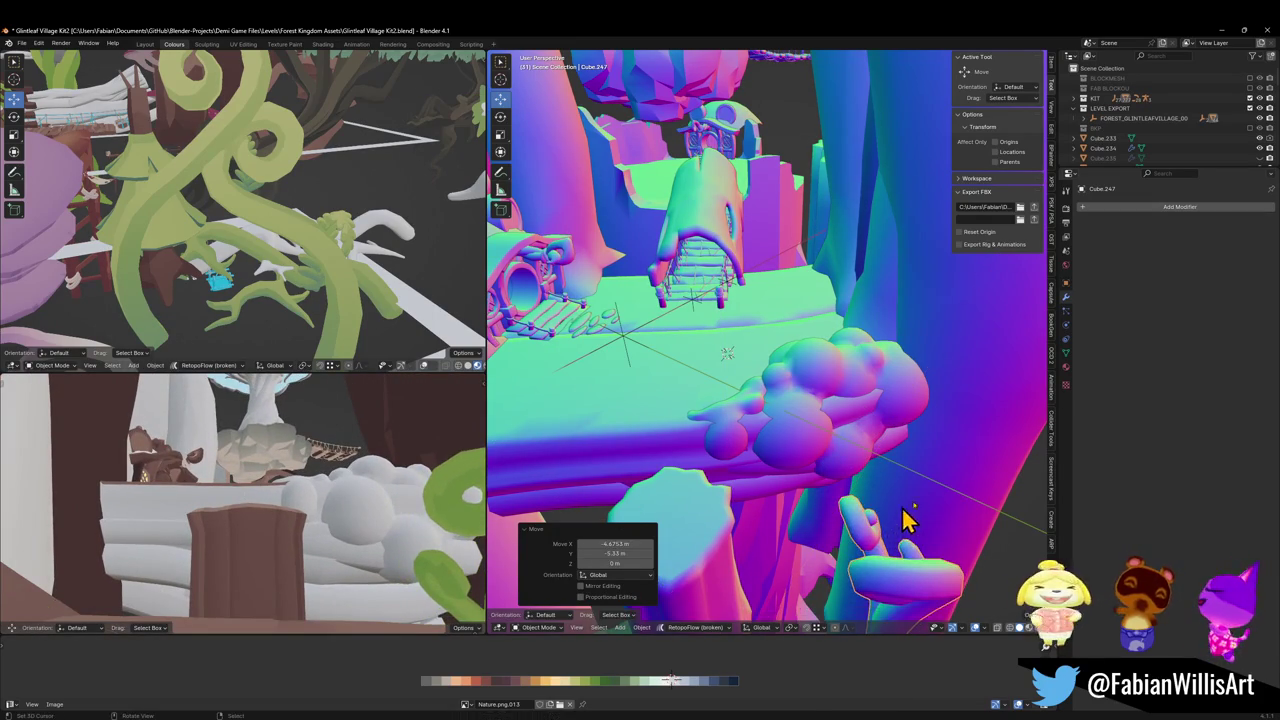
{"action": "key", "text": "s"}
{"action": "left_click", "coordinate": [914, 528]}
{"action": "right_click", "coordinate": [914, 529]}
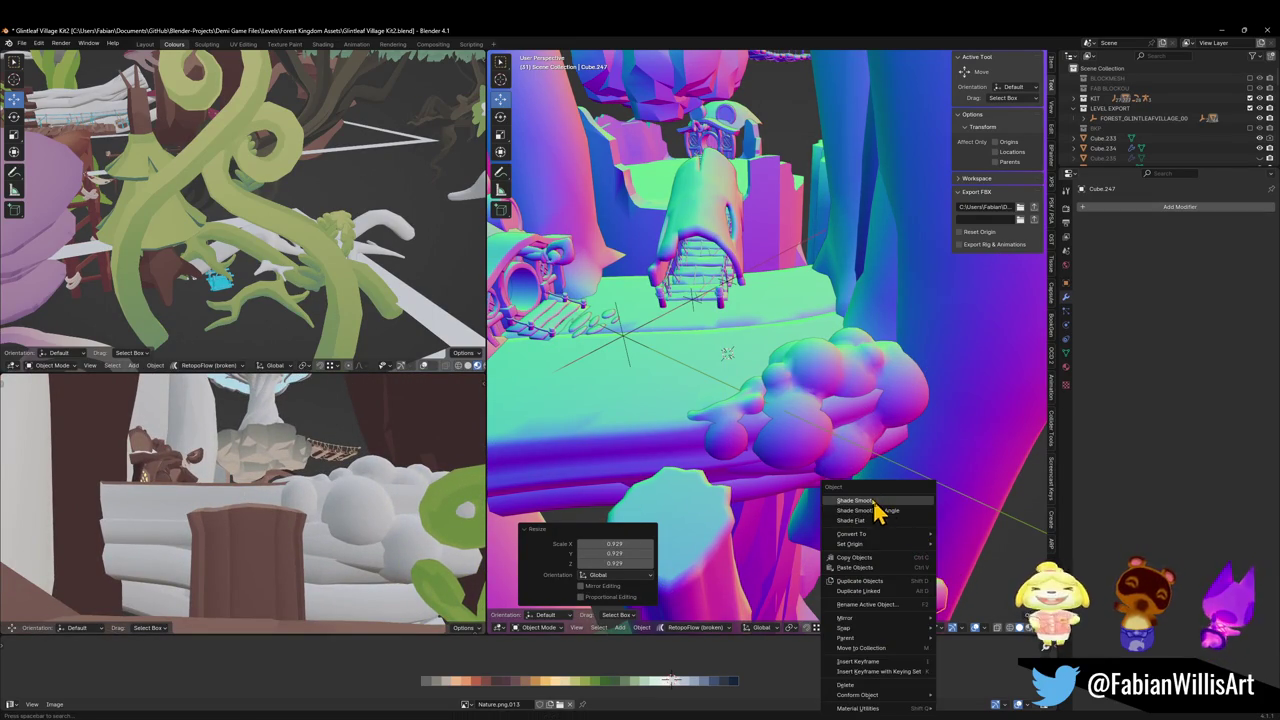
{"action": "left_click", "coordinate": [880, 501]}
Lower the vine about 2 m along Z and fine-tune its height
{"action": "key", "text": "g"}
{"action": "key", "text": "z"}
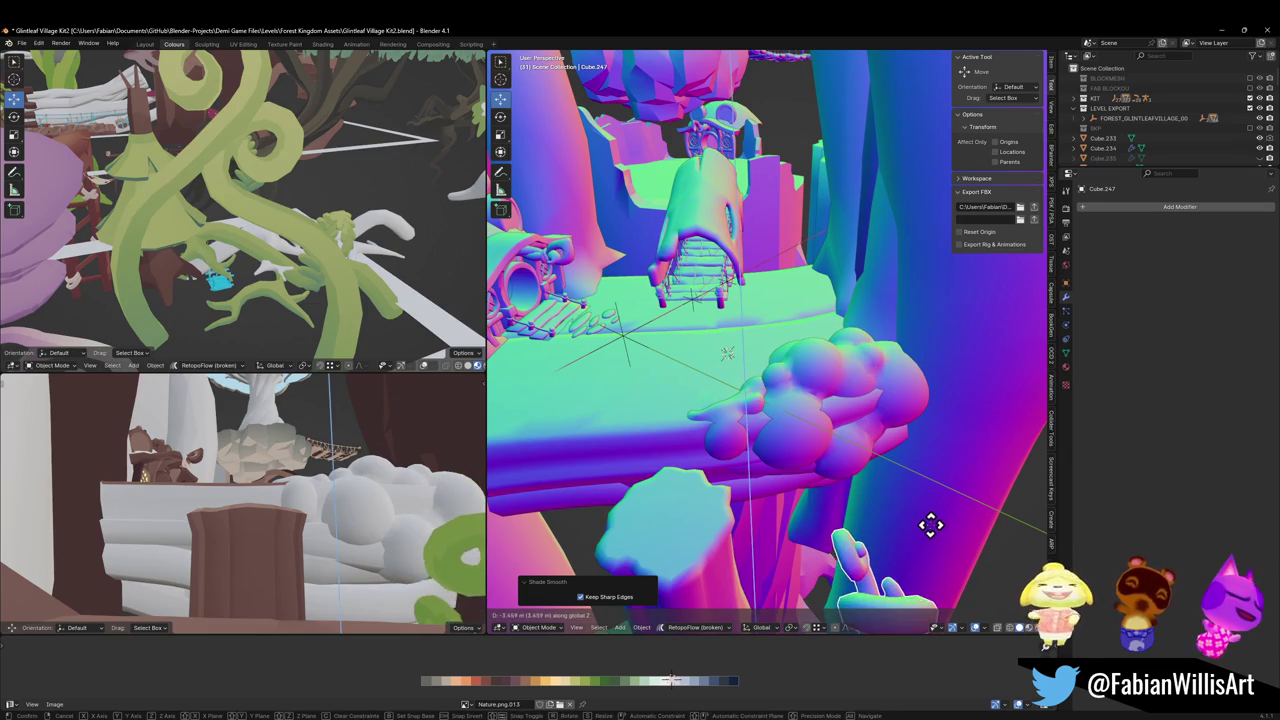
{"action": "left_click", "coordinate": [931, 520]}
{"action": "key", "text": "g"}
{"action": "key", "text": "z"}
{"action": "left_click", "coordinate": [911, 510]}
Slim the vine's mesh with Alt+S shrink/fatten, then reposition it vertically
{"action": "key", "text": "Tab"}
{"action": "key", "text": "alt+s"}
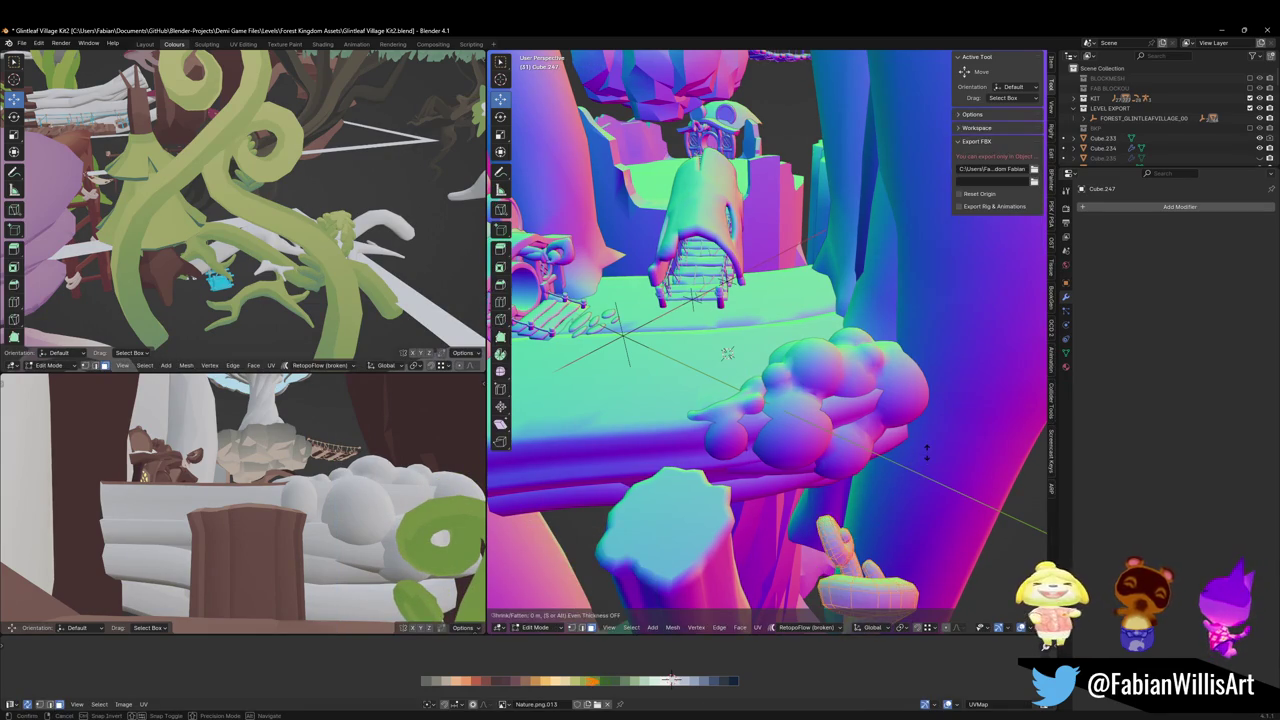
{"action": "left_click", "coordinate": [921, 468]}
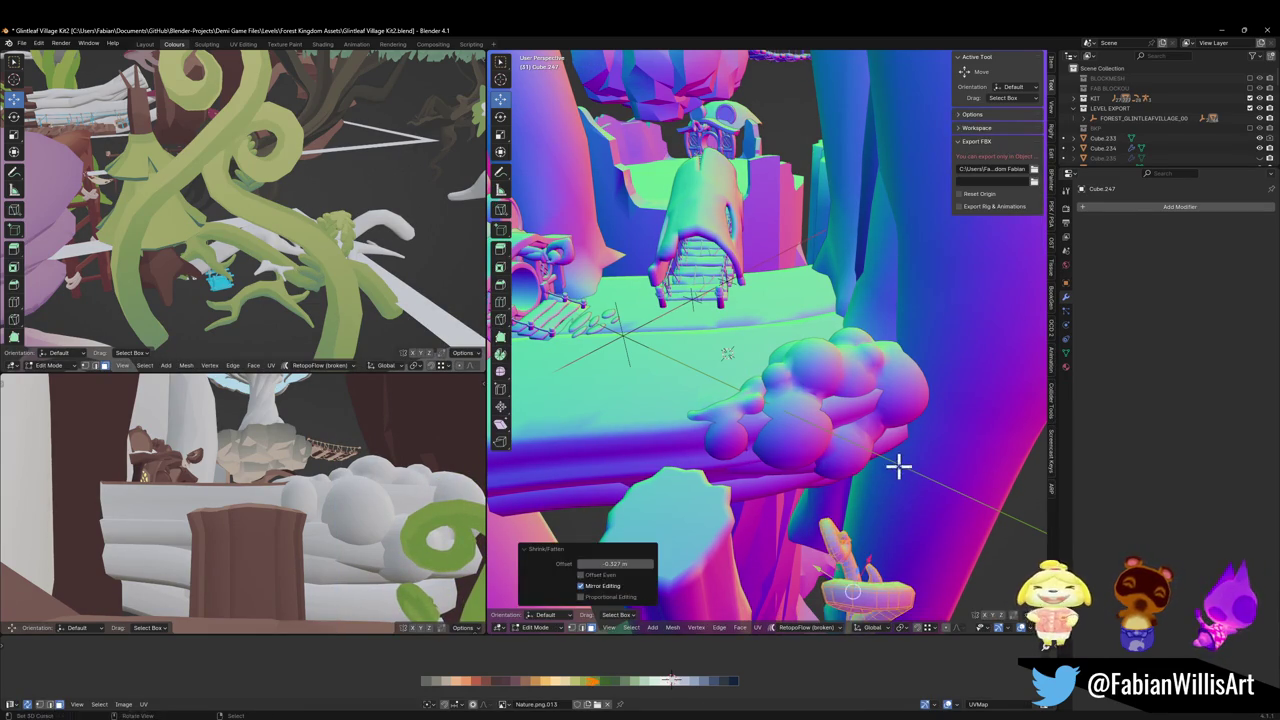
{"action": "key", "text": "Tab"}
{"action": "key", "text": "g"}
{"action": "key", "text": "z"}
{"action": "left_click", "coordinate": [893, 494]}
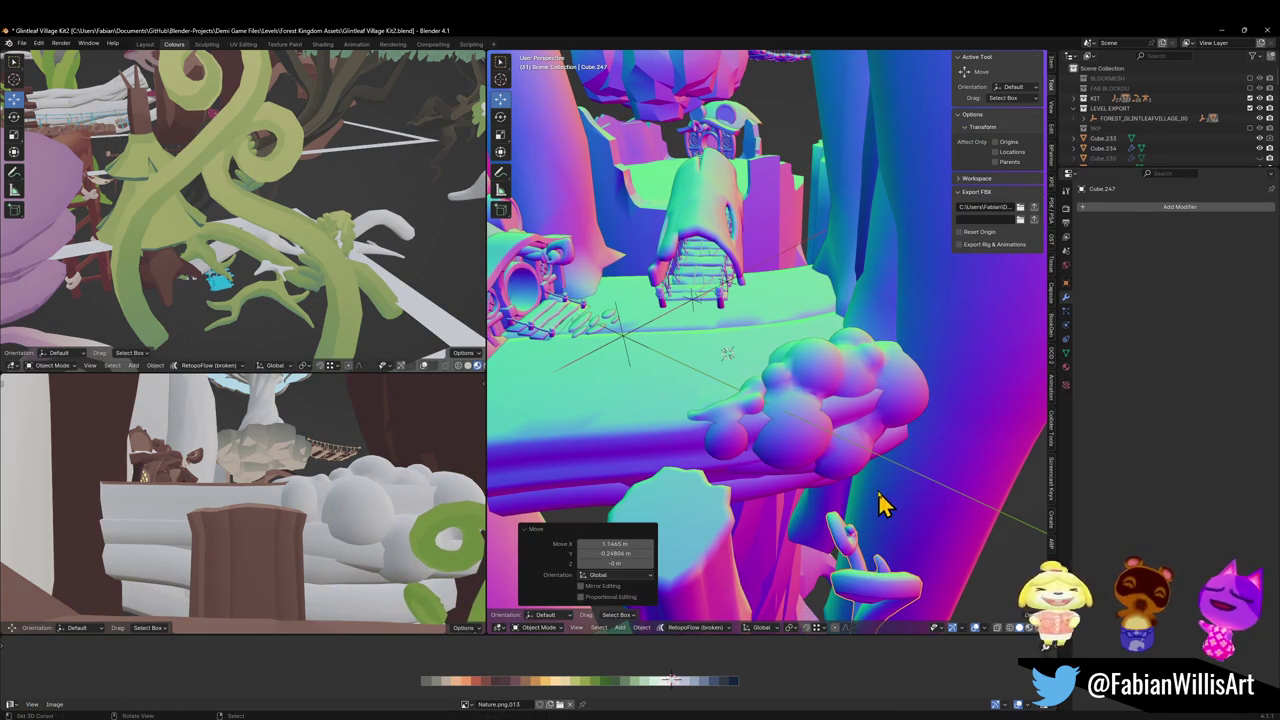
Duplicate the vine to the left and set the copy's origin to its geometry
{"action": "key", "text": "shift+d"}
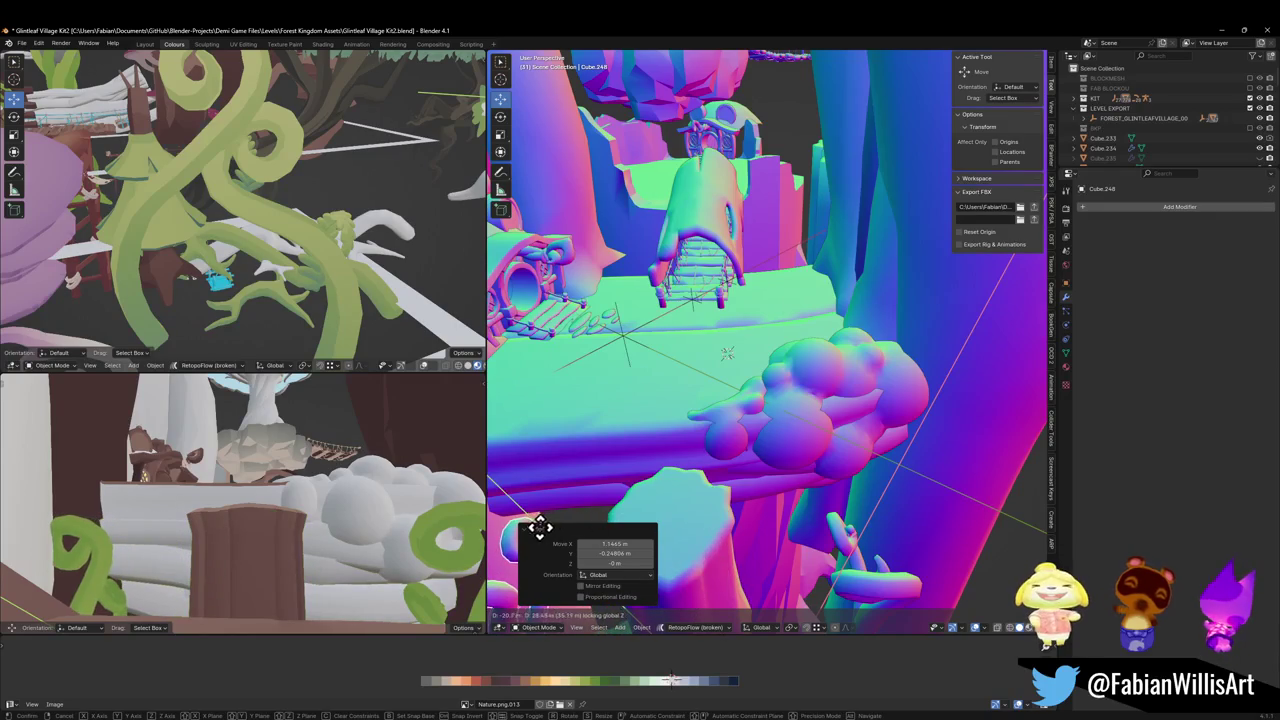
{"action": "left_click", "coordinate": [536, 525]}
{"action": "left_click_drag", "start_coordinate": [590, 485], "coordinate": [680, 420]}
{"action": "key", "text": "q"}
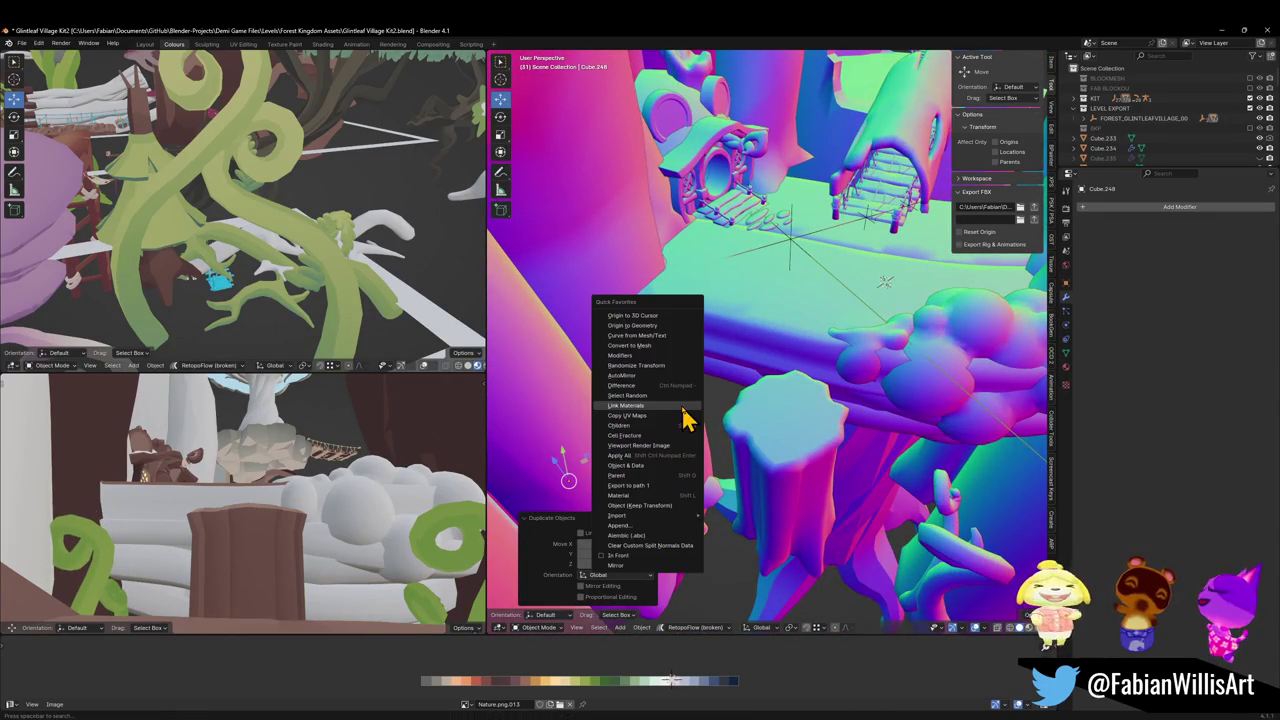
{"action": "left_click", "coordinate": [645, 325]}
Stretch the copy taller along Z, turn it 160°, and place it beside the stump
{"action": "key", "text": "s"}
{"action": "key", "text": "z"}
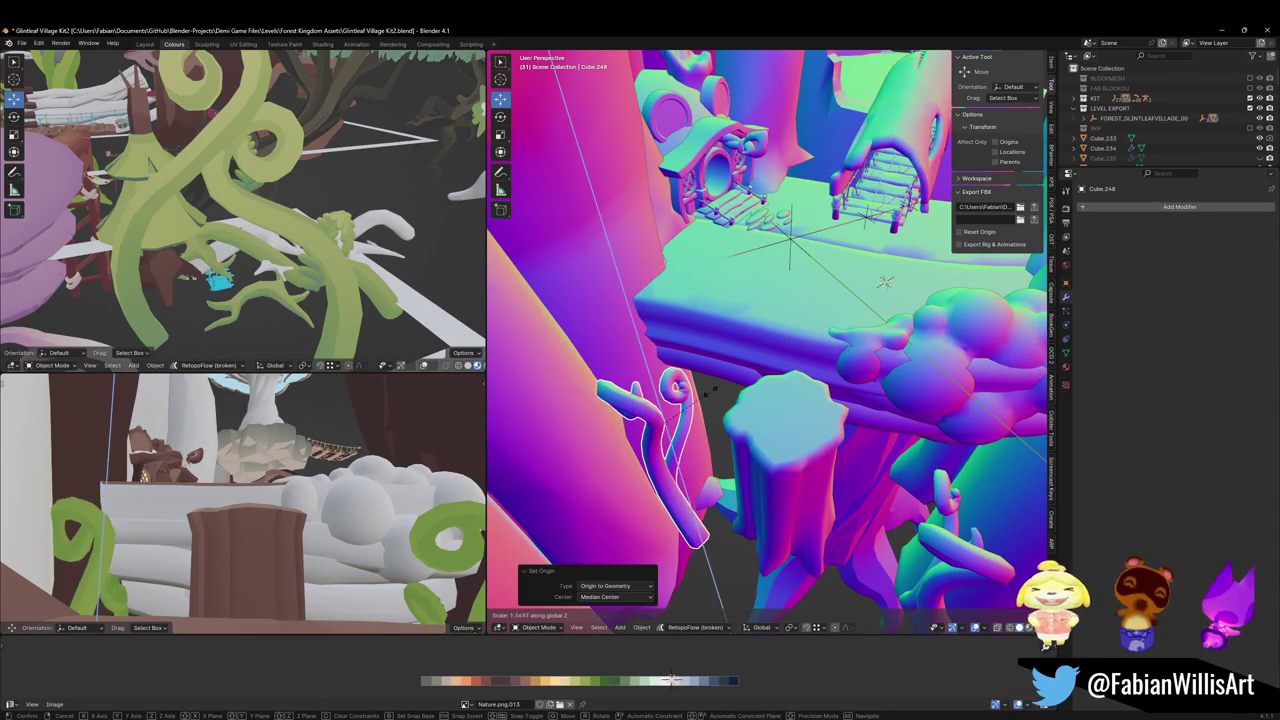
{"action": "left_click", "coordinate": [726, 400]}
{"action": "key", "text": "r"}
{"action": "key", "text": "z"}
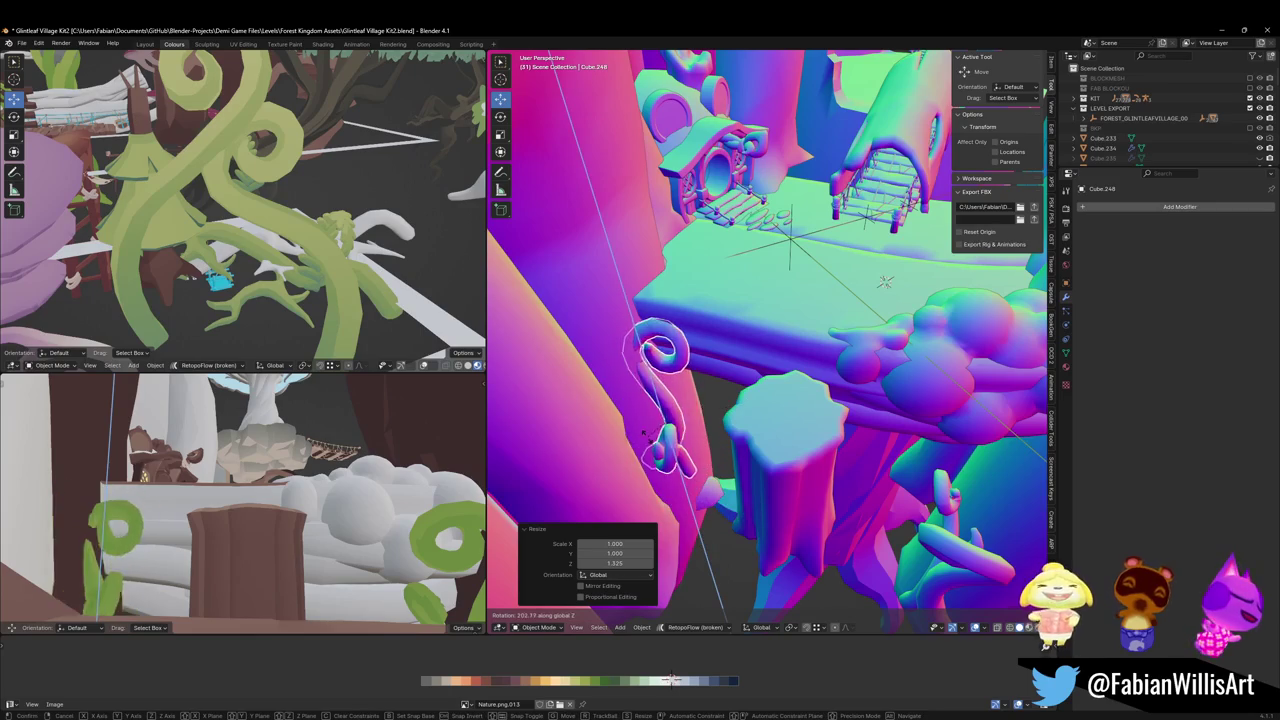
{"action": "left_click", "coordinate": [684, 390]}
{"action": "key", "text": "g"}
{"action": "key", "text": "shift+z"}
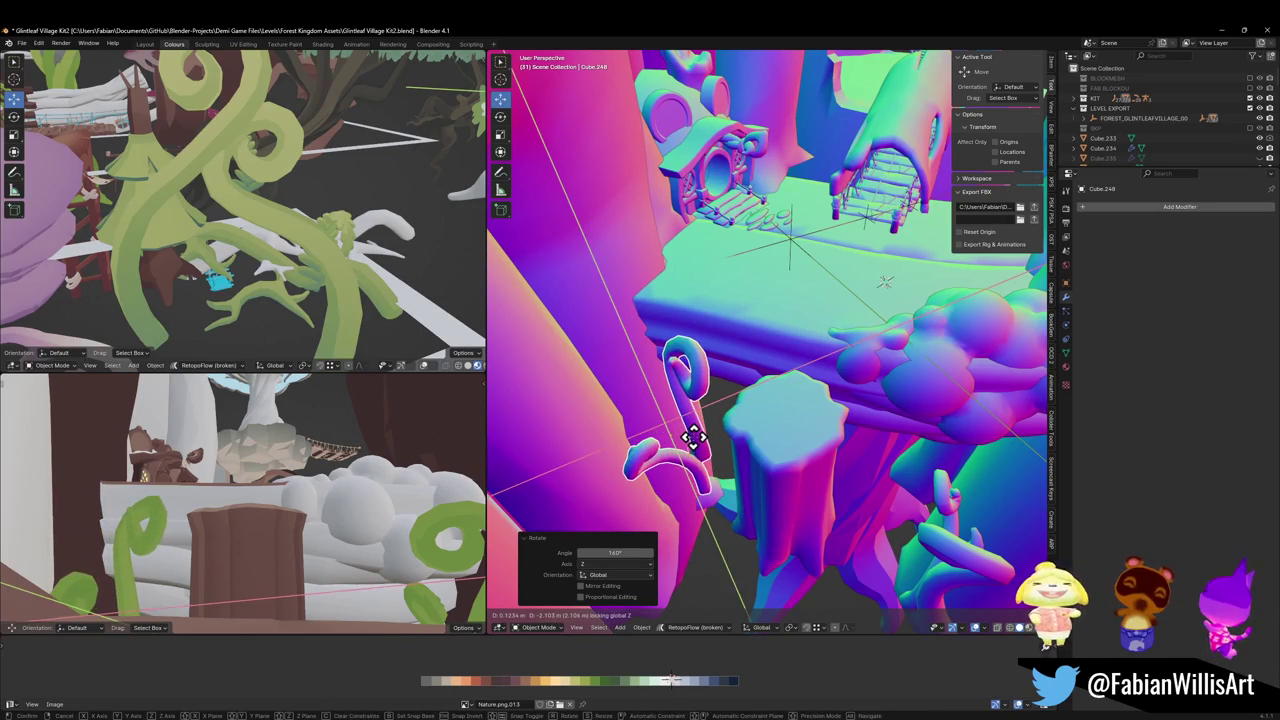
{"action": "left_click", "coordinate": [695, 445]}
{"action": "key", "text": "g"}
{"action": "key", "text": "z"}
{"action": "left_click", "coordinate": [723, 420]}
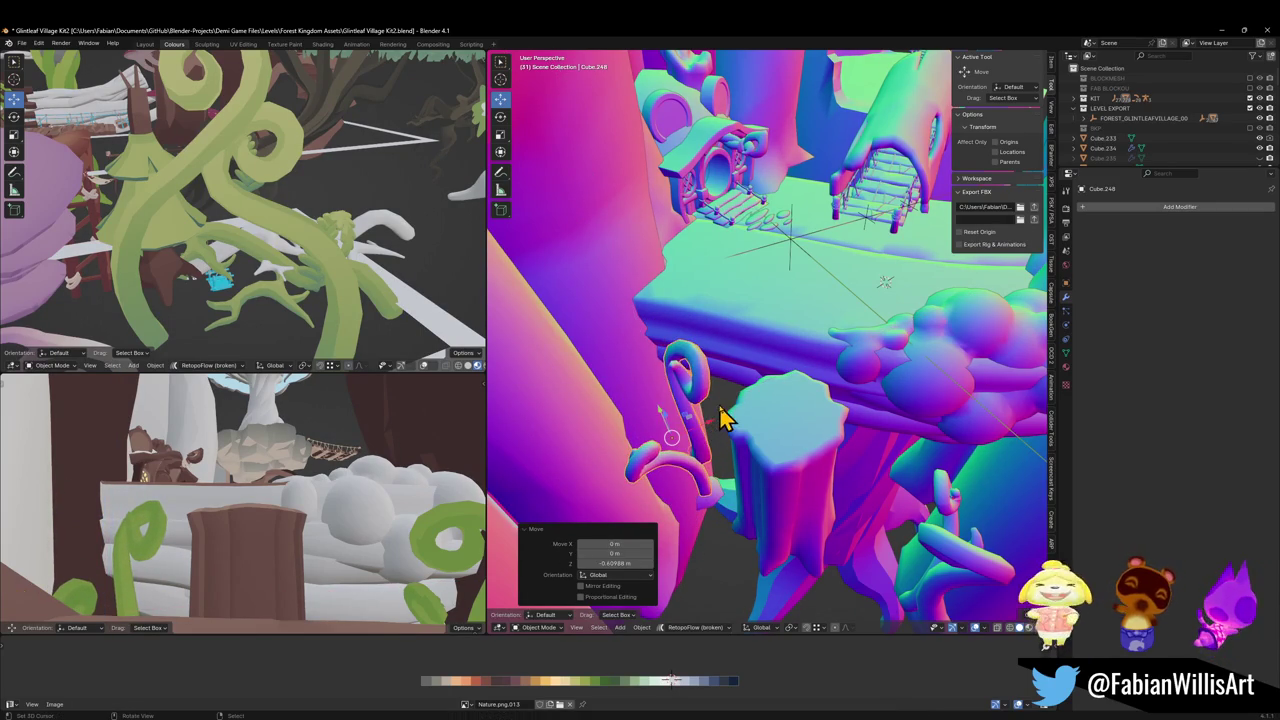
Select the side edge loop of the Treelogs platform in Edit Mode
{"action": "left_click", "coordinate": [771, 363]}
{"action": "key", "text": "Tab"}
{"action": "scroll", "coordinate": [810, 363], "scroll_direction": "up", "scroll_amount": 5}
{"action": "left_click_drag", "start_coordinate": [810, 363], "coordinate": [774, 357]}
{"action": "left_click", "coordinate": [748, 396], "text": "alt"}
Slide the platform's side edge loop down the wall and return to Object Mode
{"action": "key", "text": "g"}
{"action": "key", "text": "g"}
{"action": "left_click", "coordinate": [843, 371]}
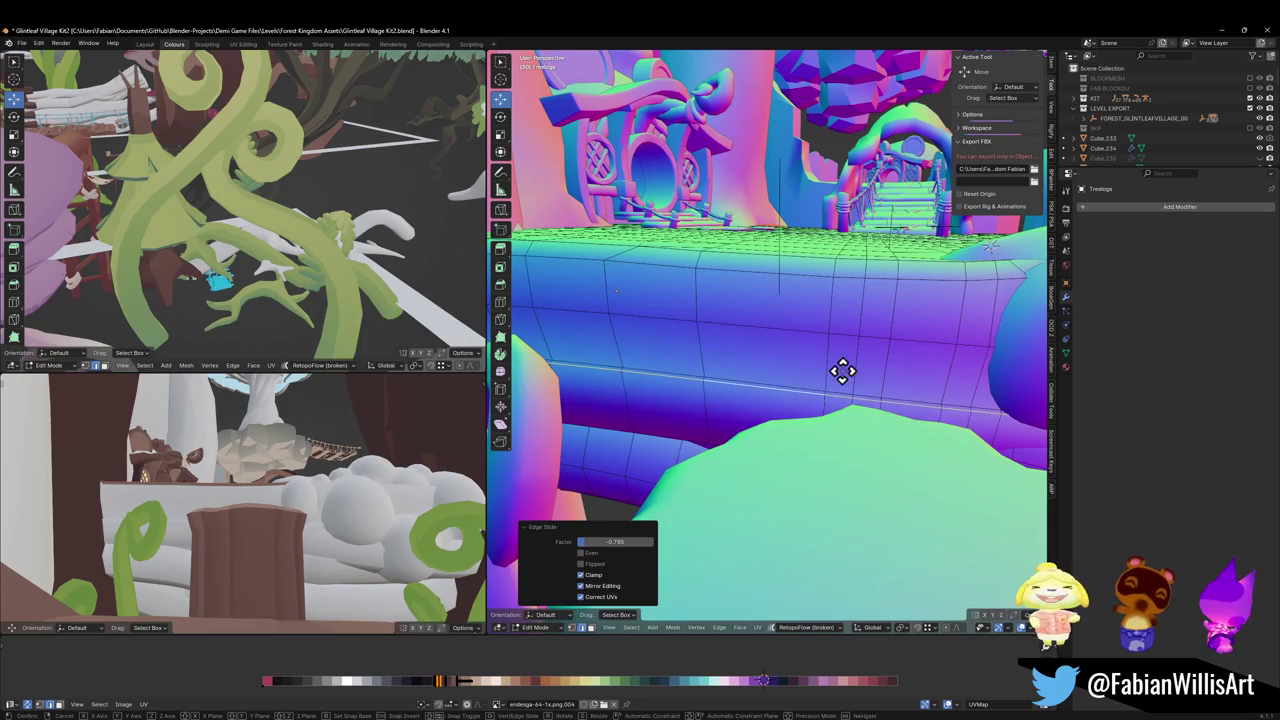
{"action": "key", "text": "g"}
{"action": "key", "text": "g"}
{"action": "left_click", "coordinate": [839, 383]}
{"action": "key", "text": "Tab"}
Move the vine beside the stump, frame it, and scale it smaller
{"action": "scroll", "coordinate": [846, 400], "scroll_direction": "down", "scroll_amount": 5}
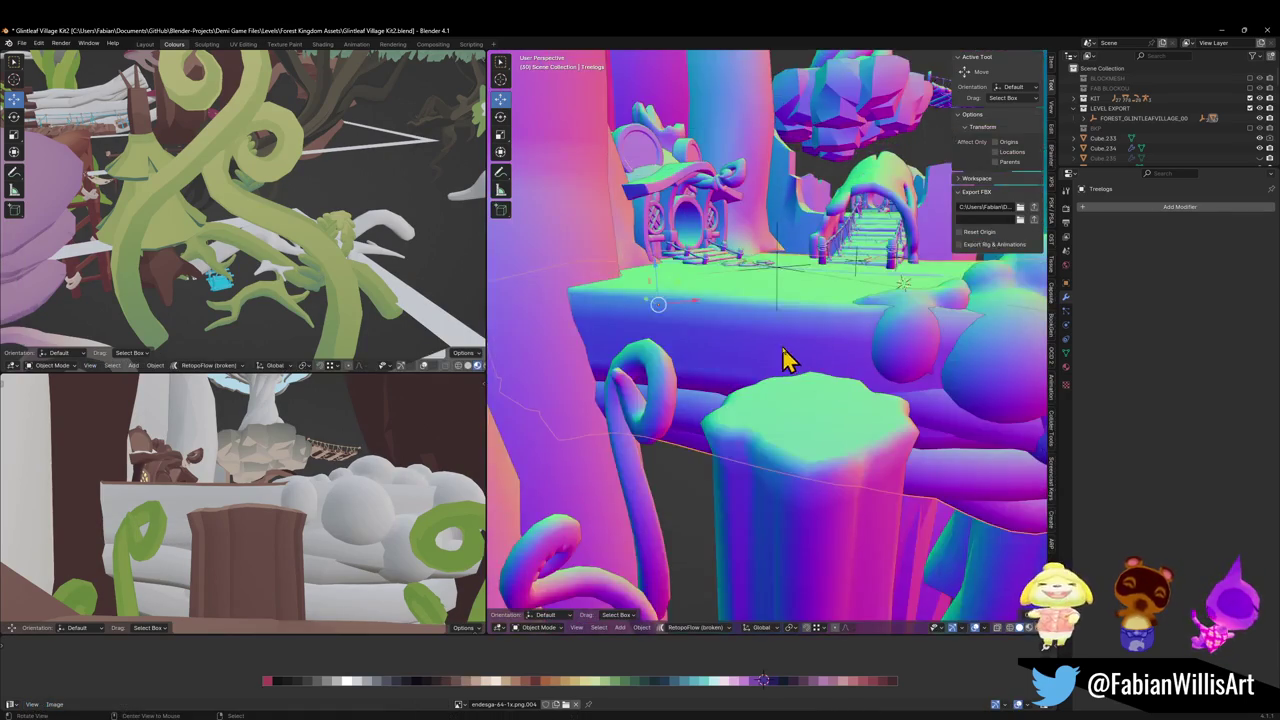
{"action": "mouse_move", "coordinate": [694, 394]}
{"action": "left_mouse_down"}
{"action": "mouse_move", "coordinate": [674, 400]}
{"action": "mouse_move", "coordinate": [683, 410]}
{"action": "left_mouse_up"}
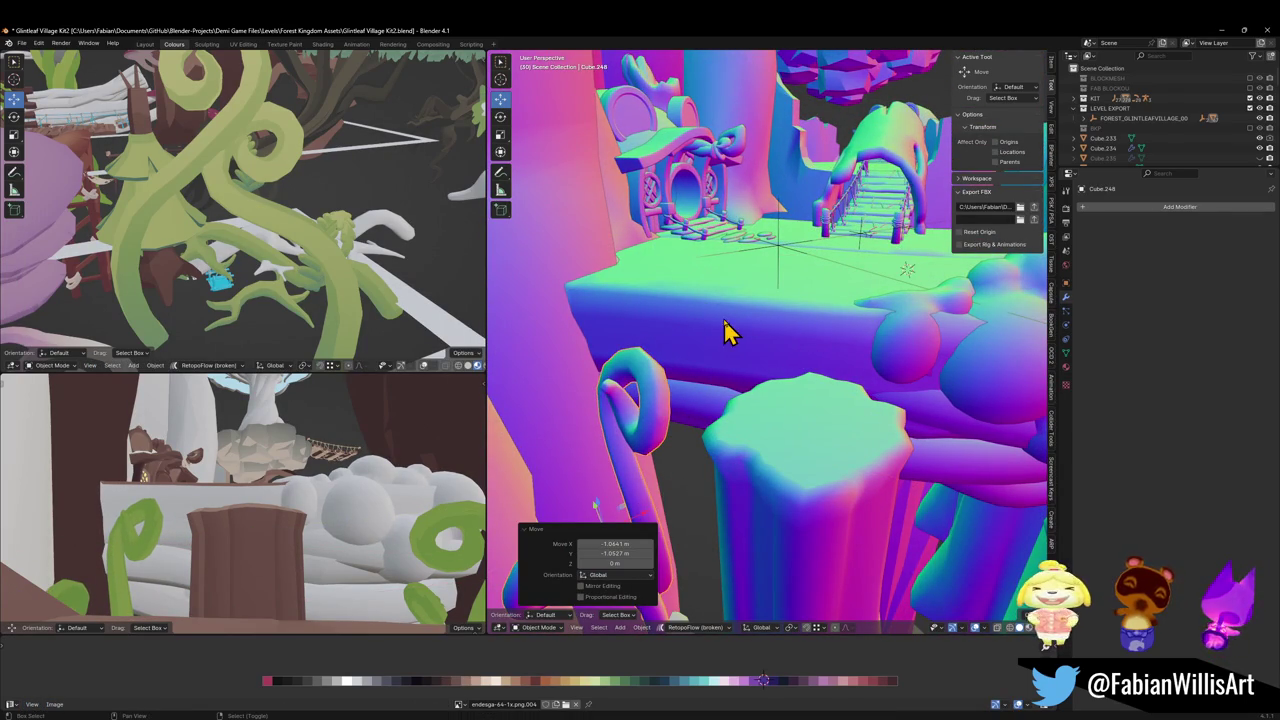
{"action": "scroll", "coordinate": [290, 470], "scroll_direction": "down", "scroll_amount": 3}
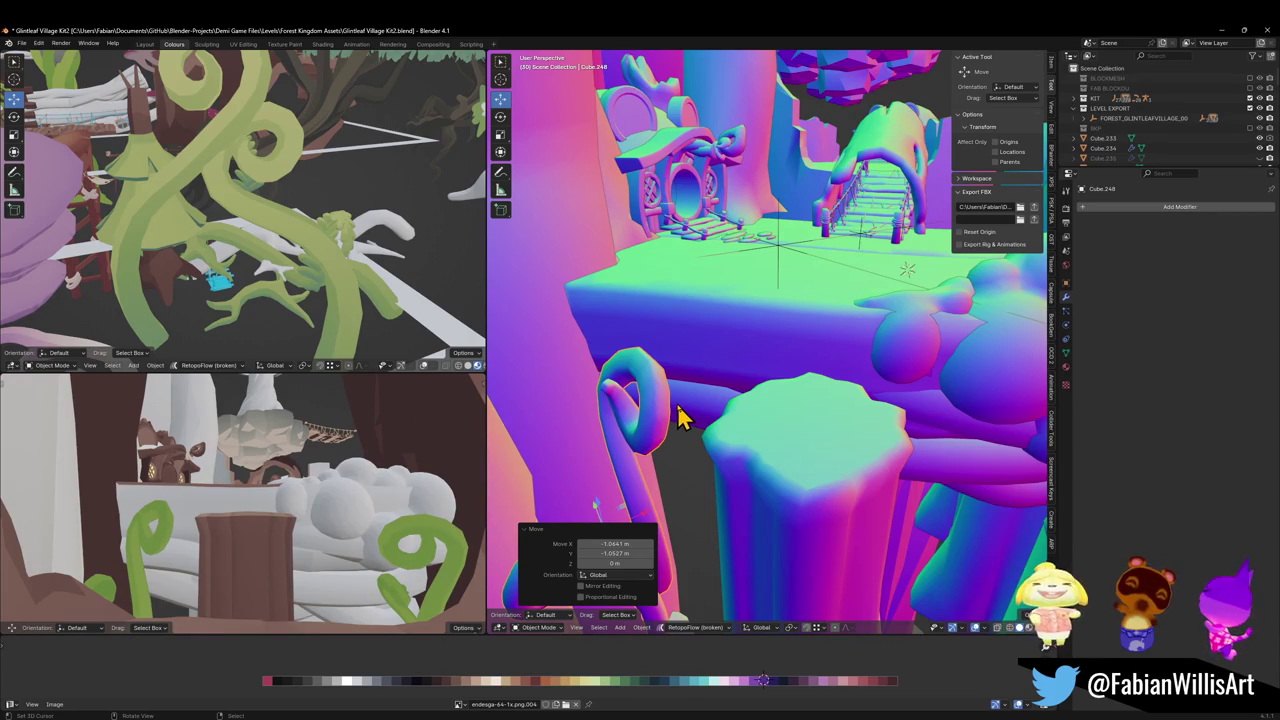
{"action": "key", "text": "KP_Decimal"}
{"action": "key", "text": "s"}
{"action": "left_click", "coordinate": [855, 368]}
Duplicate the vine as Cube.249, then rotate, scale down to 0.744 and raise the copy
{"action": "key", "text": "shift+d"}
{"action": "key", "text": "z"}
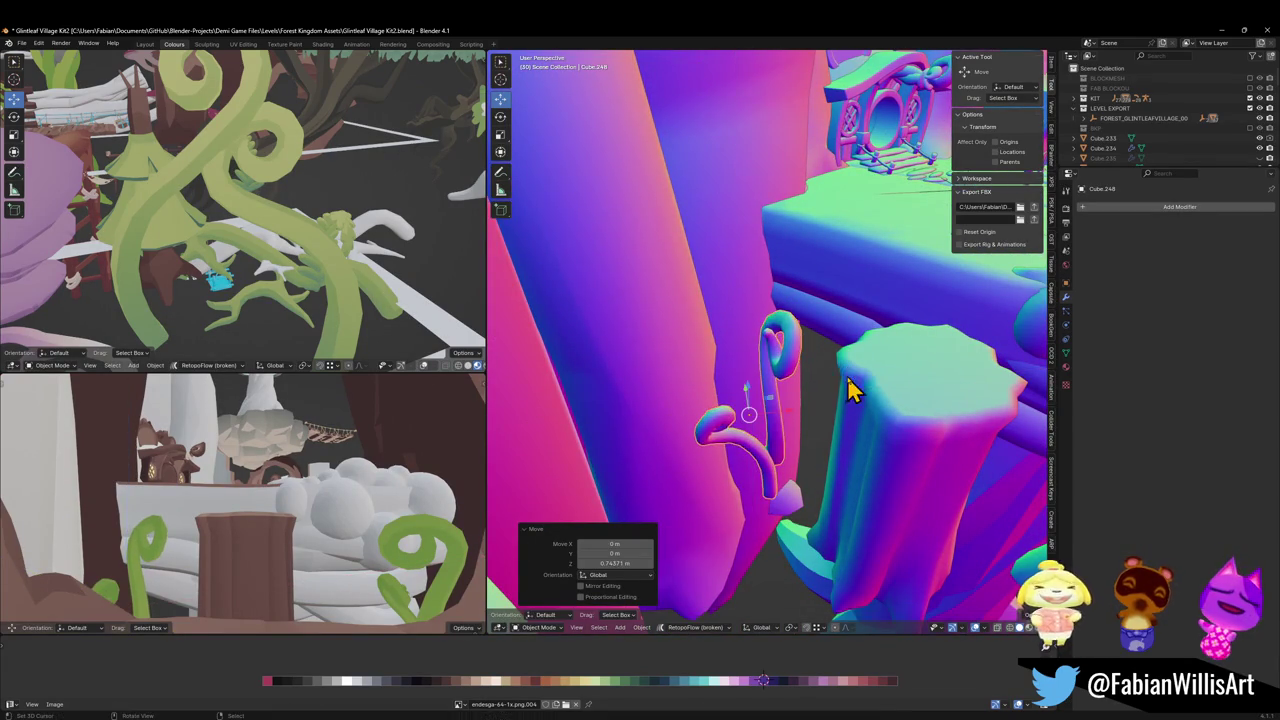
{"action": "left_click", "coordinate": [790, 434]}
{"action": "key", "text": "r"}
{"action": "key", "text": "z"}
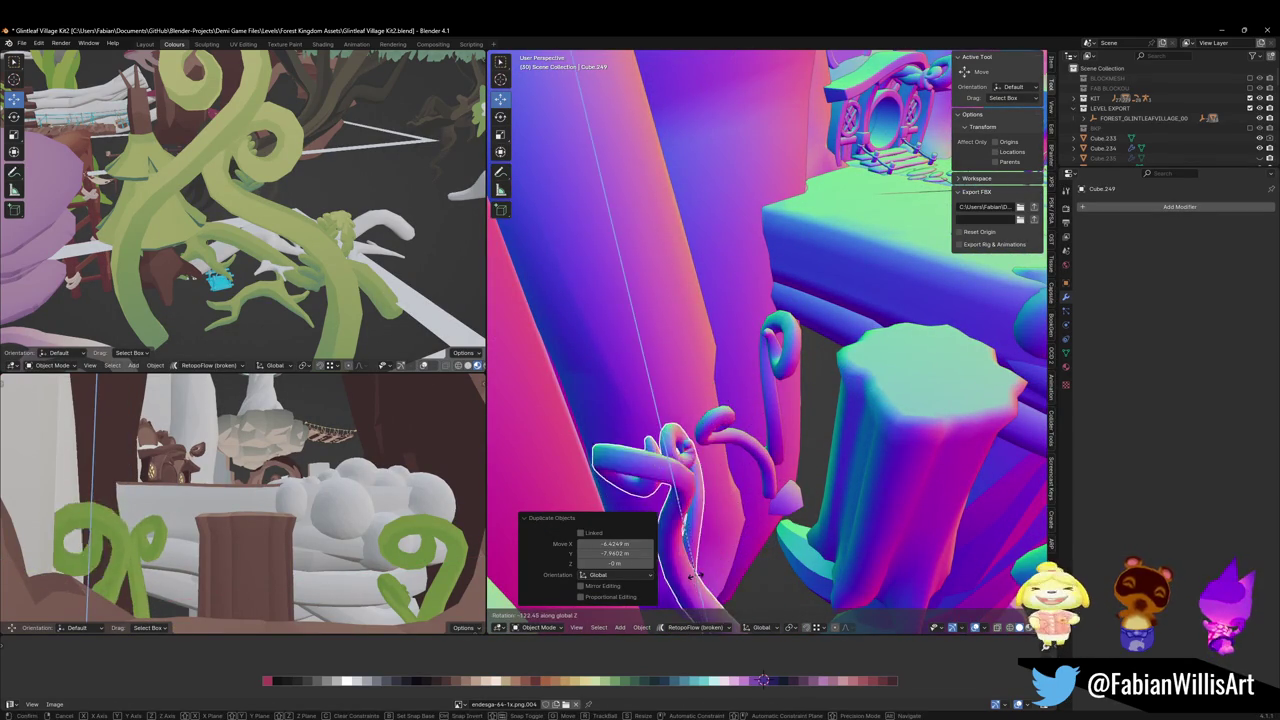
{"action": "left_click", "coordinate": [775, 538]}
{"action": "key", "text": "r"}
{"action": "left_click", "coordinate": [776, 480]}
{"action": "key", "text": "s"}
{"action": "left_click", "coordinate": [760, 500]}
{"action": "key", "text": "g"}
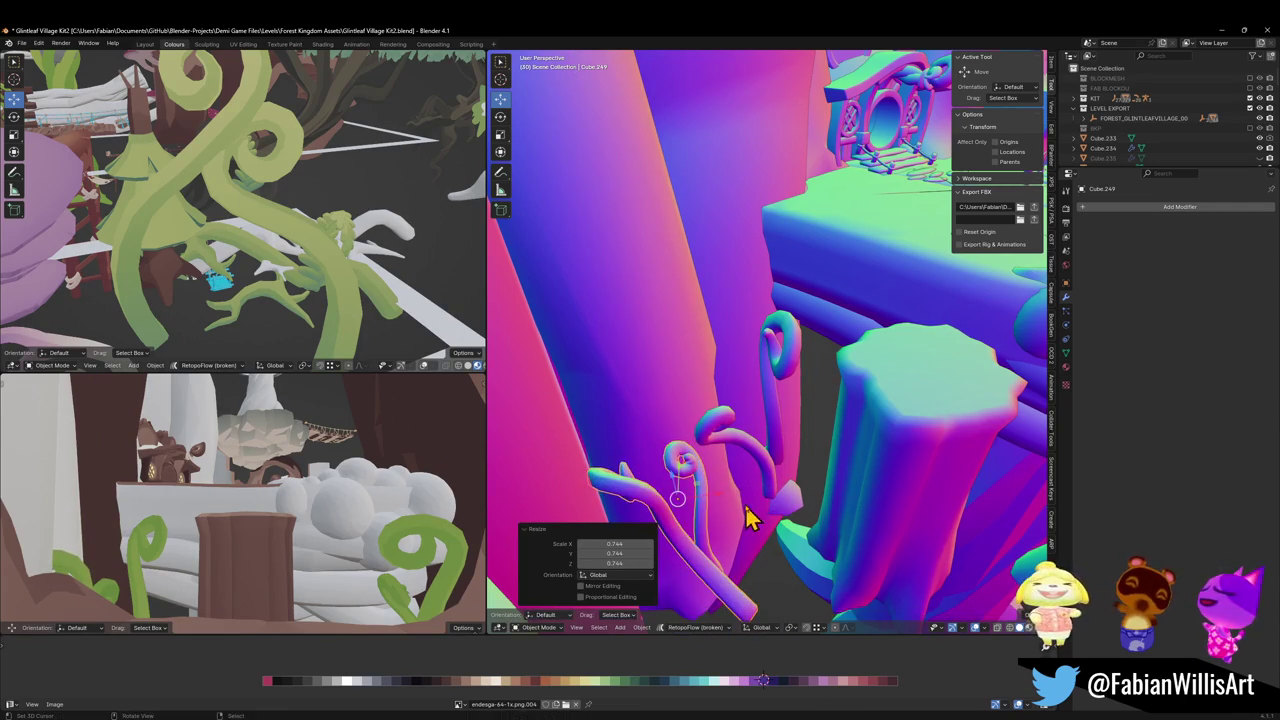
{"action": "key", "text": "z"}
{"action": "left_click", "coordinate": [745, 475]}
Reselect the vine and turn it about Z, settling at -138°, then frame it
{"action": "key", "text": "alt+a"}
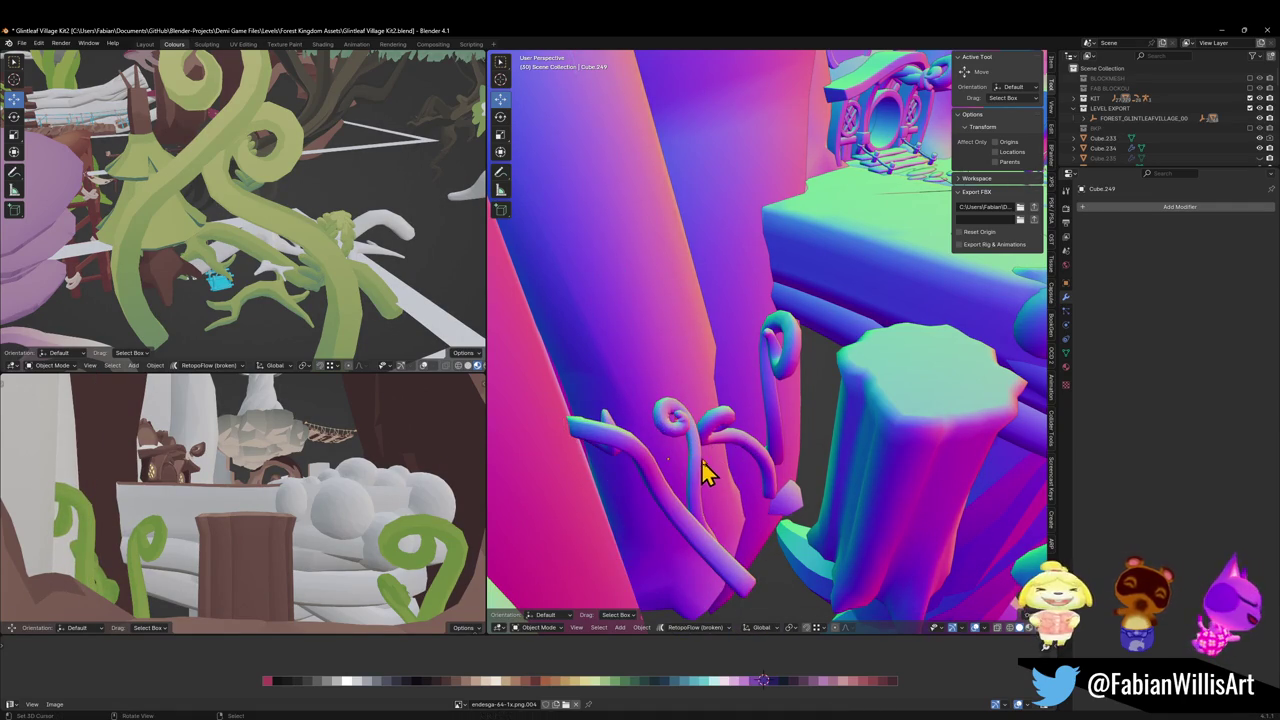
{"action": "mouse_move", "coordinate": [640, 470]}
{"action": "left_mouse_down"}
{"action": "mouse_move", "coordinate": [663, 443]}
{"action": "mouse_move", "coordinate": [689, 443]}
{"action": "left_mouse_up"}
{"action": "key", "text": "r"}
{"action": "key", "text": "z"}
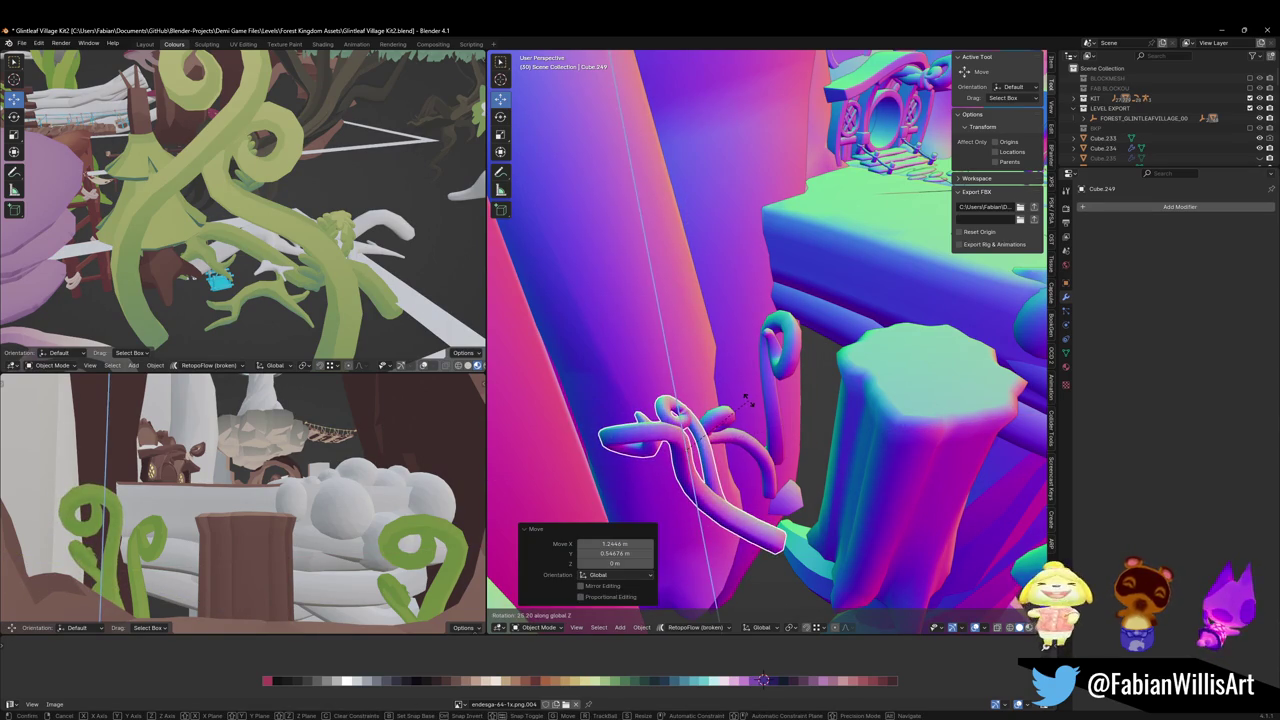
{"action": "left_click", "coordinate": [748, 403]}
{"action": "key", "text": "r"}
{"action": "key", "text": "z"}
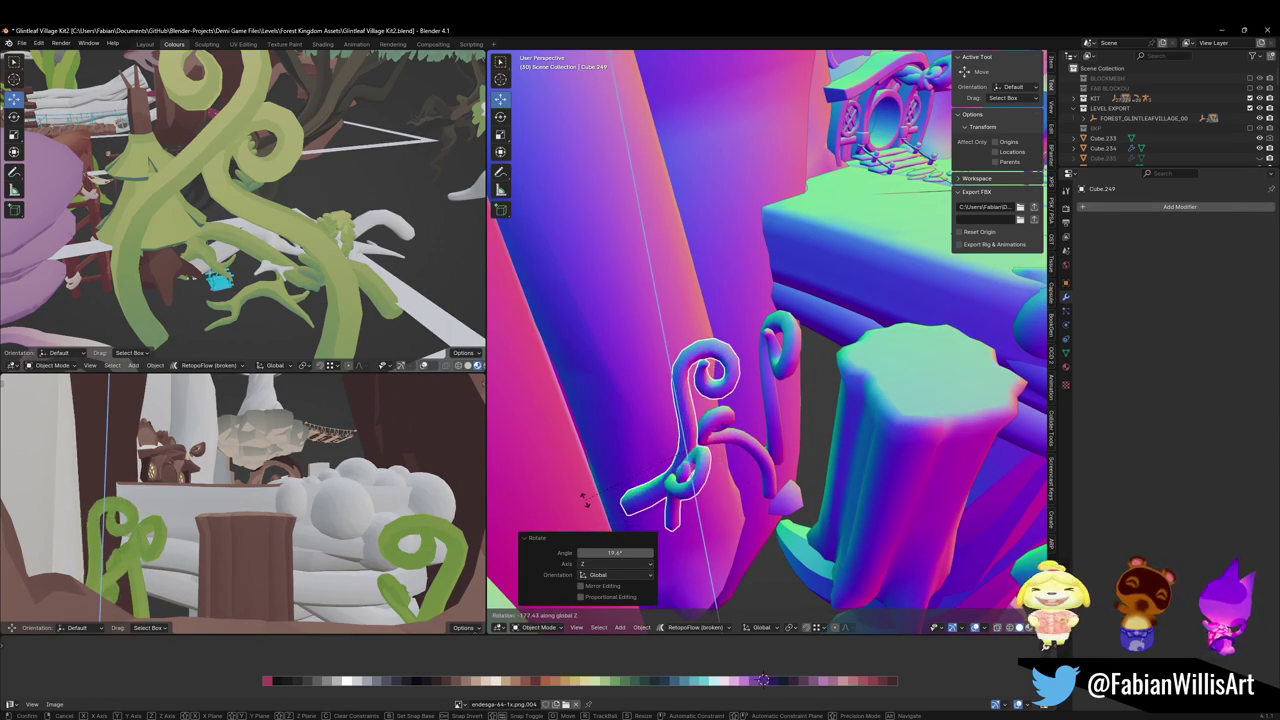
{"action": "left_click", "coordinate": [686, 512]}
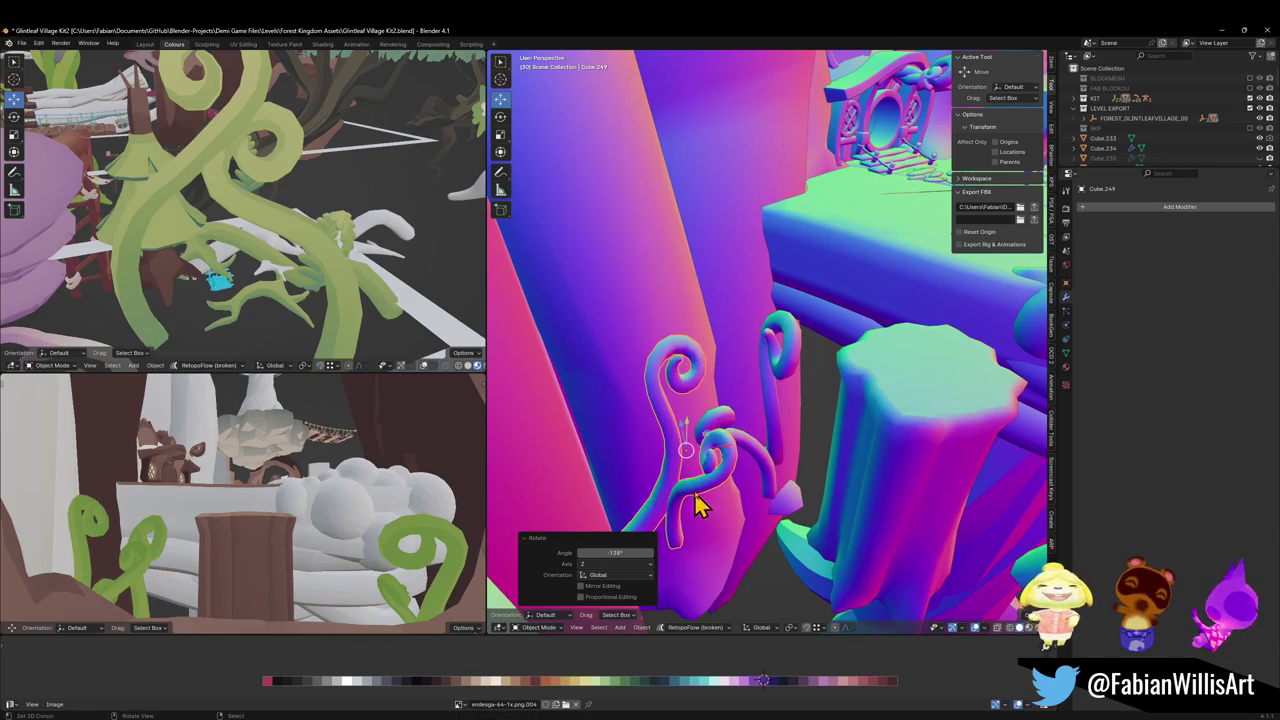
{"action": "key", "text": "KP_Decimal"}
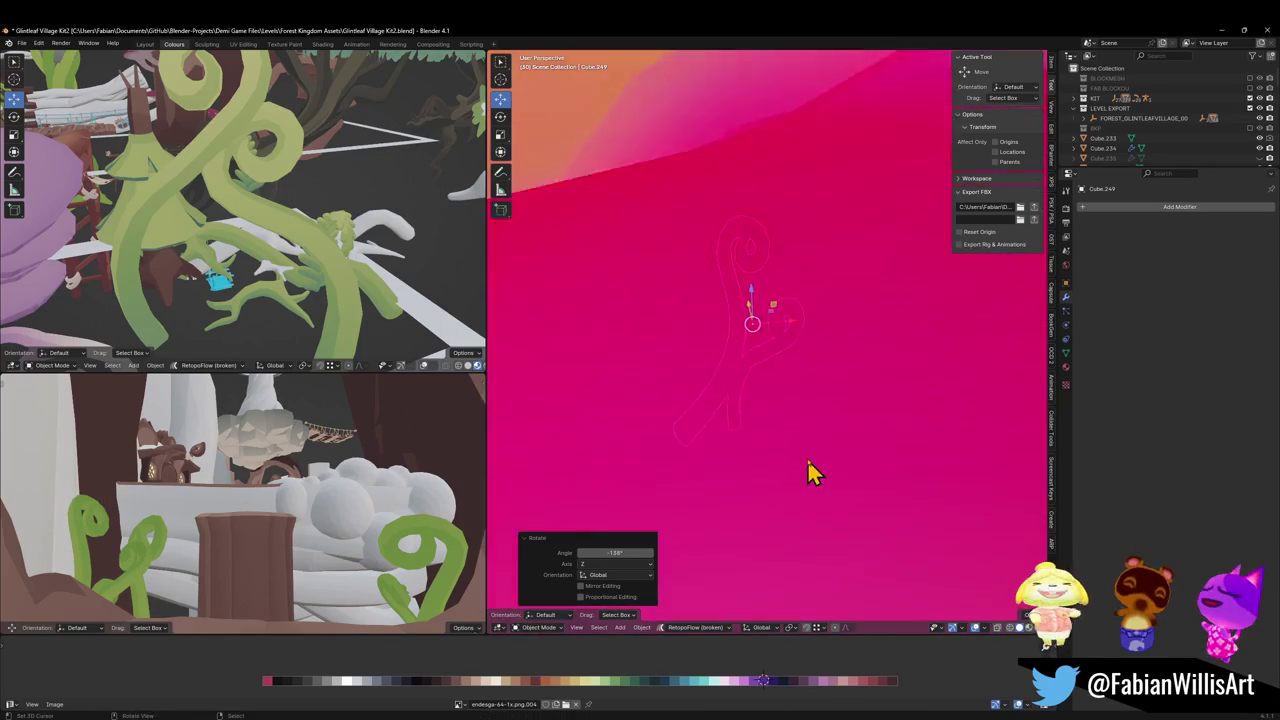
Rotate, freely tumble and reposition the selected curly vine beside the stump
{"action": "key", "text": "r"}
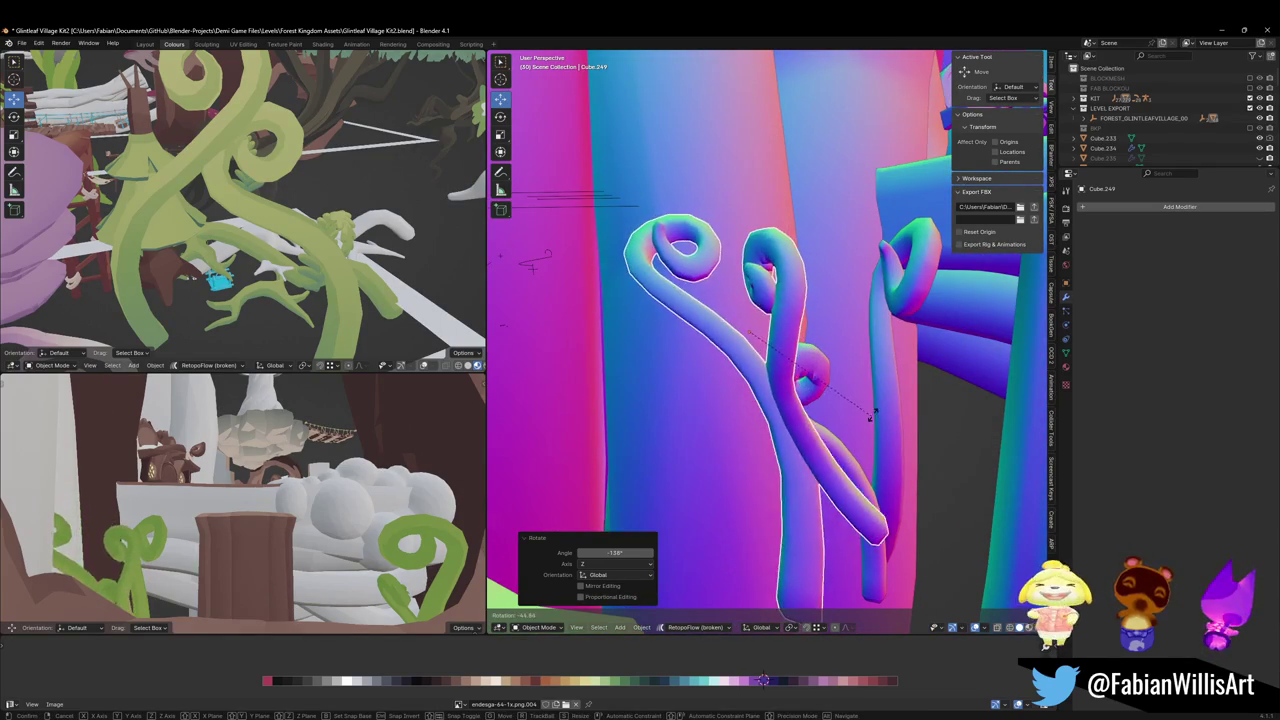
{"action": "left_click", "coordinate": [826, 455]}
{"action": "key", "text": "r"}
{"action": "key", "text": "r"}
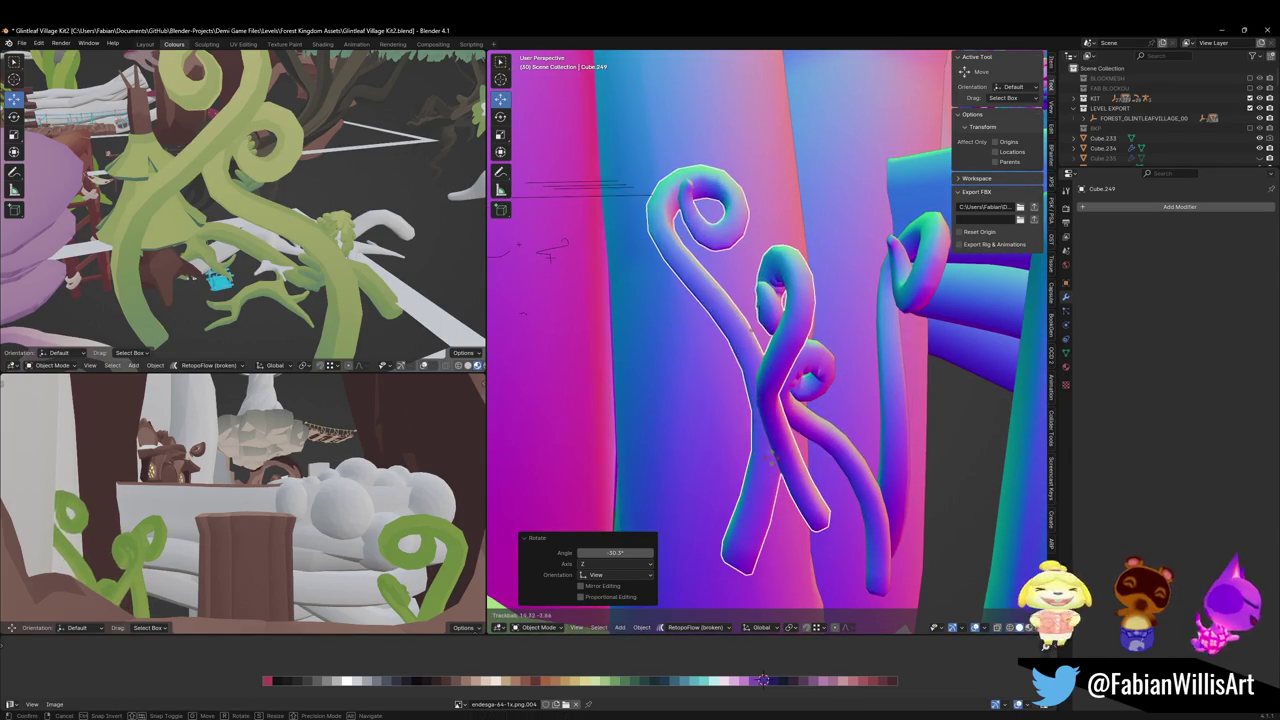
{"action": "left_click", "coordinate": [782, 468]}
{"action": "key", "text": "g"}
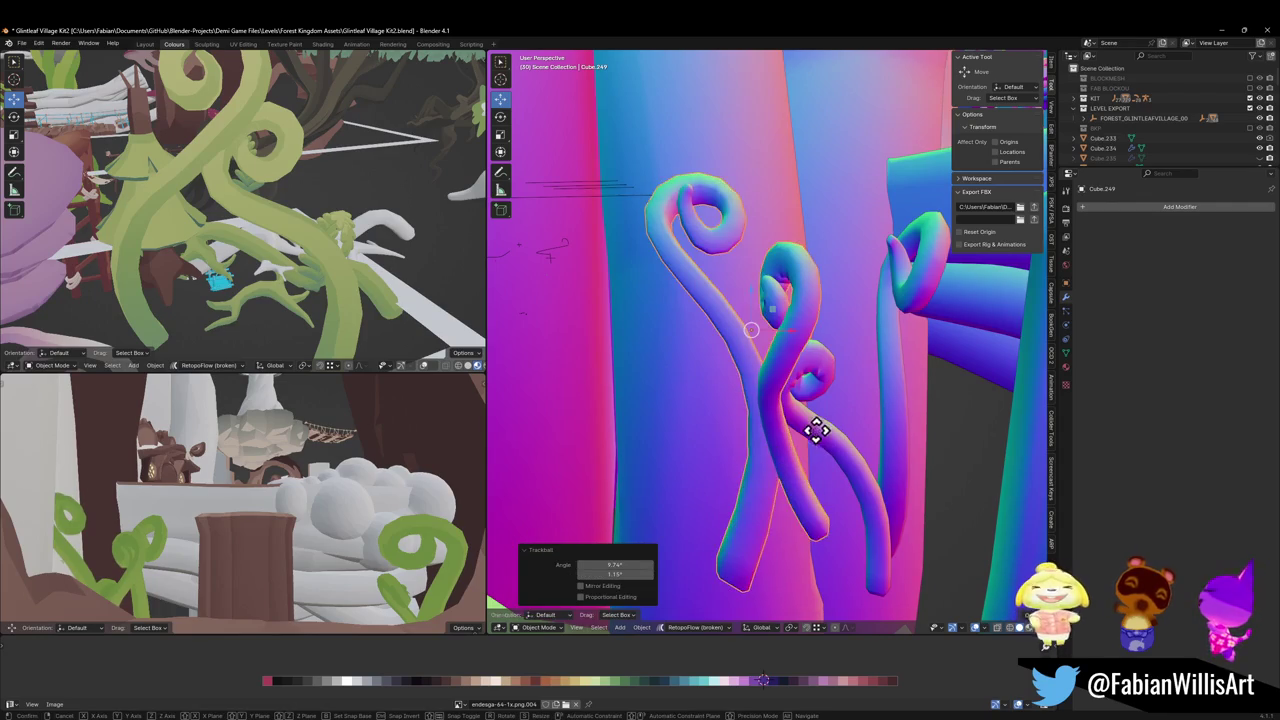
{"action": "left_click", "coordinate": [836, 447]}
Enlarge the vine, rotate it again and move it higher up the wall
{"action": "key", "text": "s"}
{"action": "left_click", "coordinate": [829, 429]}
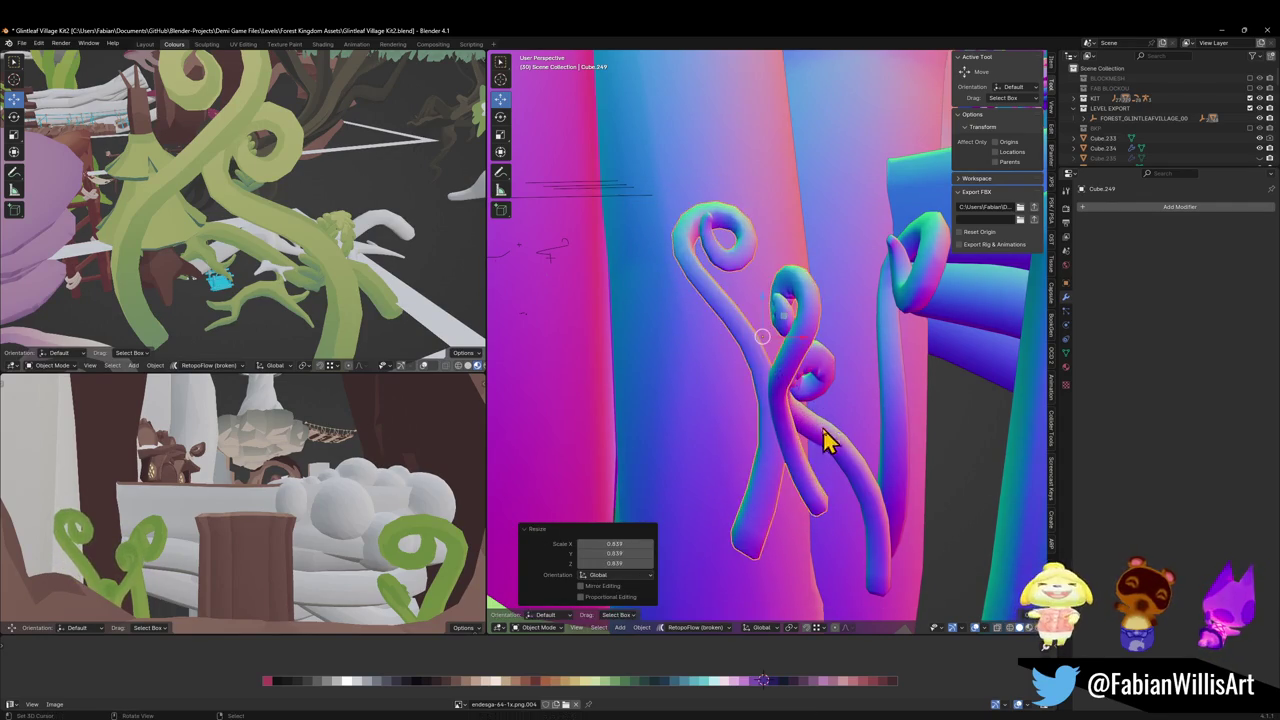
{"action": "key", "text": "r"}
{"action": "left_click", "coordinate": [849, 449]}
{"action": "key", "text": "g"}
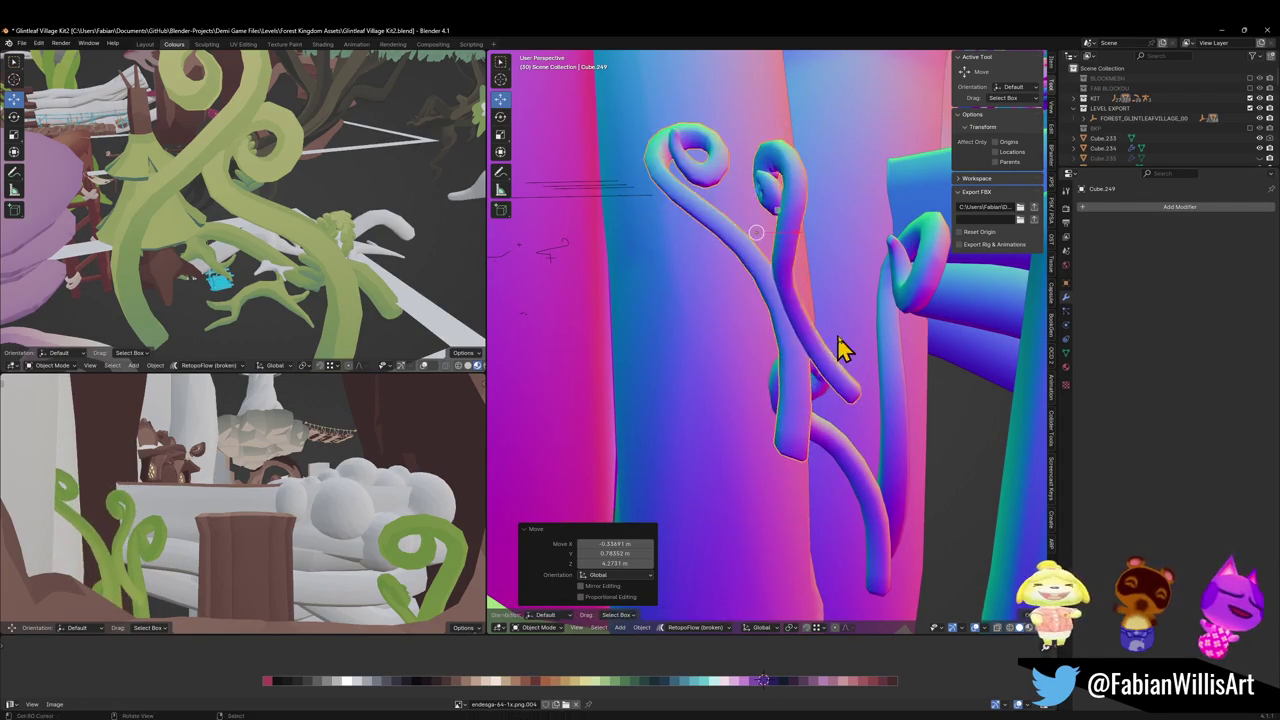
{"action": "left_click", "coordinate": [829, 371]}
Stand the vine upright and raise it along Z in two lifts
{"action": "key", "text": "r"}
{"action": "left_click", "coordinate": [814, 337]}
{"action": "key", "text": "g"}
{"action": "key", "text": "z"}
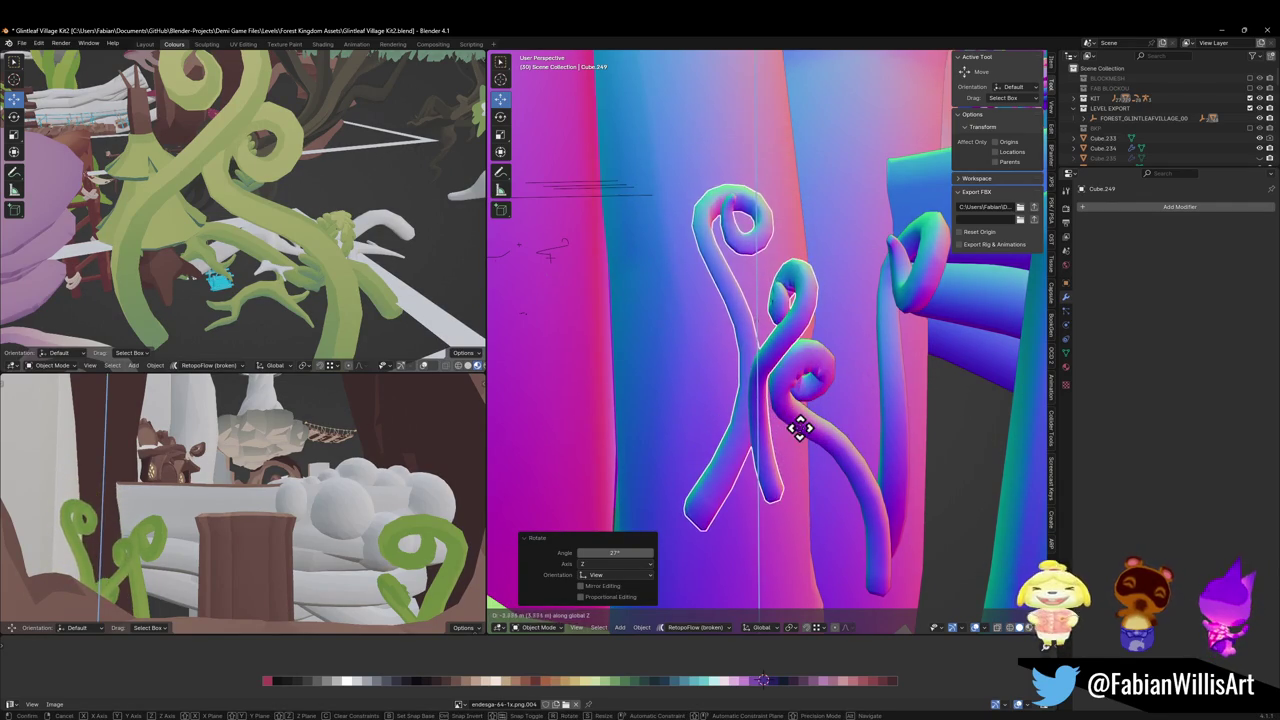
{"action": "left_click", "coordinate": [815, 445]}
{"action": "key", "text": "r"}
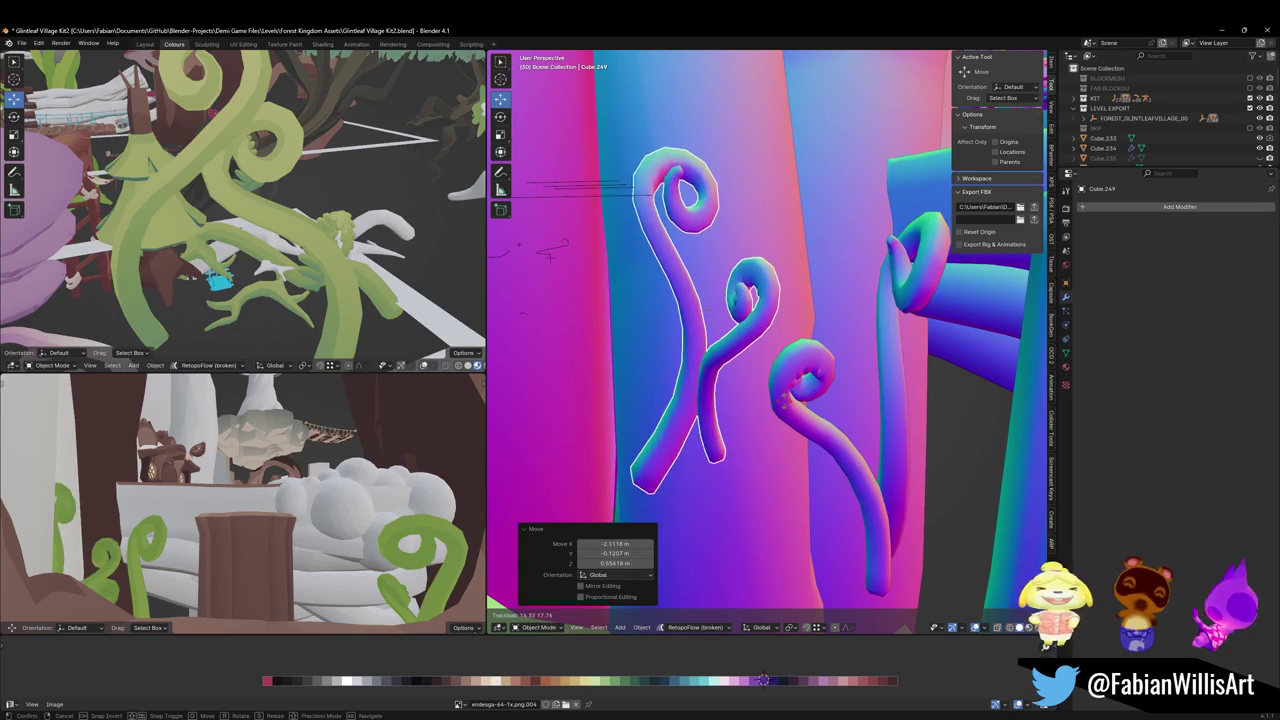
{"action": "left_click", "coordinate": [790, 405]}
{"action": "key", "text": "g"}
{"action": "key", "text": "z"}
{"action": "left_click", "coordinate": [785, 395]}
Switch to the right-hand vine, tumble it freely and lift it along Z
{"action": "key", "text": "alt+a"}
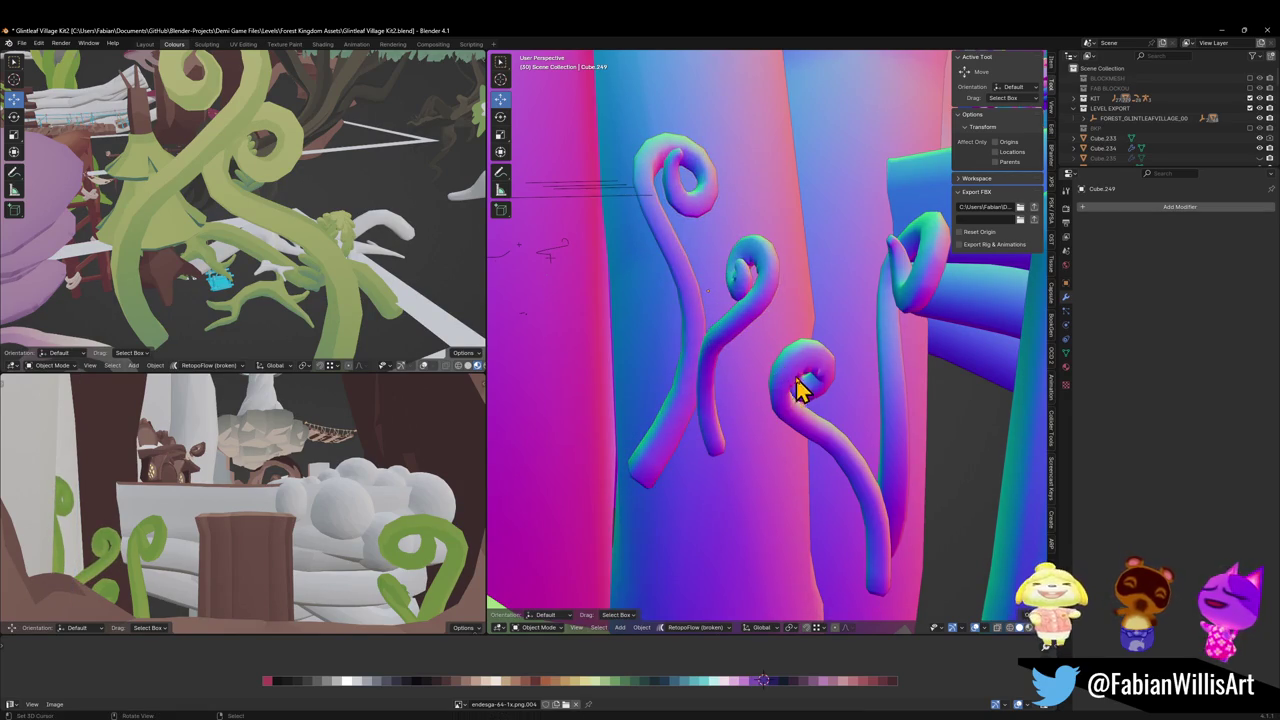
{"action": "left_click", "coordinate": [855, 437]}
{"action": "key", "text": "r"}
{"action": "key", "text": "r"}
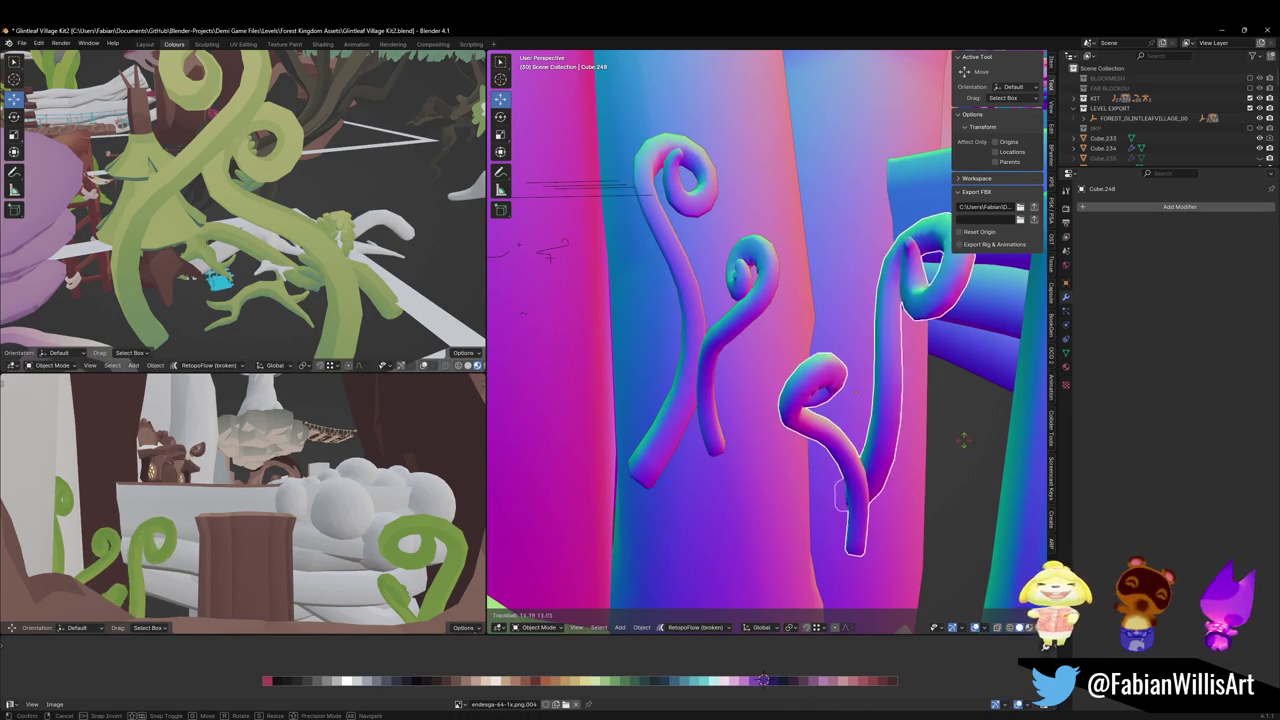
{"action": "left_click", "coordinate": [967, 433]}
{"action": "key", "text": "g"}
{"action": "key", "text": "z"}
{"action": "left_click", "coordinate": [920, 451]}
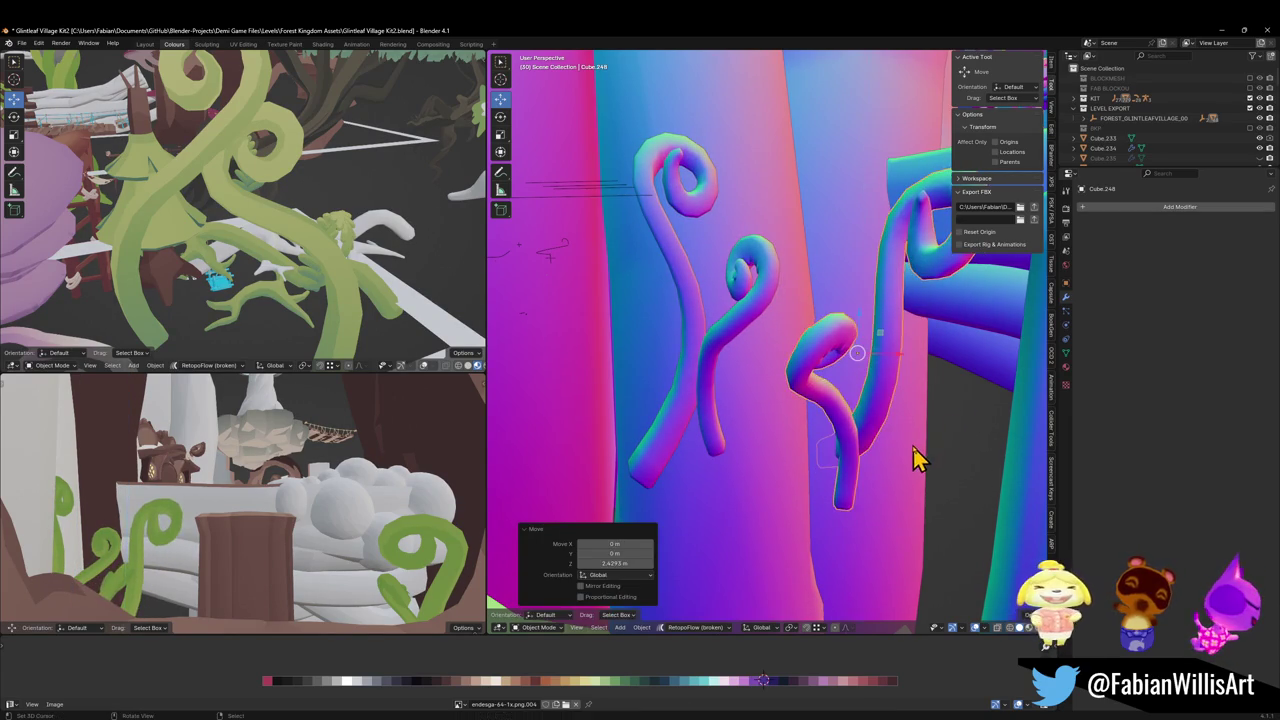
Raise the right vine further along Z and scale it smaller
{"action": "key", "text": "g"}
{"action": "key", "text": "z"}
{"action": "left_click", "coordinate": [908, 427]}
{"action": "key", "text": "s"}
{"action": "left_click", "coordinate": [922, 420]}
{"action": "key", "text": "g"}
{"action": "key", "text": "z"}
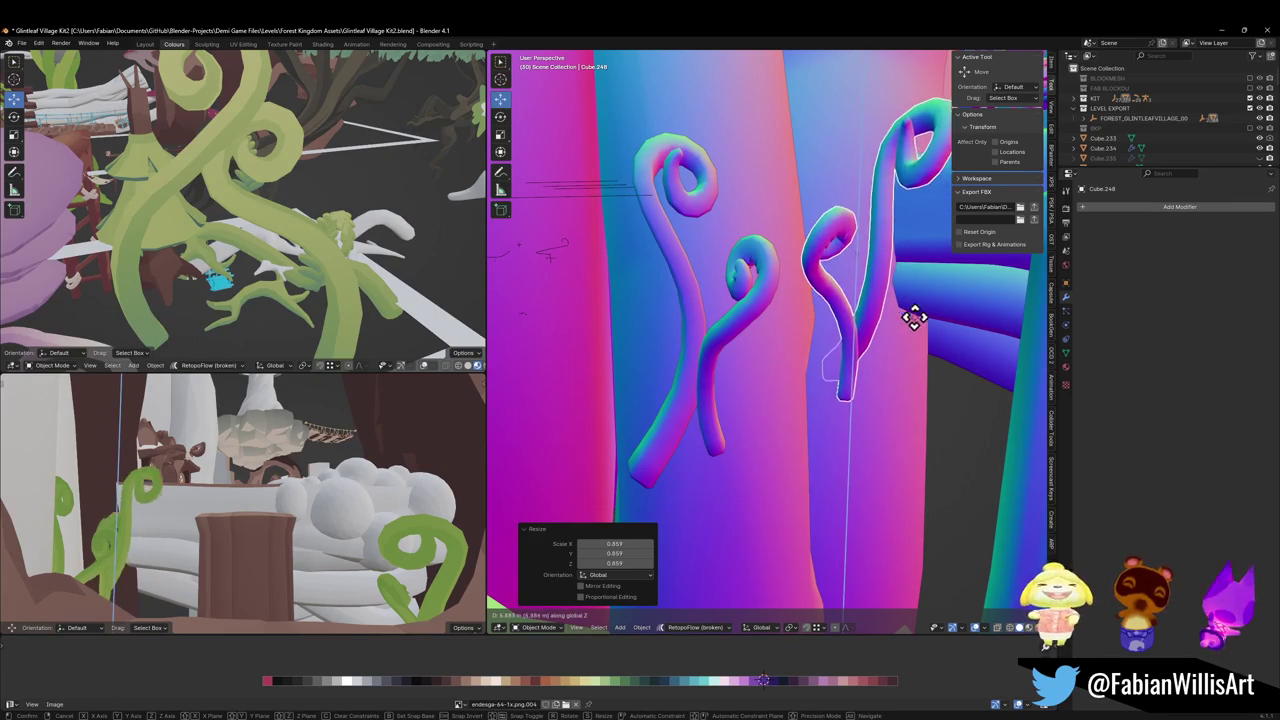
{"action": "left_click", "coordinate": [903, 397]}
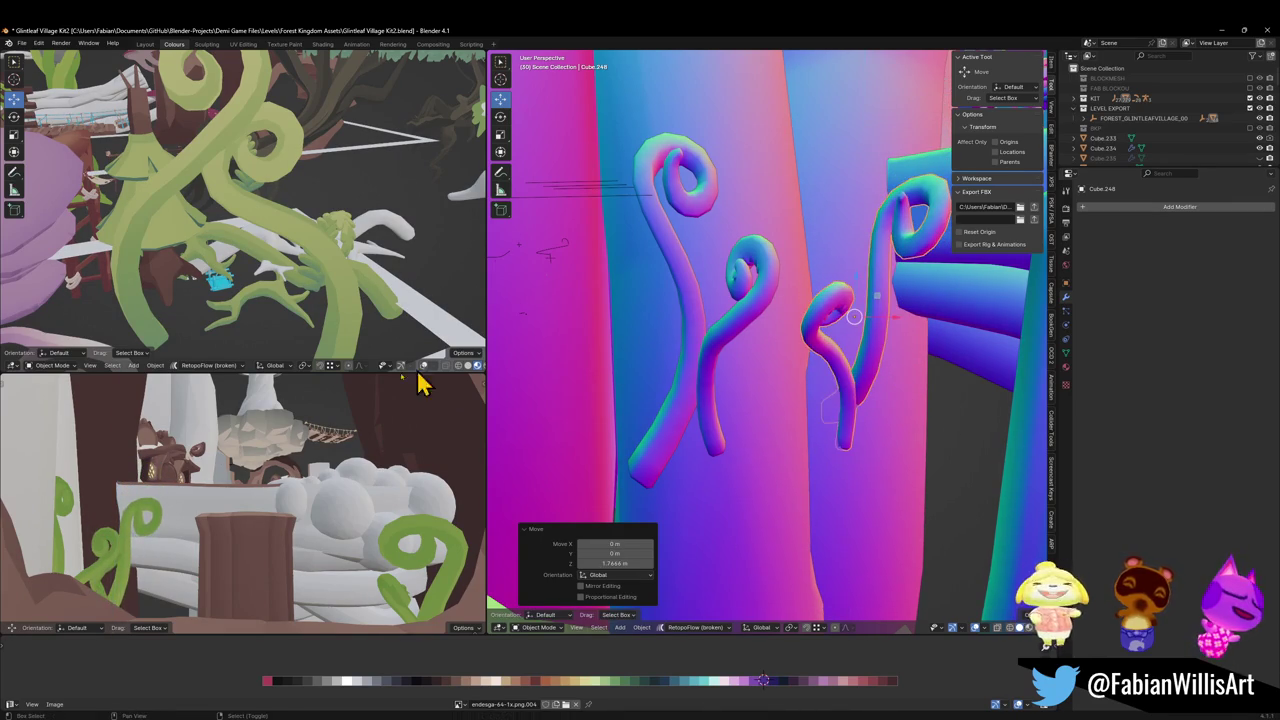
Walk the lower viewport toward the stump and raise the selected vine
{"action": "key", "text": "shift+grave"}
{"action": "key", "text": "s"}
{"action": "key", "text": "w"}
{"action": "left_click", "coordinate": [185, 503]}
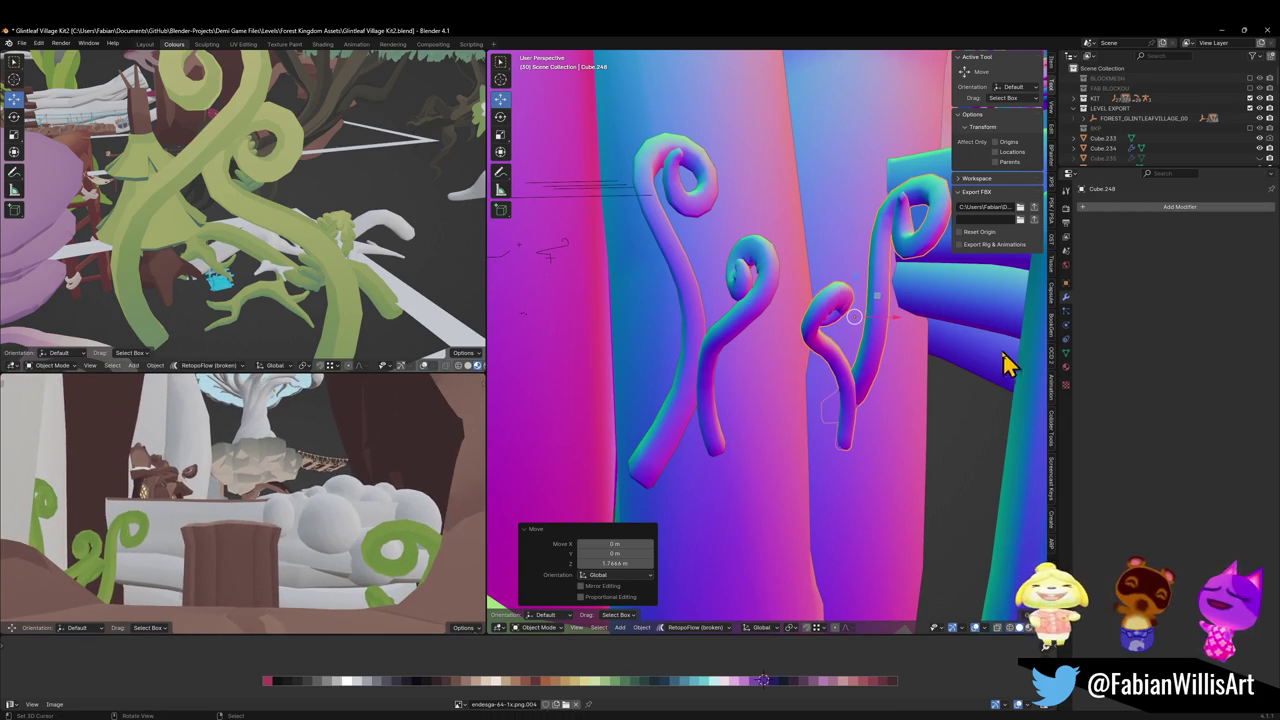
{"action": "key", "text": "g"}
{"action": "left_click", "coordinate": [193, 528]}
Lift the left vine Cube.249 along Z, then deselect it
{"action": "left_click", "coordinate": [112, 555]}
{"action": "key", "text": "g"}
{"action": "key", "text": "z"}
{"action": "left_click", "coordinate": [100, 524]}
{"action": "key", "text": "alt+a"}
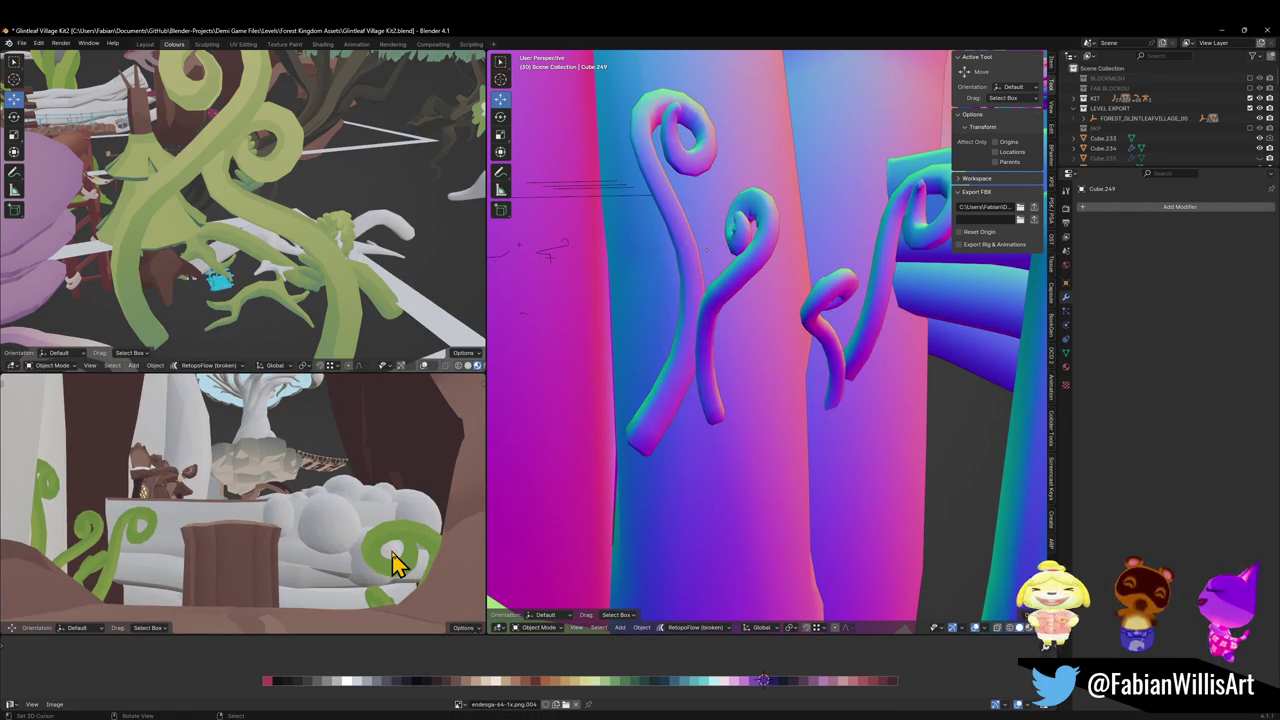
Reposition the right vine Cube.247, then select and adjust the white metaball bush
{"action": "left_click", "coordinate": [418, 568]}
{"action": "key", "text": "g"}
{"action": "left_click", "coordinate": [403, 551]}
{"action": "key", "text": "g"}
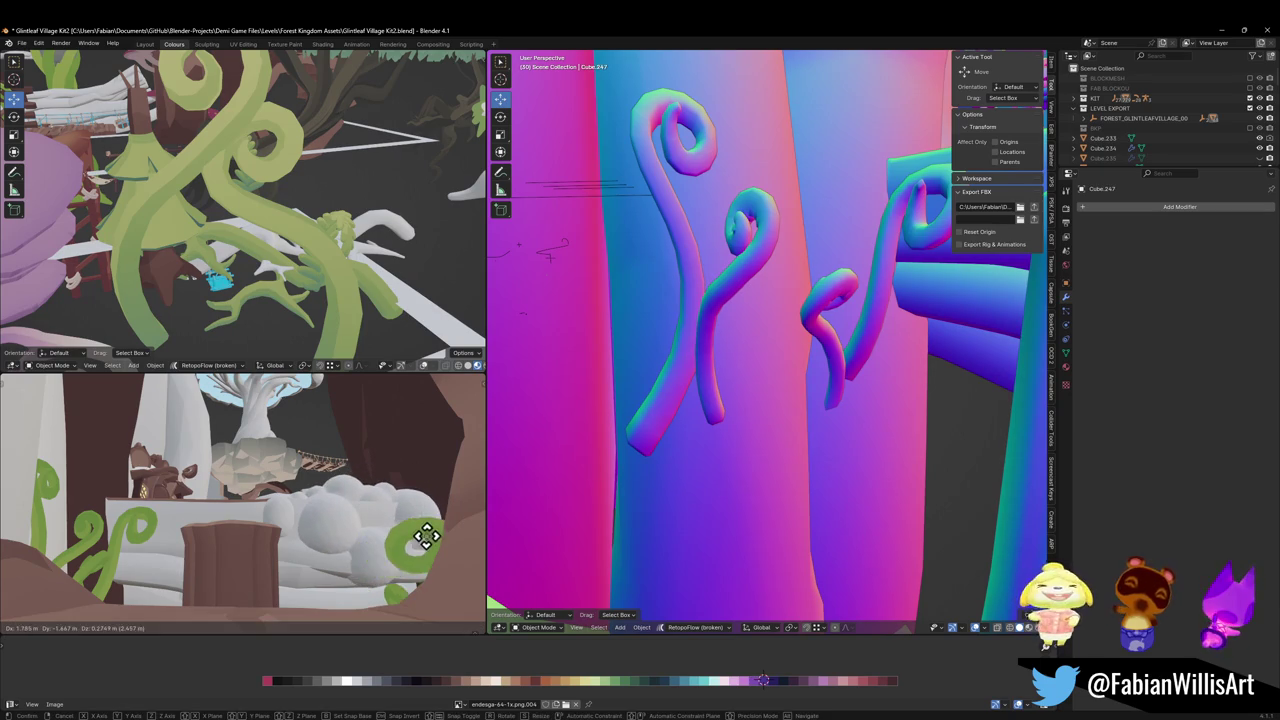
{"action": "left_click", "coordinate": [415, 537]}
{"action": "left_click", "coordinate": [330, 528]}
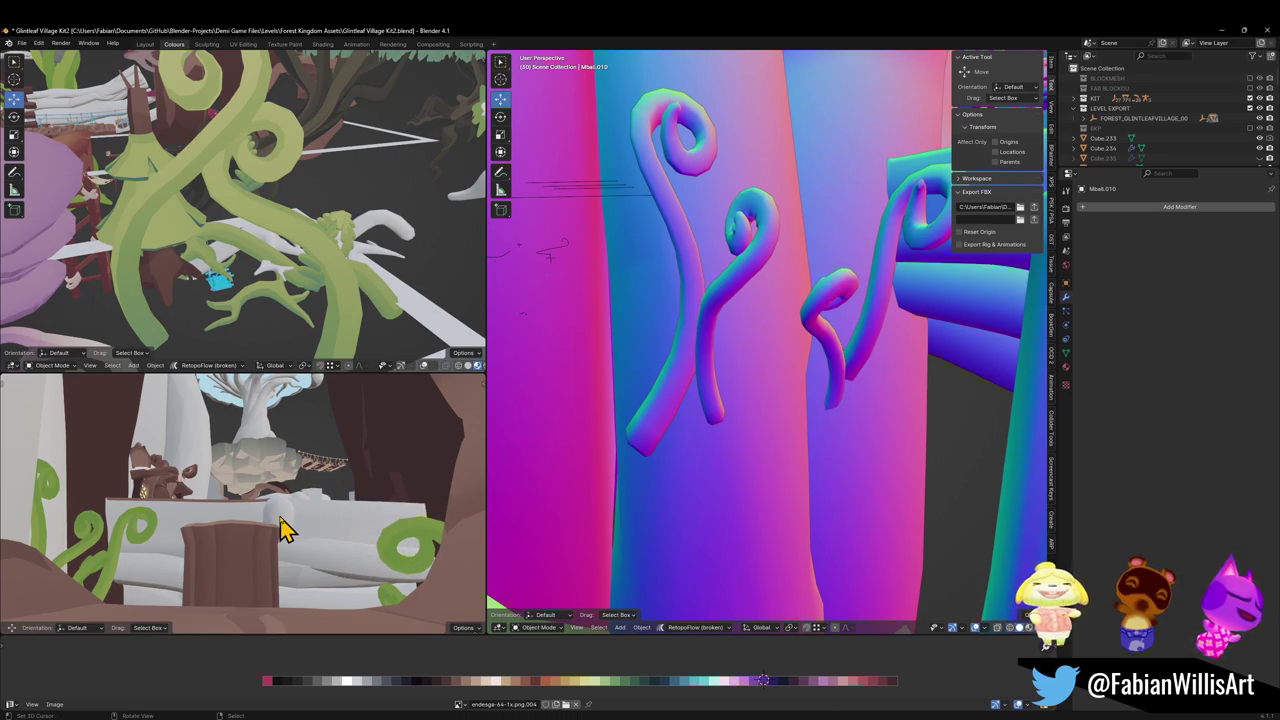
{"action": "key", "text": "ctrl+z"}
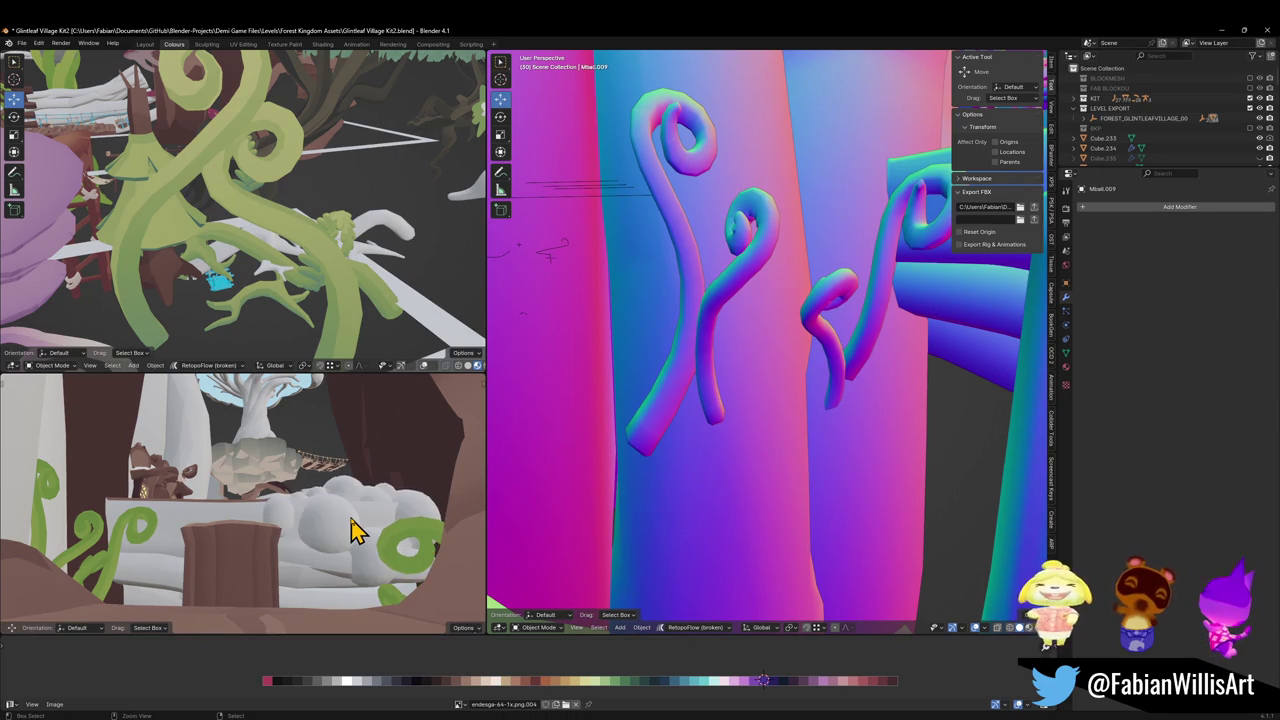
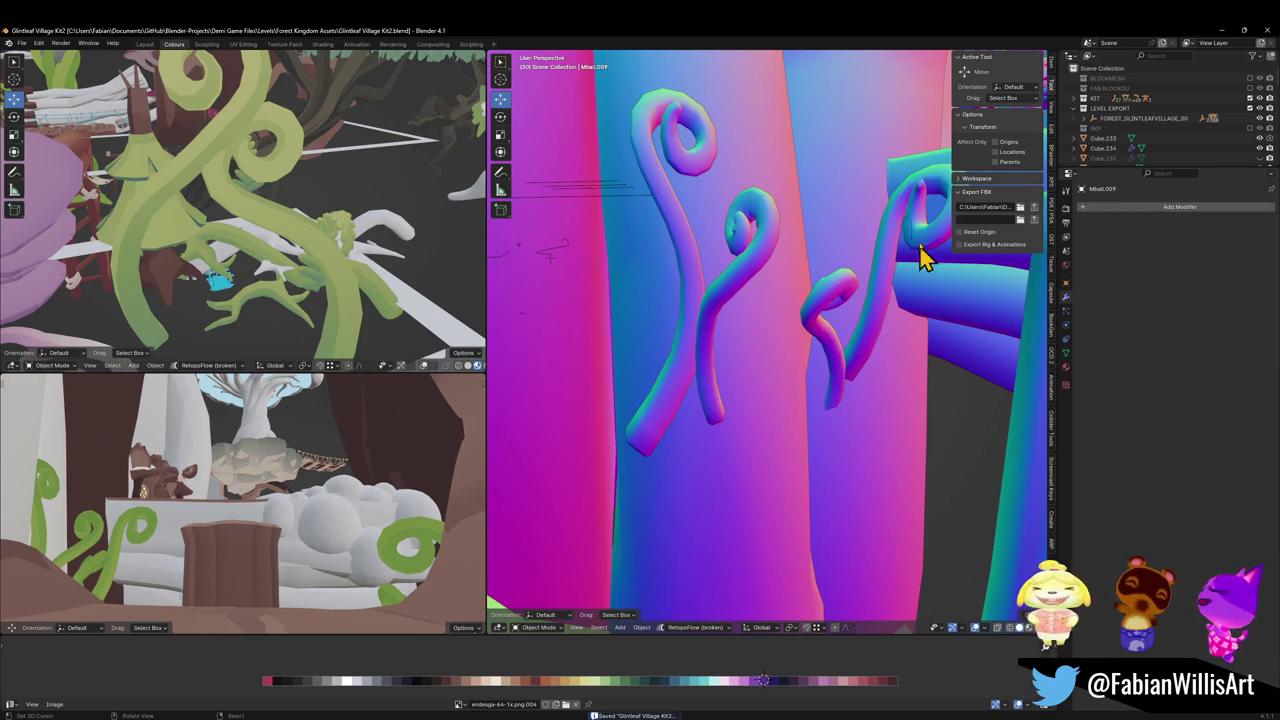
Fly to the cloud bush and duplicate its metaball, placing the copy to the left
{"action": "key", "text": "shift+grave"}
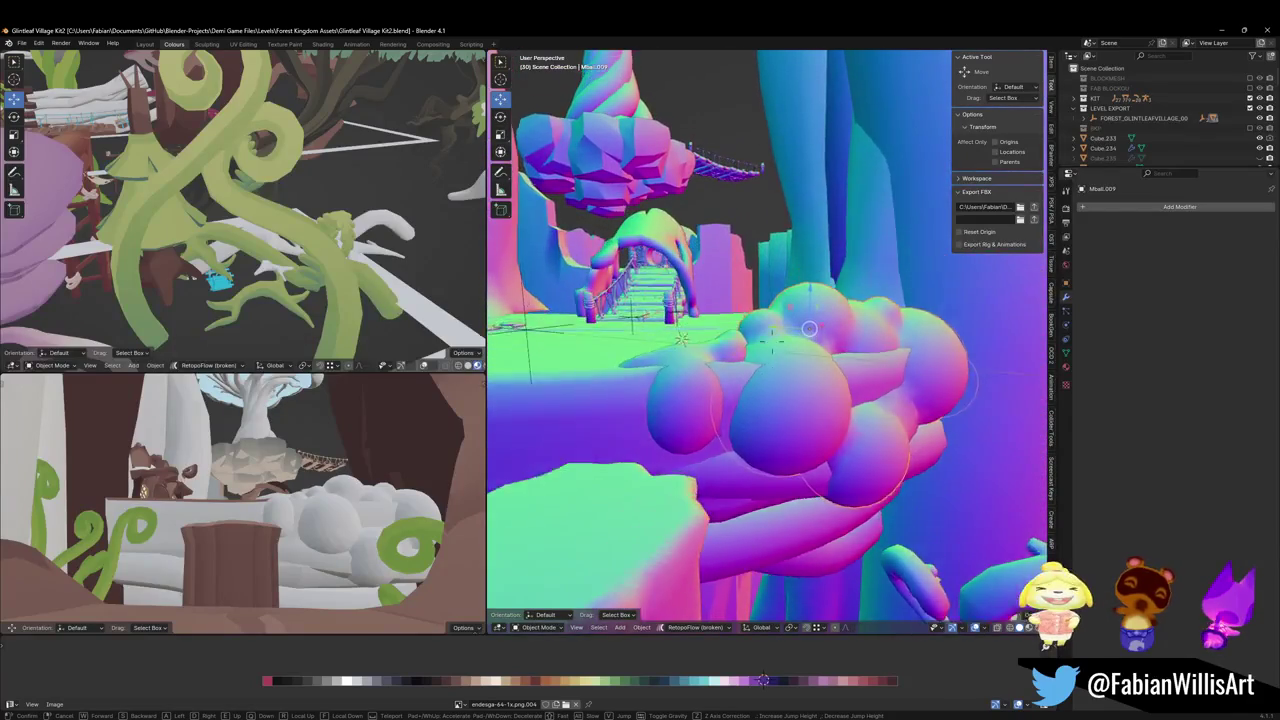
{"action": "left_click", "coordinate": [815, 366]}
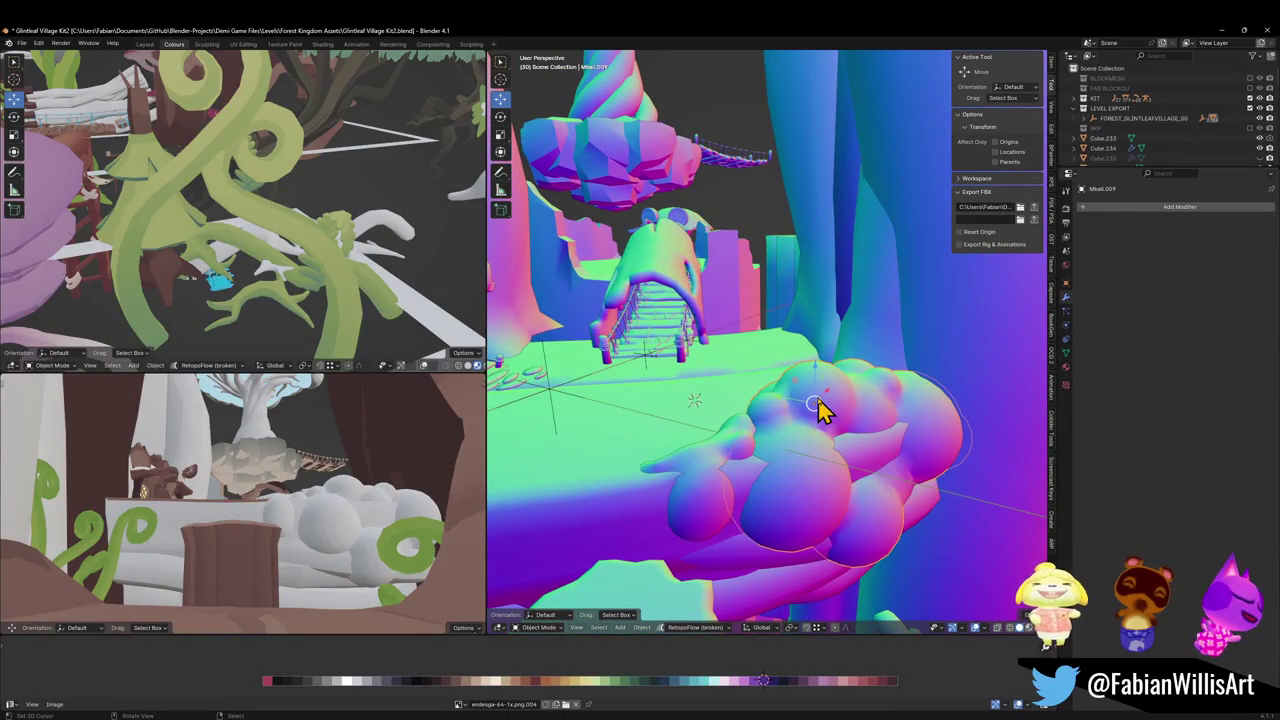
{"action": "key", "text": "shift+d"}
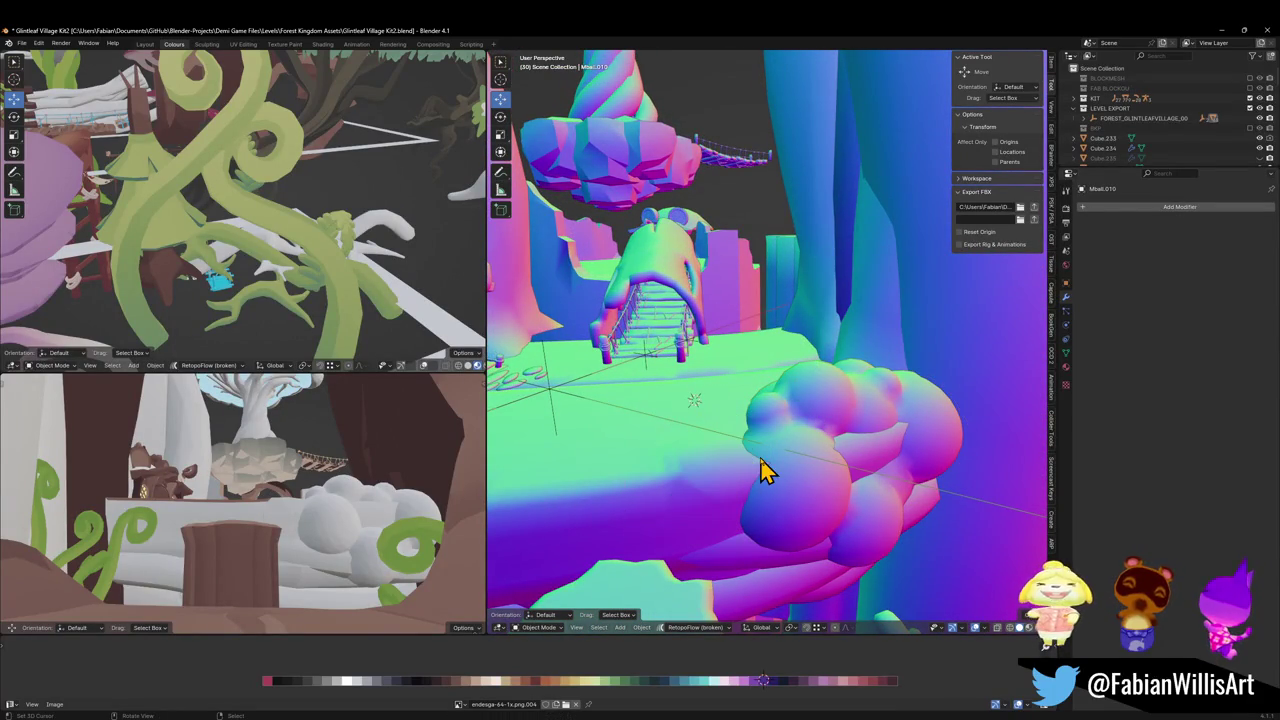
{"action": "left_click", "coordinate": [803, 462]}
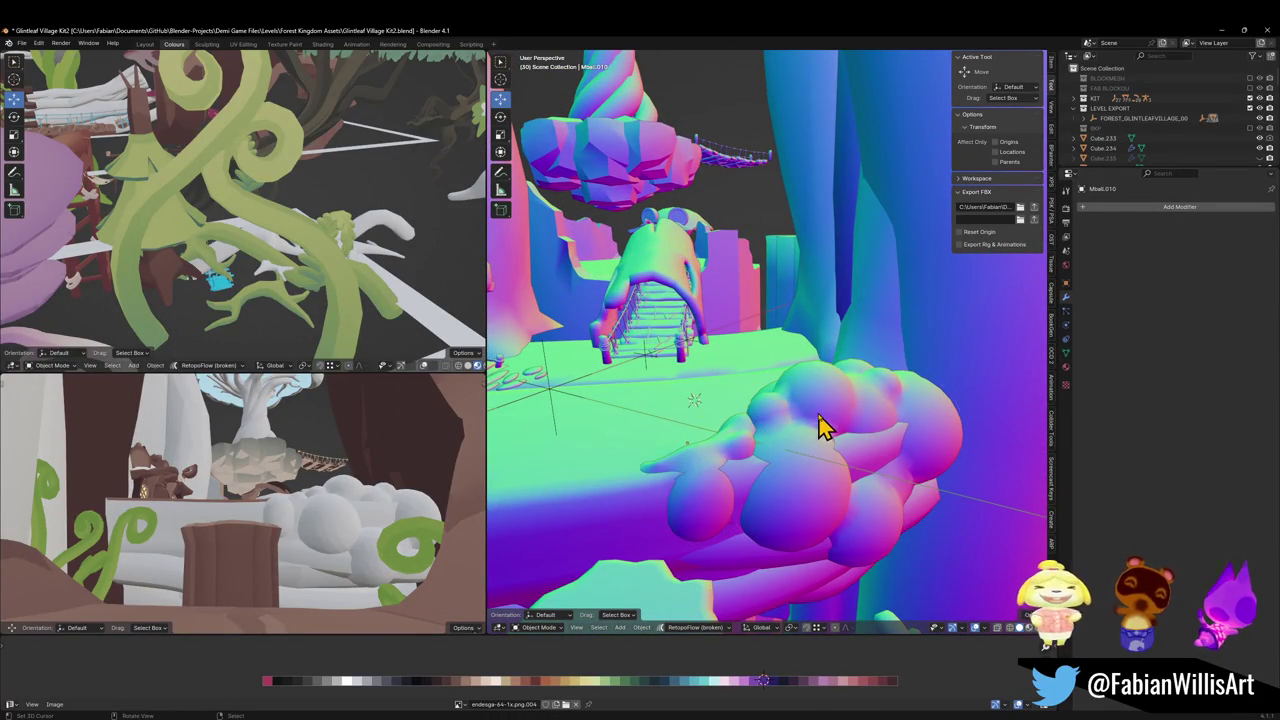
Adjust the heights of the larger cloud metaball and the duplicated blob along Z
{"action": "left_click", "coordinate": [818, 427]}
{"action": "key", "text": "g"}
{"action": "key", "text": "shift+z"}
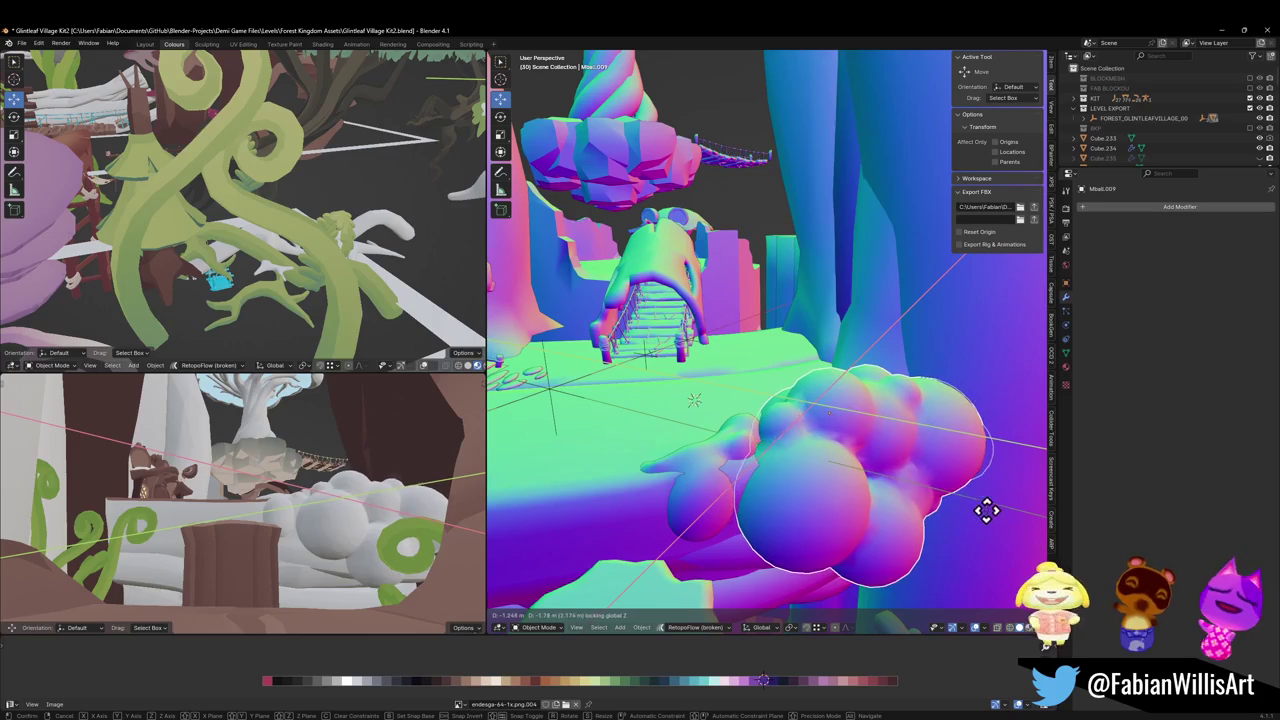
{"action": "left_click", "coordinate": [980, 520]}
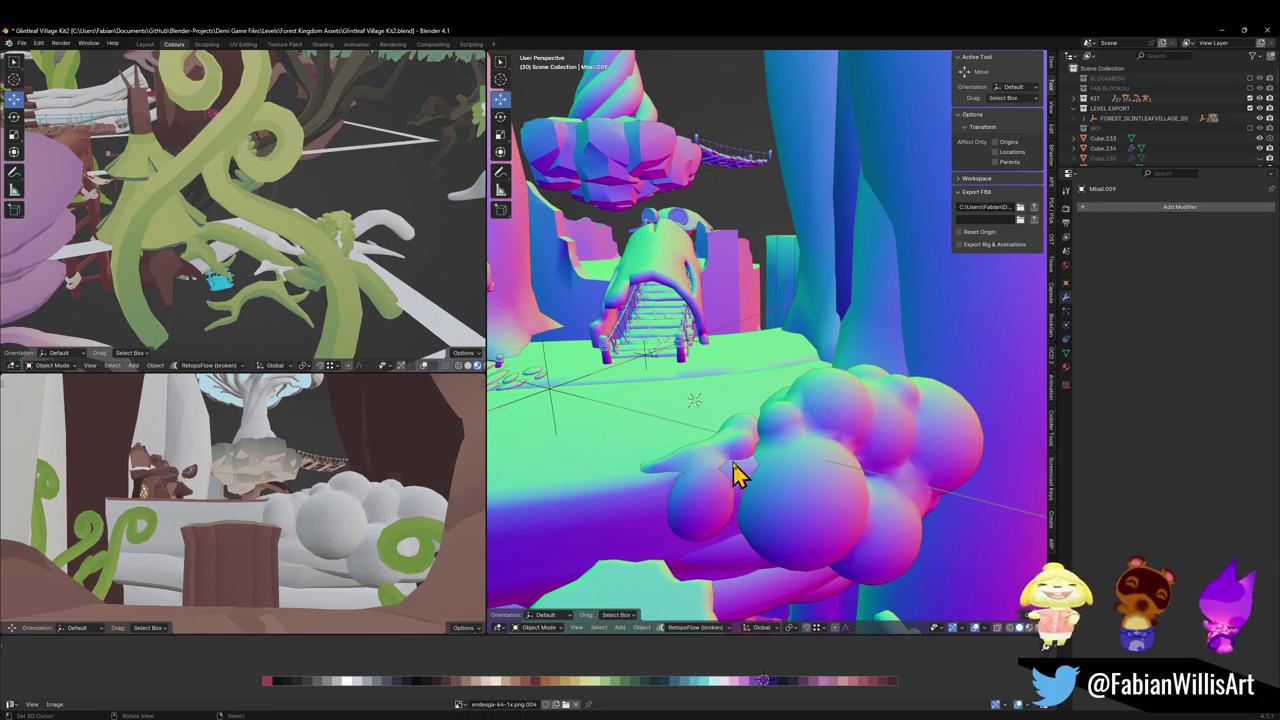
{"action": "key", "text": "g"}
{"action": "key", "text": "shift+z"}
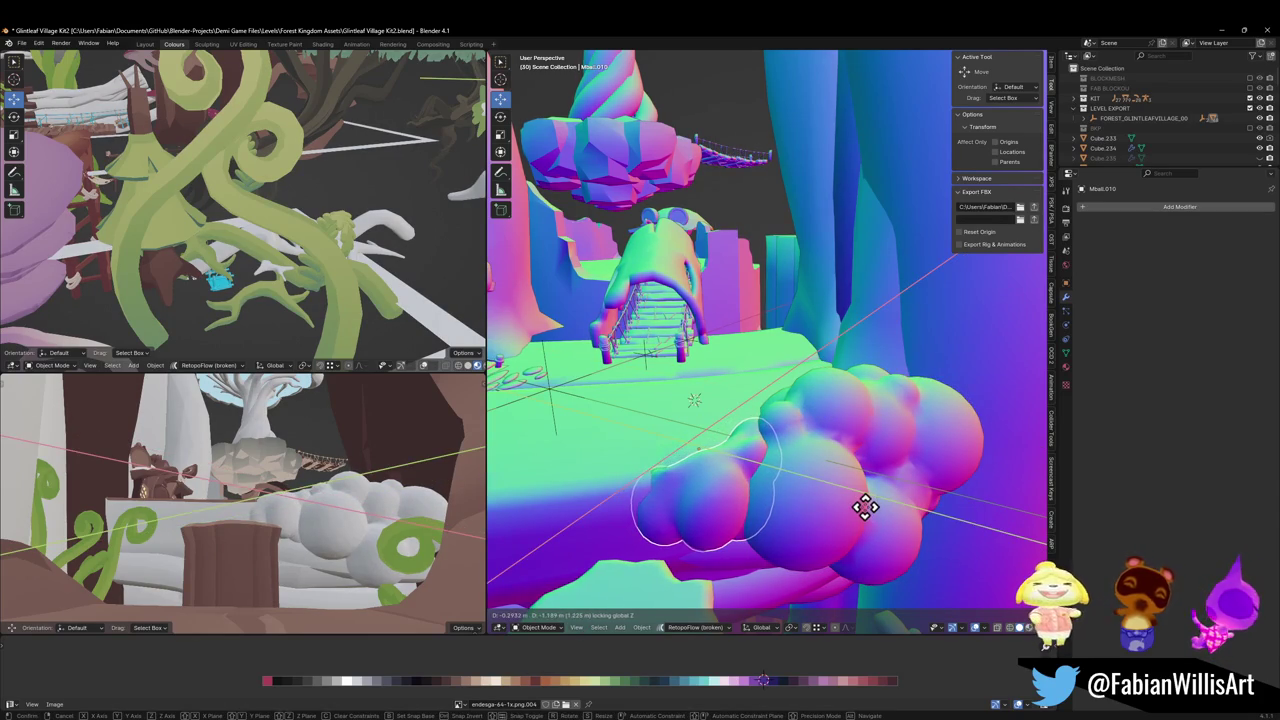
{"action": "left_click", "coordinate": [864, 505]}
Select the cloud metaball, then the village mesh as parent, and bring up parenting options
{"action": "left_click", "coordinate": [735, 495]}
{"action": "left_click", "coordinate": [787, 490]}
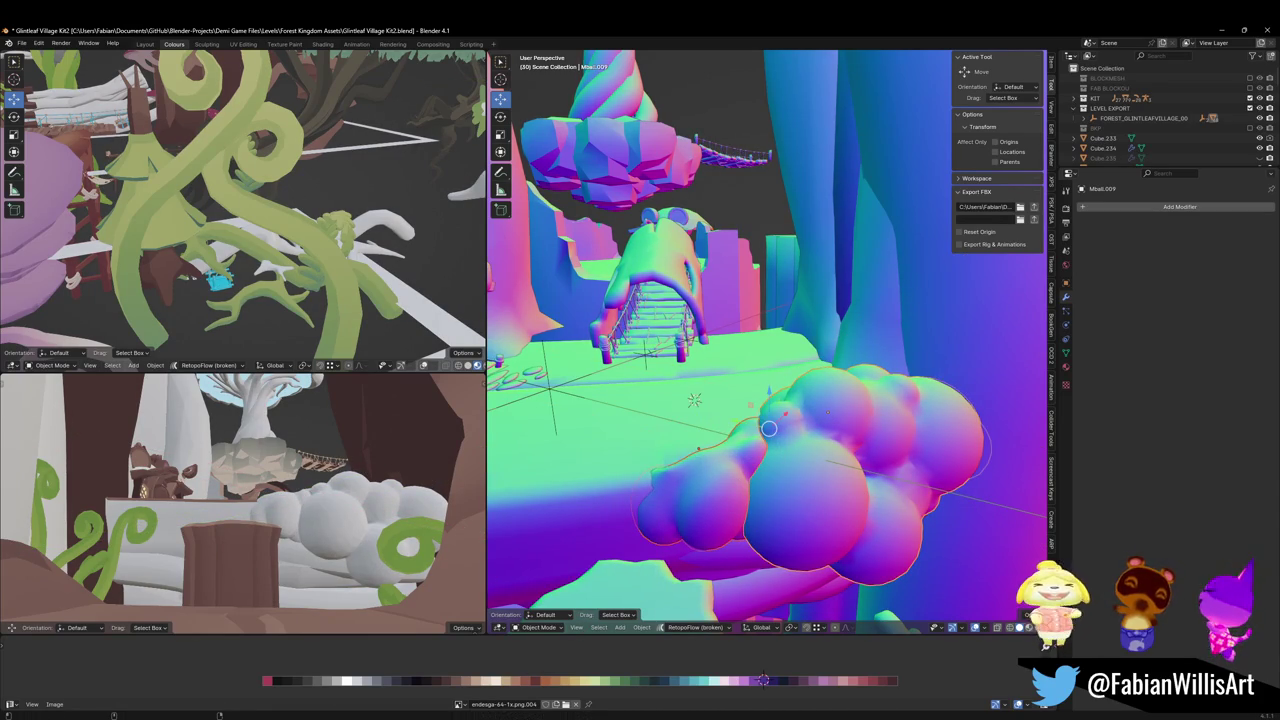
{"action": "left_click", "coordinate": [652, 370]}
{"action": "key", "text": "ctrl+p"}
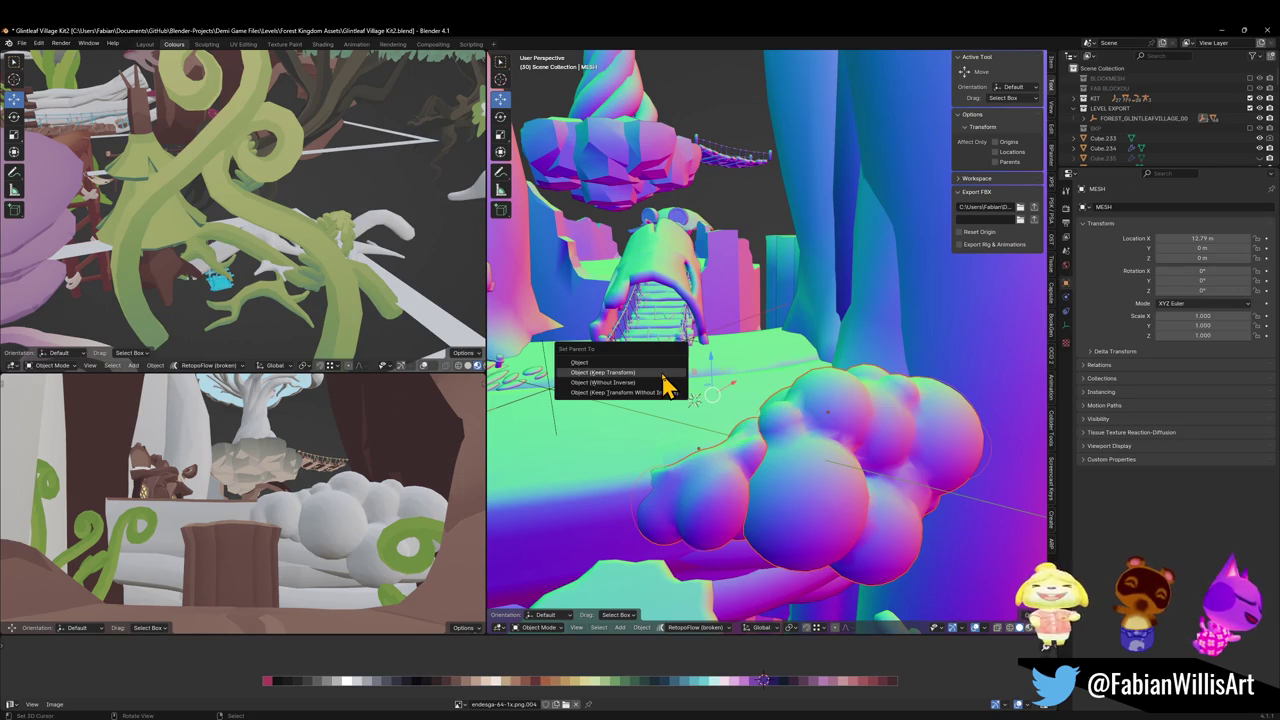
Parent the clouds with Keep Transform, save, and select FOREST_GLINTLEAFVILLAGE_00's children
{"action": "left_click", "coordinate": [663, 376]}
{"action": "key", "text": "ctrl+s"}
{"action": "left_click", "coordinate": [556, 389]}
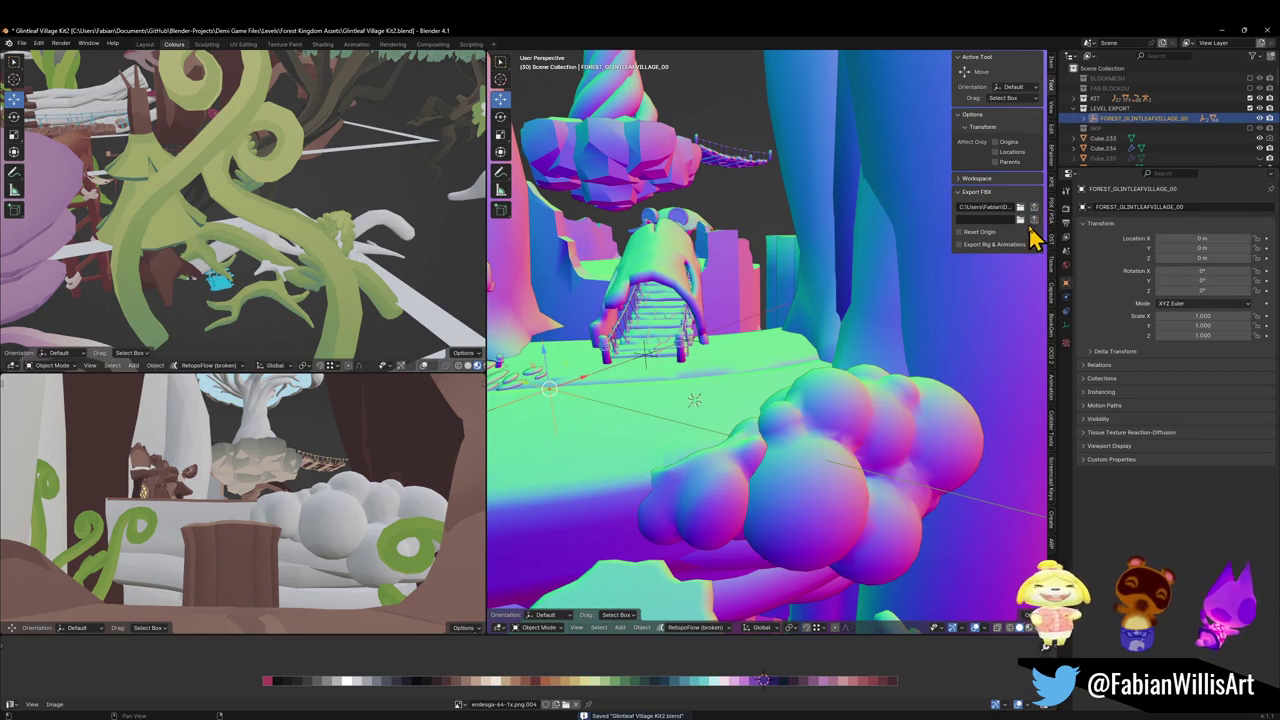
{"action": "key", "text": "shift+bracketright"}
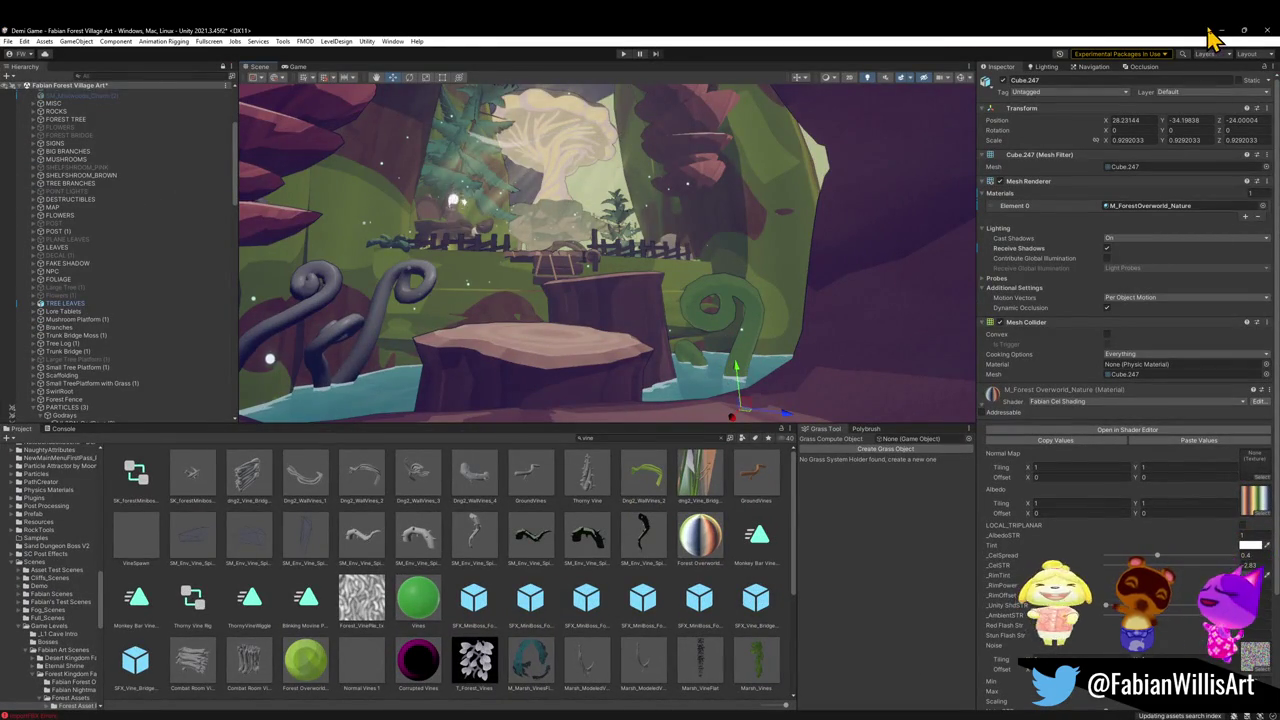
Back in Blender, rename the larger cloud metaball to Moss
{"action": "left_click", "coordinate": [1221, 30]}
{"action": "left_click", "coordinate": [831, 418]}
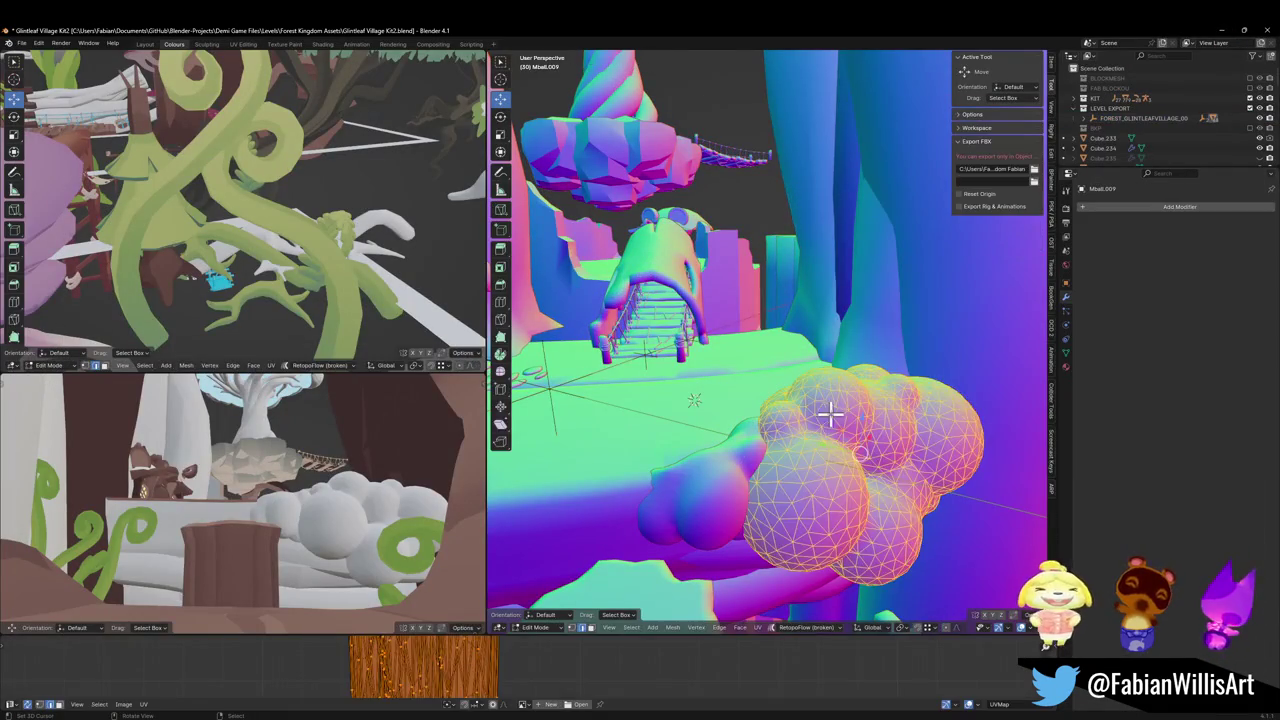
{"action": "left_click", "coordinate": [725, 482], "text": "shift"}
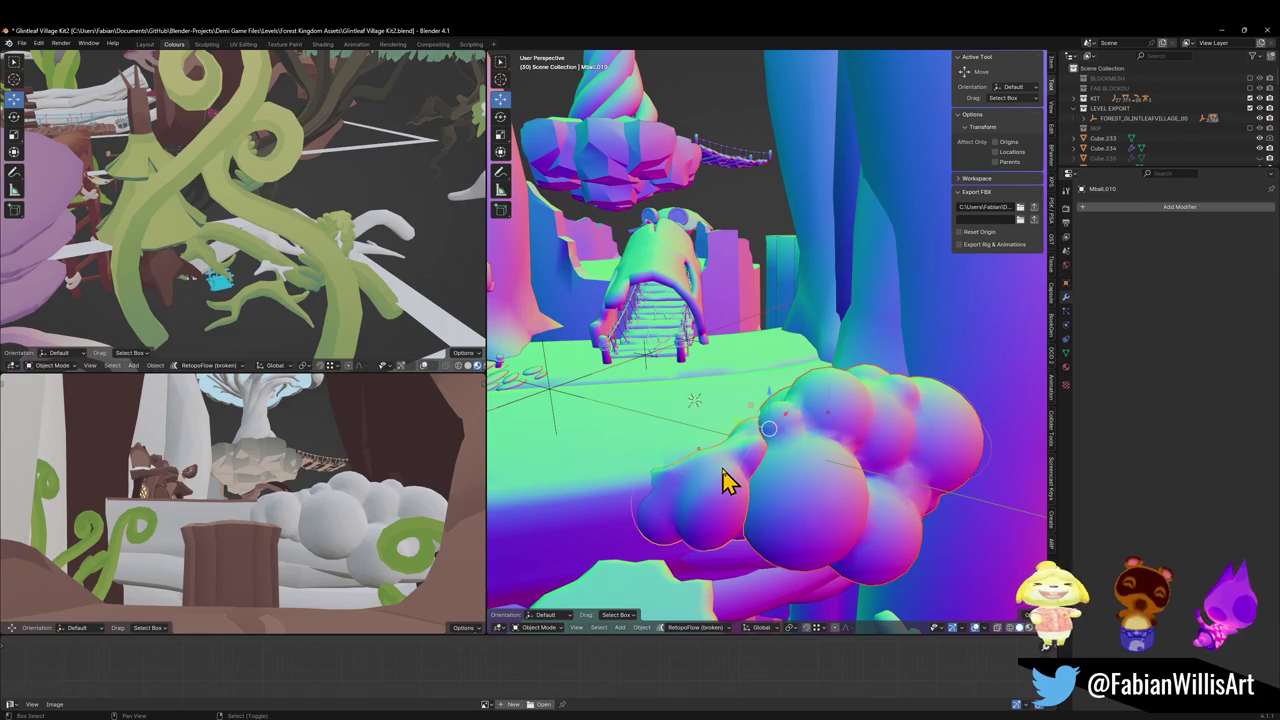
{"action": "left_click", "coordinate": [548, 400]}
{"action": "left_click", "coordinate": [792, 489]}
{"action": "key", "text": "F2"}
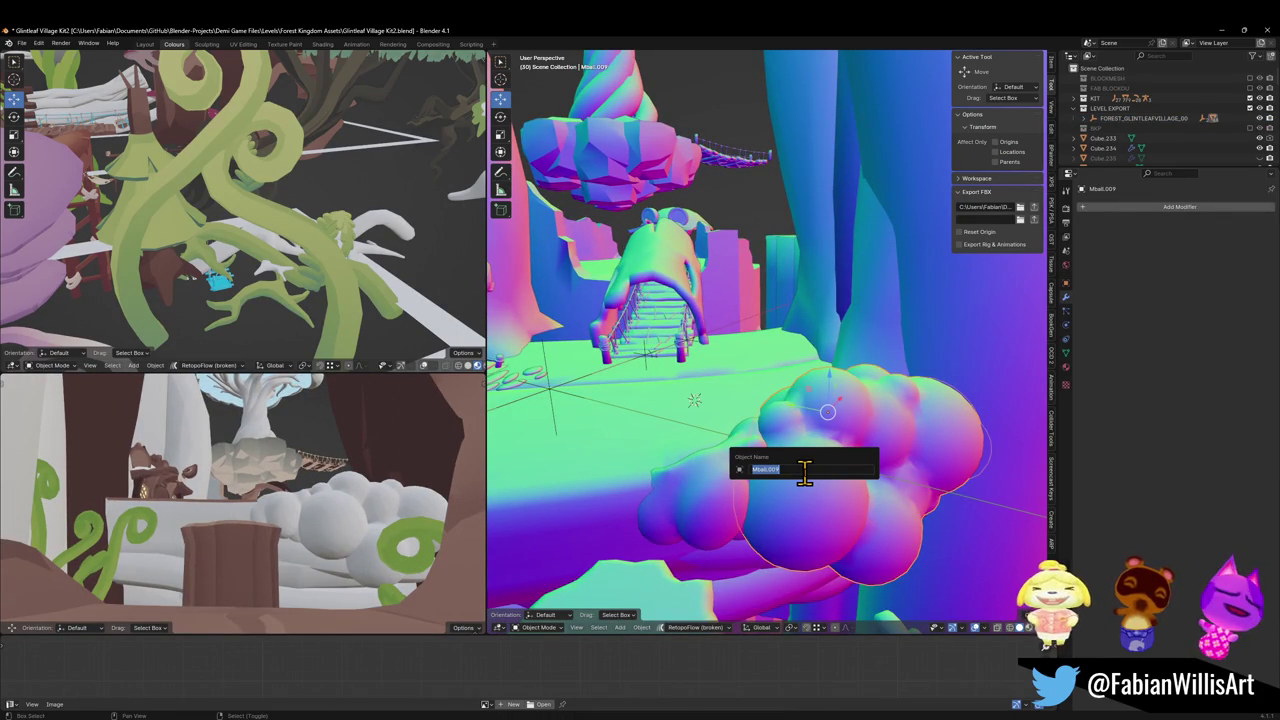
{"action": "type", "text": "s"}
{"action": "key", "text": "Return"}
Rename the left blob Moss.001 and export FOREST_GLINTLEAFVILLAGE_00 with its children as FBX
{"action": "left_click", "coordinate": [733, 497]}
{"action": "key", "text": "F2"}
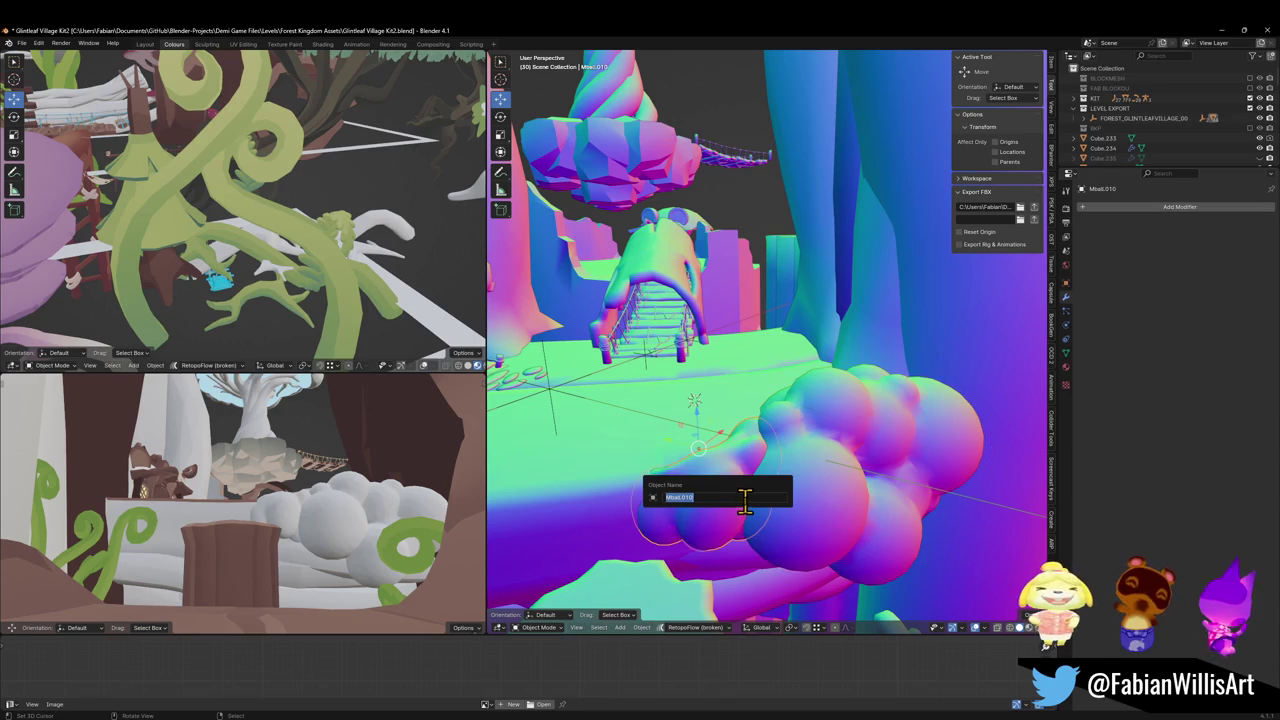
{"action": "type", "text": "s"}
{"action": "key", "text": "Return"}
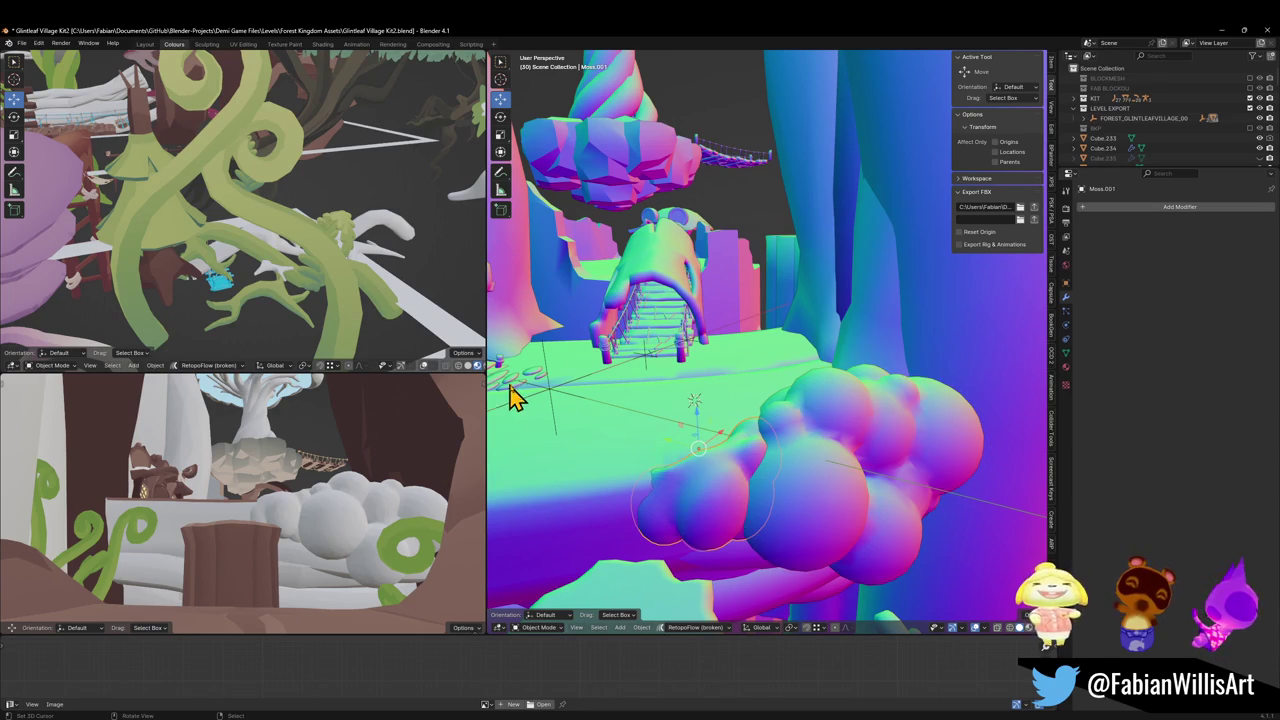
{"action": "left_click", "coordinate": [549, 392]}
{"action": "left_click", "coordinate": [1036, 208]}
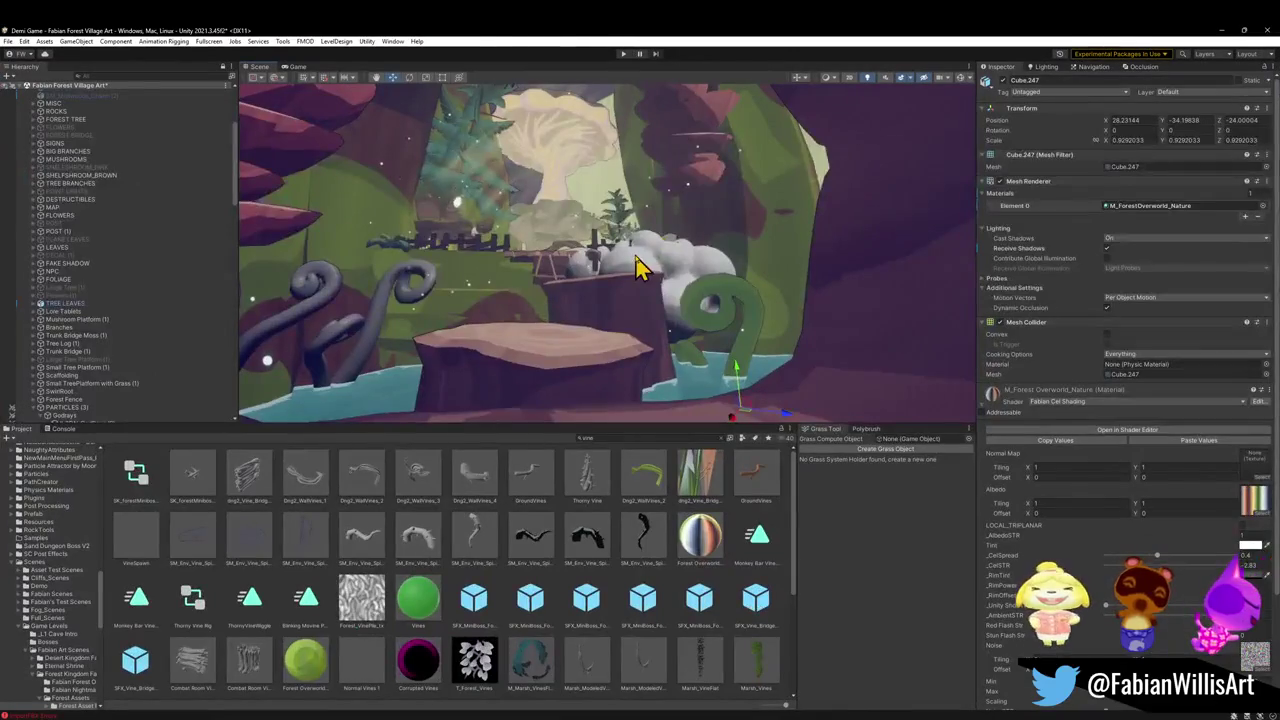
Search the Project for 'flatkit' and open the shared preset materials folder
{"action": "key", "text": "w"}
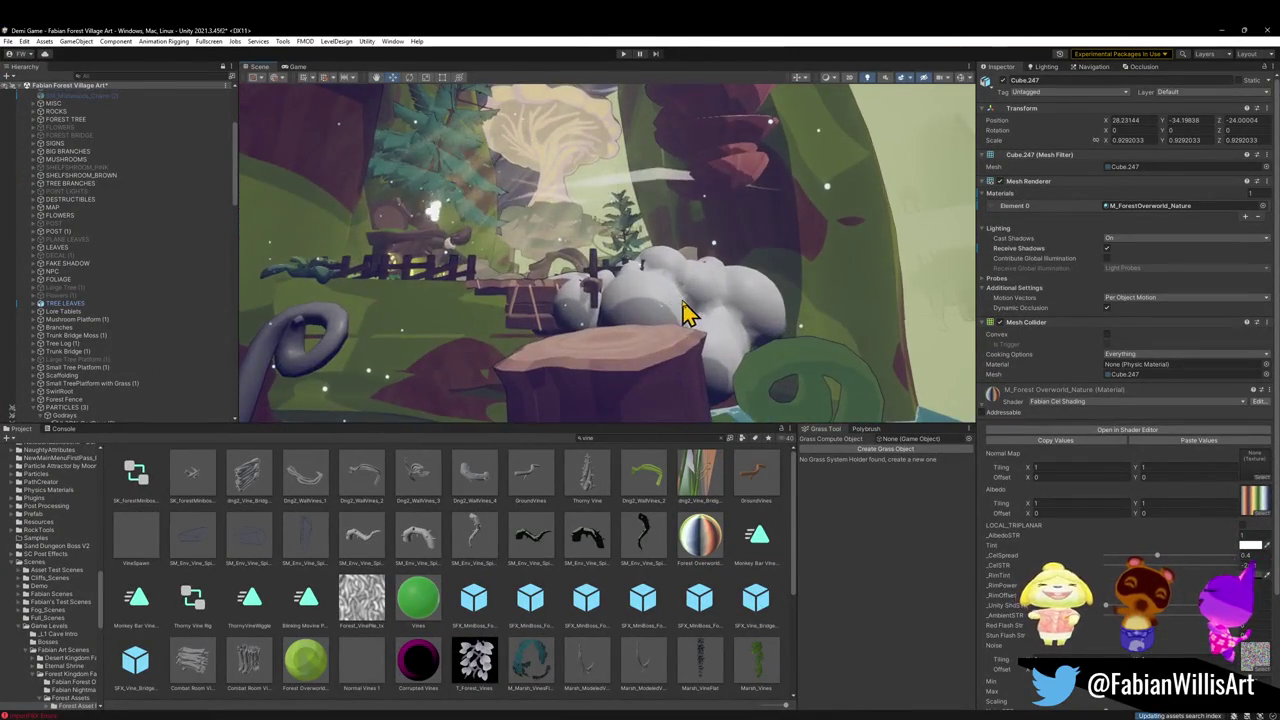
{"action": "left_click", "coordinate": [621, 438]}
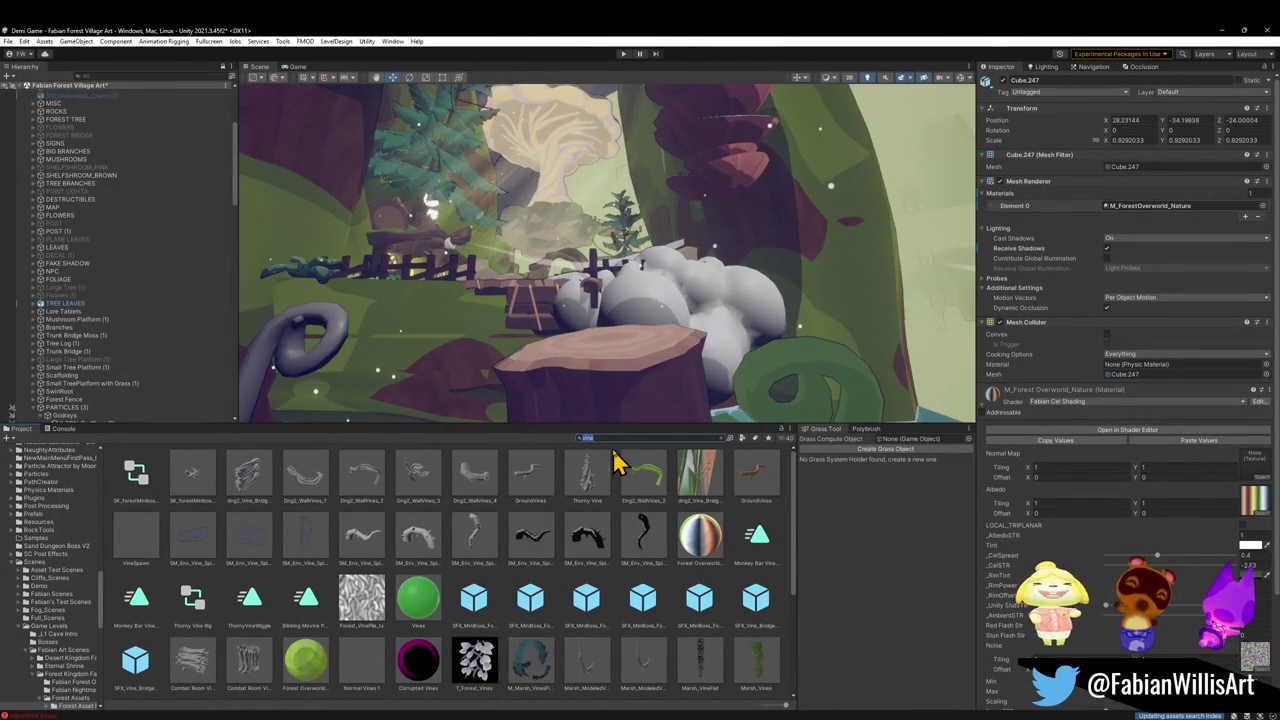
{"action": "type", "text": "fabitkit"}
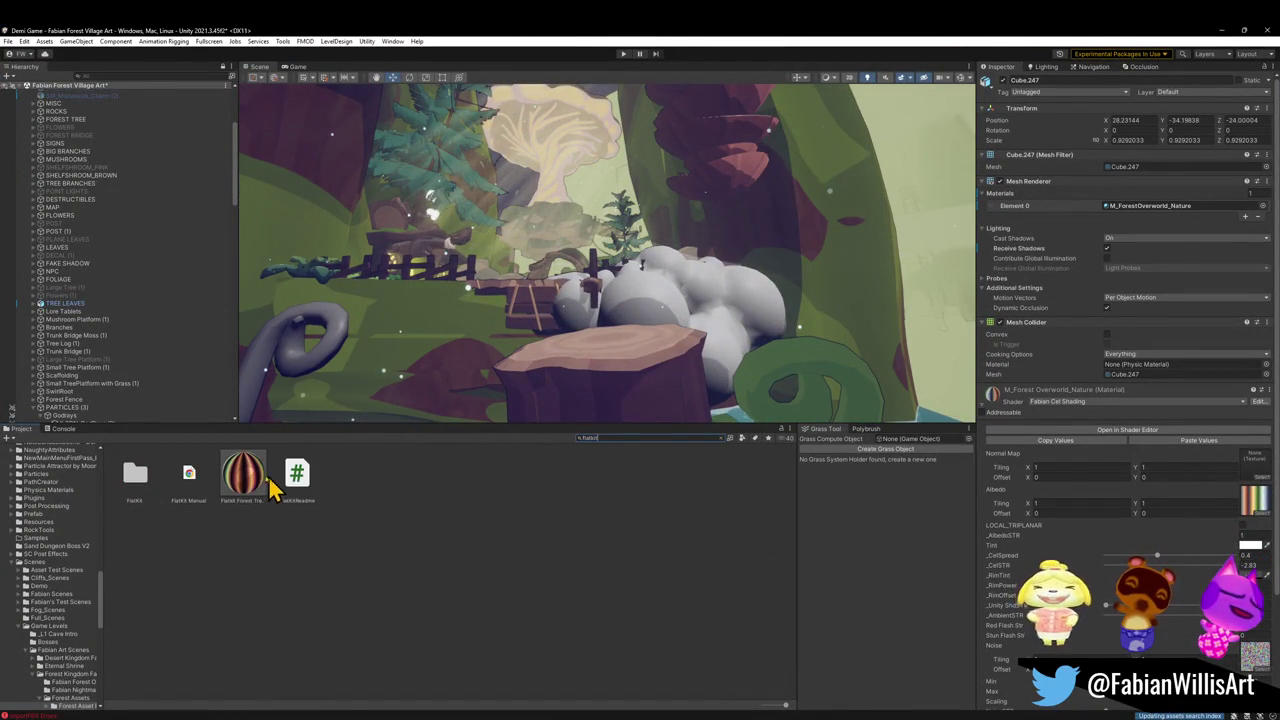
{"action": "left_click", "coordinate": [262, 478]}
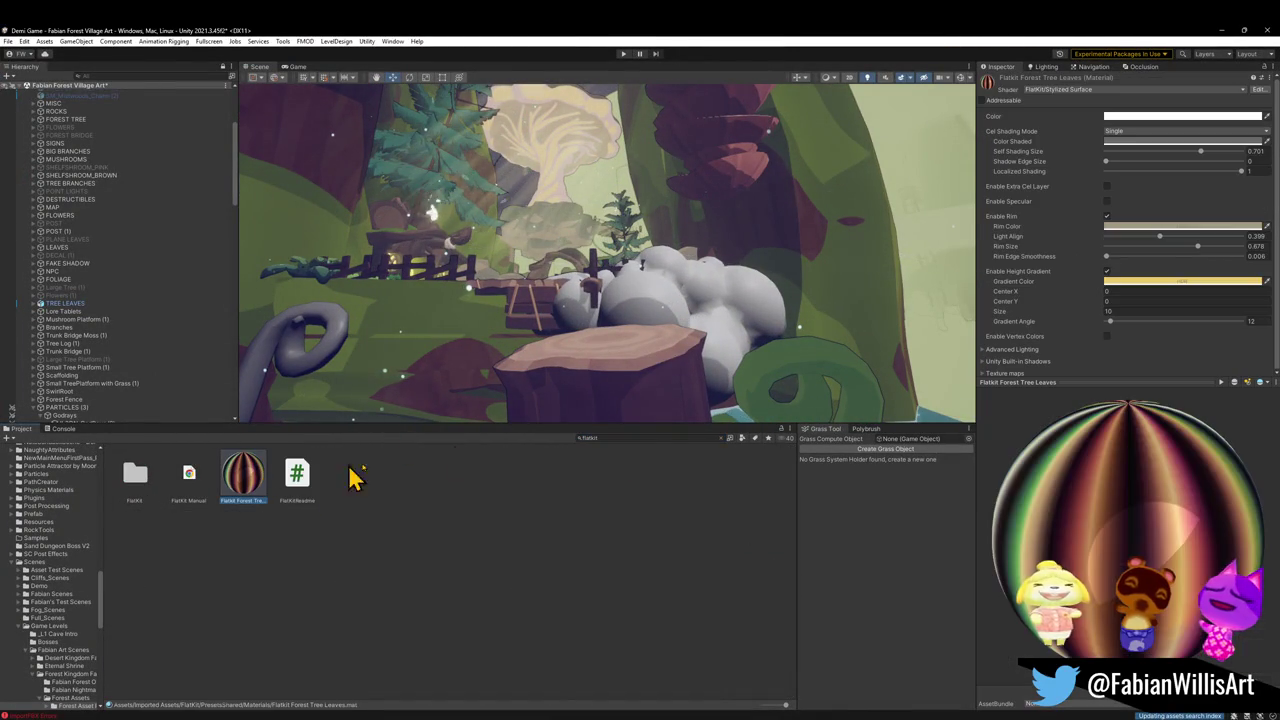
{"action": "left_click", "coordinate": [720, 438]}
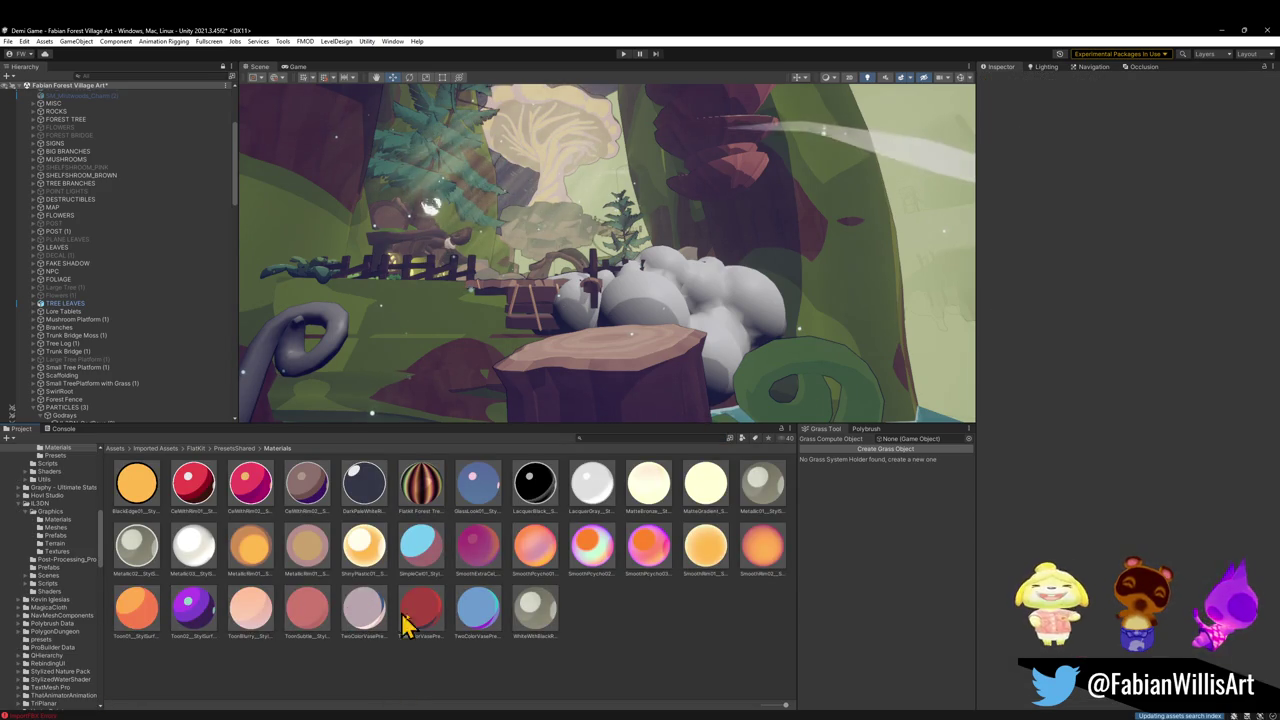
Preview white, purple toon, cream shiny, pink rim and DarkPaleWhite rim materials on the bush
{"action": "left_click_drag", "start_coordinate": [555, 628], "coordinate": [658, 297]}
{"action": "left_click_drag", "start_coordinate": [195, 612], "coordinate": [638, 302]}
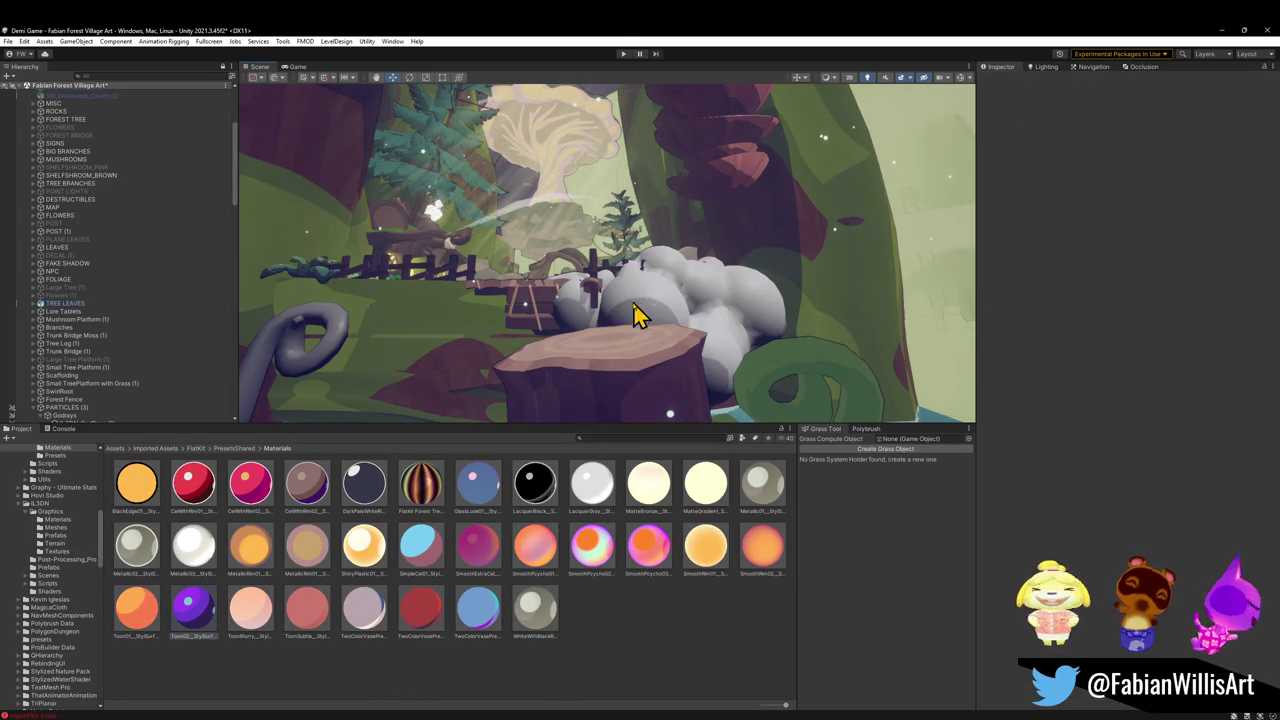
{"action": "mouse_move", "coordinate": [342, 560]}
{"action": "left_mouse_down"}
{"action": "mouse_move", "coordinate": [429, 443]}
{"action": "mouse_move", "coordinate": [643, 301]}
{"action": "mouse_move", "coordinate": [651, 314]}
{"action": "left_mouse_up"}
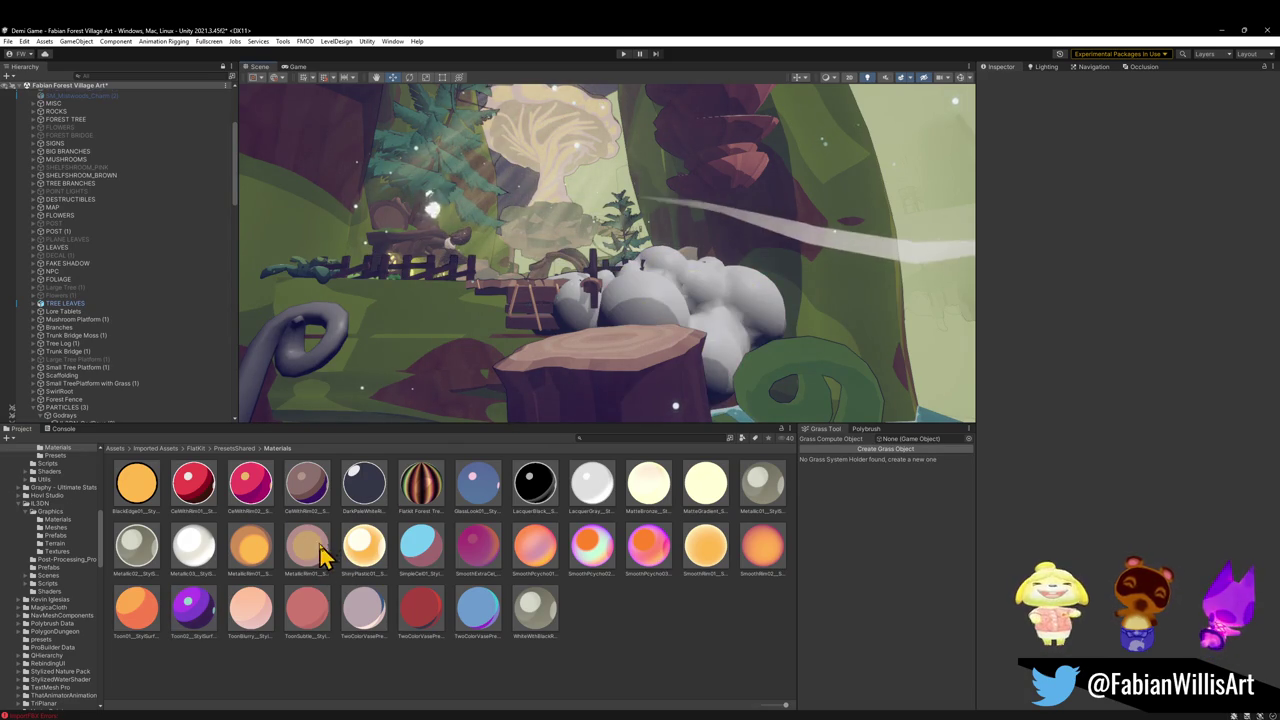
{"action": "mouse_move", "coordinate": [257, 505]}
{"action": "left_mouse_down"}
{"action": "mouse_move", "coordinate": [785, 262]}
{"action": "mouse_move", "coordinate": [657, 329]}
{"action": "mouse_move", "coordinate": [455, 395]}
{"action": "mouse_move", "coordinate": [672, 320]}
{"action": "left_mouse_up"}
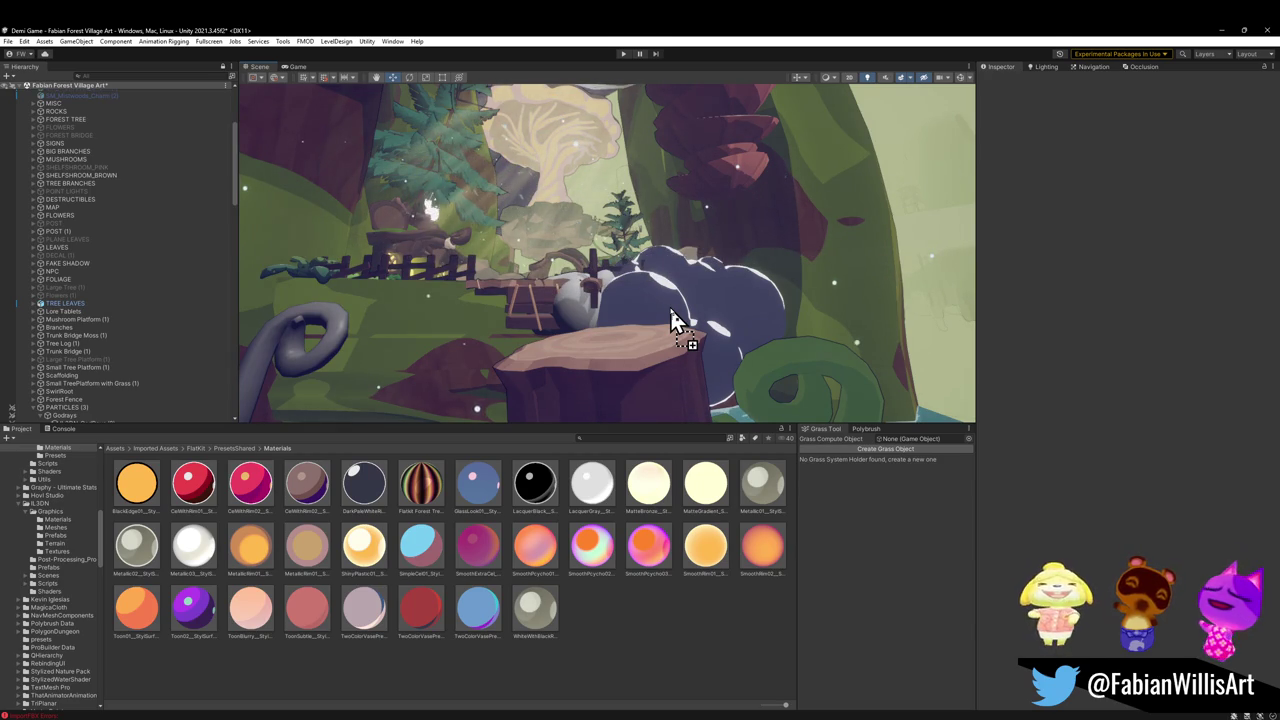
{"action": "left_click_drag", "start_coordinate": [671, 312], "coordinate": [672, 320]}
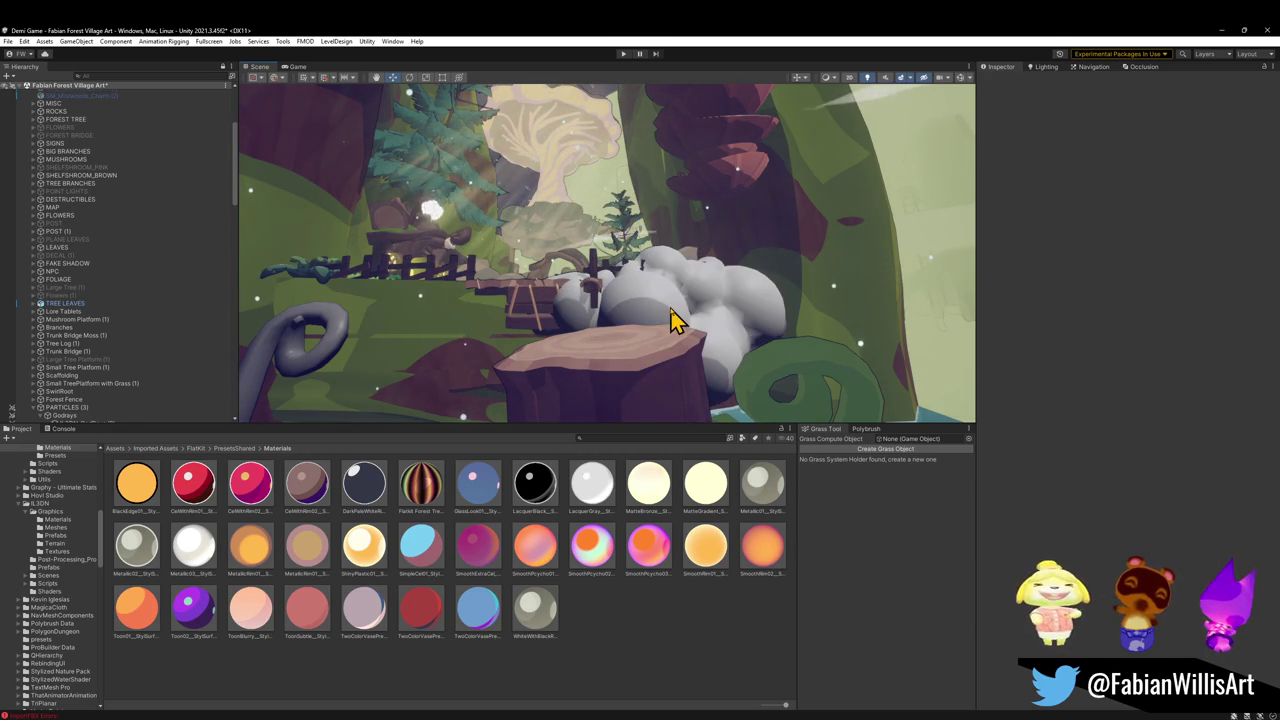
{"action": "left_click", "coordinate": [375, 497]}
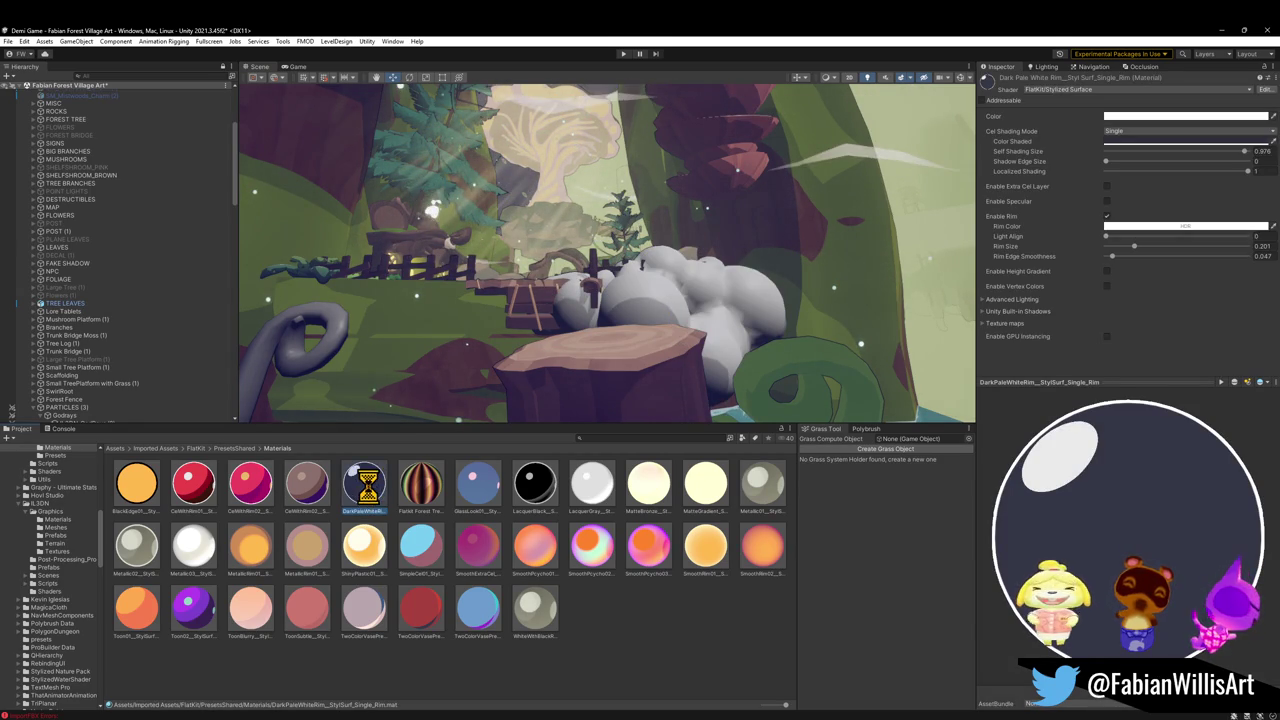
Apply the DarkPaleWhiteRim material to the bush and shift Color Shaded to green
{"action": "mouse_move", "coordinate": [366, 515]}
{"action": "left_mouse_down"}
{"action": "mouse_move", "coordinate": [563, 363]}
{"action": "mouse_move", "coordinate": [685, 310]}
{"action": "left_mouse_up"}
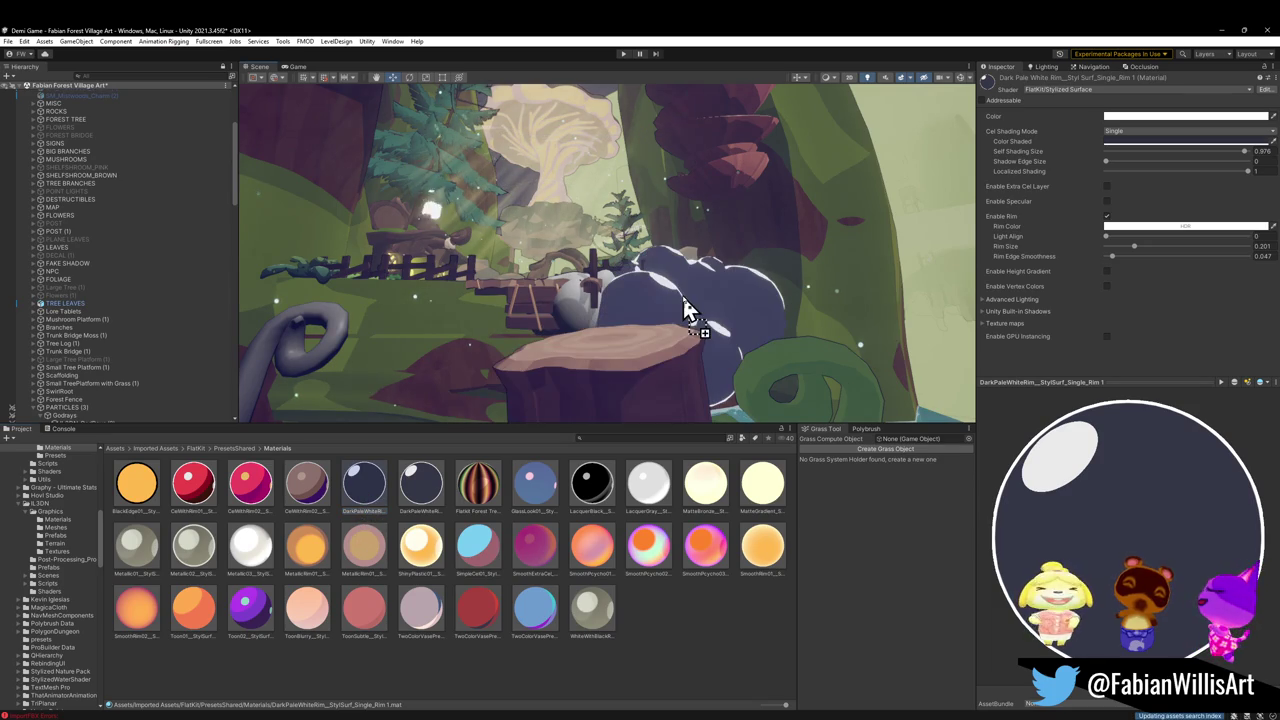
{"action": "left_click_drag", "start_coordinate": [608, 301], "coordinate": [582, 307]}
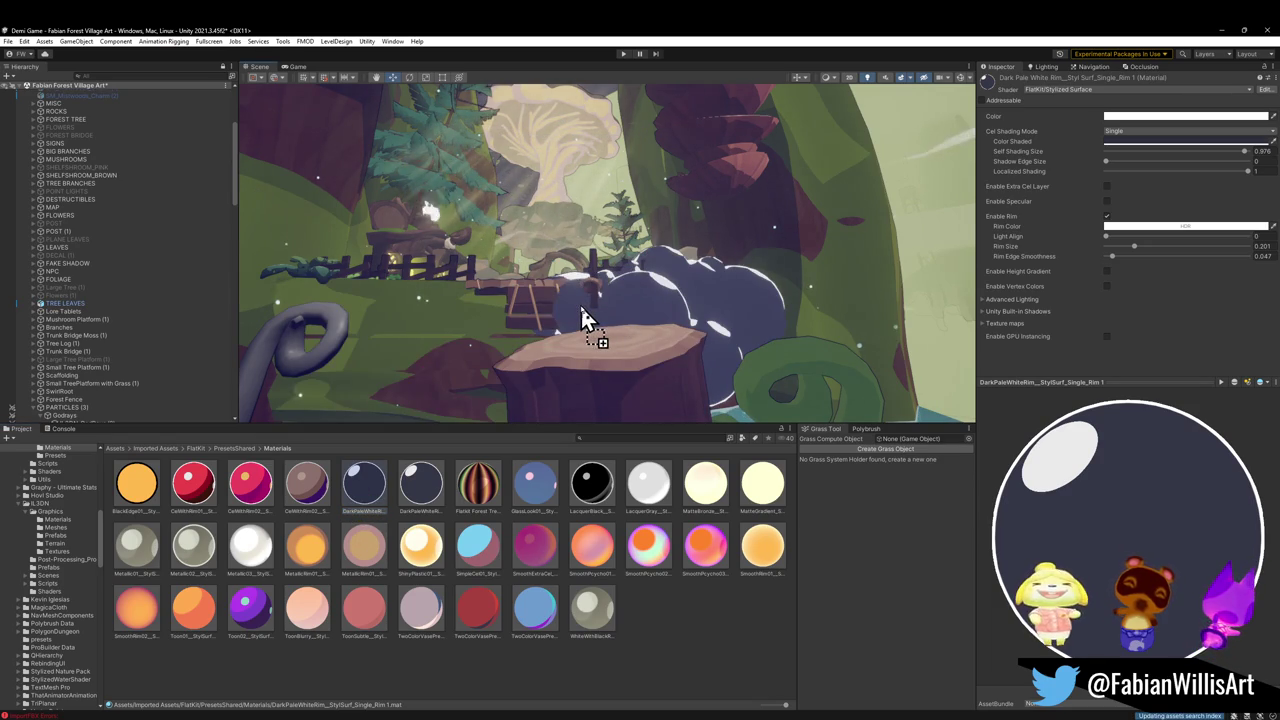
{"action": "mouse_move", "coordinate": [625, 370]}
{"action": "left_mouse_down"}
{"action": "mouse_move", "coordinate": [614, 306]}
{"action": "mouse_move", "coordinate": [600, 363]}
{"action": "left_mouse_up"}
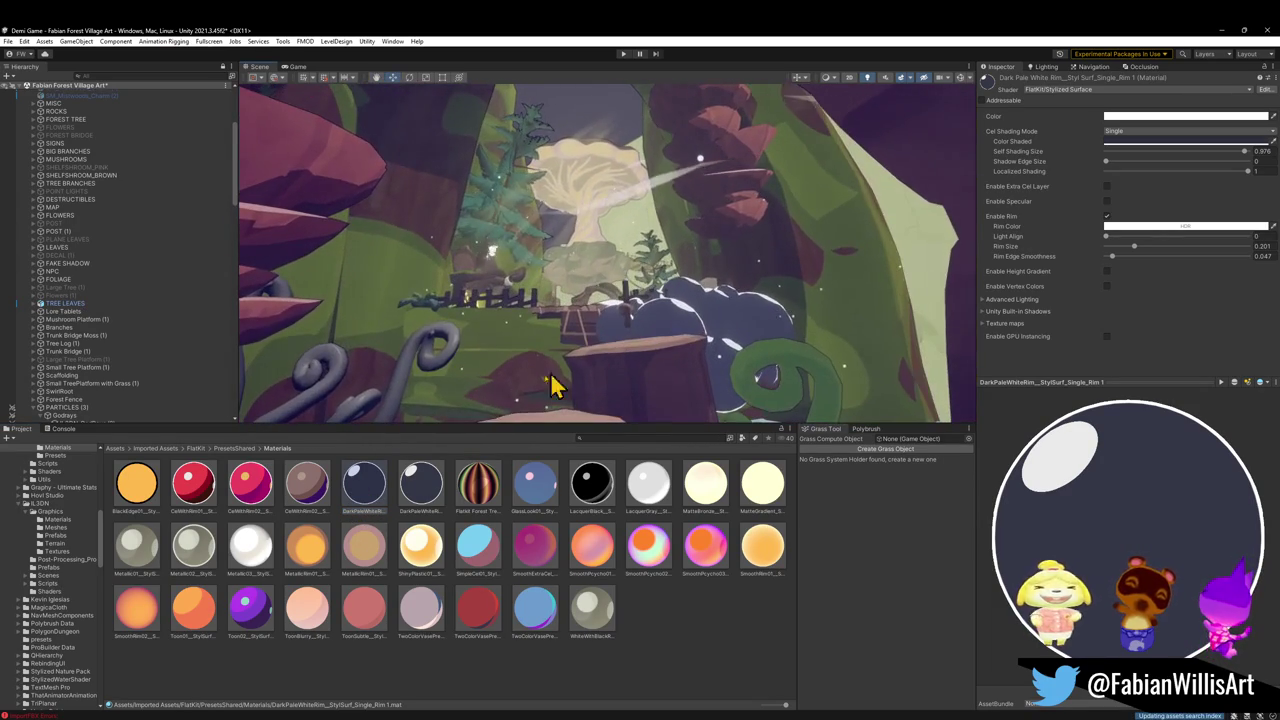
{"action": "left_click", "coordinate": [1143, 142]}
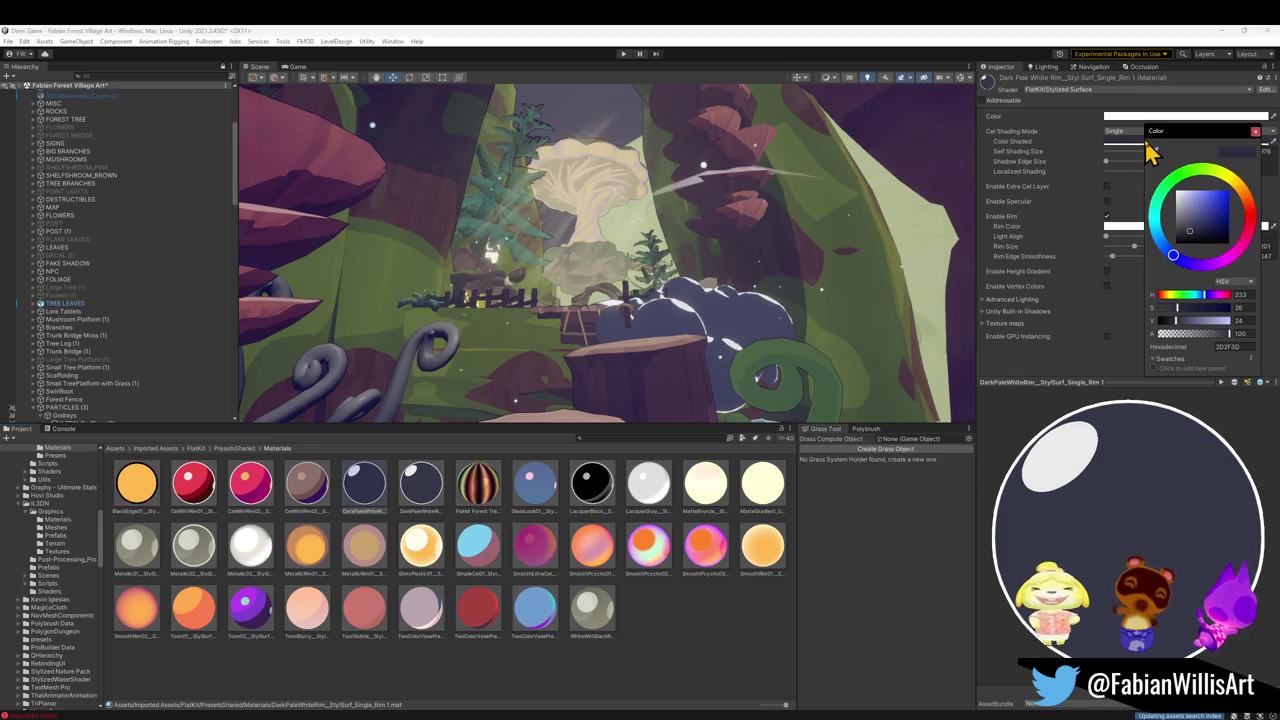
{"action": "mouse_move", "coordinate": [1175, 215]}
{"action": "left_mouse_down"}
{"action": "mouse_move", "coordinate": [1185, 180]}
{"action": "mouse_move", "coordinate": [1218, 185]}
{"action": "mouse_move", "coordinate": [1190, 195]}
{"action": "mouse_move", "coordinate": [1199, 225]}
{"action": "left_mouse_up"}
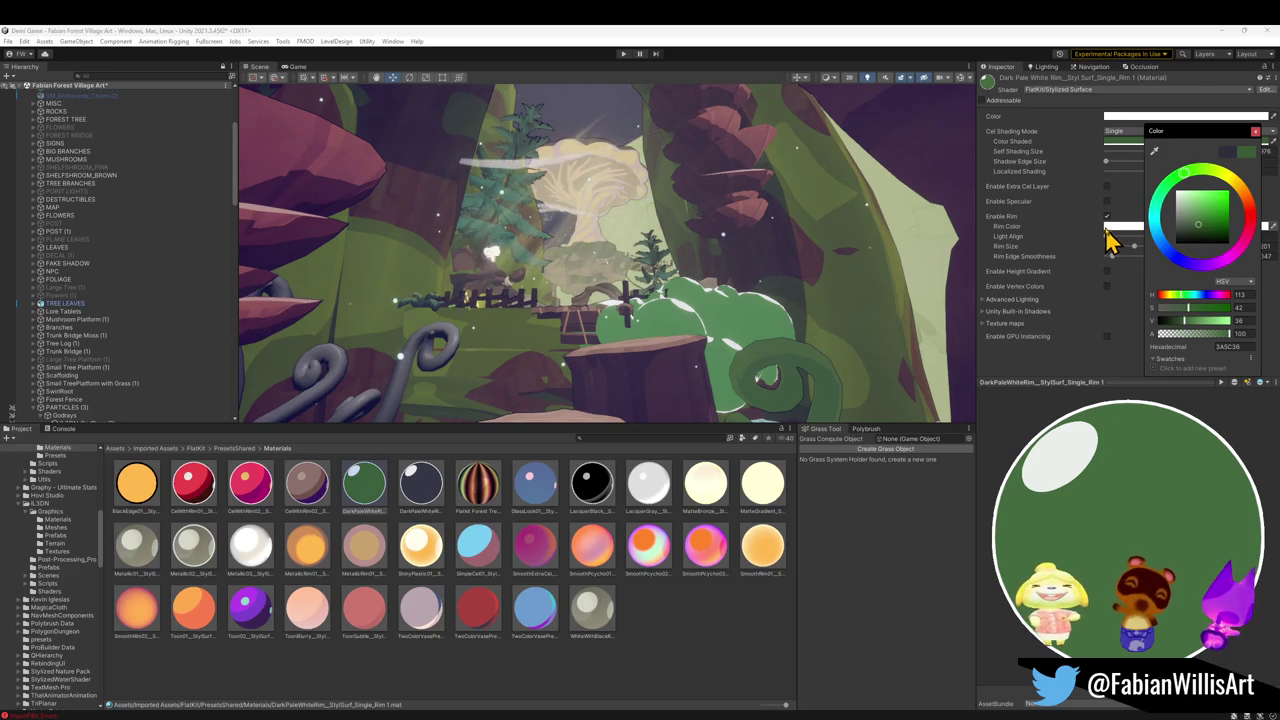
{"action": "left_click", "coordinate": [1080, 207]}
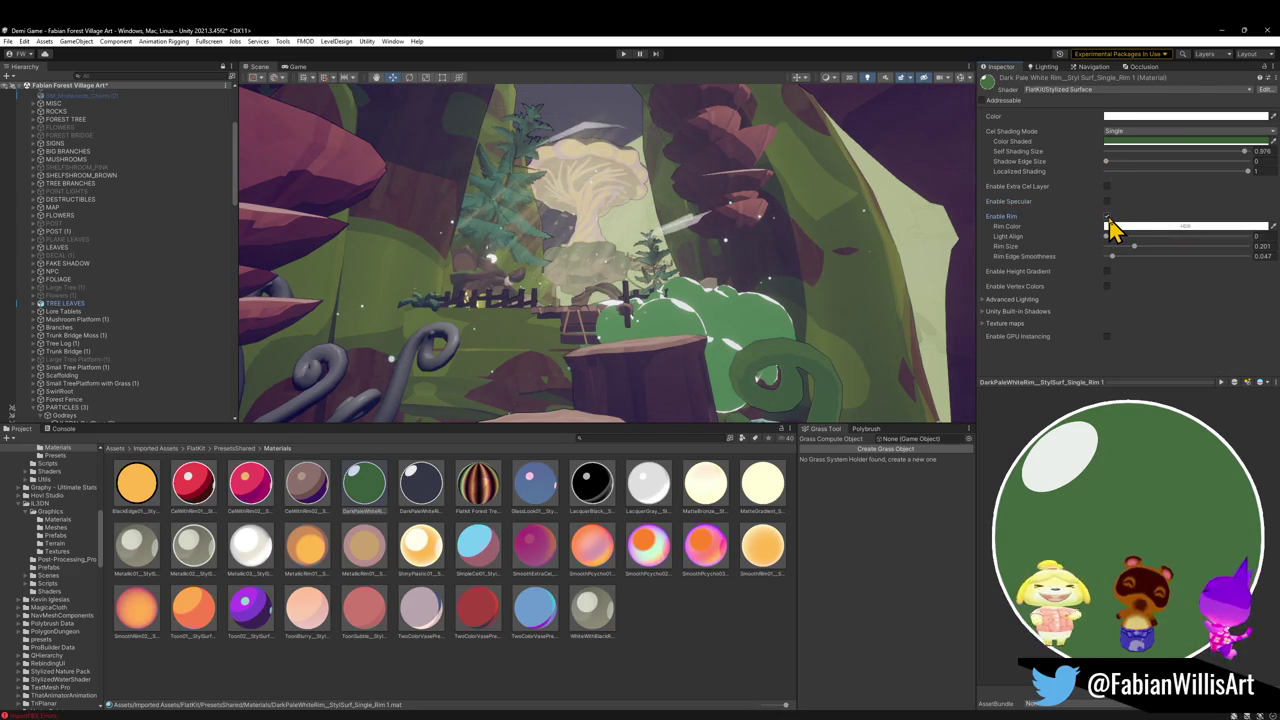
Toggle Enable Rim to compare, leaving it on, and leave Enable Specular off
{"action": "left_click", "coordinate": [1107, 217]}
{"action": "left_click", "coordinate": [1107, 217]}
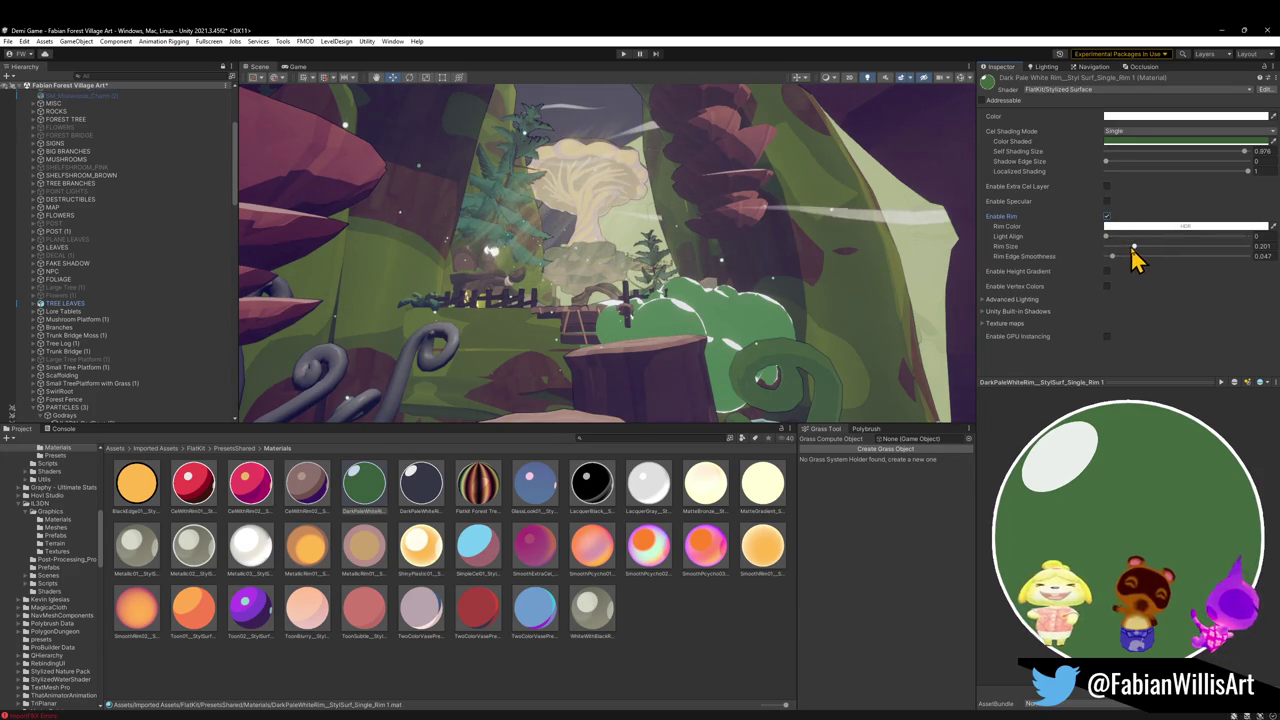
{"action": "left_click", "coordinate": [1107, 217]}
{"action": "left_click", "coordinate": [1107, 217]}
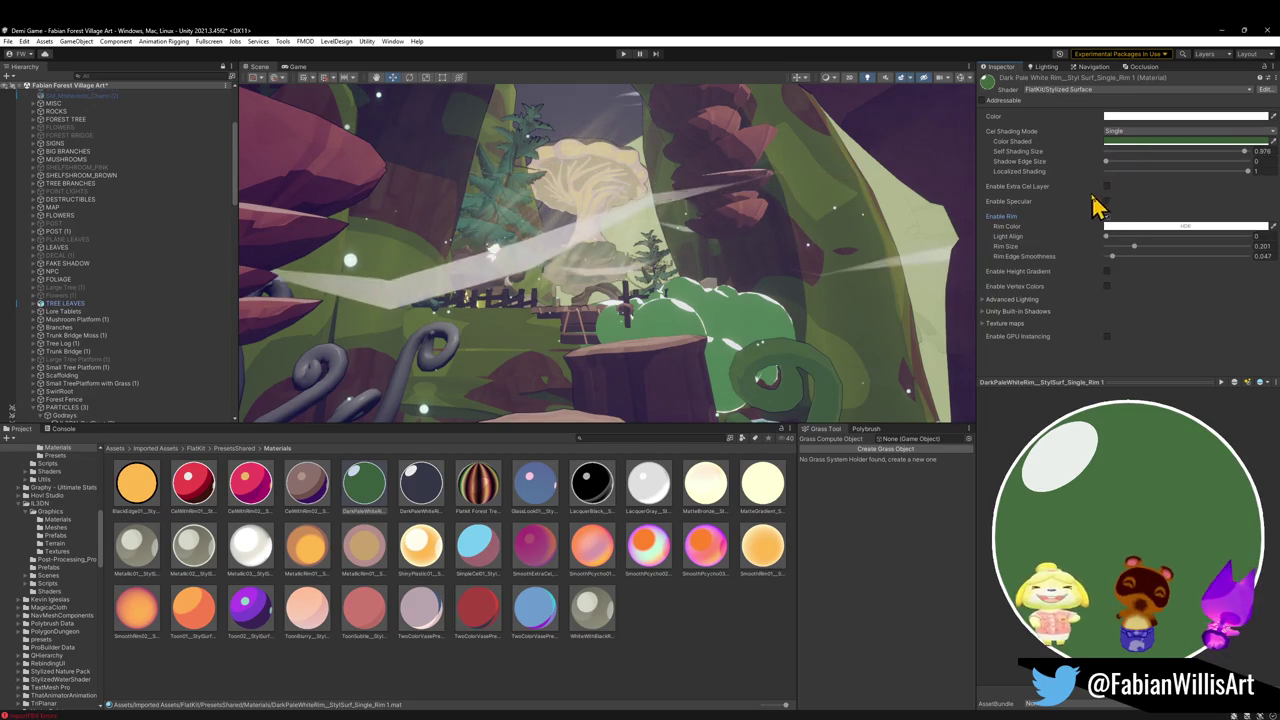
{"action": "left_click", "coordinate": [1107, 201]}
{"action": "left_click", "coordinate": [1107, 201]}
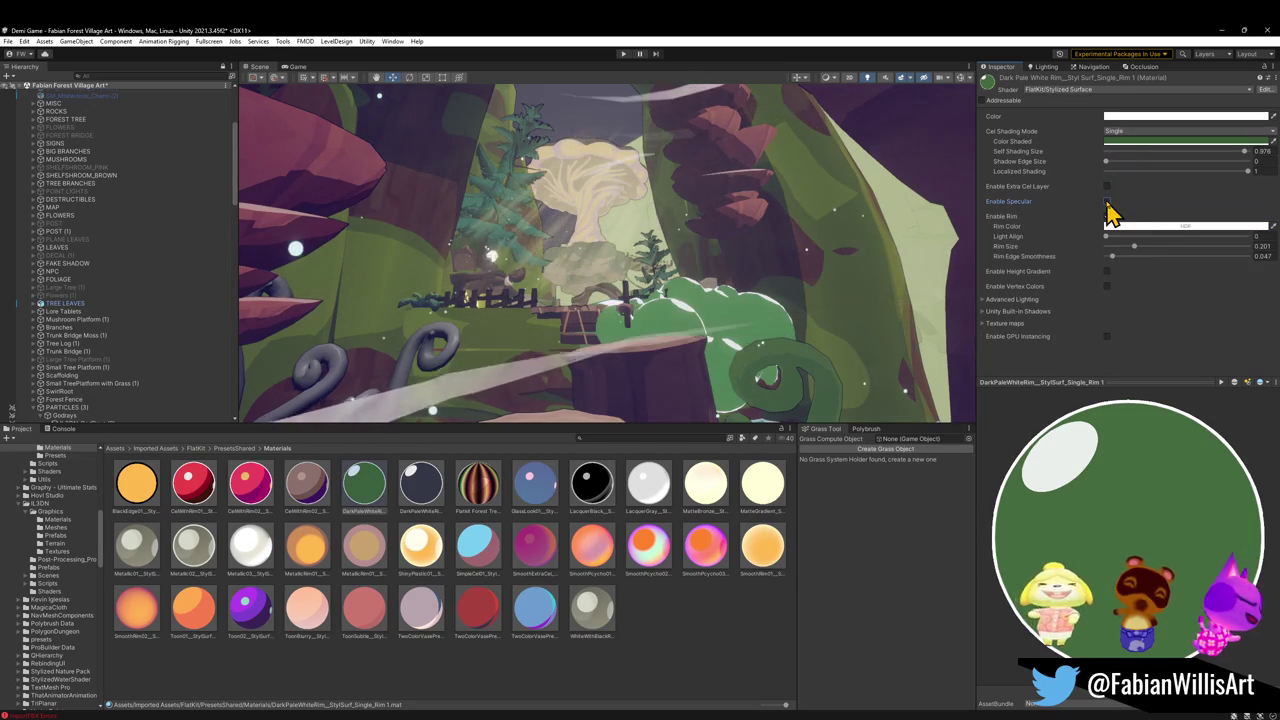
Tune the shading sliders: localized shading 0, larger self shading, shadow edge 0.212, light align
{"action": "mouse_move", "coordinate": [1106, 161]}
{"action": "left_mouse_down"}
{"action": "mouse_move", "coordinate": [1246, 160]}
{"action": "mouse_move", "coordinate": [1126, 189]}
{"action": "mouse_move", "coordinate": [1161, 170]}
{"action": "left_mouse_up"}
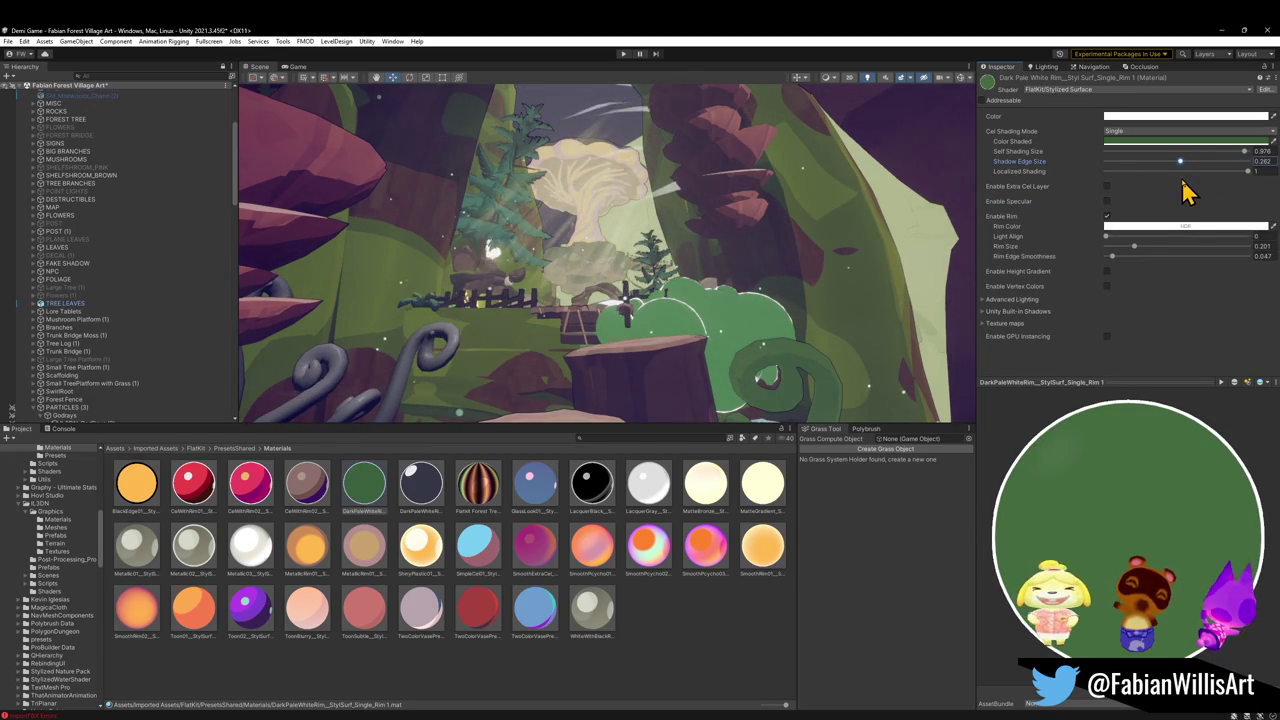
{"action": "key", "text": "ctrl+z"}
{"action": "mouse_move", "coordinate": [1249, 171]}
{"action": "left_mouse_down"}
{"action": "mouse_move", "coordinate": [1186, 191]}
{"action": "mouse_move", "coordinate": [1103, 191]}
{"action": "mouse_move", "coordinate": [1243, 165]}
{"action": "mouse_move", "coordinate": [1094, 171]}
{"action": "mouse_move", "coordinate": [1157, 170]}
{"action": "left_mouse_up"}
{"action": "left_click_drag", "start_coordinate": [1183, 170], "coordinate": [1220, 177]}
{"action": "left_click_drag", "start_coordinate": [1118, 168], "coordinate": [1166, 180]}
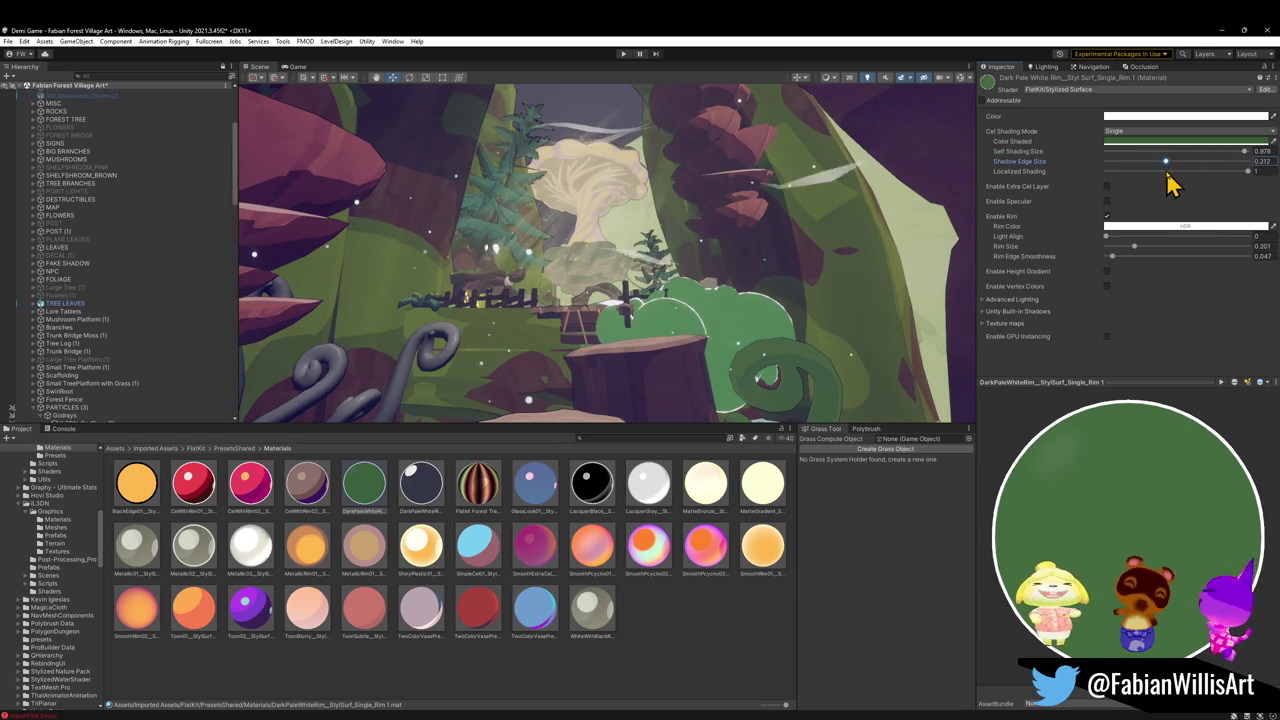
{"action": "mouse_move", "coordinate": [1110, 240]}
{"action": "left_mouse_down"}
{"action": "mouse_move", "coordinate": [1180, 240]}
{"action": "mouse_move", "coordinate": [1130, 248]}
{"action": "mouse_move", "coordinate": [1194, 257]}
{"action": "mouse_move", "coordinate": [1112, 250]}
{"action": "mouse_move", "coordinate": [1128, 245]}
{"action": "left_mouse_up"}
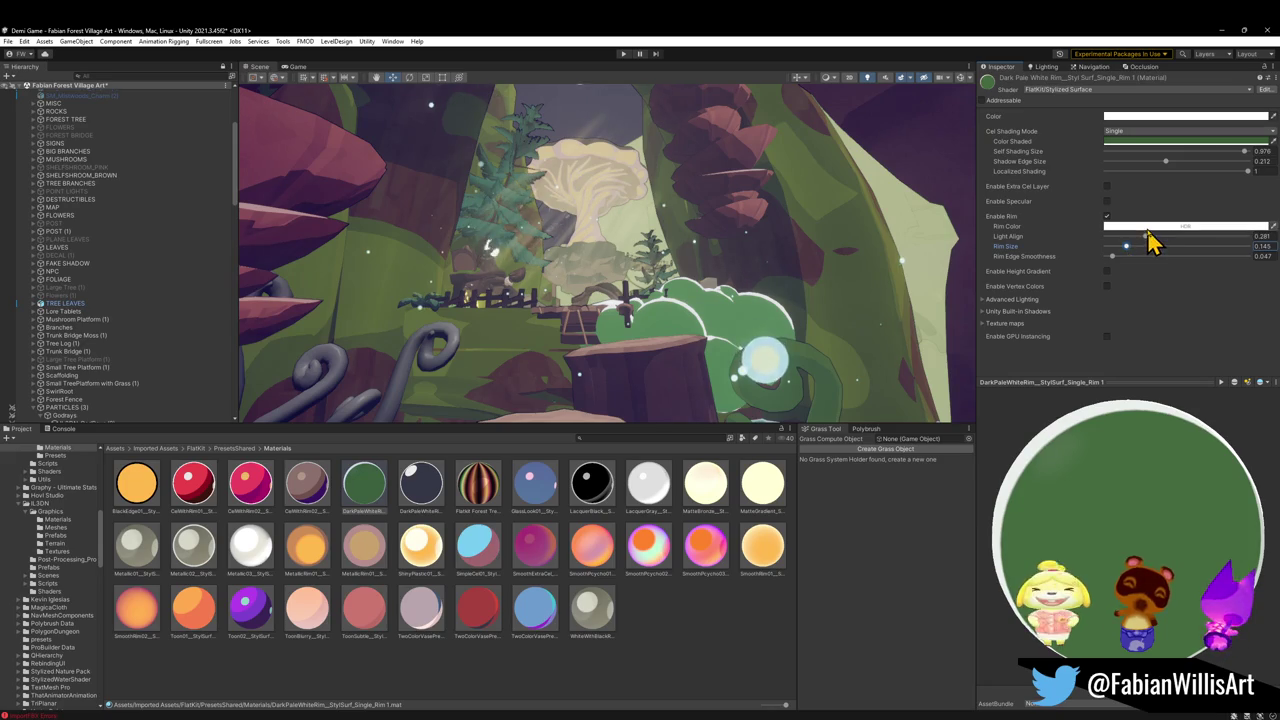
Set the bush material's Color Shaded to a deep navy blue
{"action": "left_click", "coordinate": [1150, 226]}
{"action": "mouse_move", "coordinate": [1227, 296]}
{"action": "left_mouse_down"}
{"action": "mouse_move", "coordinate": [1221, 280]}
{"action": "mouse_move", "coordinate": [1153, 331]}
{"action": "left_mouse_up"}
{"action": "left_click", "coordinate": [1140, 141]}
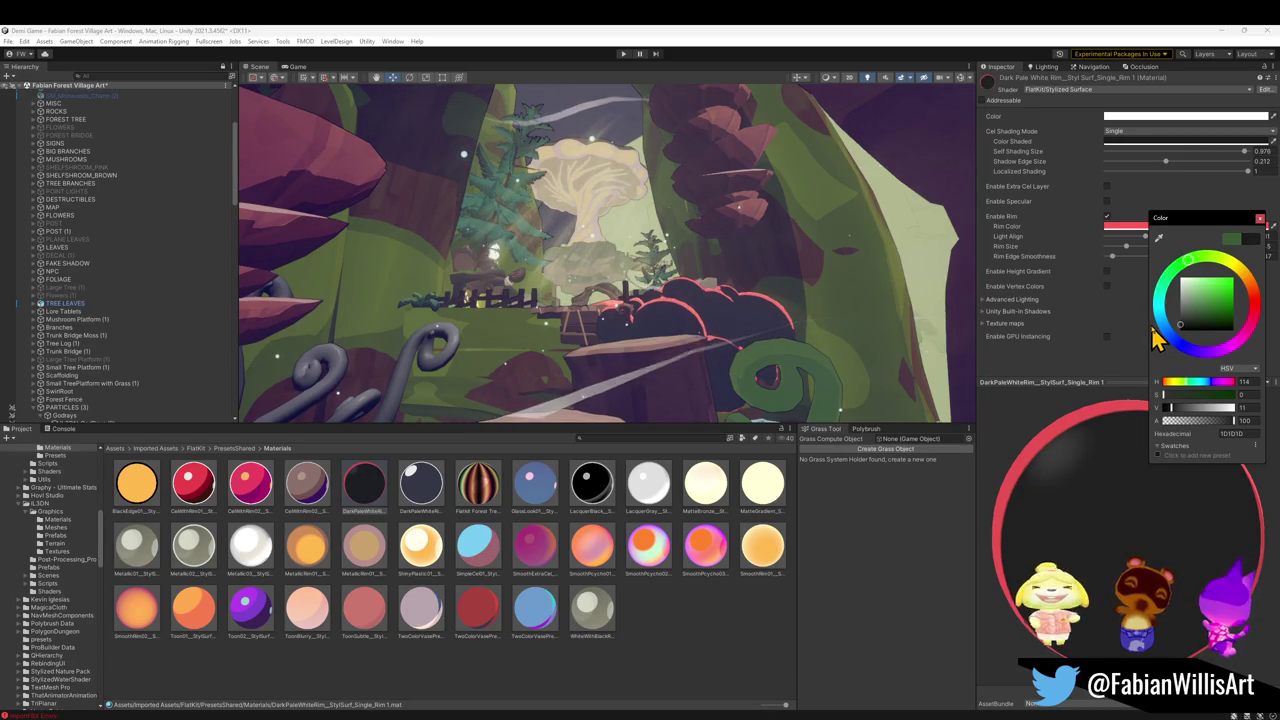
{"action": "left_click", "coordinate": [1183, 347]}
{"action": "left_click_drag", "start_coordinate": [1212, 328], "coordinate": [1222, 321]}
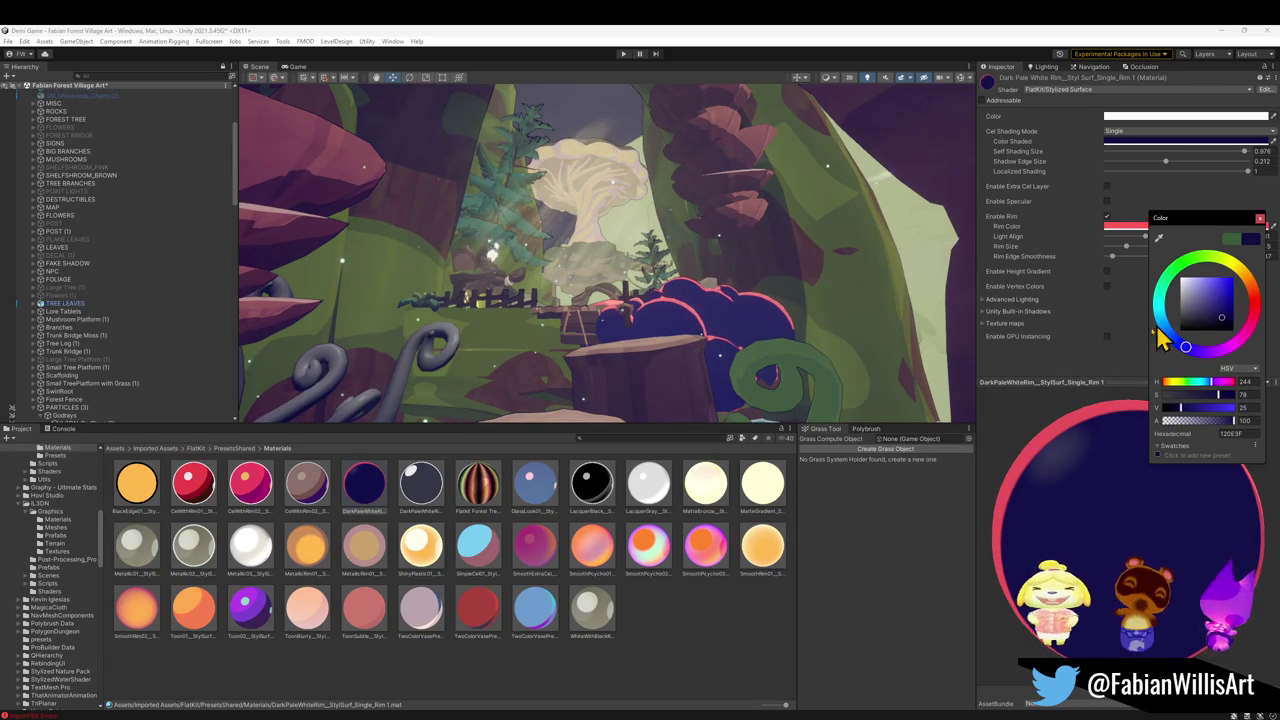
{"action": "left_click", "coordinate": [1104, 376]}
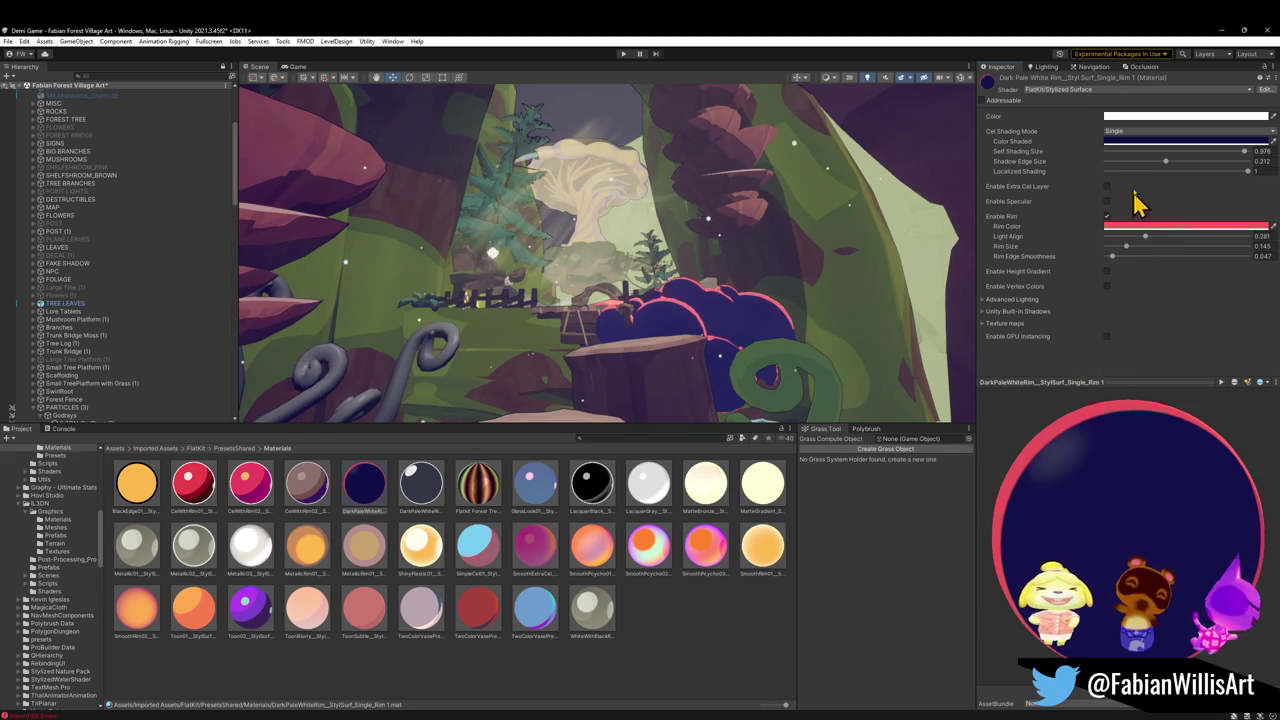
Make the Rim Color a bright purple and orbit to check the glowing edge
{"action": "left_click", "coordinate": [1140, 228]}
{"action": "mouse_move", "coordinate": [1200, 290]}
{"action": "left_mouse_down"}
{"action": "mouse_move", "coordinate": [1160, 302]}
{"action": "mouse_move", "coordinate": [1190, 296]}
{"action": "mouse_move", "coordinate": [1204, 318]}
{"action": "mouse_move", "coordinate": [1201, 301]}
{"action": "left_mouse_up"}
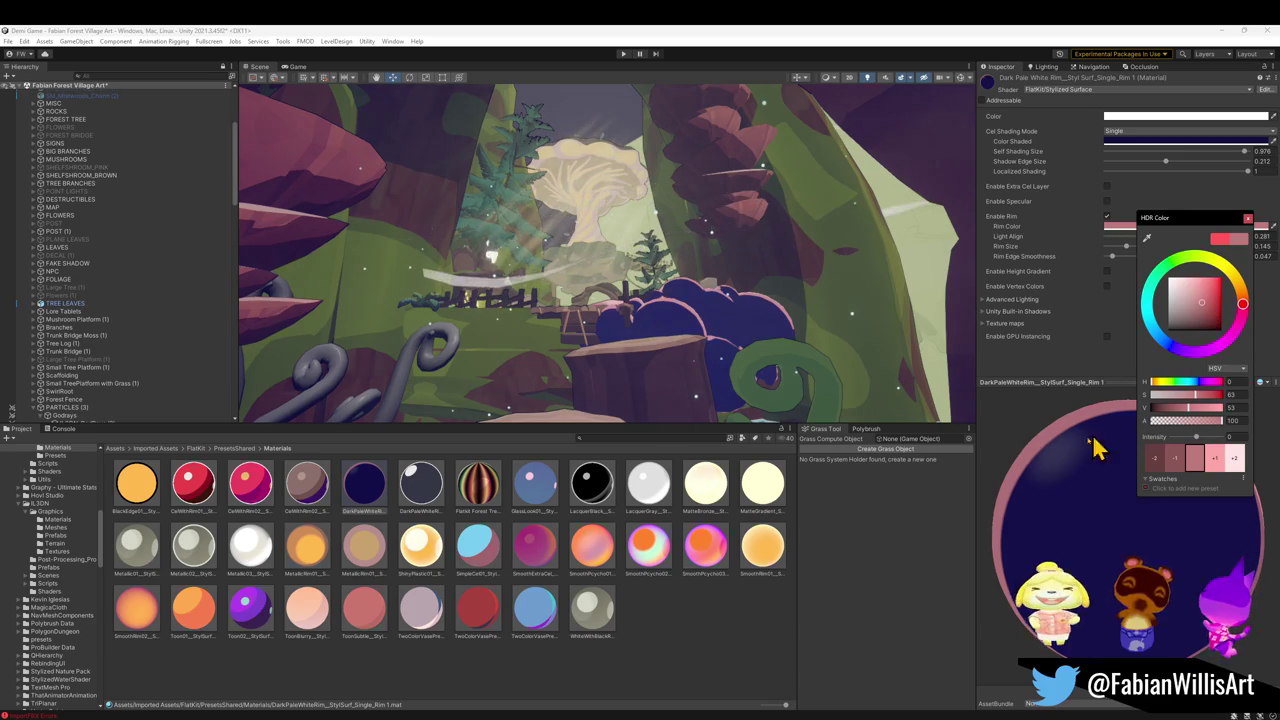
{"action": "mouse_move", "coordinate": [1157, 326]}
{"action": "left_mouse_down"}
{"action": "mouse_move", "coordinate": [1183, 359]}
{"action": "mouse_move", "coordinate": [1160, 335]}
{"action": "mouse_move", "coordinate": [1168, 313]}
{"action": "left_mouse_up"}
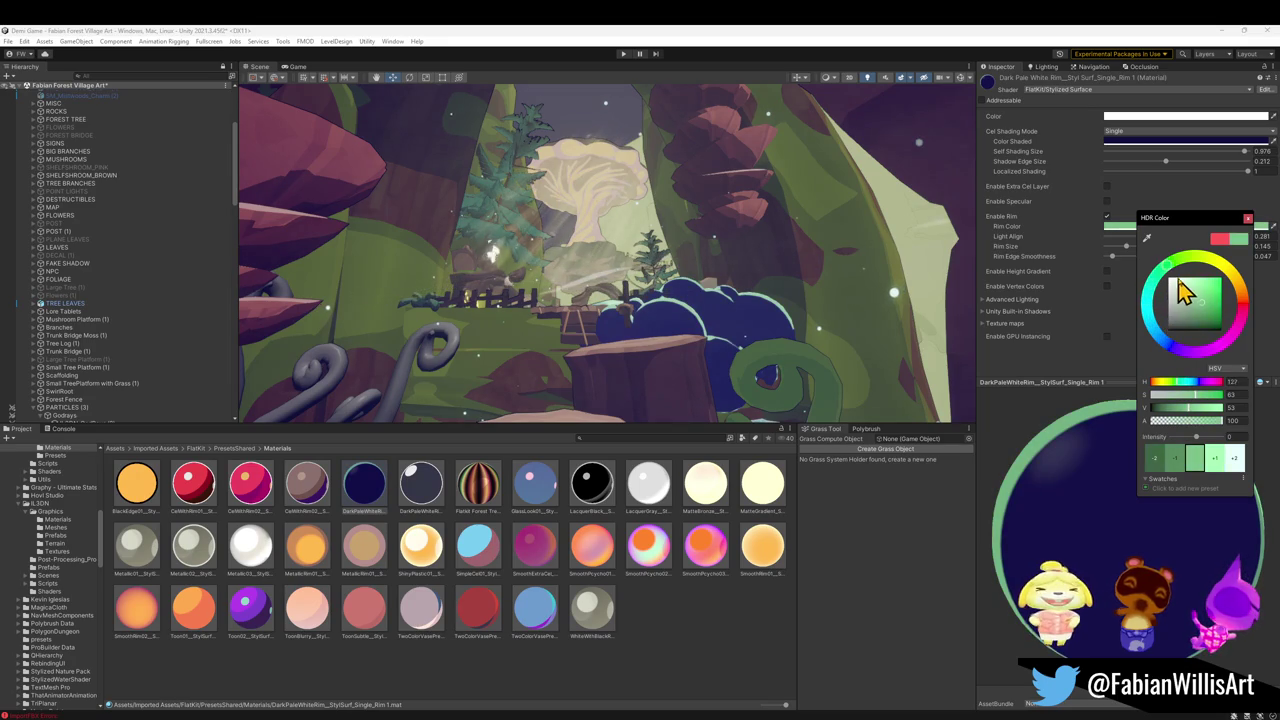
{"action": "mouse_move", "coordinate": [1205, 266]}
{"action": "left_mouse_down"}
{"action": "mouse_move", "coordinate": [1234, 300]}
{"action": "mouse_move", "coordinate": [1230, 322]}
{"action": "mouse_move", "coordinate": [1180, 350]}
{"action": "mouse_move", "coordinate": [1150, 340]}
{"action": "mouse_move", "coordinate": [1167, 360]}
{"action": "left_mouse_up"}
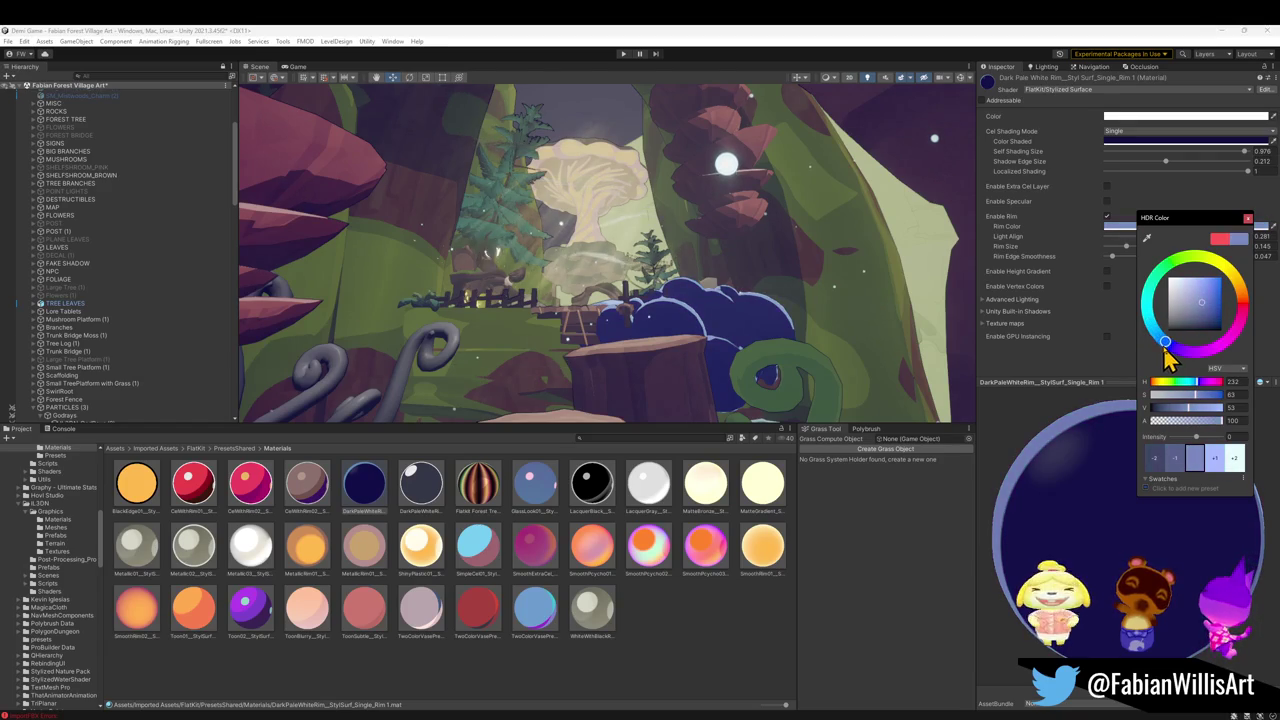
{"action": "mouse_move", "coordinate": [1206, 306]}
{"action": "left_mouse_down"}
{"action": "mouse_move", "coordinate": [1213, 292]}
{"action": "mouse_move", "coordinate": [1218, 306]}
{"action": "mouse_move", "coordinate": [1212, 284]}
{"action": "mouse_move", "coordinate": [1215, 303]}
{"action": "left_mouse_up"}
{"action": "left_click_drag", "start_coordinate": [1174, 356], "coordinate": [1183, 360]}
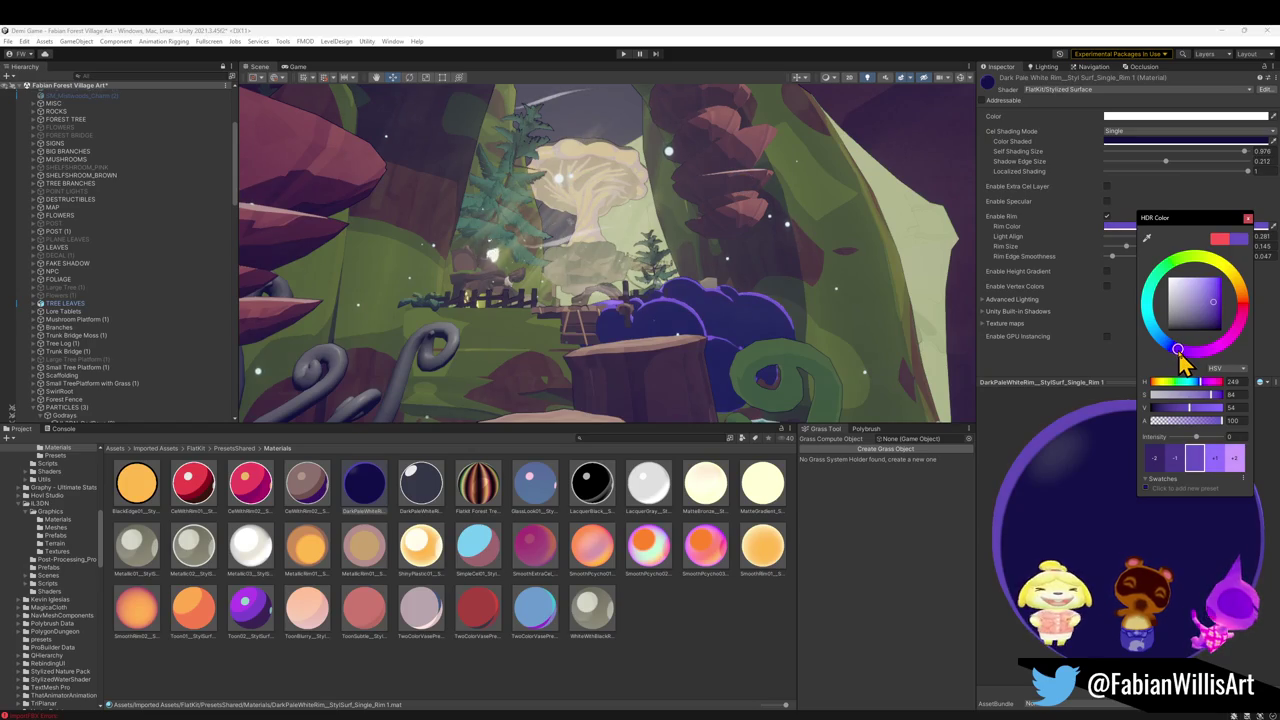
{"action": "mouse_move", "coordinate": [737, 300]}
{"action": "left_mouse_down"}
{"action": "mouse_move", "coordinate": [740, 266]}
{"action": "mouse_move", "coordinate": [857, 340]}
{"action": "mouse_move", "coordinate": [803, 306]}
{"action": "mouse_move", "coordinate": [911, 280]}
{"action": "mouse_move", "coordinate": [789, 286]}
{"action": "mouse_move", "coordinate": [534, 266]}
{"action": "mouse_move", "coordinate": [677, 288]}
{"action": "mouse_move", "coordinate": [698, 223]}
{"action": "left_mouse_up"}
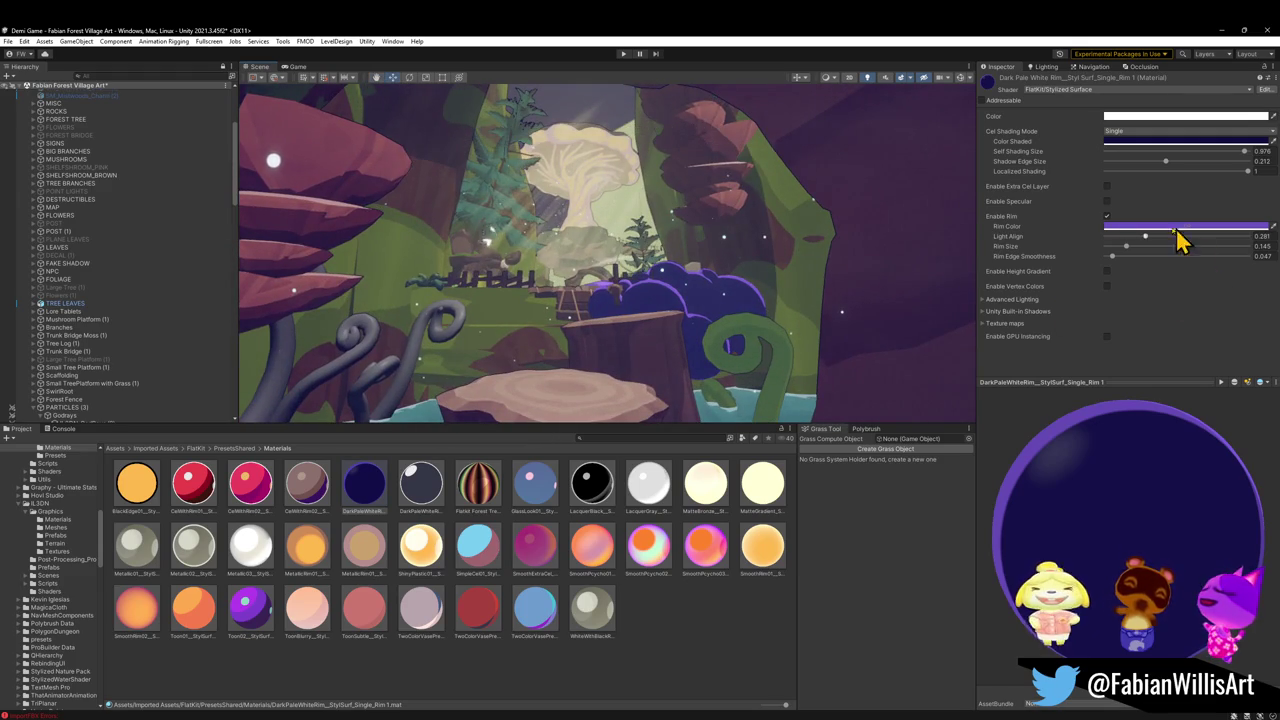
Raise Light Align to 0.365, then preview light cel, pink and yellow rim materials, cancelling
{"action": "left_click_drag", "start_coordinate": [1145, 238], "coordinate": [1159, 244]}
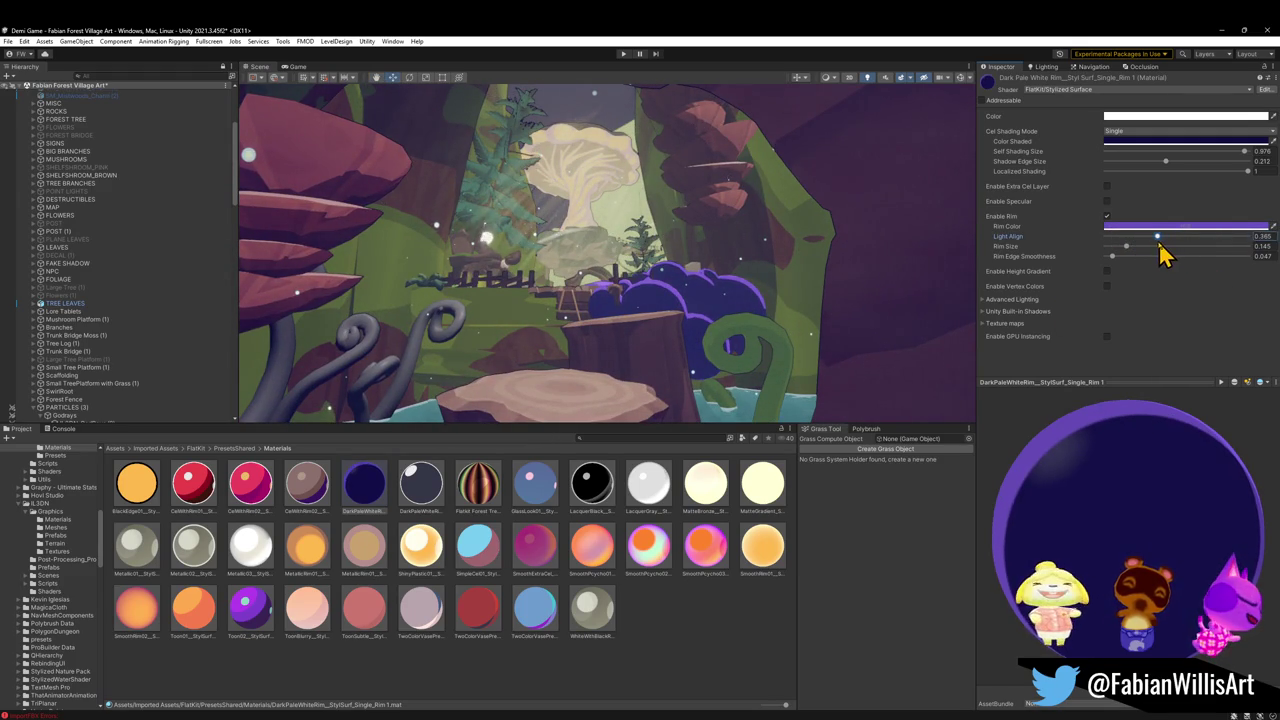
{"action": "left_click_drag", "start_coordinate": [486, 549], "coordinate": [667, 303]}
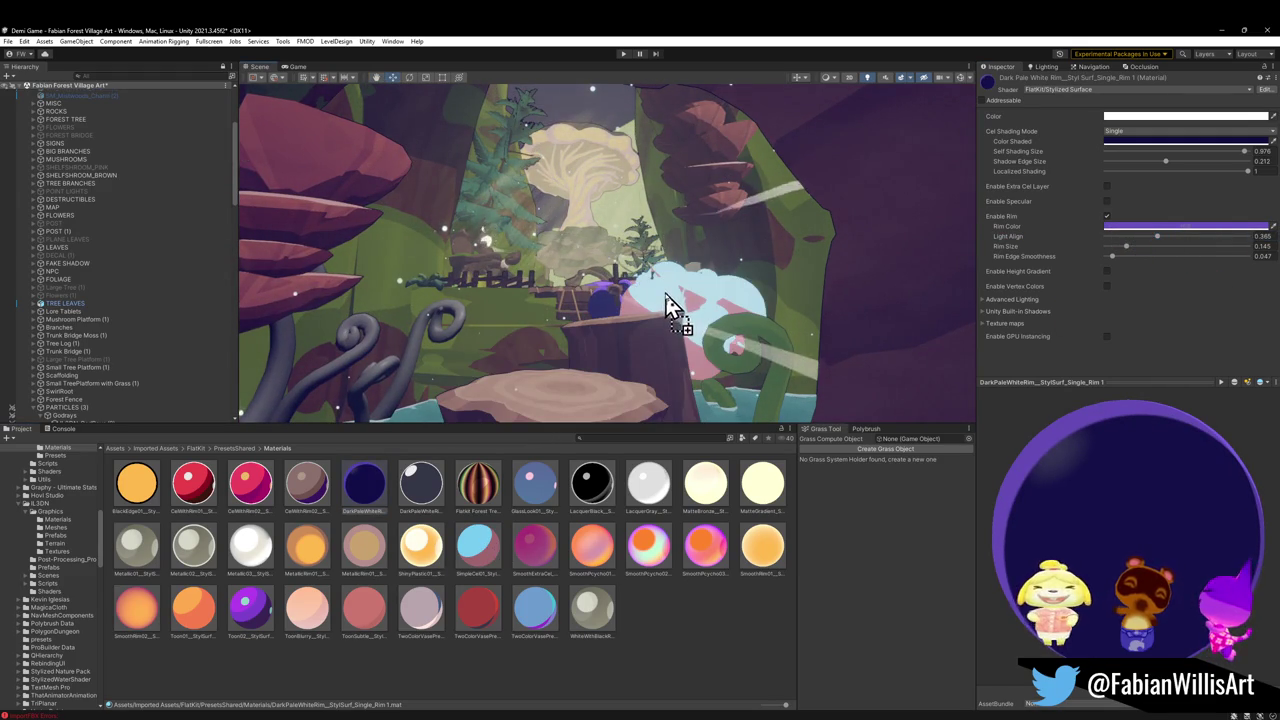
{"action": "mouse_move", "coordinate": [648, 548]}
{"action": "left_mouse_down"}
{"action": "mouse_move", "coordinate": [709, 329]}
{"action": "mouse_move", "coordinate": [697, 318]}
{"action": "left_mouse_up"}
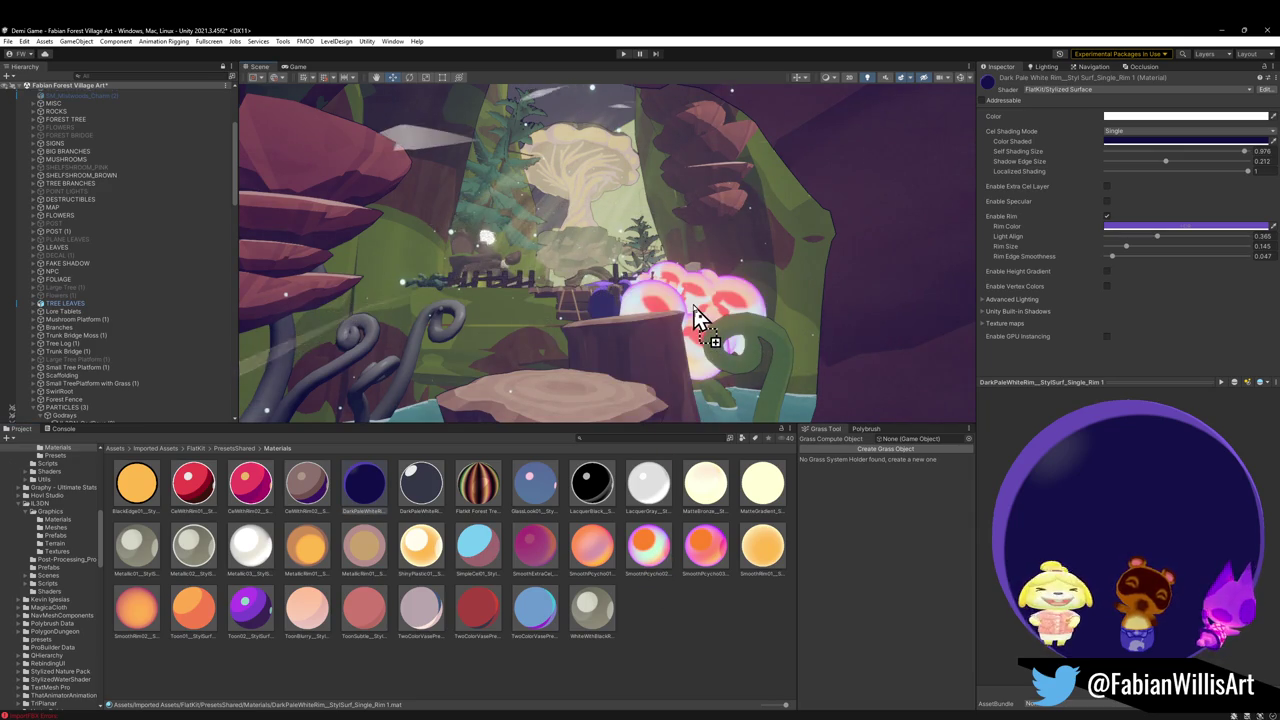
{"action": "left_click_drag", "start_coordinate": [762, 545], "coordinate": [700, 305]}
{"action": "key", "text": "Escape"}
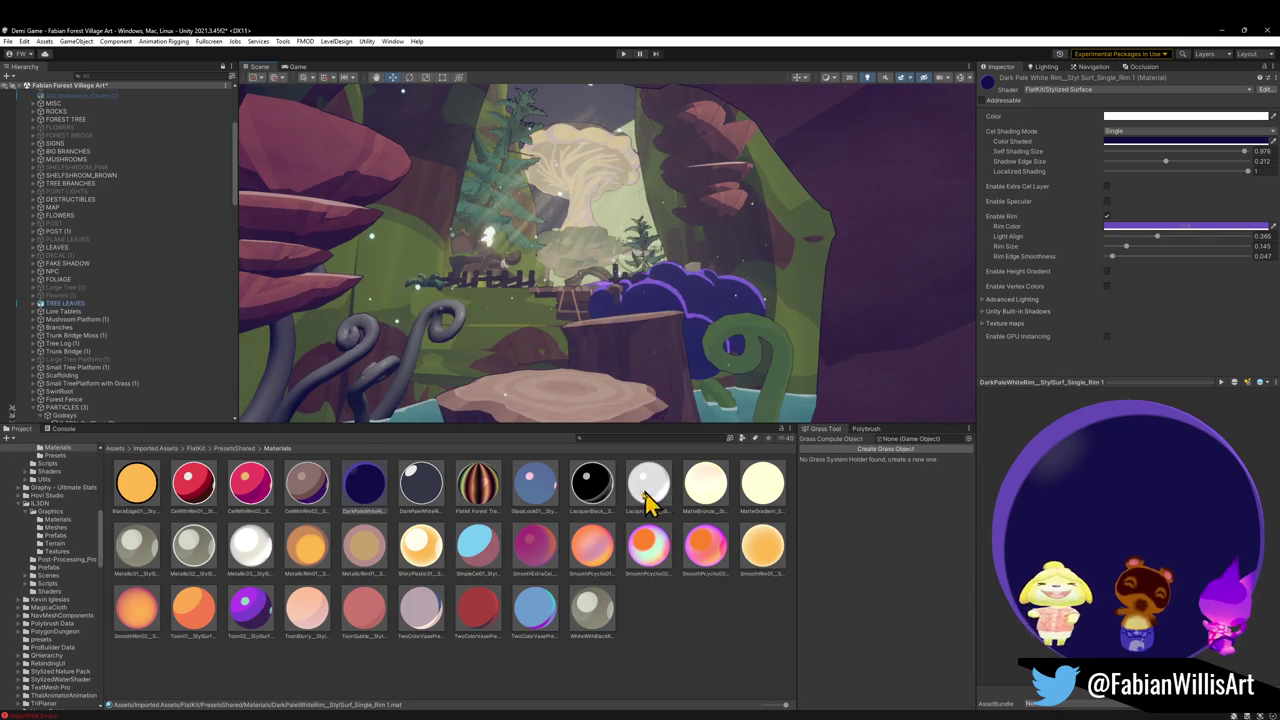
Preview black lacquer, yellow and pink materials, cancelling each to keep the navy-purple bush
{"action": "mouse_move", "coordinate": [595, 503]}
{"action": "left_mouse_down"}
{"action": "mouse_move", "coordinate": [686, 314]}
{"action": "mouse_move", "coordinate": [667, 307]}
{"action": "left_mouse_up"}
{"action": "key", "text": "Escape"}
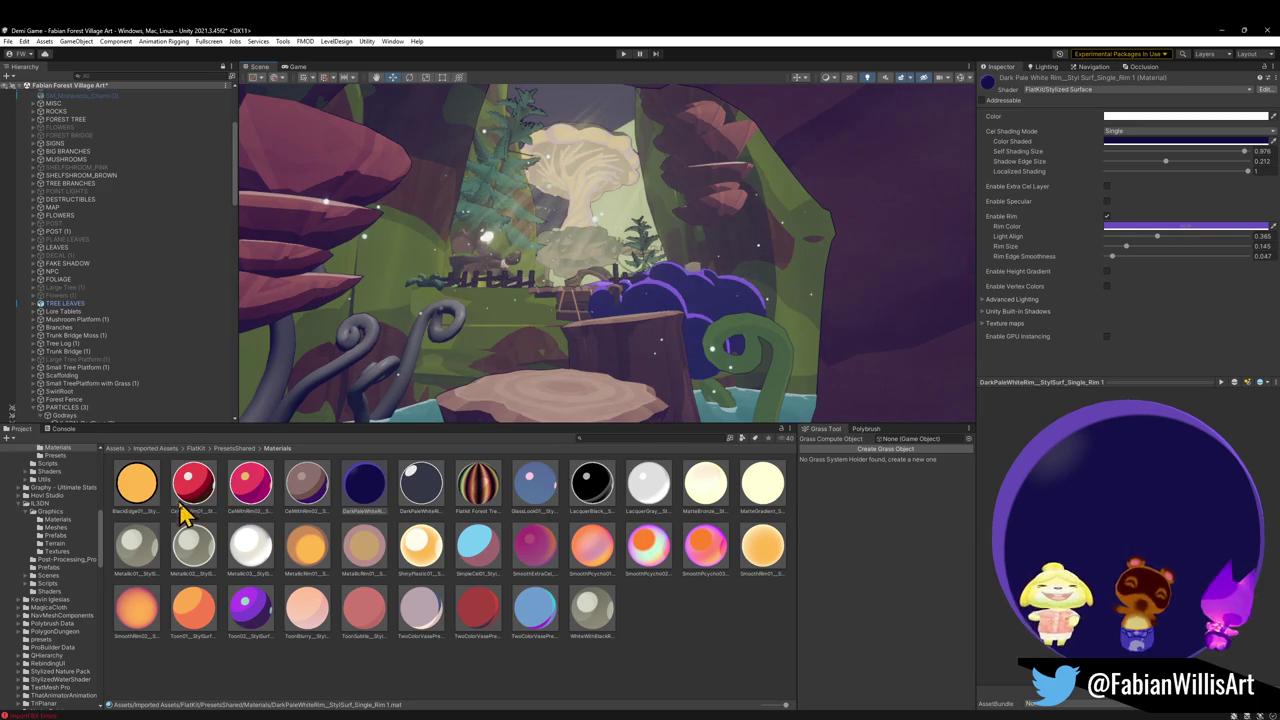
{"action": "mouse_move", "coordinate": [140, 515]}
{"action": "left_mouse_down"}
{"action": "mouse_move", "coordinate": [600, 294]}
{"action": "mouse_move", "coordinate": [677, 300]}
{"action": "mouse_move", "coordinate": [672, 318]}
{"action": "left_mouse_up"}
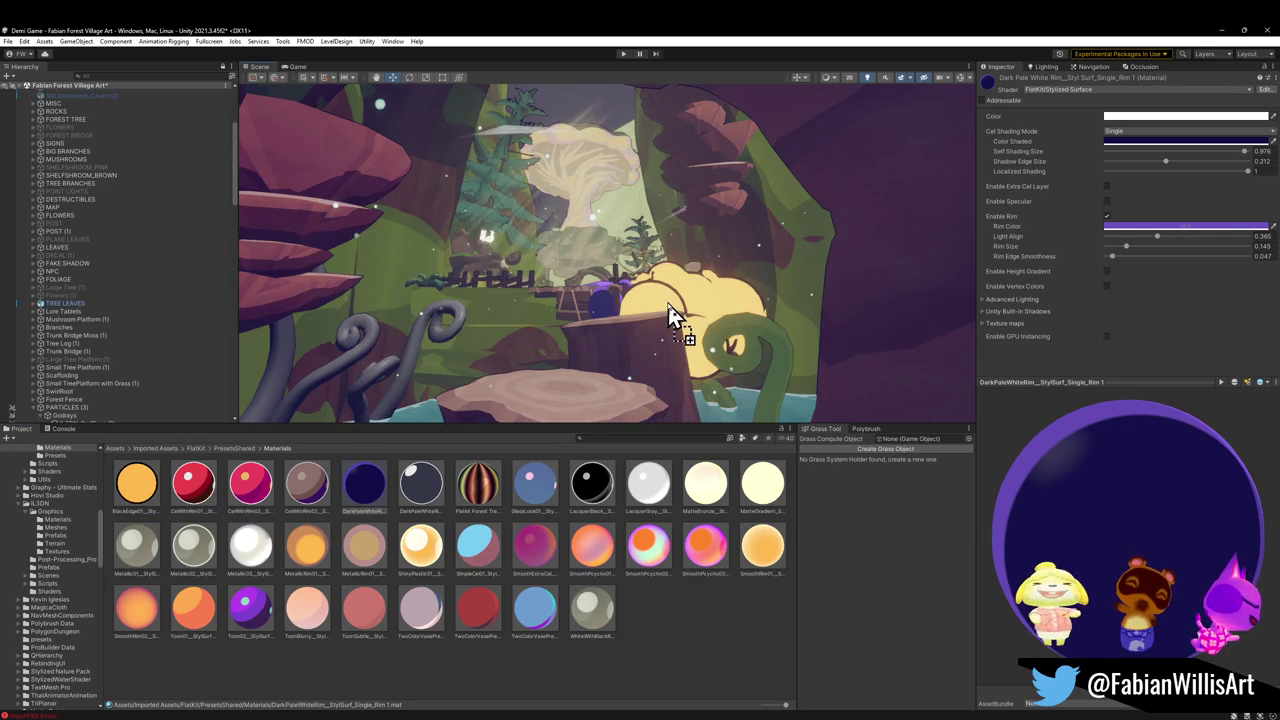
{"action": "key", "text": "Escape"}
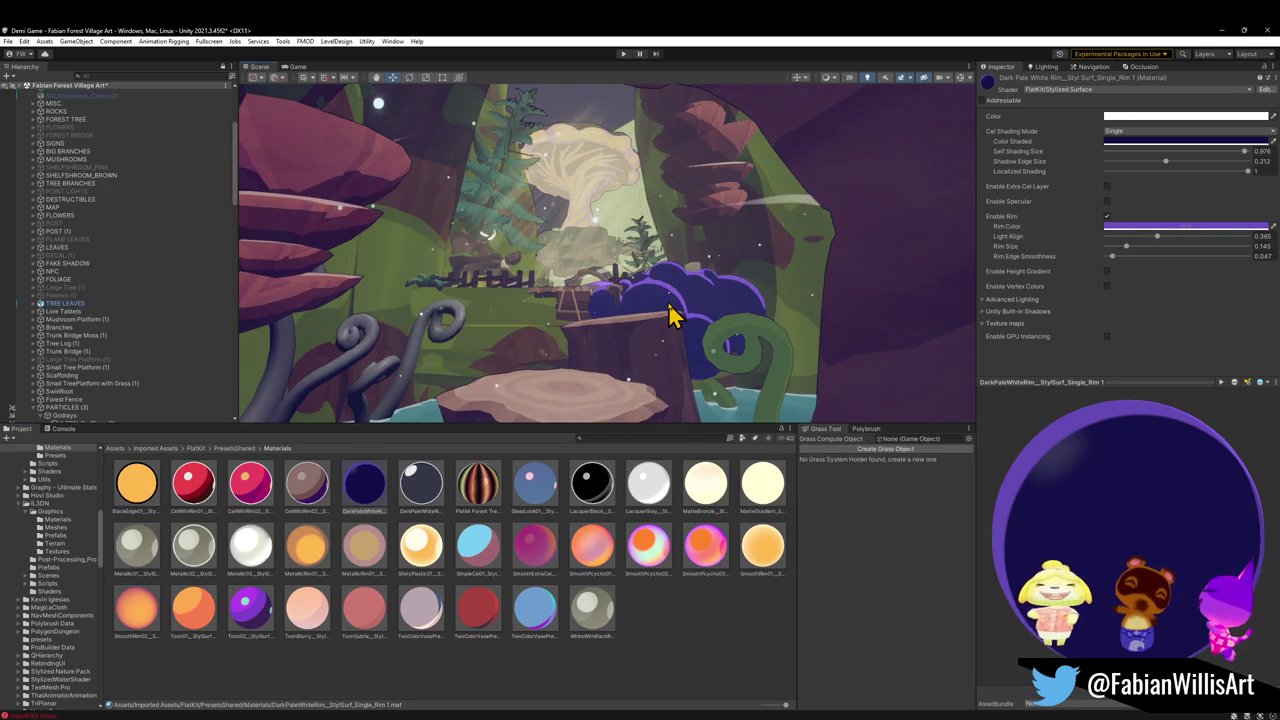
{"action": "mouse_move", "coordinate": [150, 622]}
{"action": "left_mouse_down"}
{"action": "mouse_move", "coordinate": [632, 340]}
{"action": "mouse_move", "coordinate": [654, 309]}
{"action": "mouse_move", "coordinate": [640, 325]}
{"action": "left_mouse_up"}
{"action": "key", "text": "Escape"}
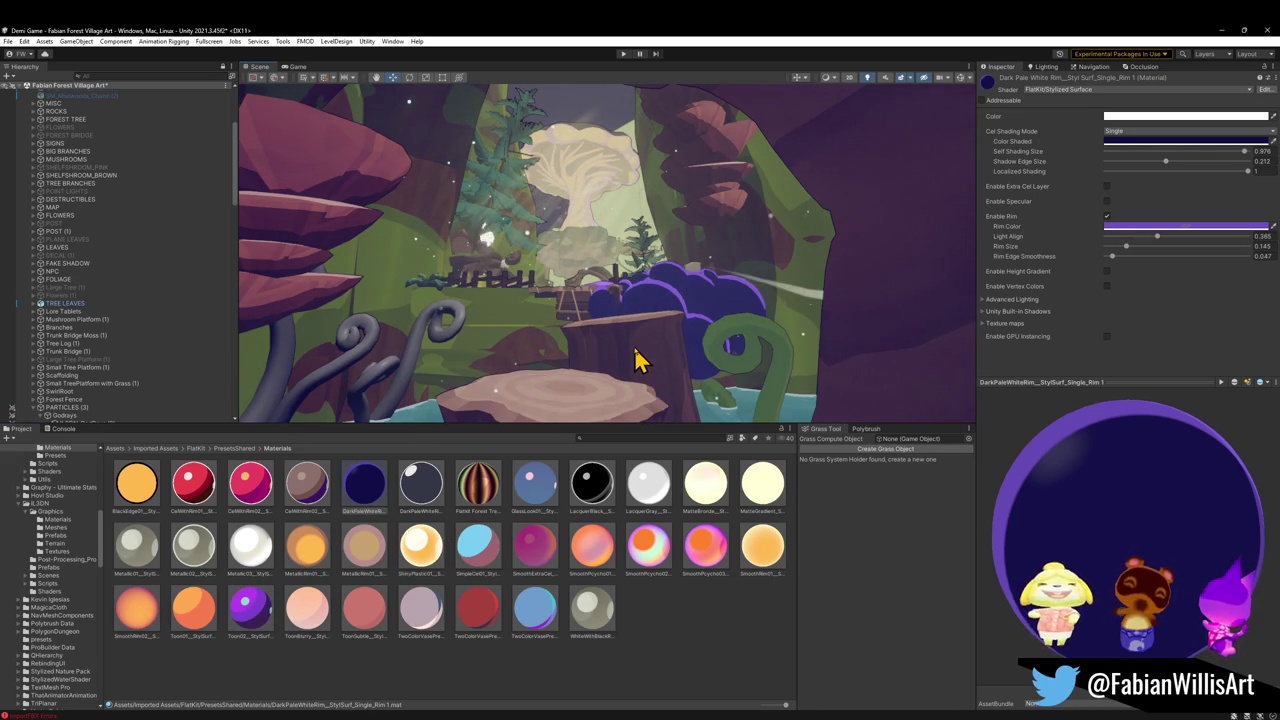
{"action": "left_click_drag", "start_coordinate": [640, 360], "coordinate": [643, 372]}
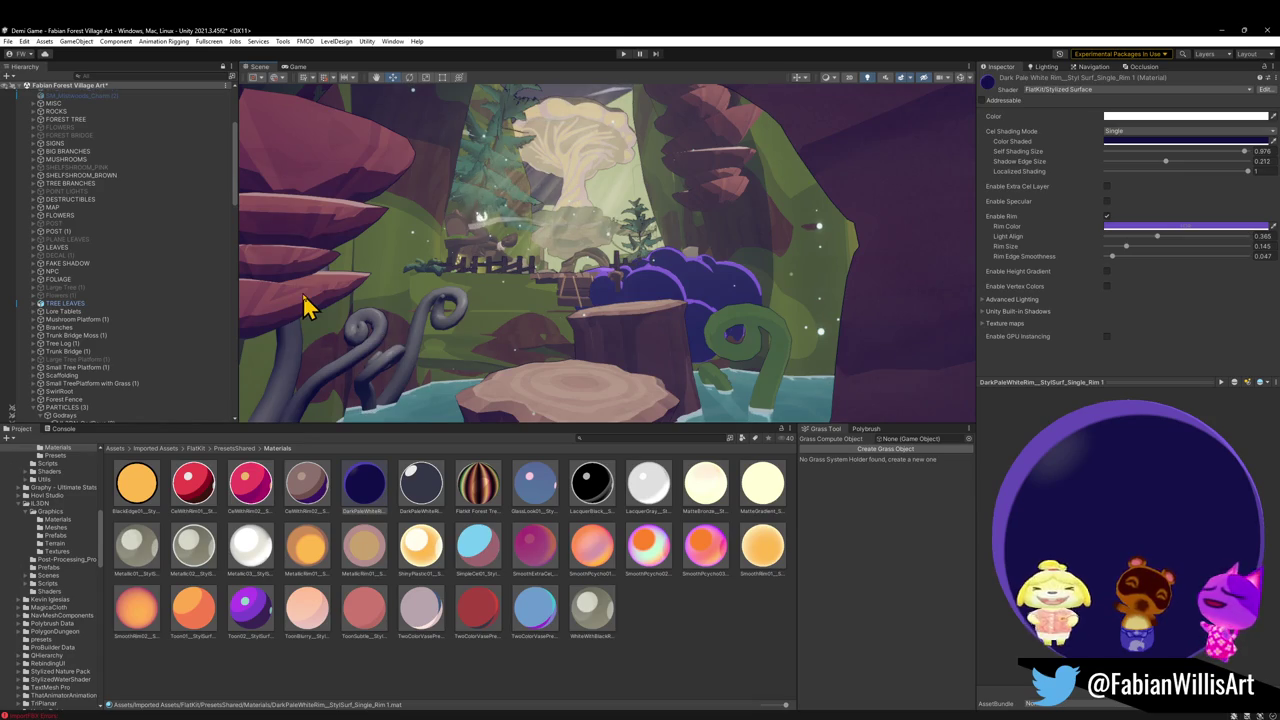
Select ShelfShroom_01, test its material on a fern, fly toward the house, and minimize Unity
{"action": "left_click", "coordinate": [308, 307]}
{"action": "mouse_move", "coordinate": [990, 338]}
{"action": "left_mouse_down"}
{"action": "mouse_move", "coordinate": [331, 362]}
{"action": "mouse_move", "coordinate": [396, 378]}
{"action": "mouse_move", "coordinate": [402, 364]}
{"action": "left_mouse_up"}
{"action": "left_click_drag", "start_coordinate": [785, 355], "coordinate": [778, 338]}
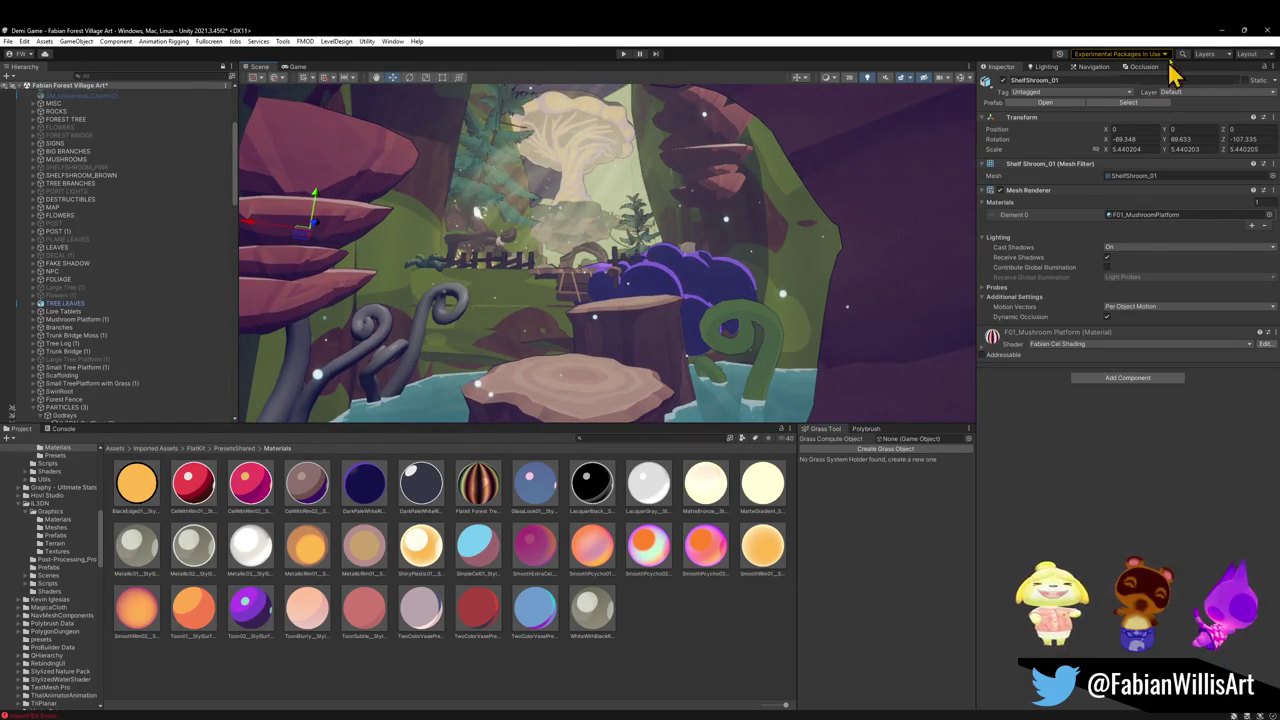
{"action": "left_click", "coordinate": [1218, 32]}
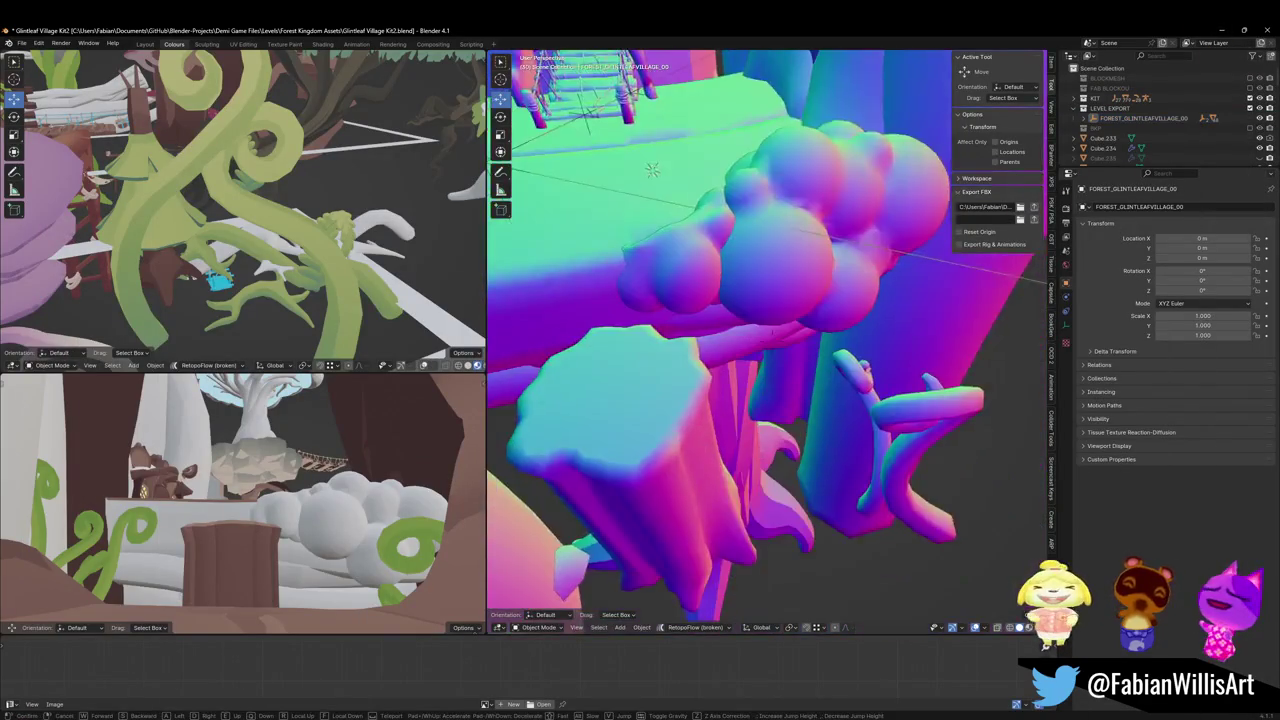
Inspect the cliff twigs and the mushroom cap's material settings
{"action": "left_click", "coordinate": [930, 437]}
{"action": "key", "text": "KP_Decimal"}
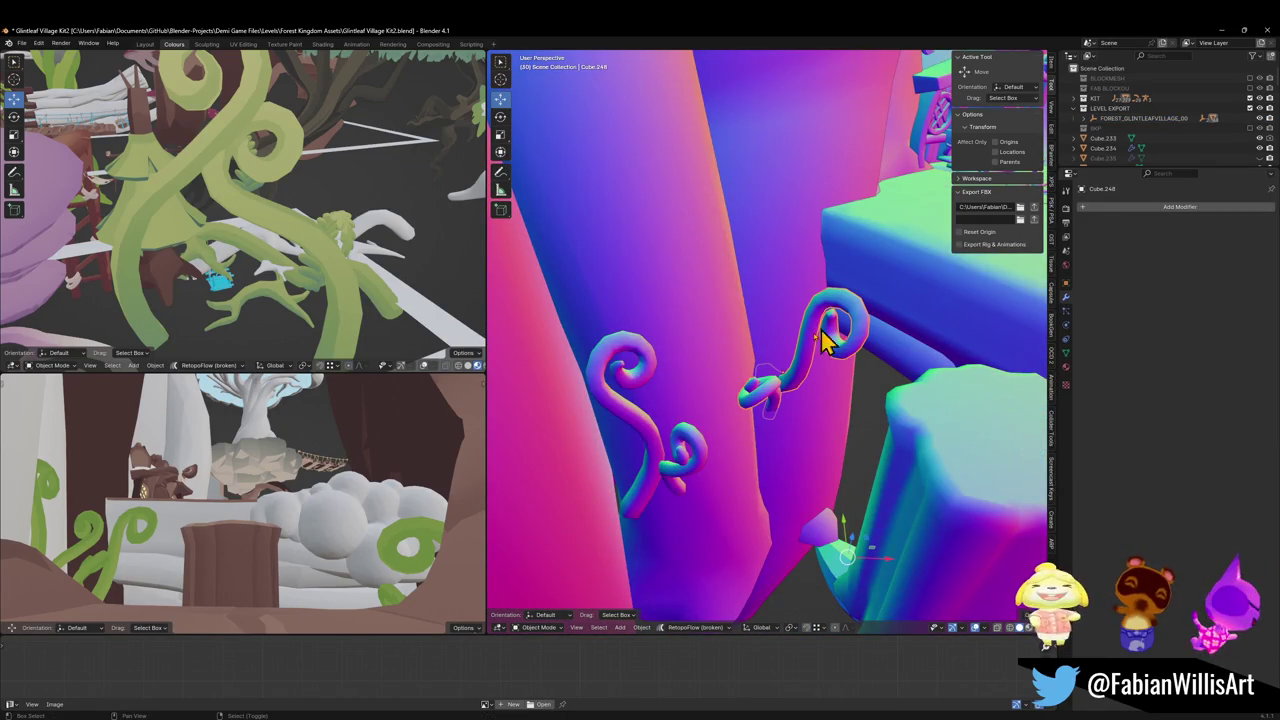
{"action": "left_click", "coordinate": [653, 420]}
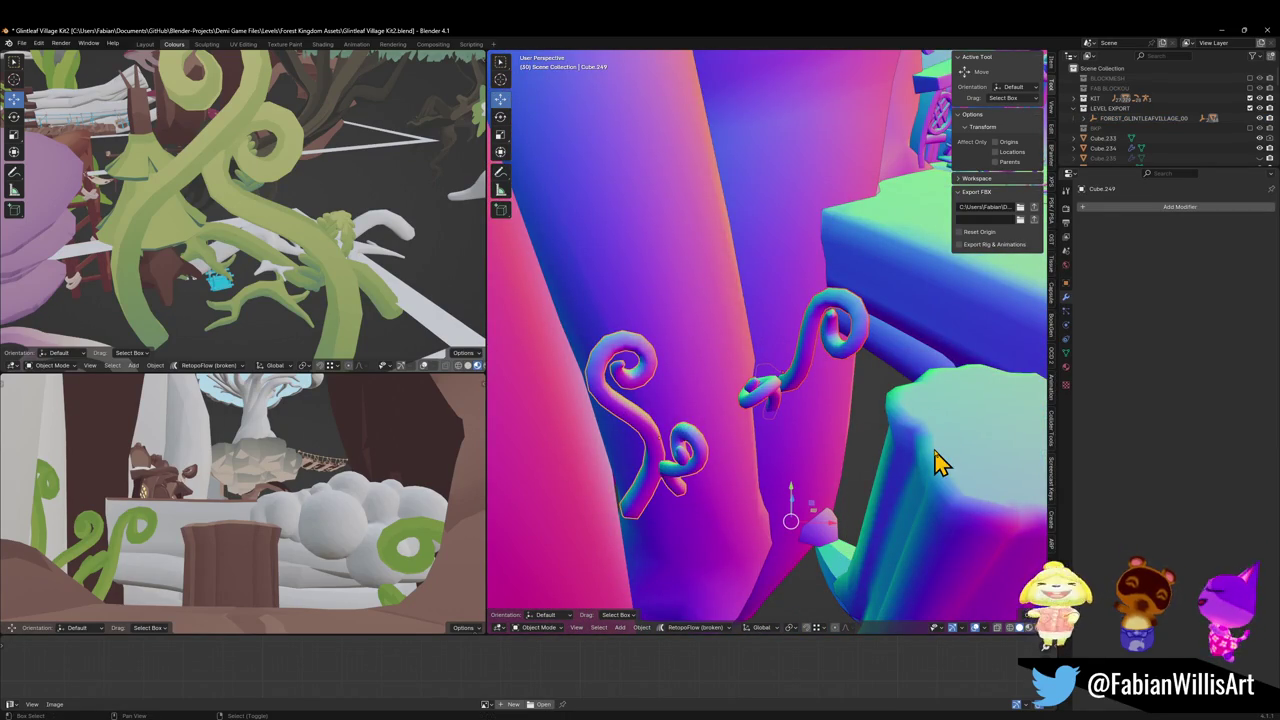
{"action": "key", "text": "alt+a"}
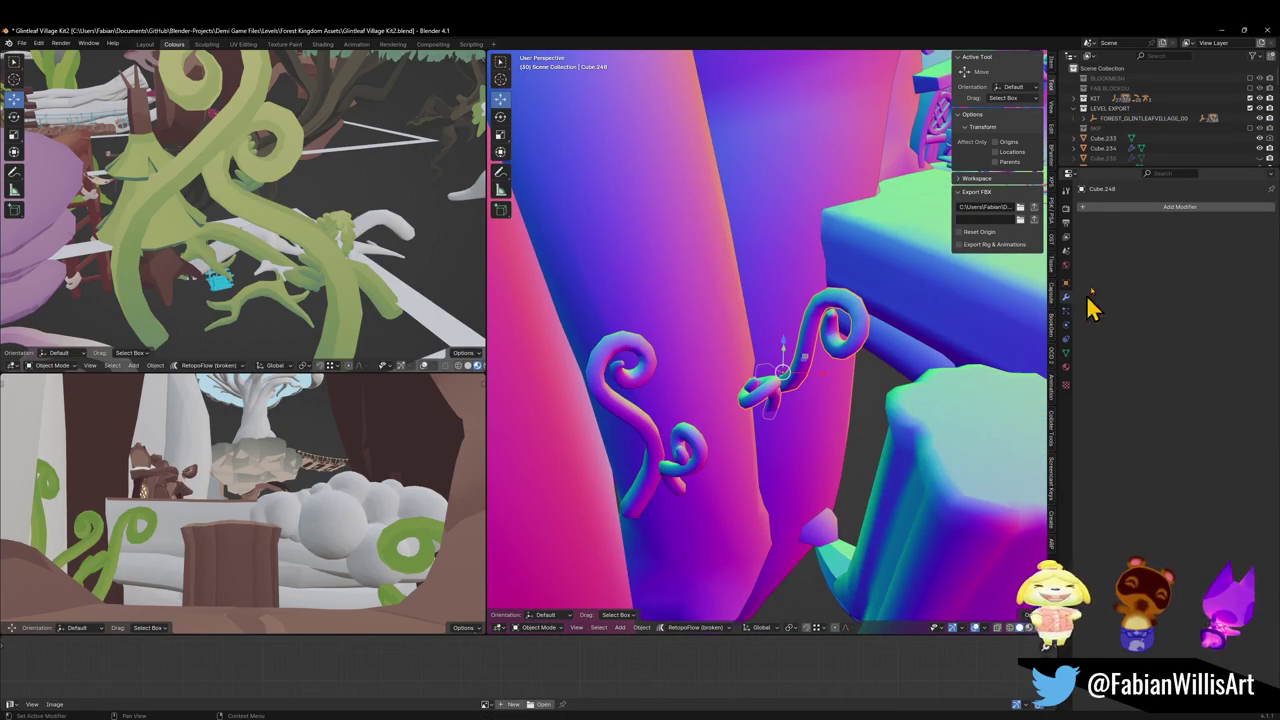
{"action": "left_click", "coordinate": [1067, 368]}
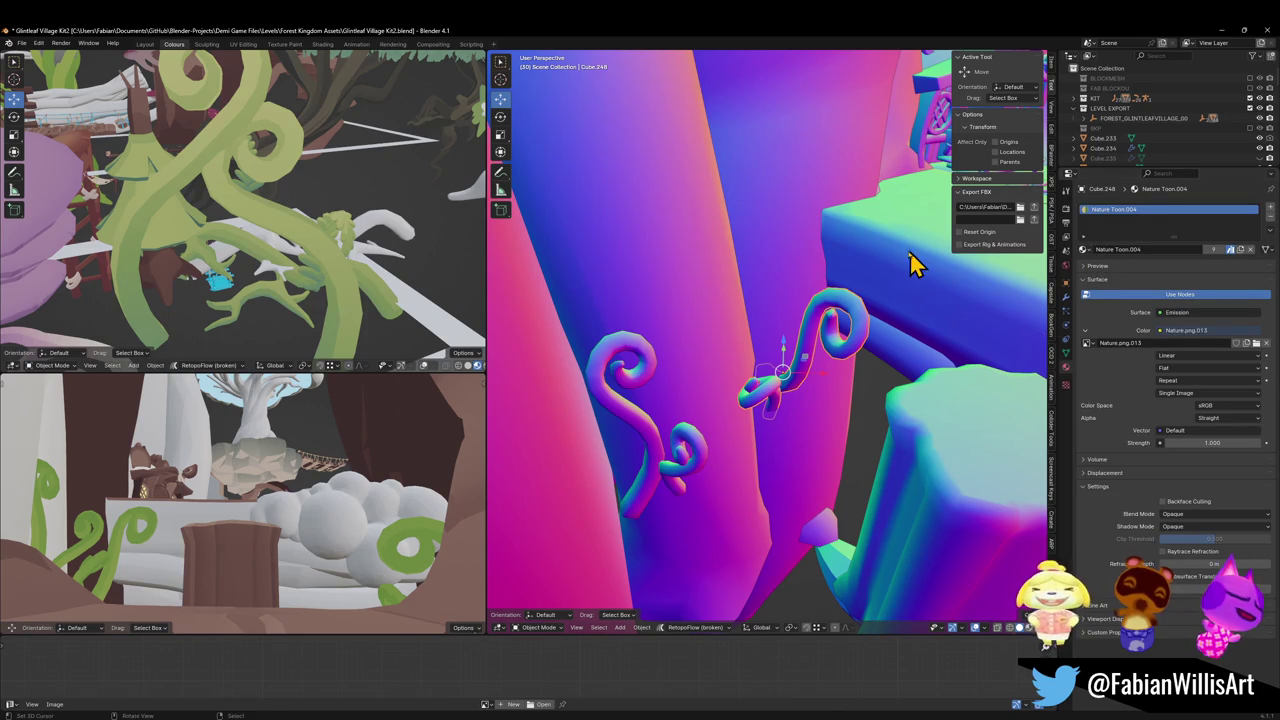
{"action": "key", "text": "shift+grave"}
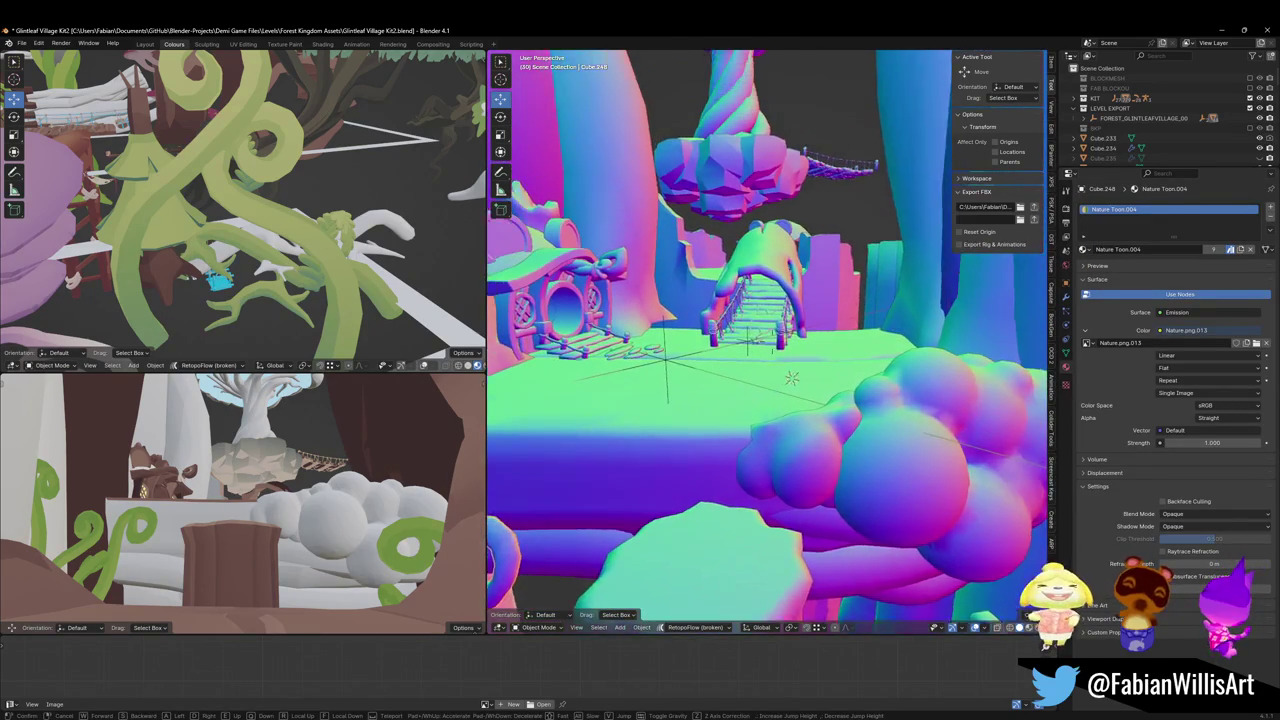
{"action": "key", "text": "w"}
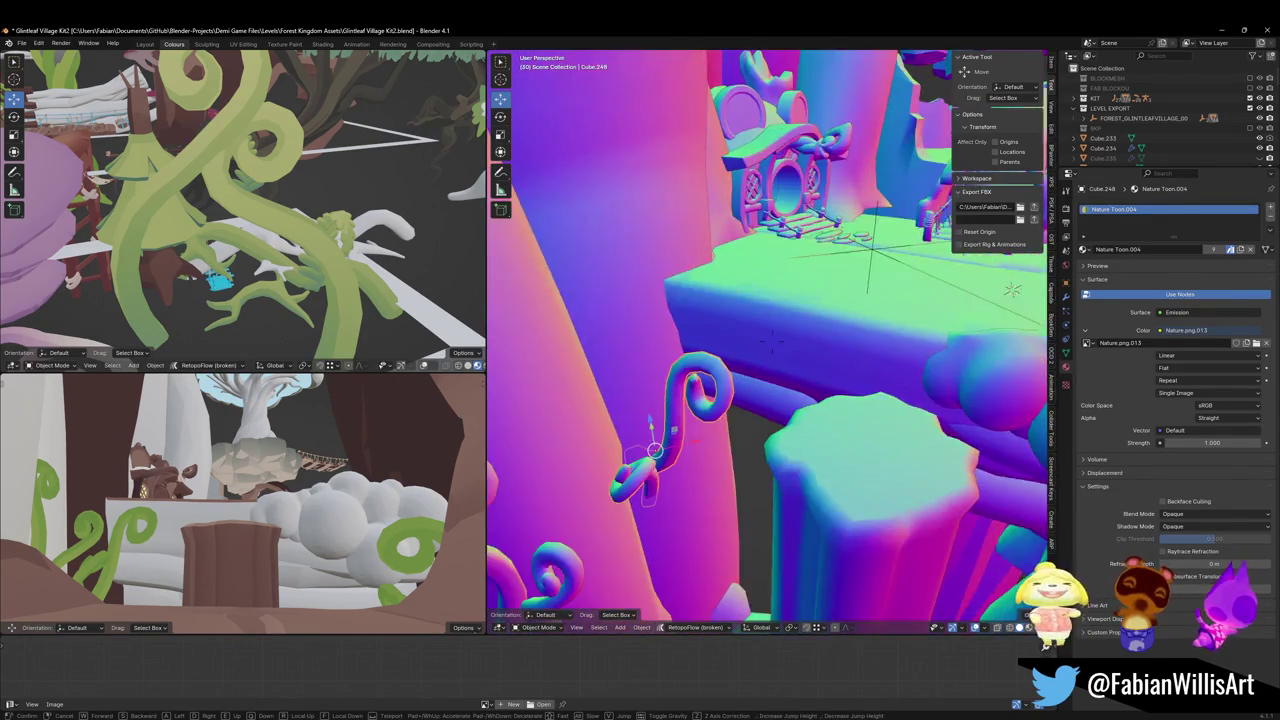
{"action": "key", "text": "Escape"}
{"action": "left_click", "coordinate": [862, 170]}
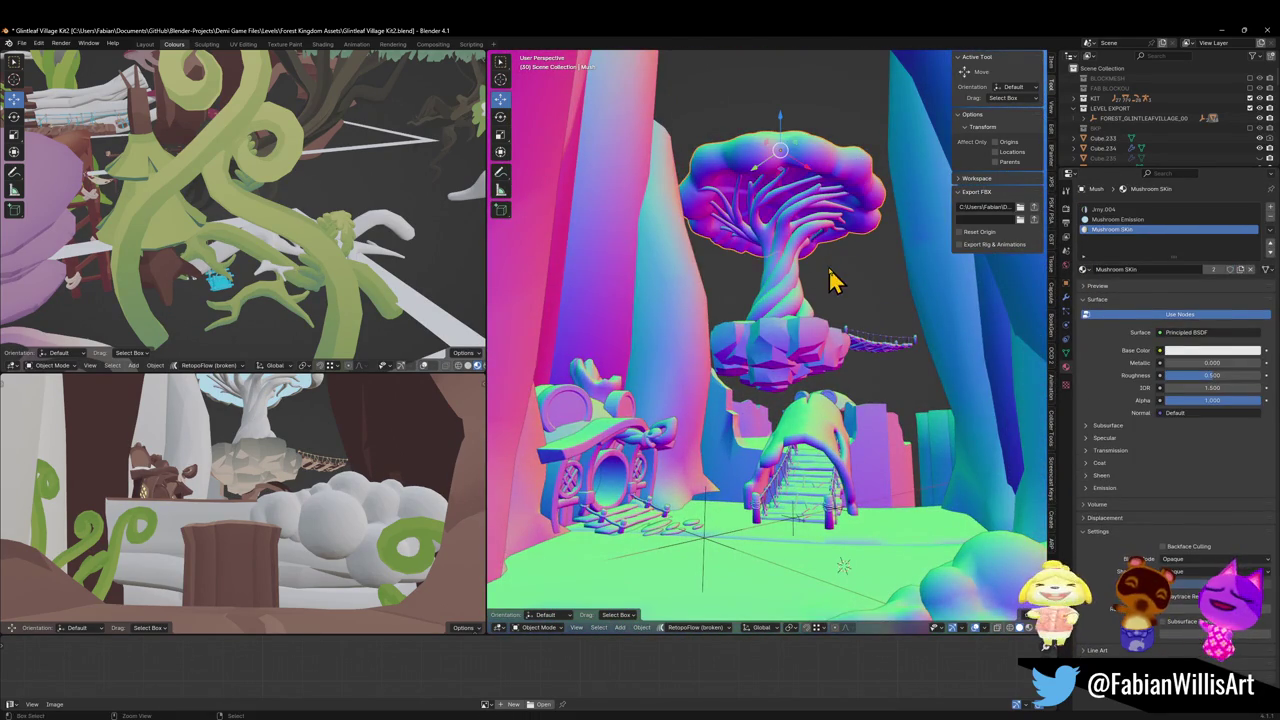
Assign the Jimy material to the small vine Cube.248
{"action": "left_click", "coordinate": [805, 333]}
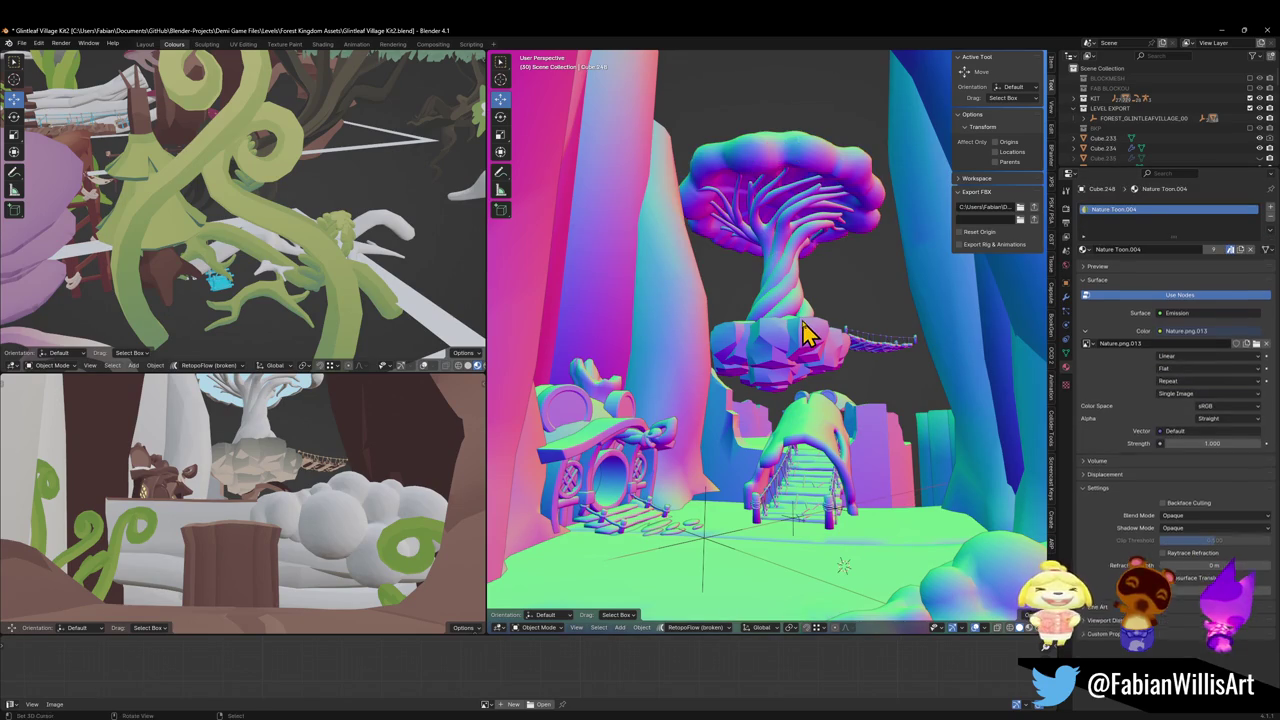
{"action": "key", "text": "KP_Decimal"}
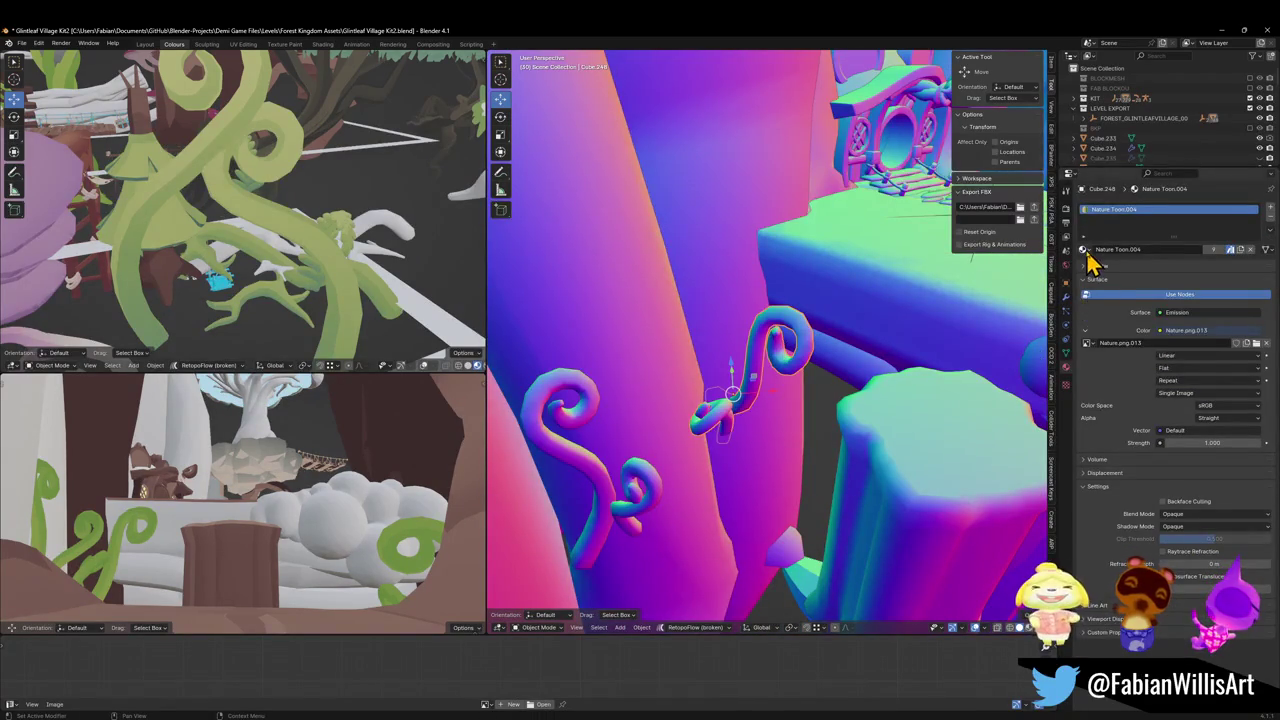
{"action": "left_click", "coordinate": [1085, 250]}
{"action": "type", "text": "jin"}
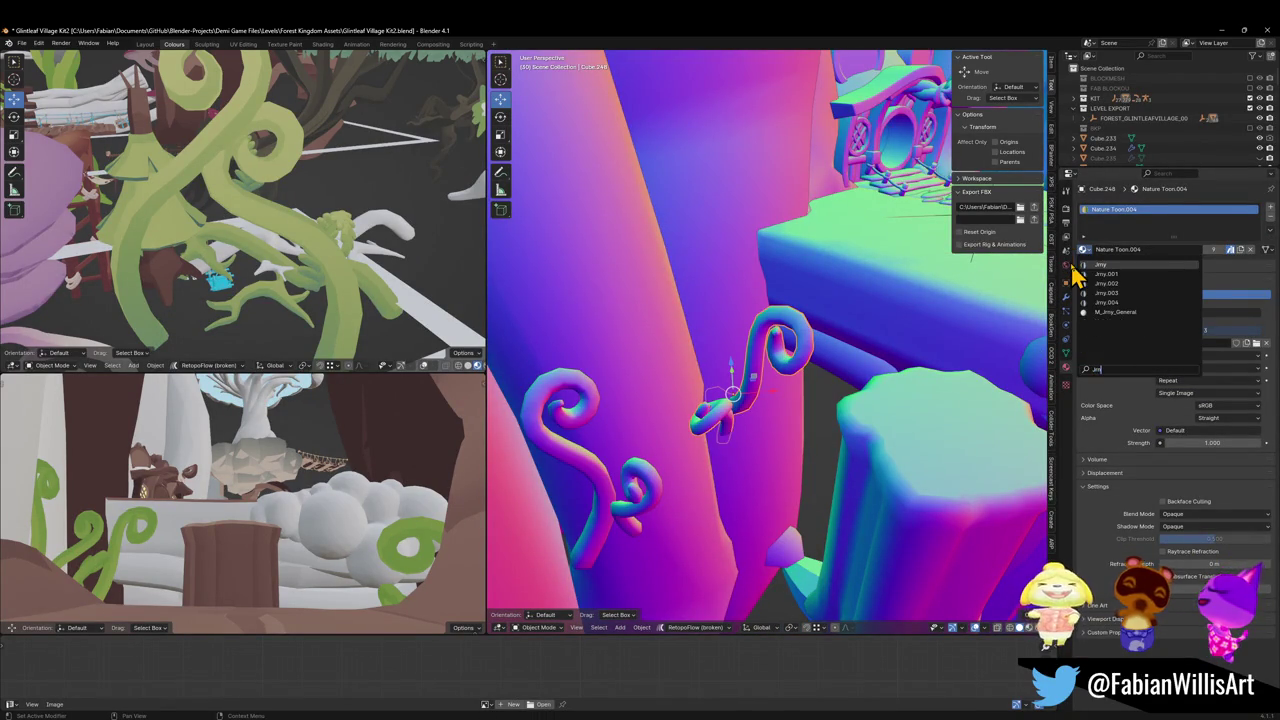
{"action": "key", "text": "Return"}
Frame vine Cube.249, then give the Y-shaped branch the Jimy material
{"action": "left_click", "coordinate": [600, 422]}
{"action": "key", "text": "KP_Decimal"}
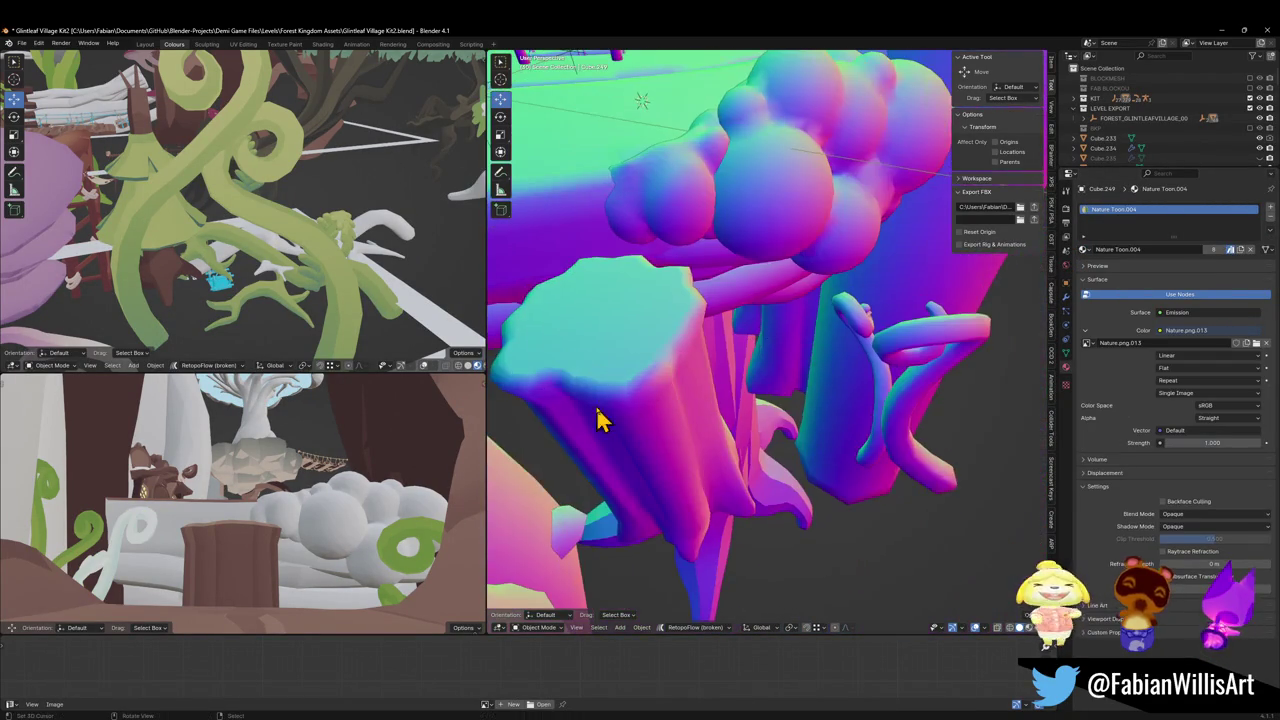
{"action": "left_click", "coordinate": [935, 345]}
{"action": "left_click", "coordinate": [1082, 249]}
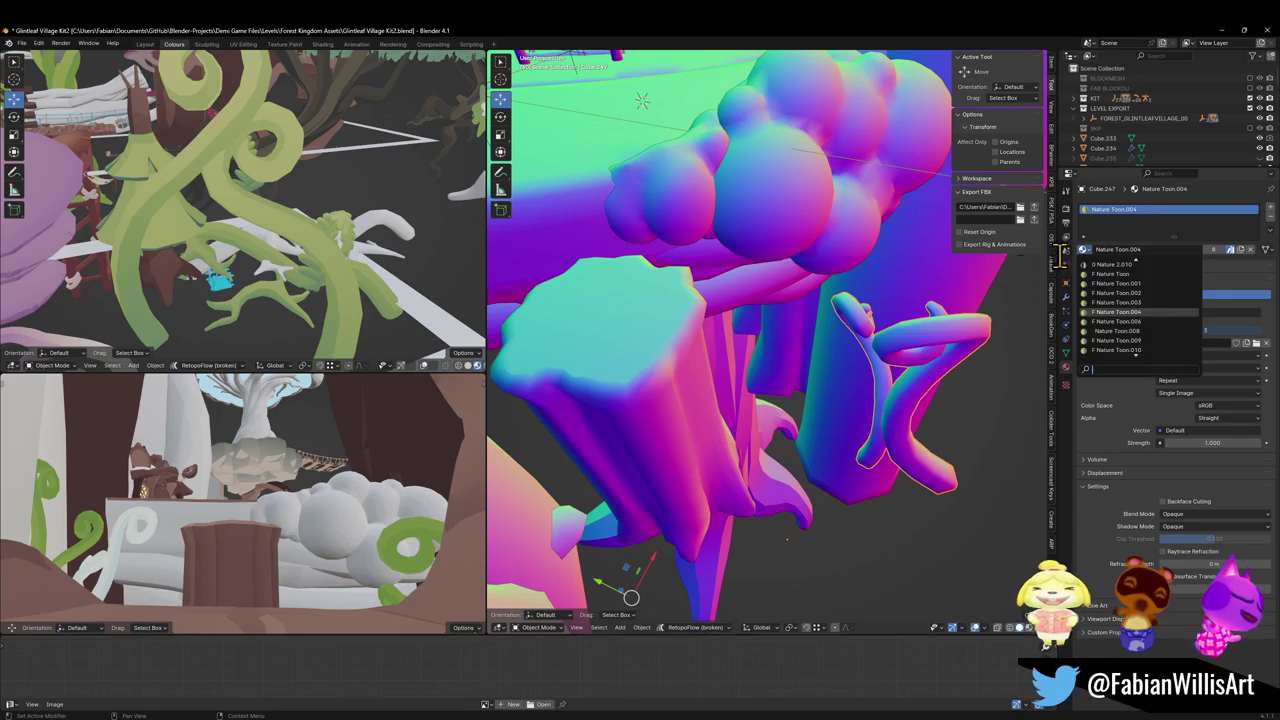
{"action": "type", "text": "jimy"}
{"action": "key", "text": "Return"}
Link the Jimy material from the active vine to all selected curly vines
{"action": "left_click_drag", "start_coordinate": [1025, 290], "coordinate": [648, 415]}
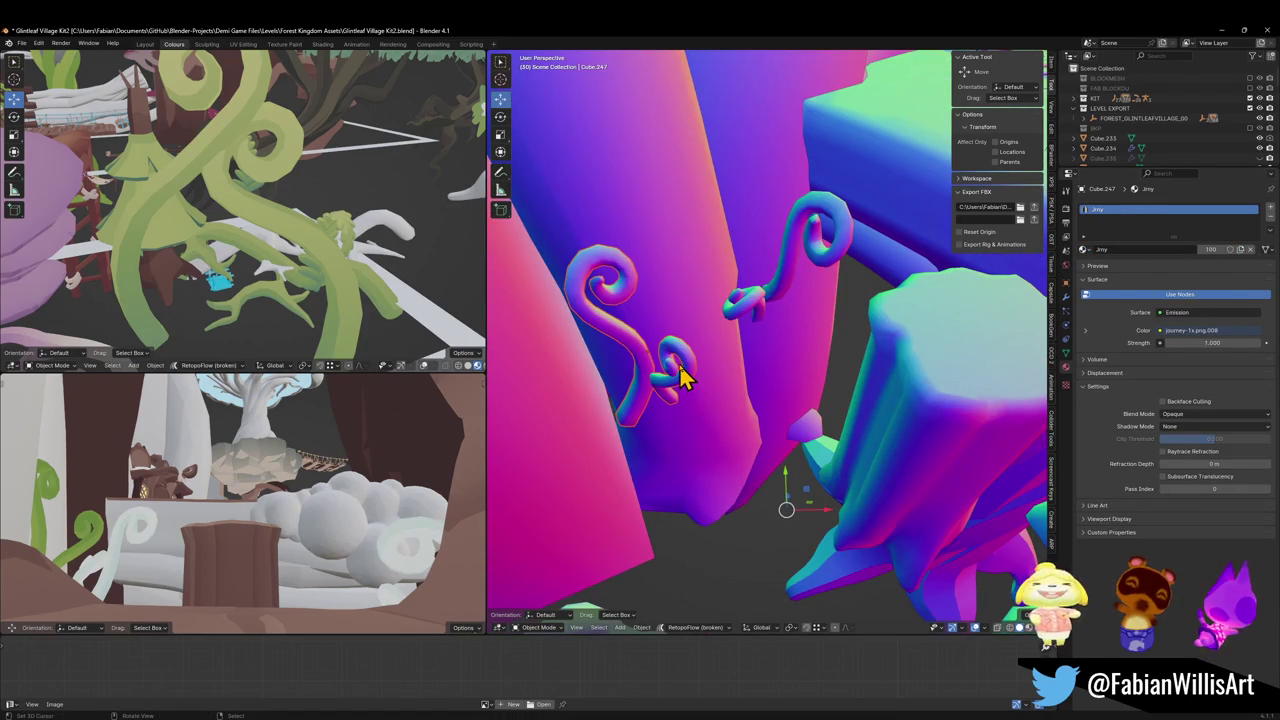
{"action": "key", "text": "ctrl+l"}
{"action": "left_click", "coordinate": [646, 455]}
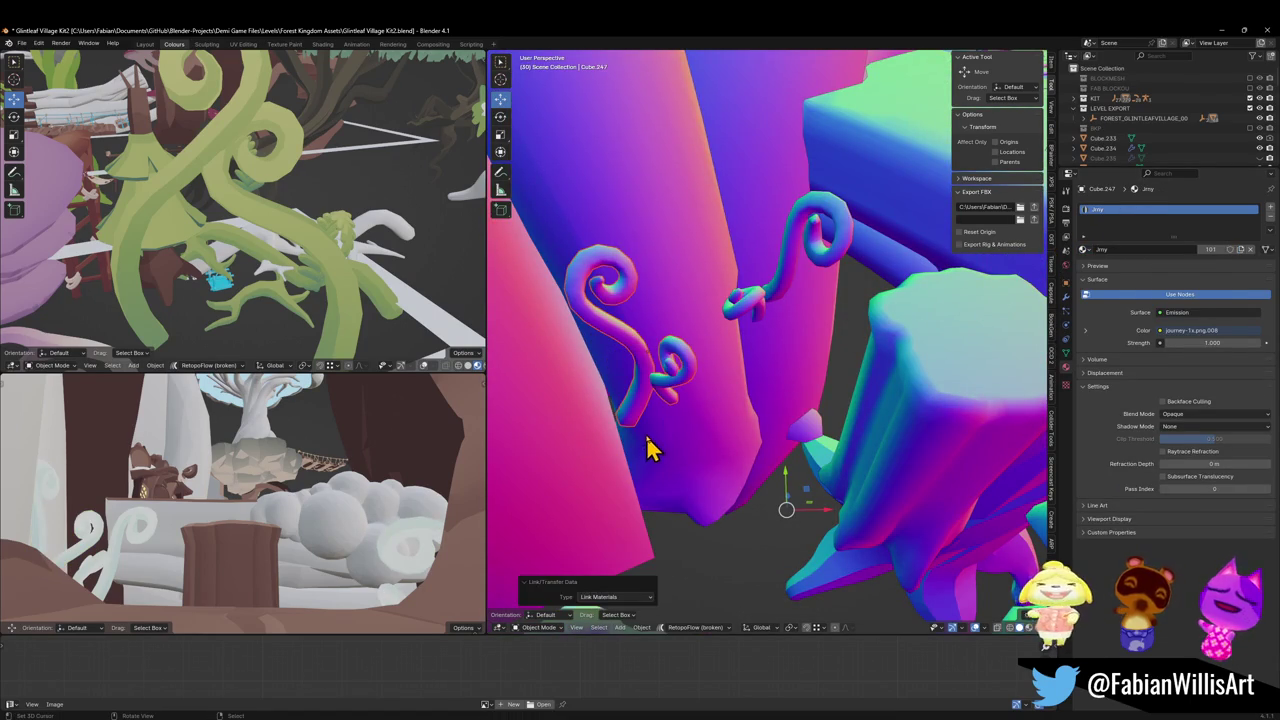
Mirror the vines' UVs on X and slide them onto the green palette swatch, then exit Edit Mode
{"action": "key", "text": "Tab"}
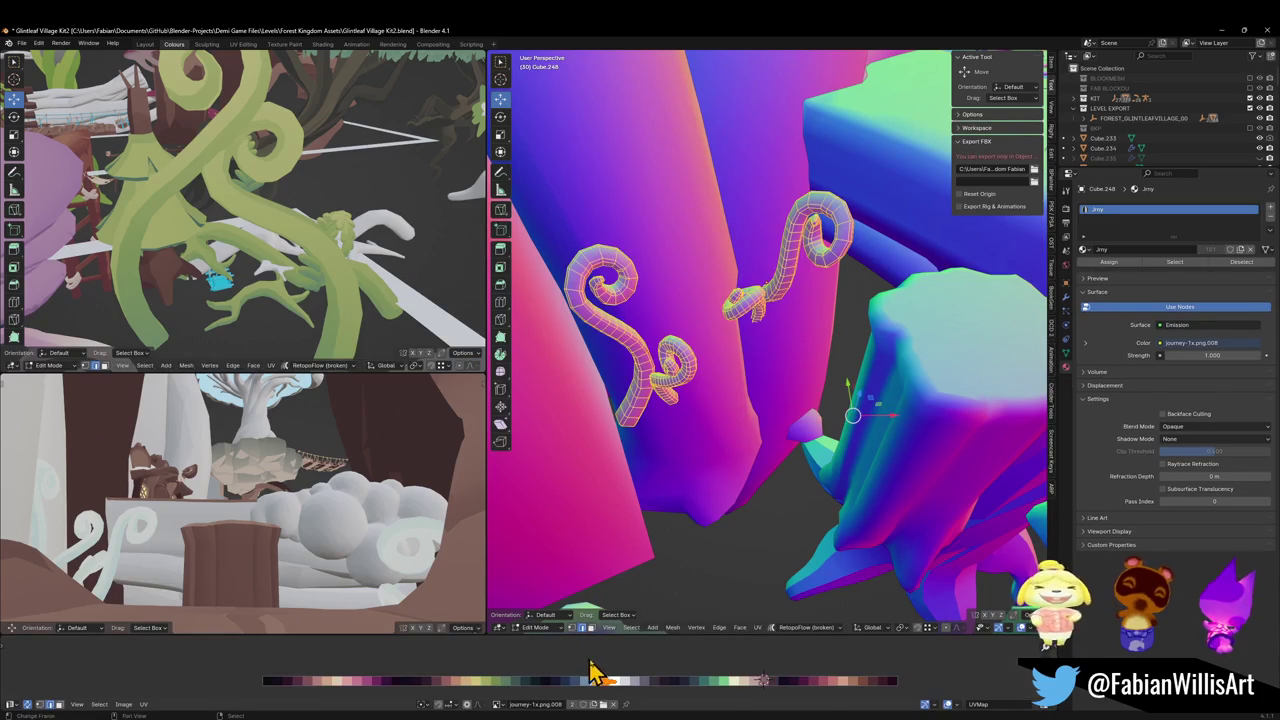
{"action": "mouse_move", "coordinate": [629, 672]}
{"action": "left_mouse_down"}
{"action": "mouse_move", "coordinate": [526, 663]}
{"action": "mouse_move", "coordinate": [550, 680]}
{"action": "left_mouse_up"}
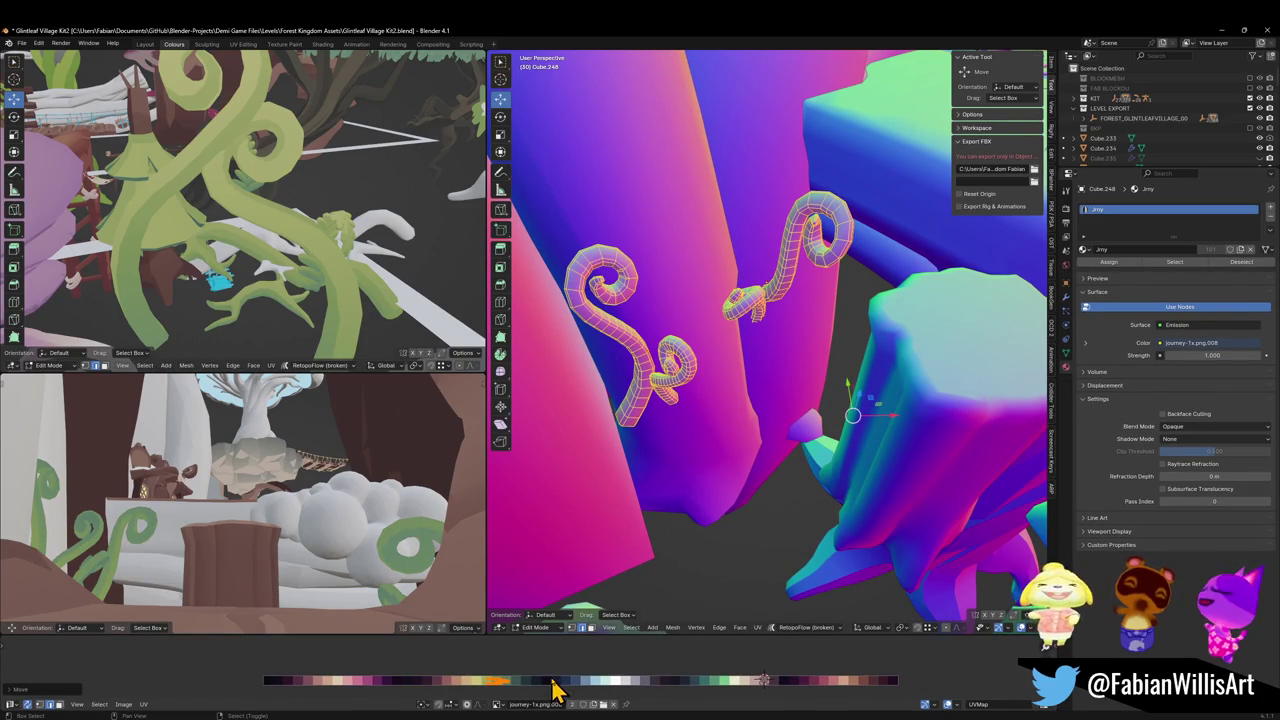
{"action": "key", "text": "ctrl+m"}
{"action": "key", "text": "x"}
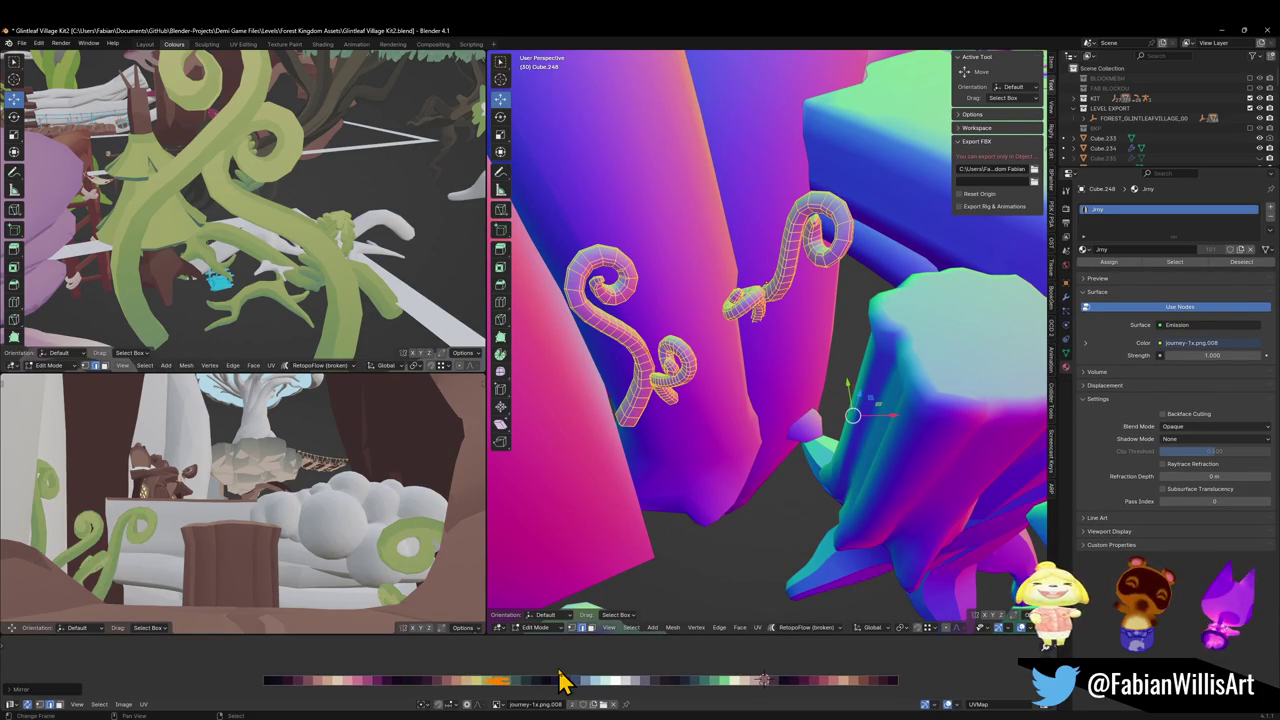
{"action": "key", "text": "g"}
{"action": "key", "text": "x"}
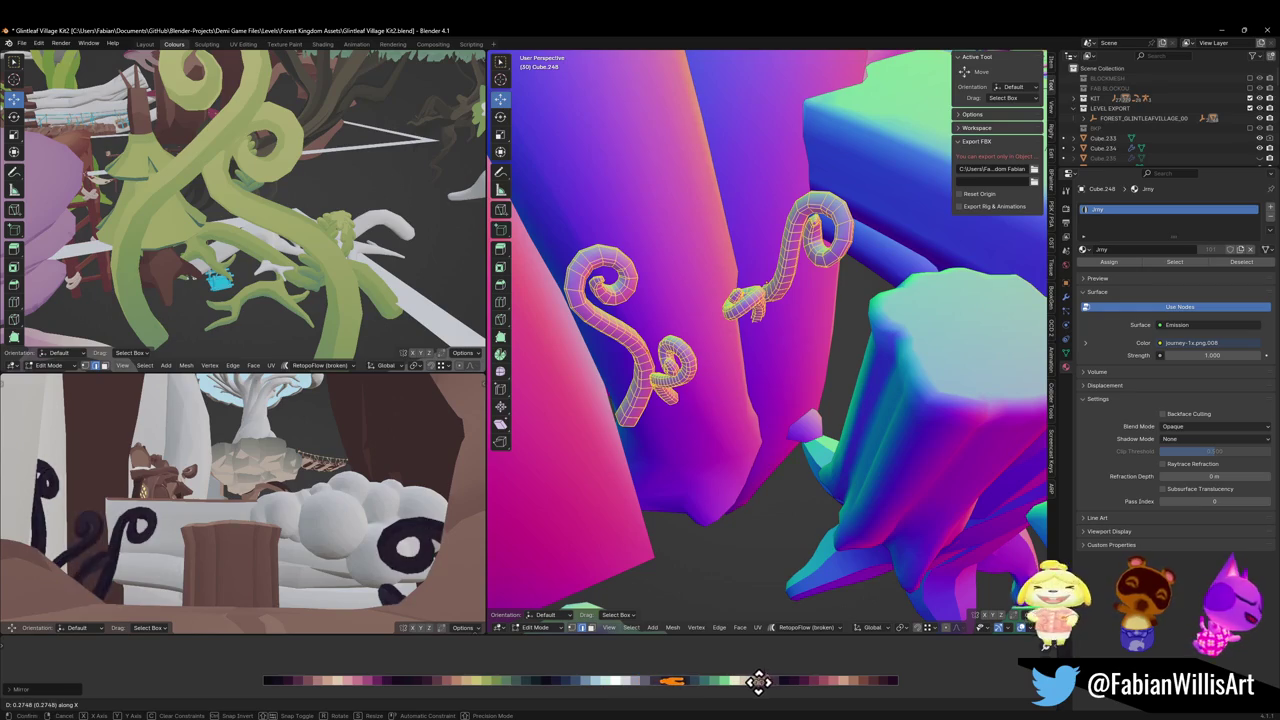
{"action": "mouse_move", "coordinate": [580, 661]}
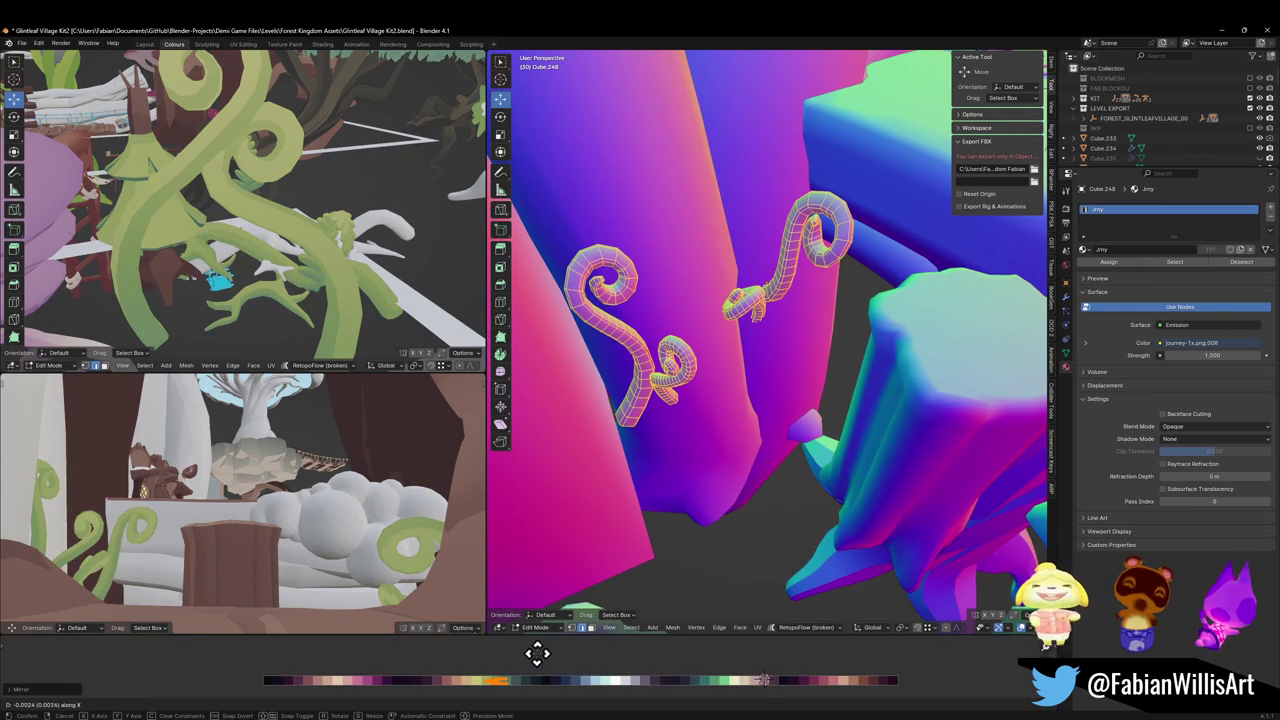
{"action": "left_click", "coordinate": [548, 668]}
{"action": "key", "text": "ctrl+Tab"}
{"action": "left_click", "coordinate": [794, 409]}
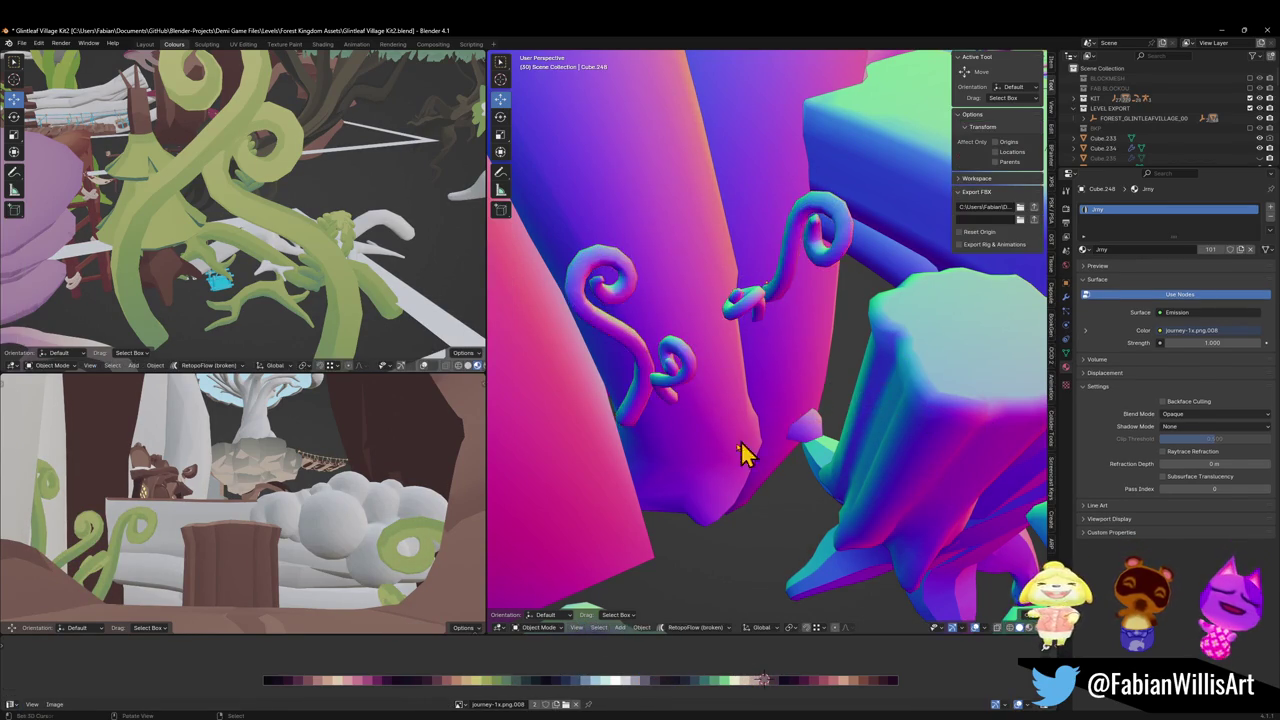
Fly the view forward, then select the village level export collection and all its objects
{"action": "key", "text": "shift+grave"}
{"action": "key", "text": "Return"}
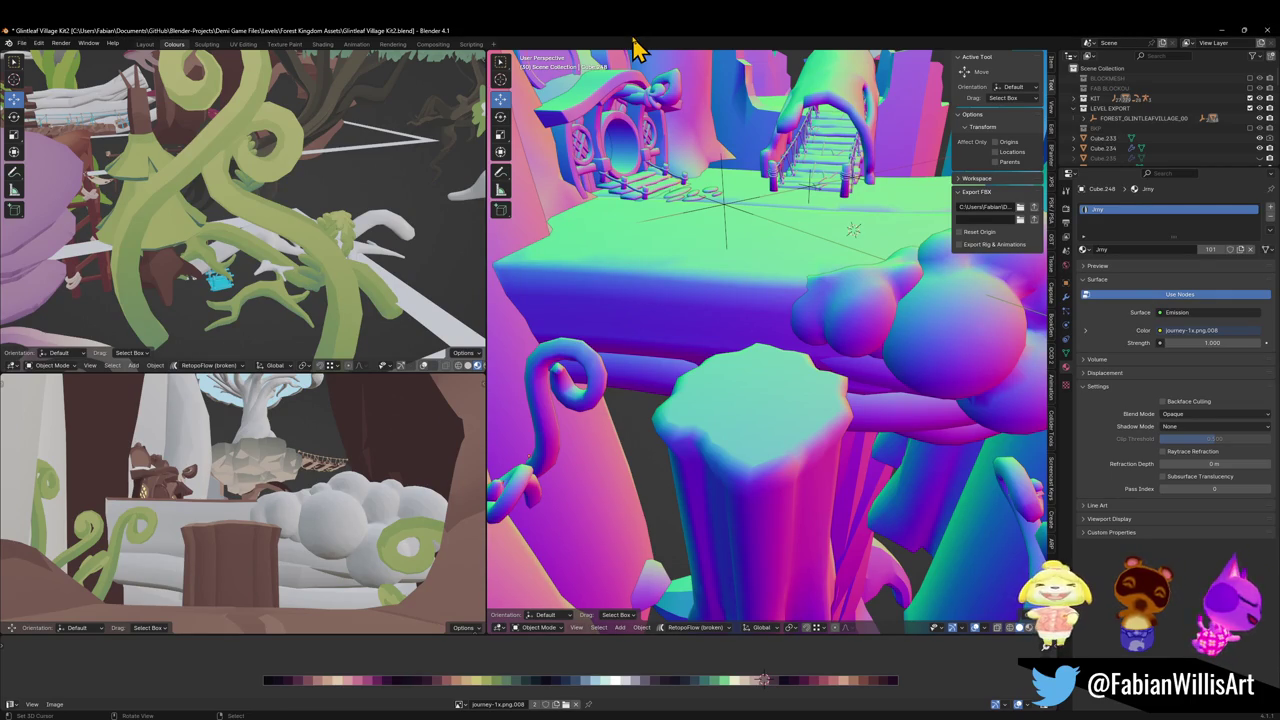
{"action": "left_click", "coordinate": [731, 220]}
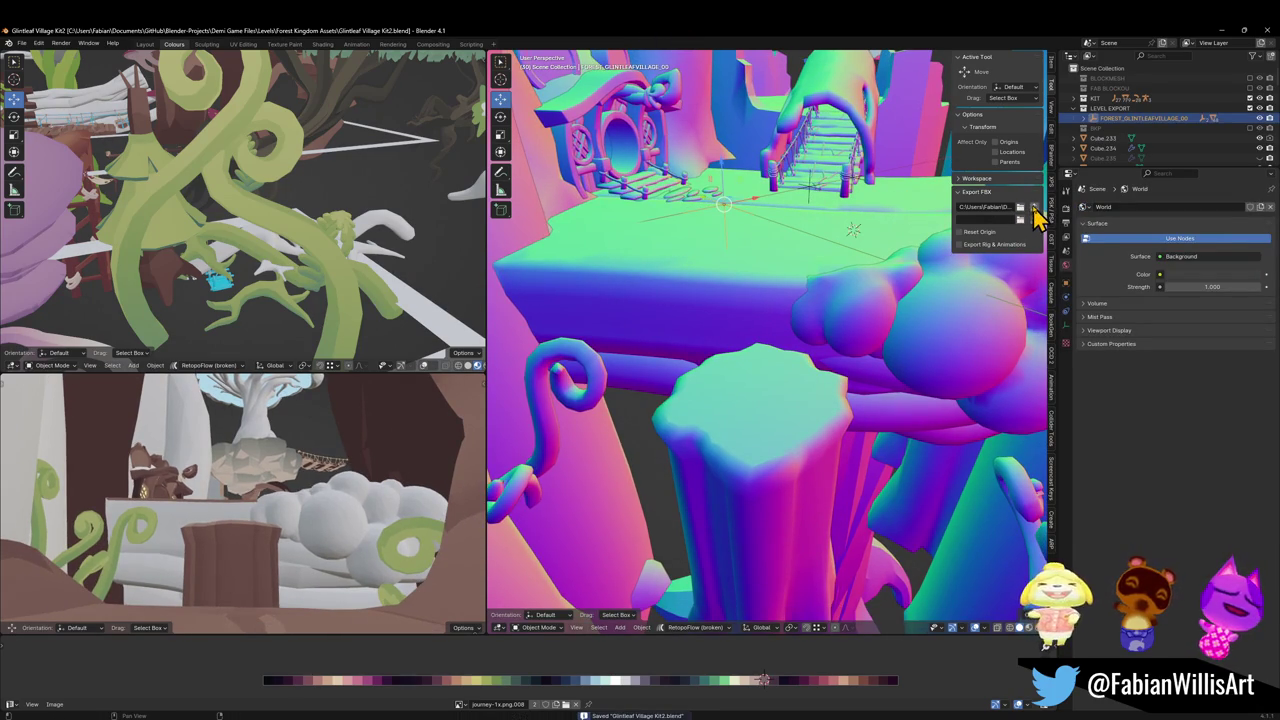
{"action": "key", "text": "a"}
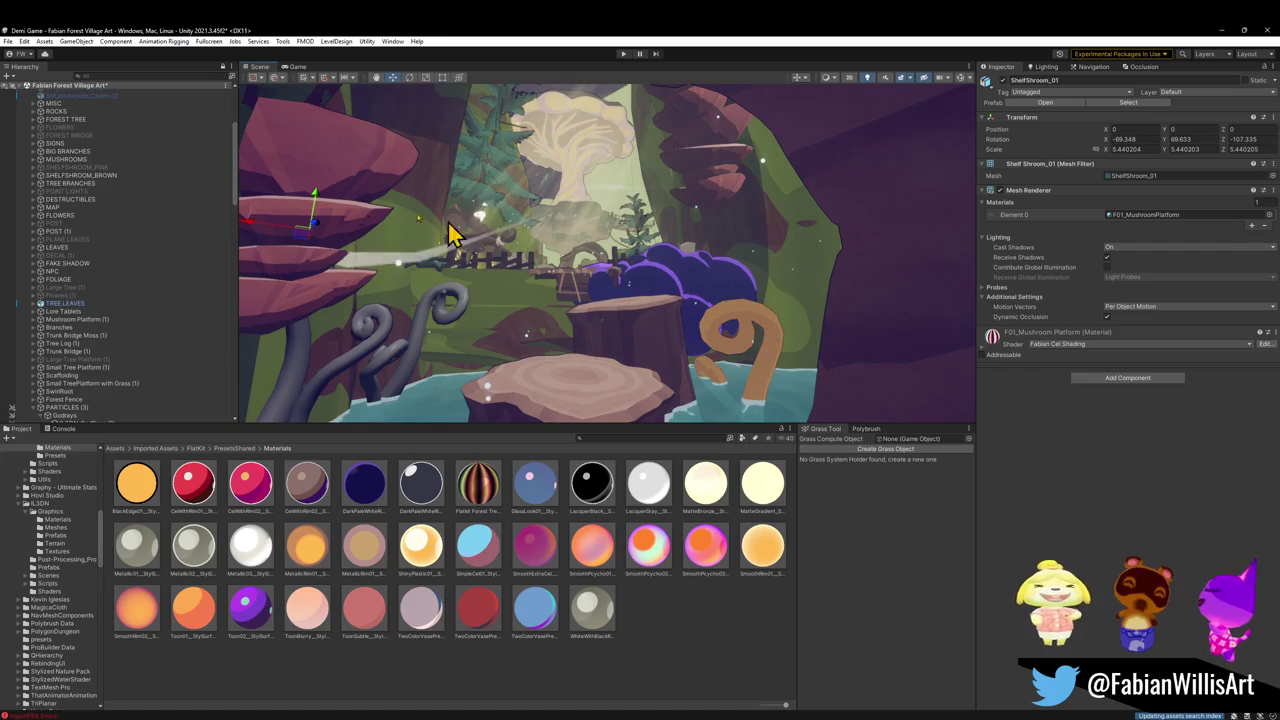
Apply the mushroom shelf's (Plane.041) M_ForestOverworld_Wood material to the curly swirl
{"action": "left_click", "coordinate": [350, 220]}
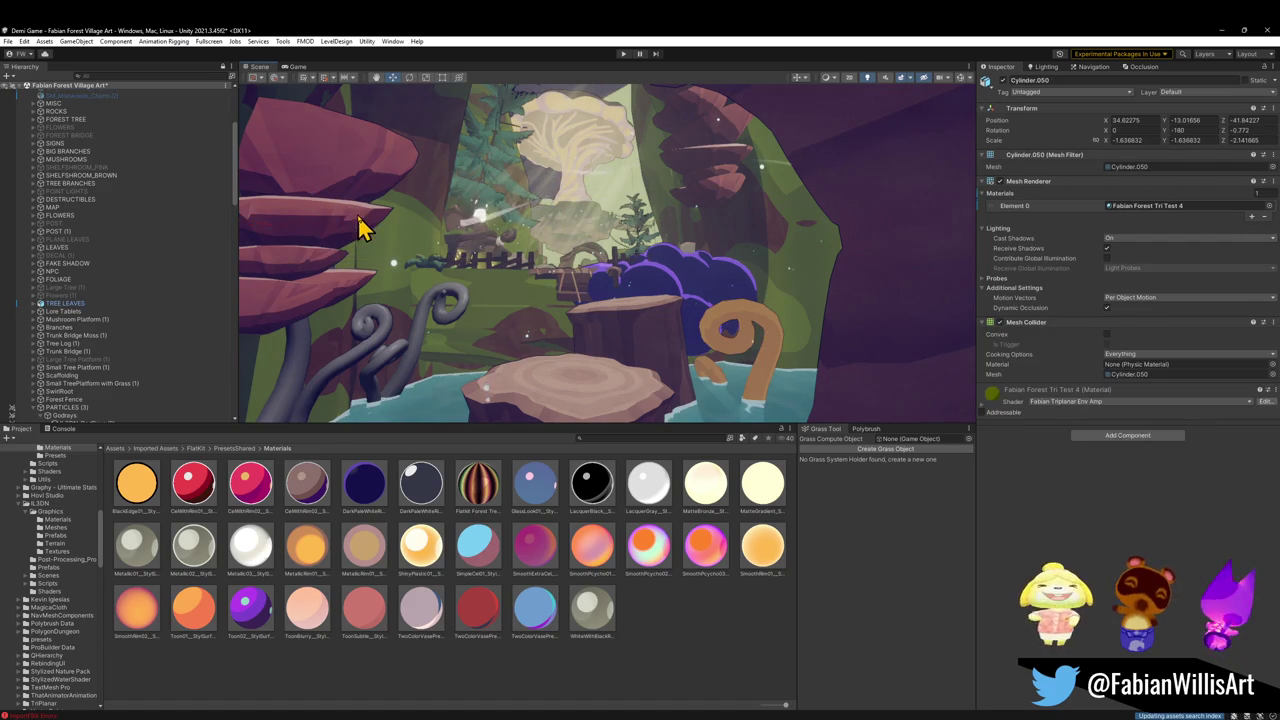
{"action": "left_click", "coordinate": [312, 249]}
{"action": "mouse_move", "coordinate": [997, 343]}
{"action": "left_mouse_down"}
{"action": "mouse_move", "coordinate": [718, 333]}
{"action": "mouse_move", "coordinate": [737, 357]}
{"action": "left_mouse_up"}
{"action": "left_click_drag", "start_coordinate": [763, 309], "coordinate": [560, 290]}
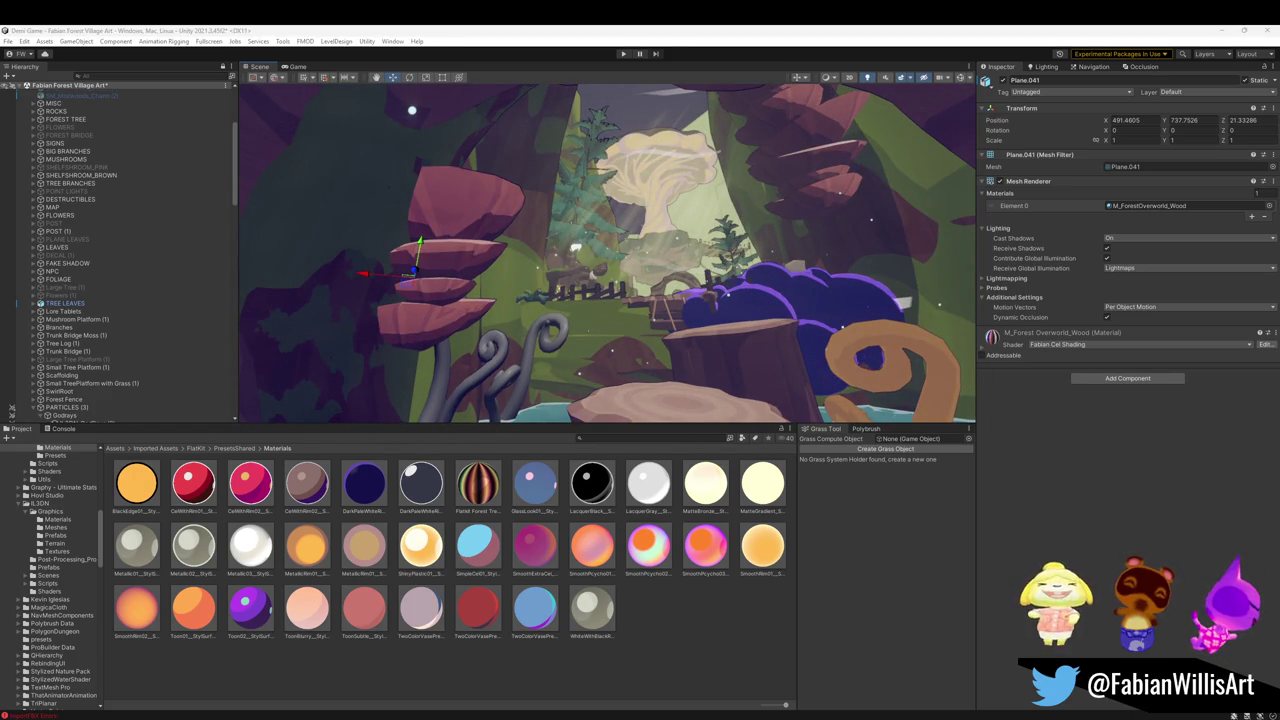
Orbit around the stump and apply its wood material to the spiral as well
{"action": "left_click_drag", "start_coordinate": [588, 328], "coordinate": [466, 414]}
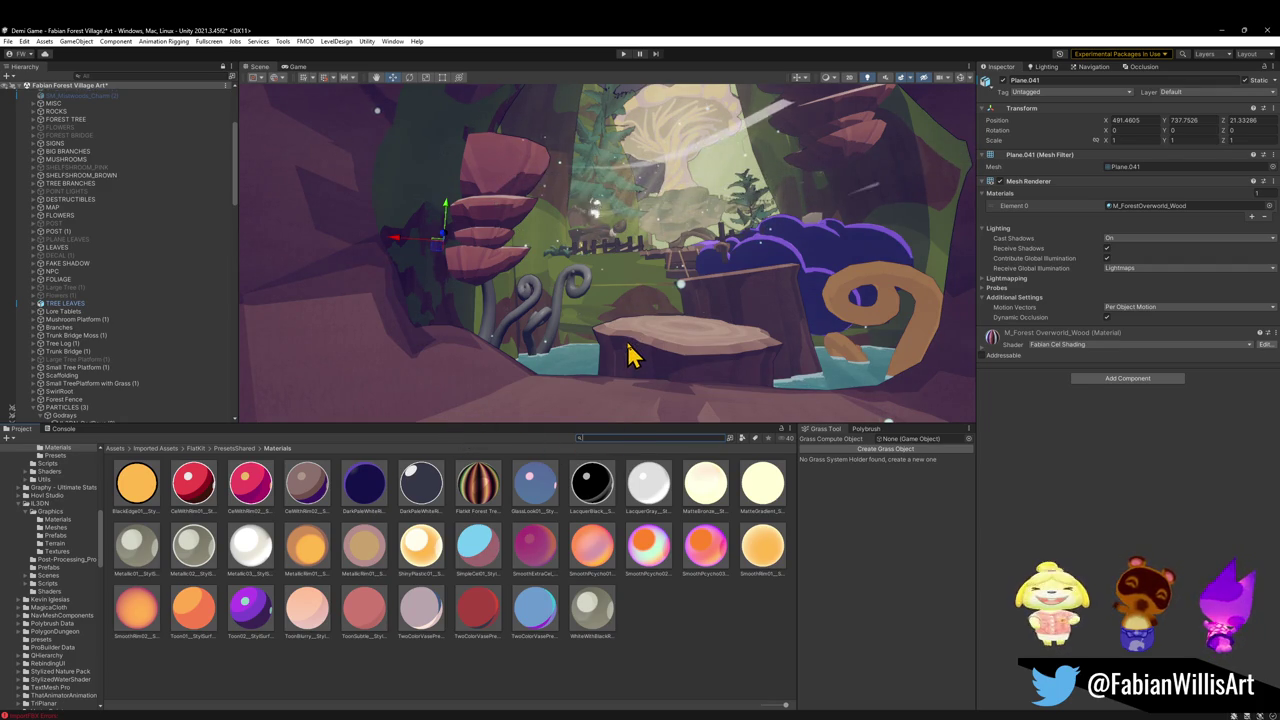
{"action": "mouse_move", "coordinate": [628, 355]}
{"action": "left_mouse_down"}
{"action": "mouse_move", "coordinate": [623, 337]}
{"action": "mouse_move", "coordinate": [686, 329]}
{"action": "mouse_move", "coordinate": [775, 380]}
{"action": "mouse_move", "coordinate": [700, 320]}
{"action": "mouse_move", "coordinate": [789, 346]}
{"action": "mouse_move", "coordinate": [663, 331]}
{"action": "mouse_move", "coordinate": [543, 343]}
{"action": "mouse_move", "coordinate": [550, 325]}
{"action": "left_mouse_up"}
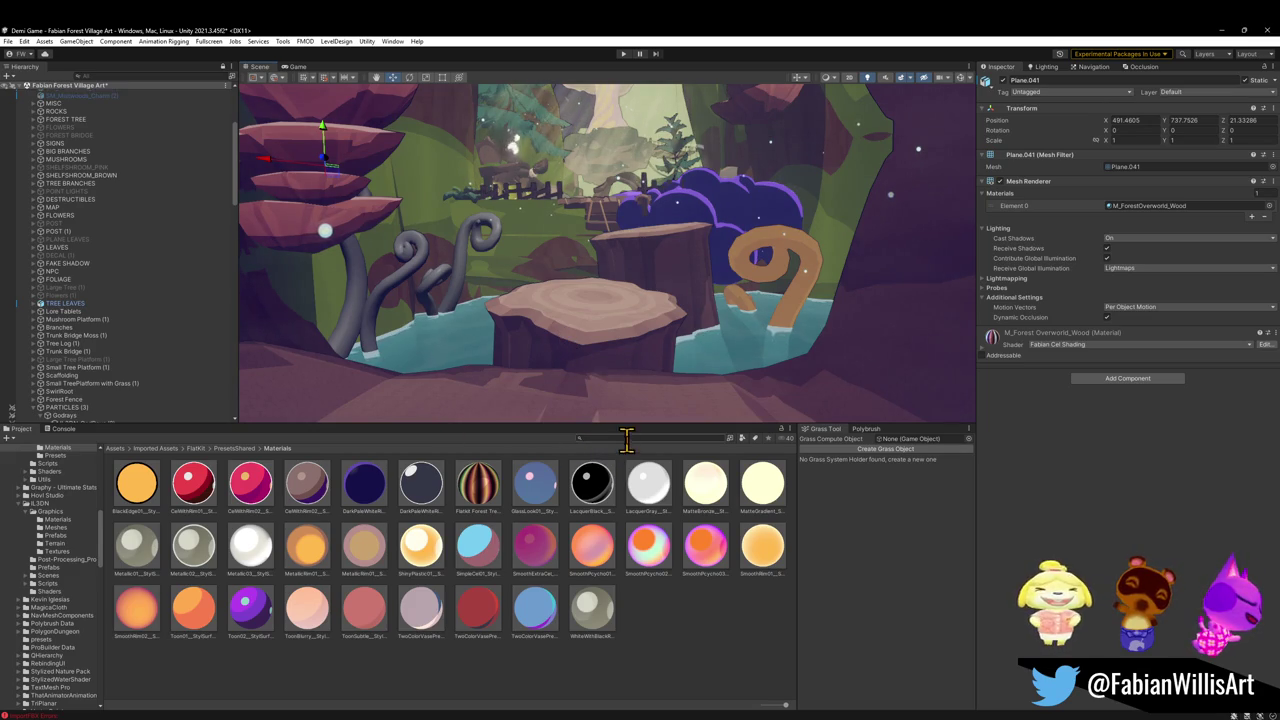
{"action": "left_click", "coordinate": [581, 348]}
{"action": "mouse_move", "coordinate": [996, 404]}
{"action": "left_mouse_down"}
{"action": "mouse_move", "coordinate": [757, 314]}
{"action": "mouse_move", "coordinate": [772, 283]}
{"action": "mouse_move", "coordinate": [1130, 412]}
{"action": "left_mouse_up"}
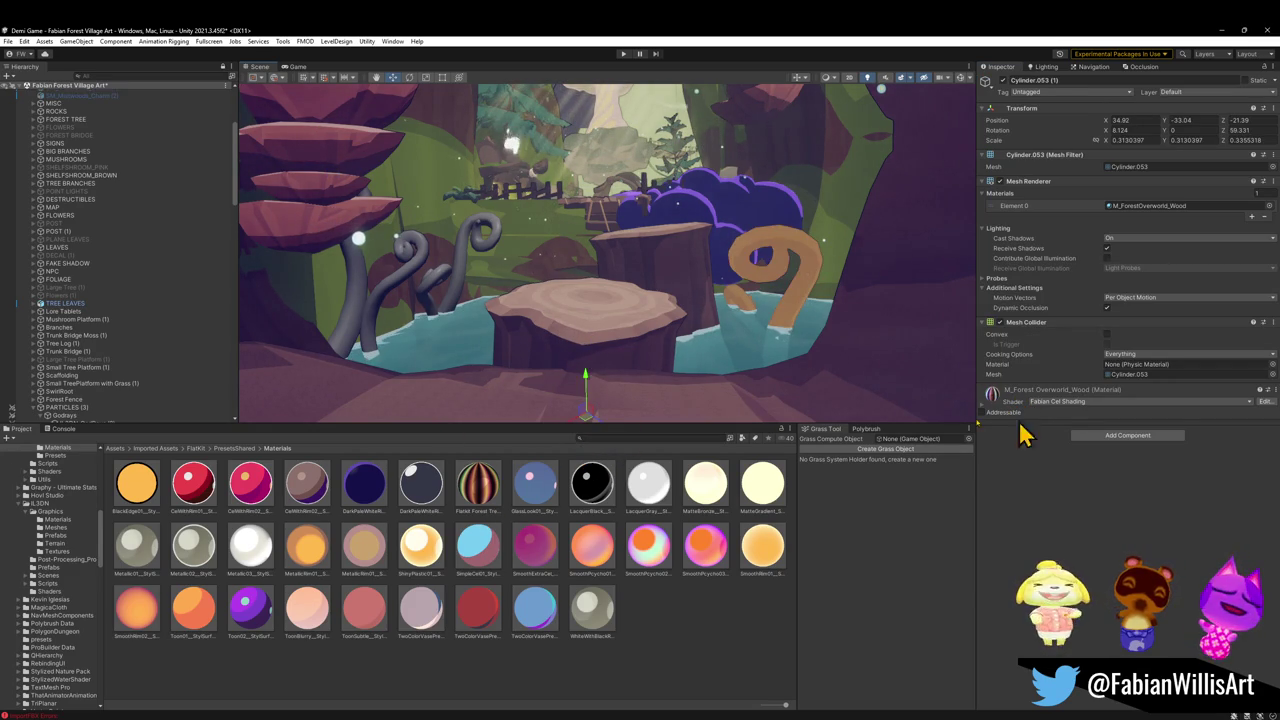
Locate the wood material in the Project, drop it on the orange swirl, and begin renaming its copy 'ForestVillagePlant'
{"action": "right_click", "coordinate": [995, 396]}
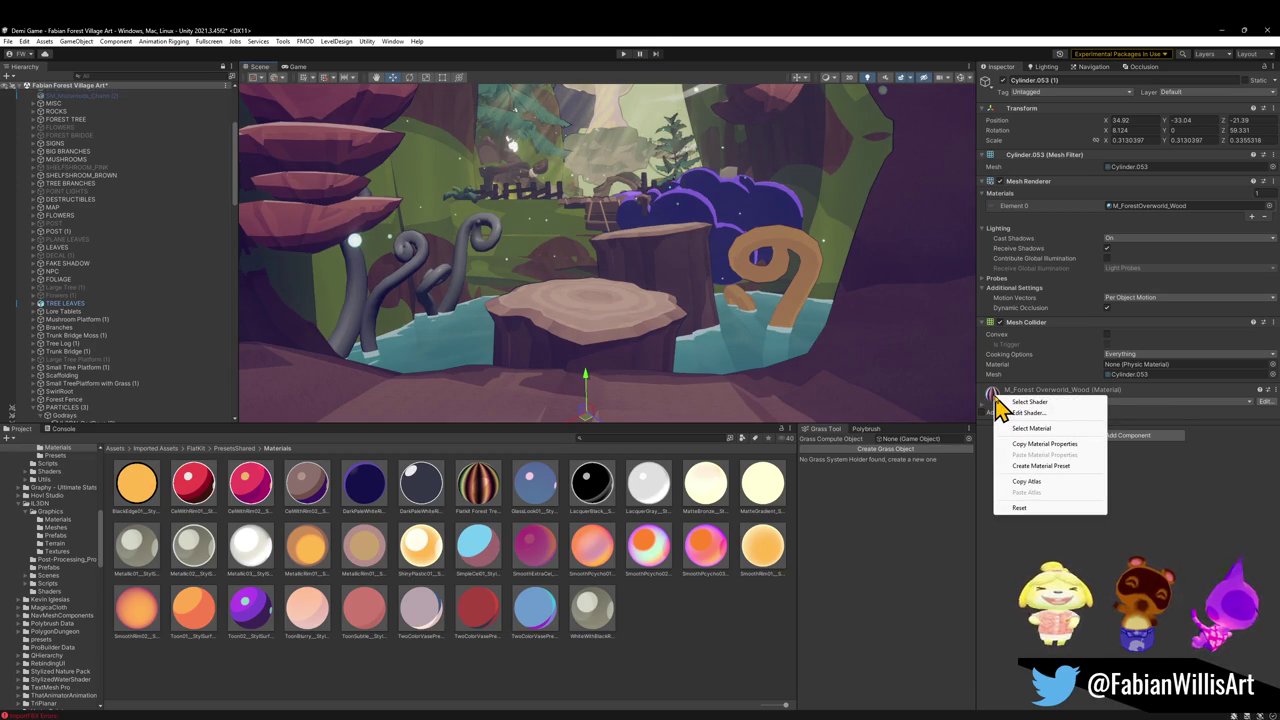
{"action": "left_click", "coordinate": [1046, 429]}
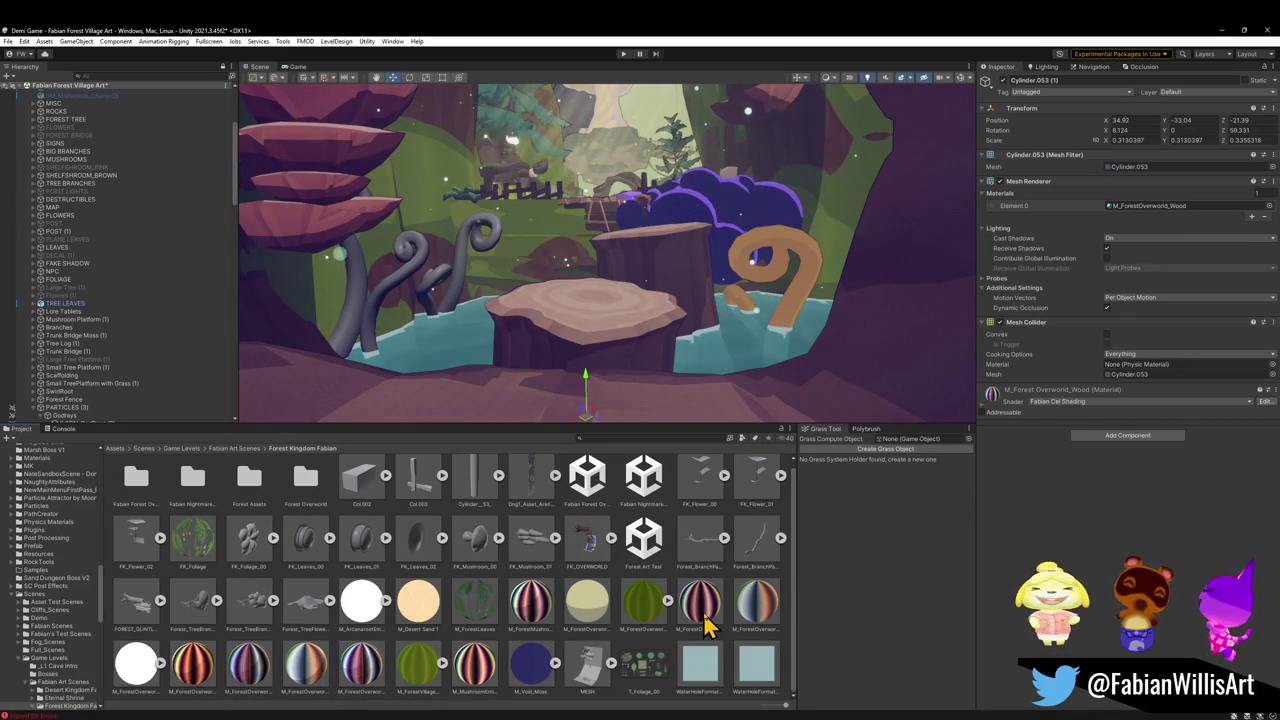
{"action": "left_click_drag", "start_coordinate": [712, 620], "coordinate": [803, 262]}
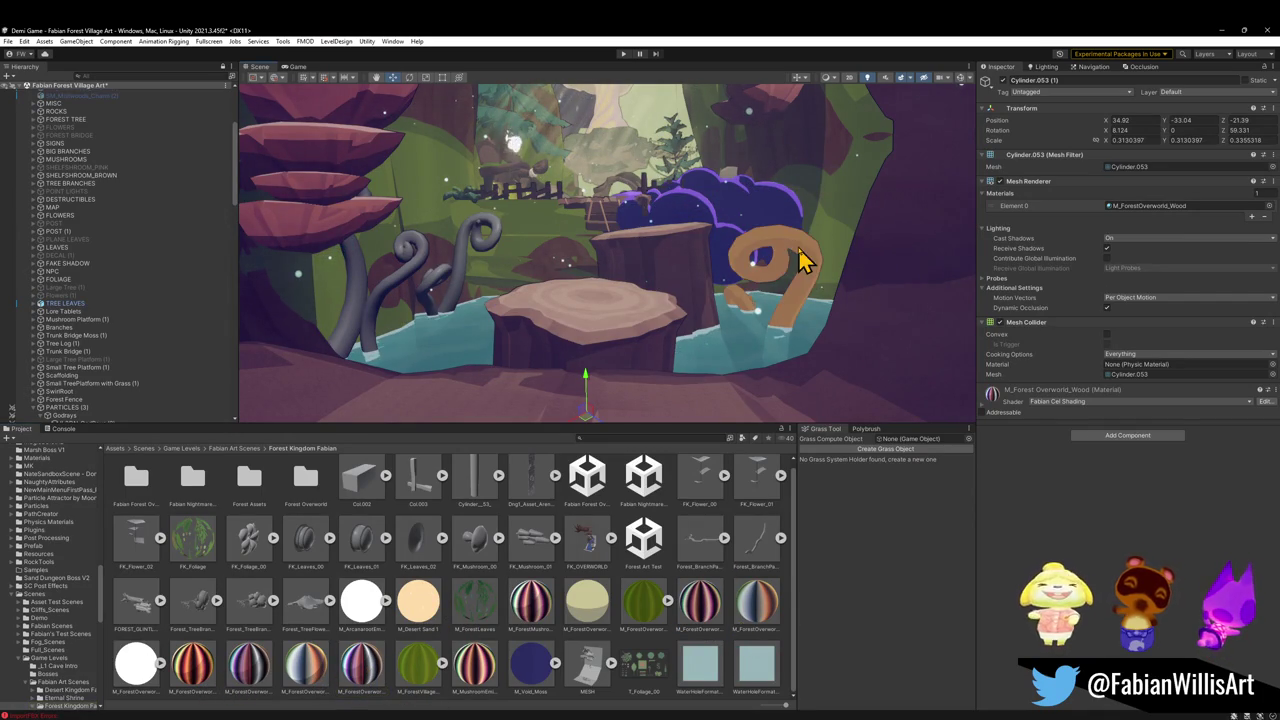
{"action": "left_click", "coordinate": [703, 625]}
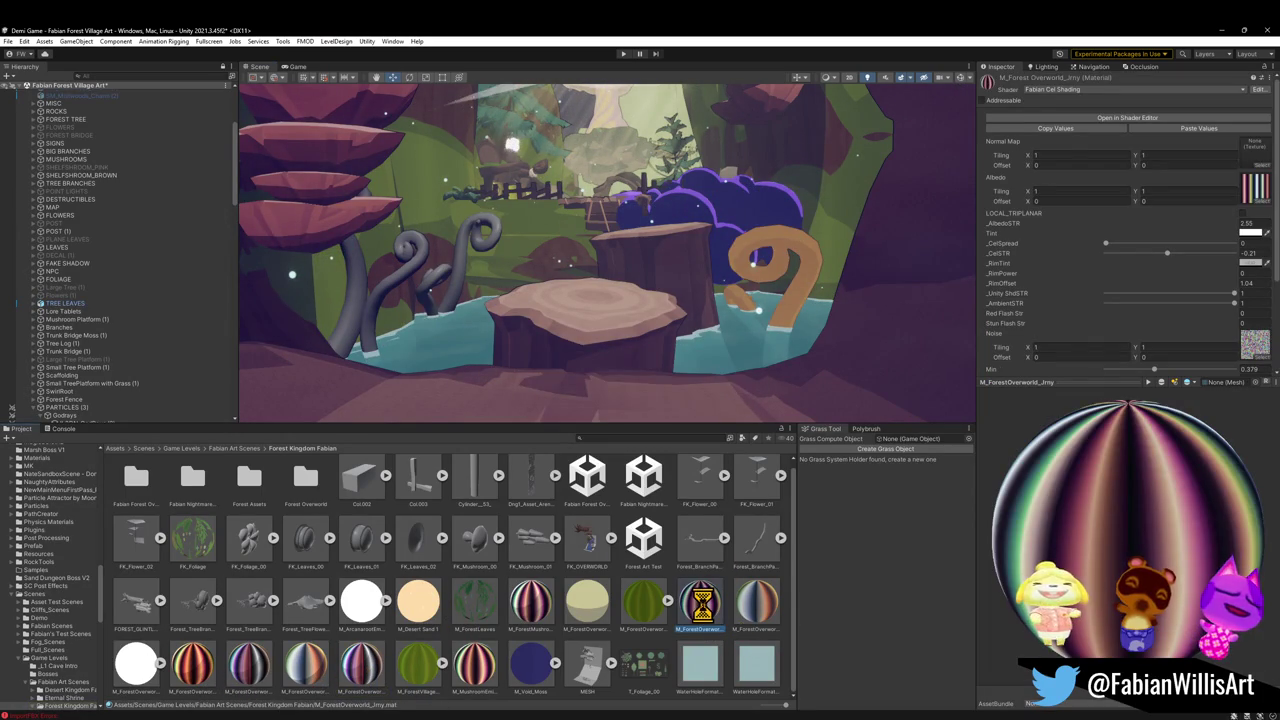
{"action": "scroll", "coordinate": [708, 620], "scroll_direction": "down", "scroll_amount": 1}
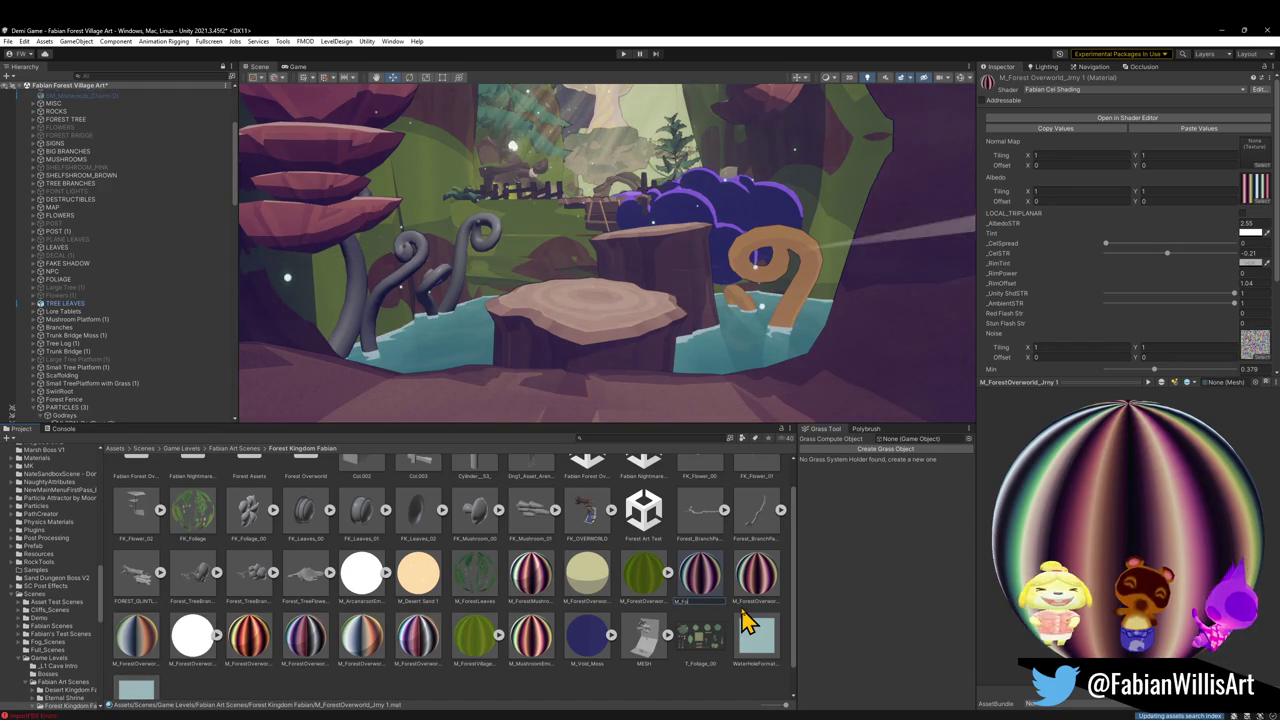
{"action": "type", "text": "ForestVillagePlant"}
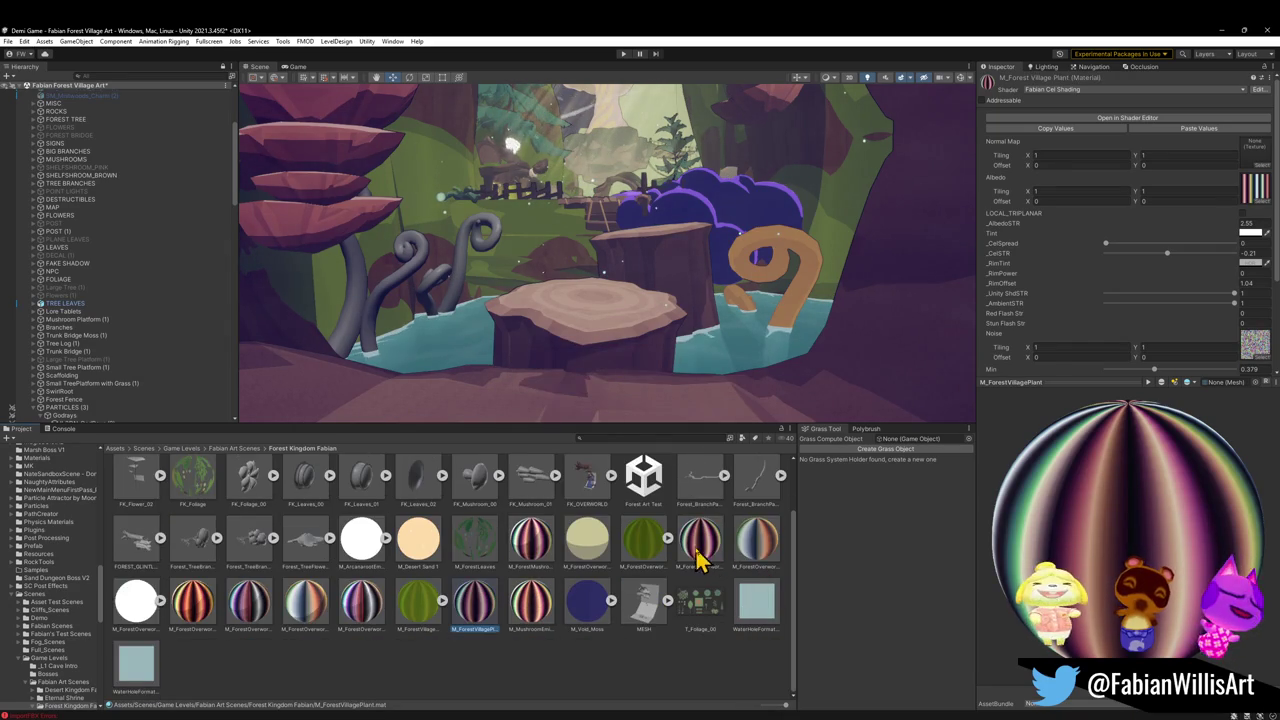
Drag M_ForestVillagePlant onto each of the six swirl fern plants so they turn green
{"action": "left_click_drag", "start_coordinate": [494, 630], "coordinate": [764, 280]}
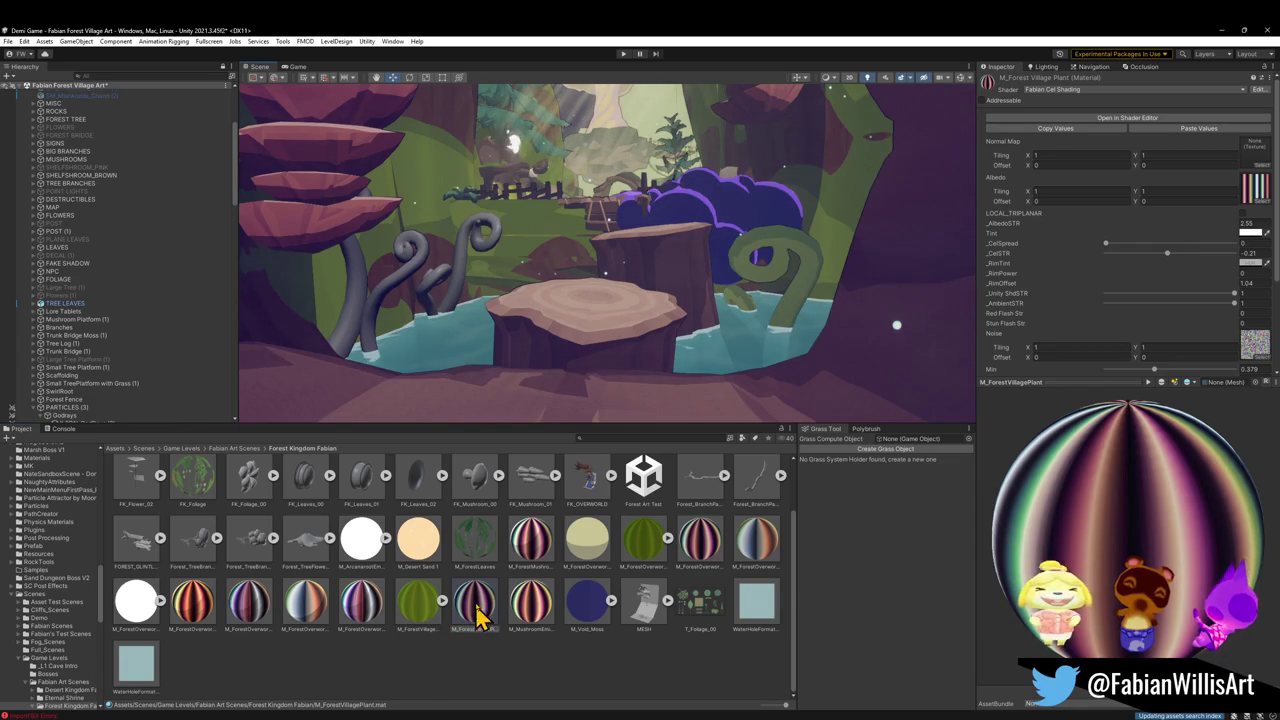
{"action": "left_click_drag", "start_coordinate": [476, 622], "coordinate": [366, 272]}
{"action": "left_click_drag", "start_coordinate": [488, 605], "coordinate": [460, 280]}
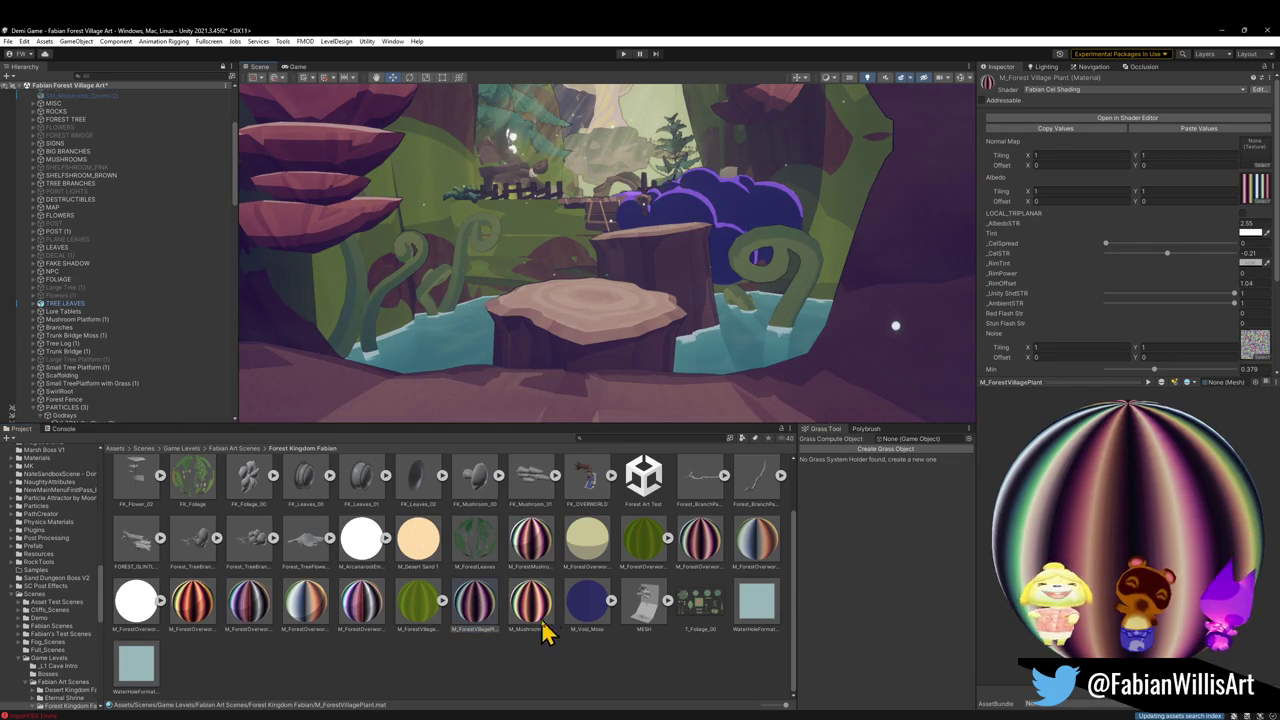
{"action": "left_click_drag", "start_coordinate": [478, 610], "coordinate": [556, 258]}
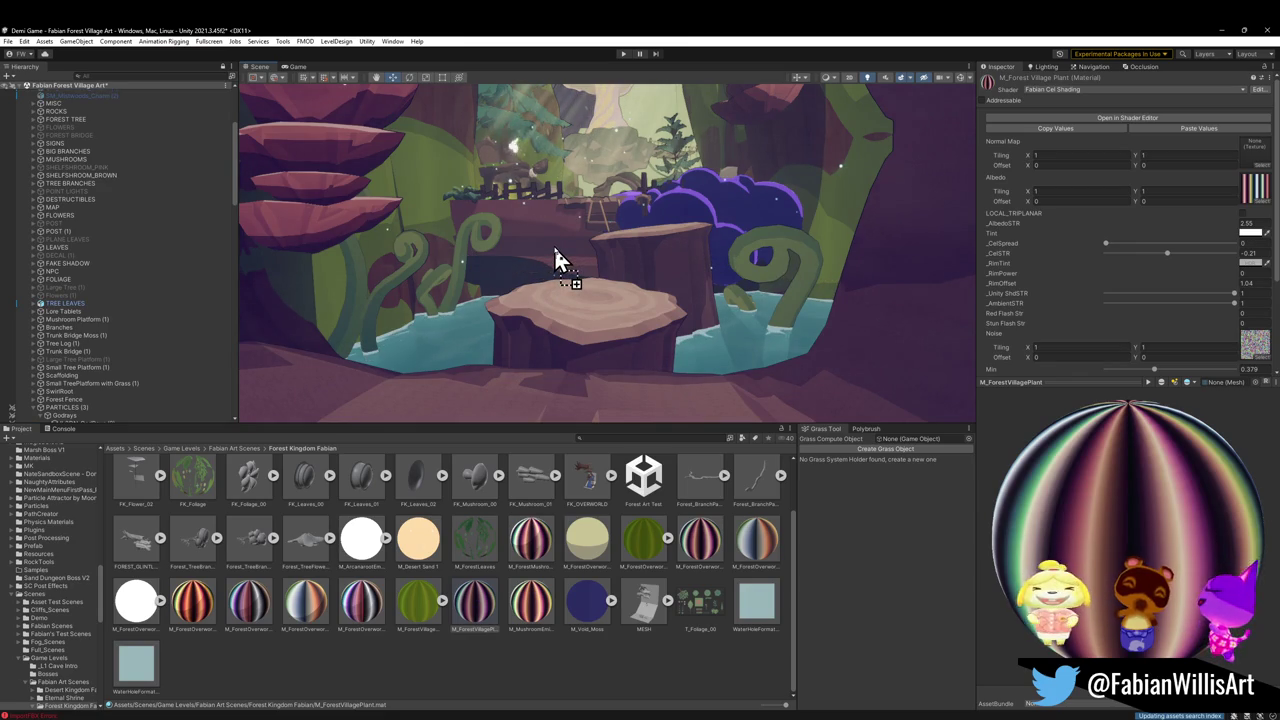
{"action": "mouse_move", "coordinate": [475, 612]}
{"action": "left_mouse_down"}
{"action": "mouse_move", "coordinate": [406, 234]}
{"action": "mouse_move", "coordinate": [414, 218]}
{"action": "mouse_move", "coordinate": [501, 239]}
{"action": "mouse_move", "coordinate": [519, 190]}
{"action": "mouse_move", "coordinate": [509, 486]}
{"action": "left_mouse_up"}
{"action": "mouse_move", "coordinate": [478, 615]}
{"action": "left_mouse_down"}
{"action": "mouse_move", "coordinate": [398, 322]}
{"action": "mouse_move", "coordinate": [413, 316]}
{"action": "left_mouse_up"}
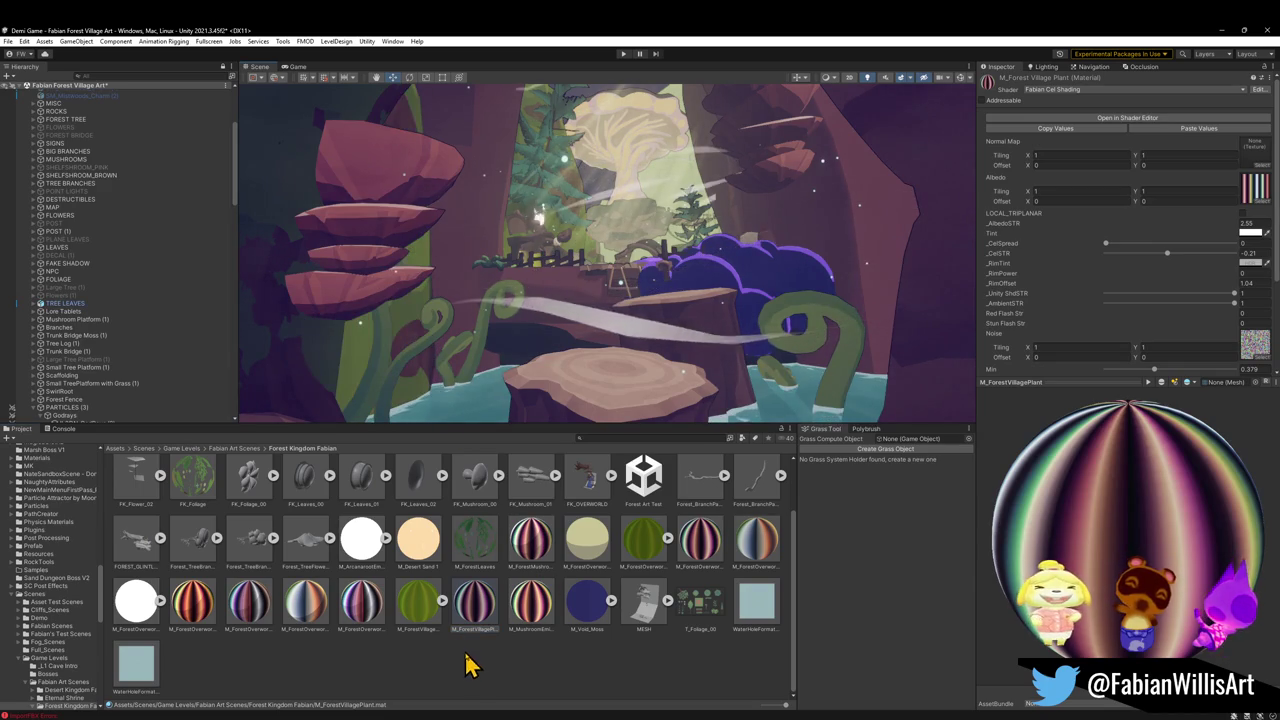
Raise the M_ForestVillagePlant material's _CelSpread to -0.452
{"action": "mouse_move", "coordinate": [594, 297]}
{"action": "left_mouse_down"}
{"action": "mouse_move", "coordinate": [623, 263]}
{"action": "mouse_move", "coordinate": [583, 297]}
{"action": "mouse_move", "coordinate": [586, 348]}
{"action": "mouse_move", "coordinate": [606, 291]}
{"action": "mouse_move", "coordinate": [612, 305]}
{"action": "left_mouse_up"}
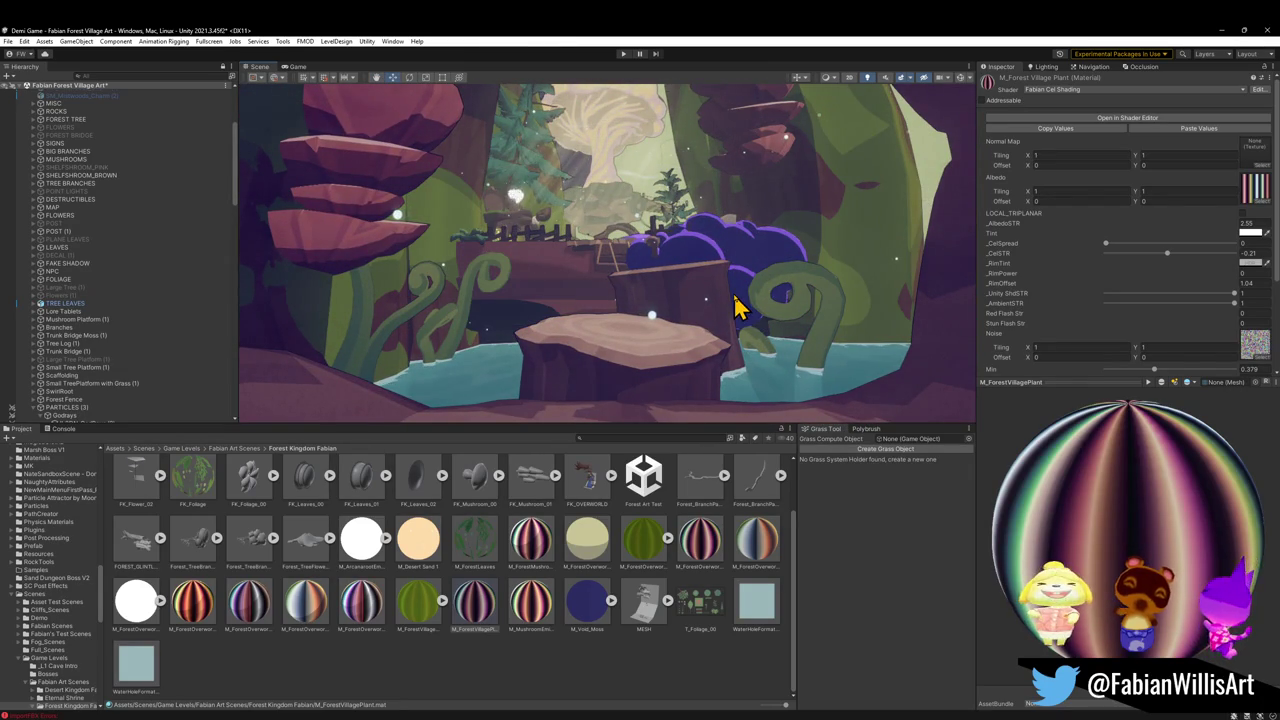
{"action": "scroll", "coordinate": [803, 318], "scroll_direction": "up", "scroll_amount": 1}
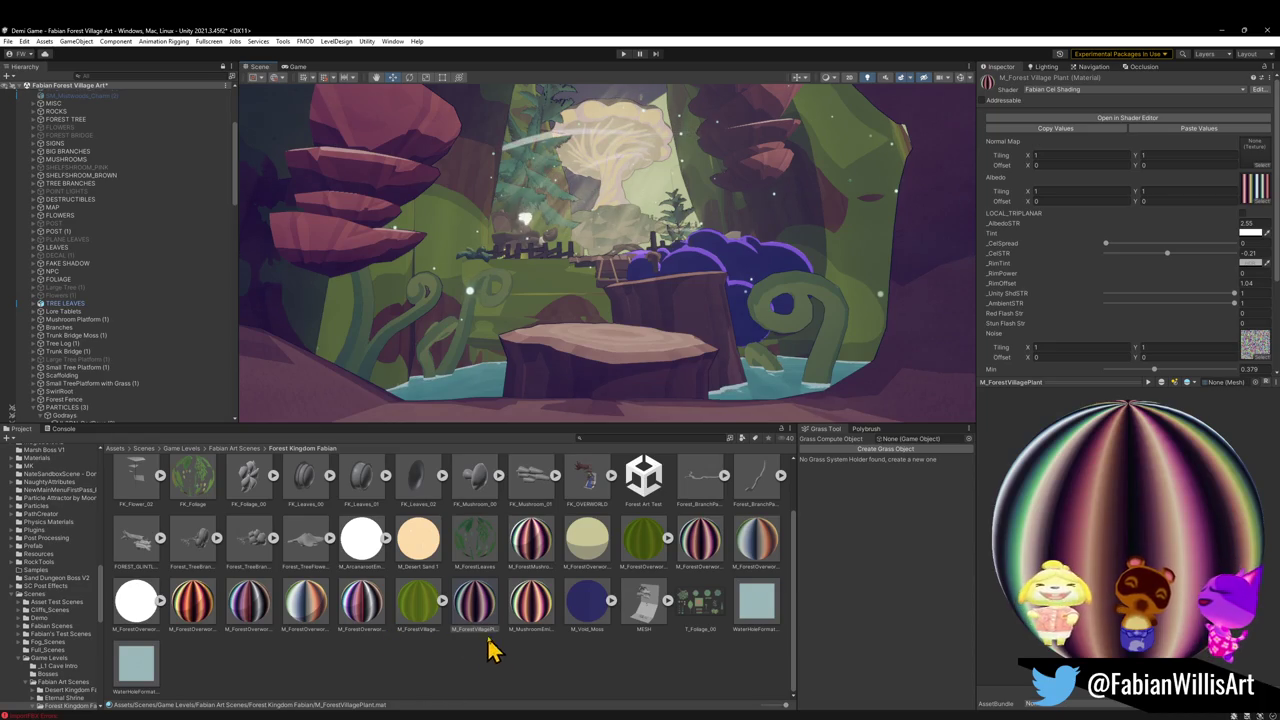
{"action": "left_click", "coordinate": [1112, 243]}
{"action": "mouse_move", "coordinate": [1116, 245]}
{"action": "left_mouse_down"}
{"action": "mouse_move", "coordinate": [1196, 245]}
{"action": "mouse_move", "coordinate": [1166, 245]}
{"action": "left_mouse_up"}
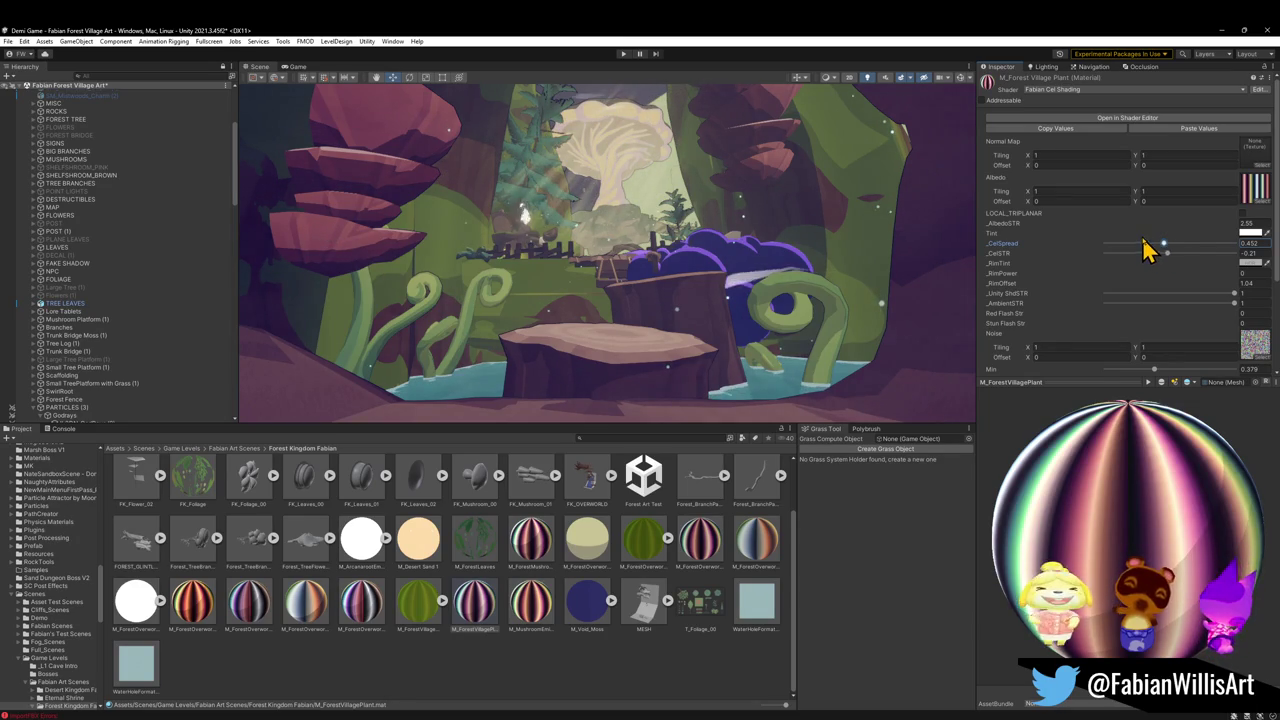
Lower _AlbedoSTR to 2.14 and set the plant material's _Tint to pale yellow FFE3A5
{"action": "left_click_drag", "start_coordinate": [1243, 229], "coordinate": [1218, 221]}
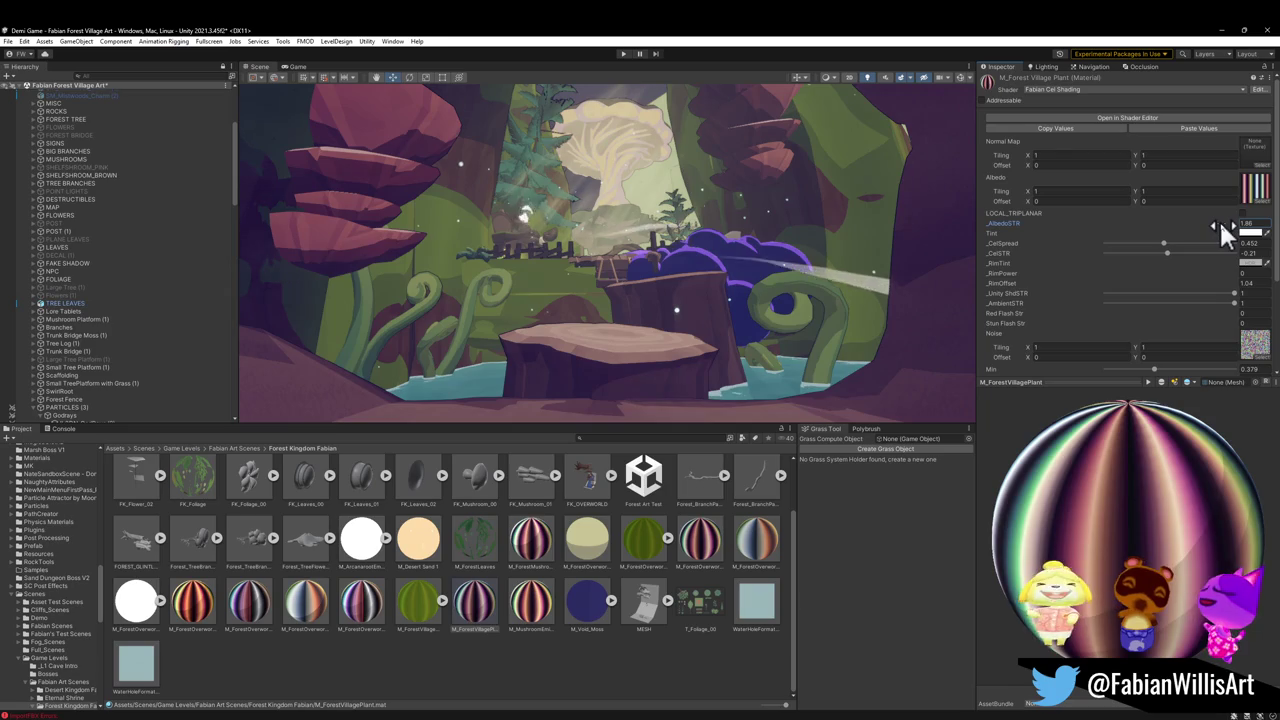
{"action": "mouse_move", "coordinate": [1222, 227]}
{"action": "left_mouse_down"}
{"action": "mouse_move", "coordinate": [1246, 228]}
{"action": "mouse_move", "coordinate": [1220, 224]}
{"action": "left_mouse_up"}
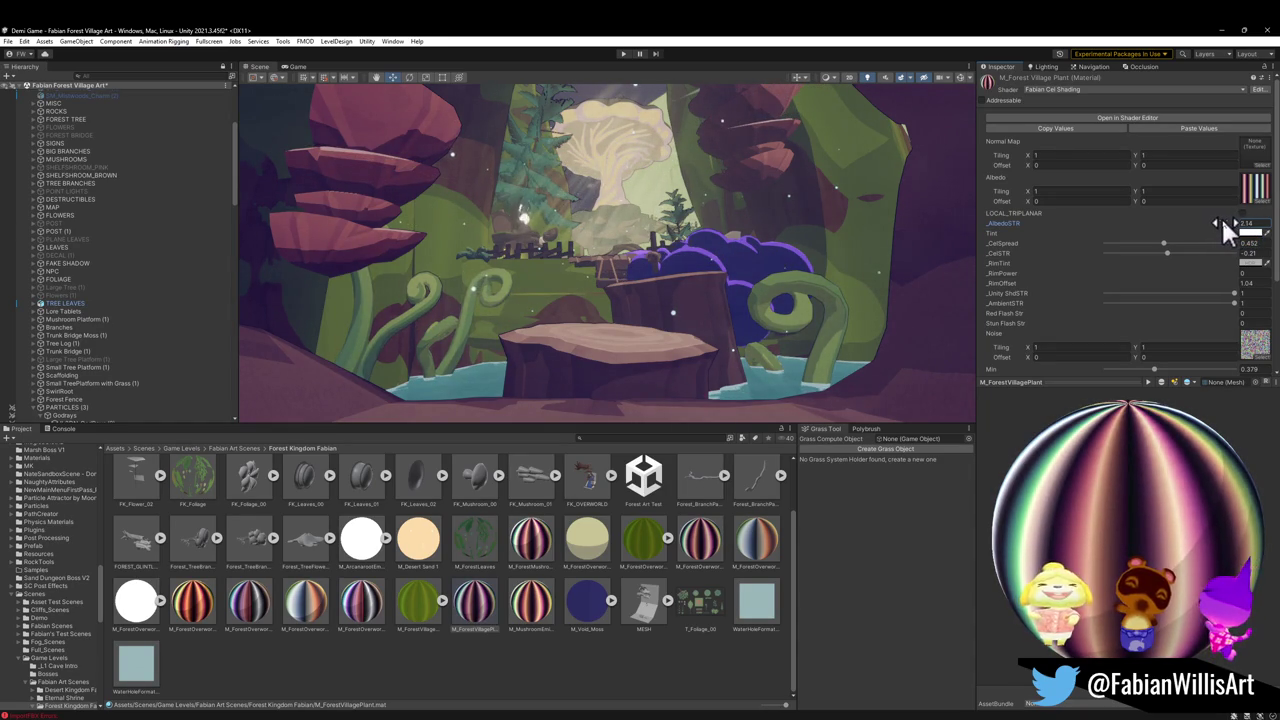
{"action": "left_click", "coordinate": [1250, 232]}
{"action": "left_click", "coordinate": [1209, 314]}
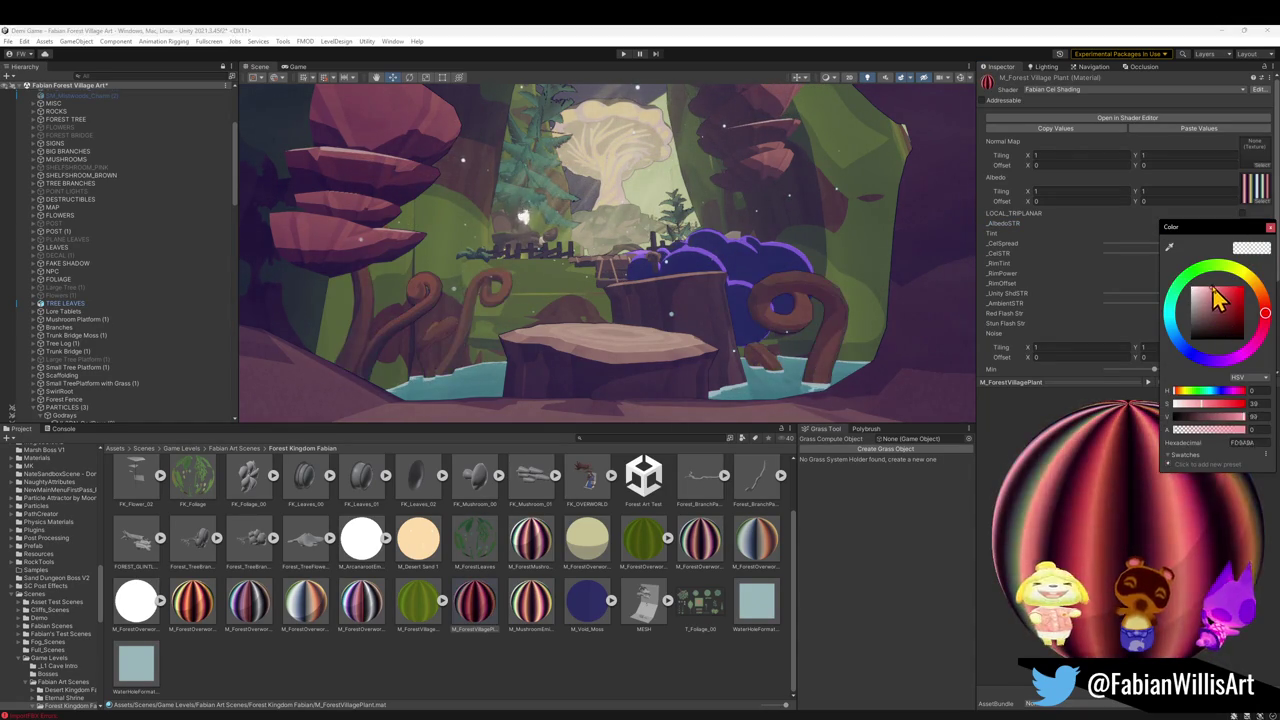
{"action": "left_click", "coordinate": [1205, 272]}
{"action": "mouse_move", "coordinate": [1205, 274]}
{"action": "left_mouse_down"}
{"action": "mouse_move", "coordinate": [1172, 300]}
{"action": "mouse_move", "coordinate": [1192, 359]}
{"action": "mouse_move", "coordinate": [1233, 365]}
{"action": "mouse_move", "coordinate": [1203, 358]}
{"action": "mouse_move", "coordinate": [1246, 335]}
{"action": "mouse_move", "coordinate": [1252, 305]}
{"action": "left_mouse_up"}
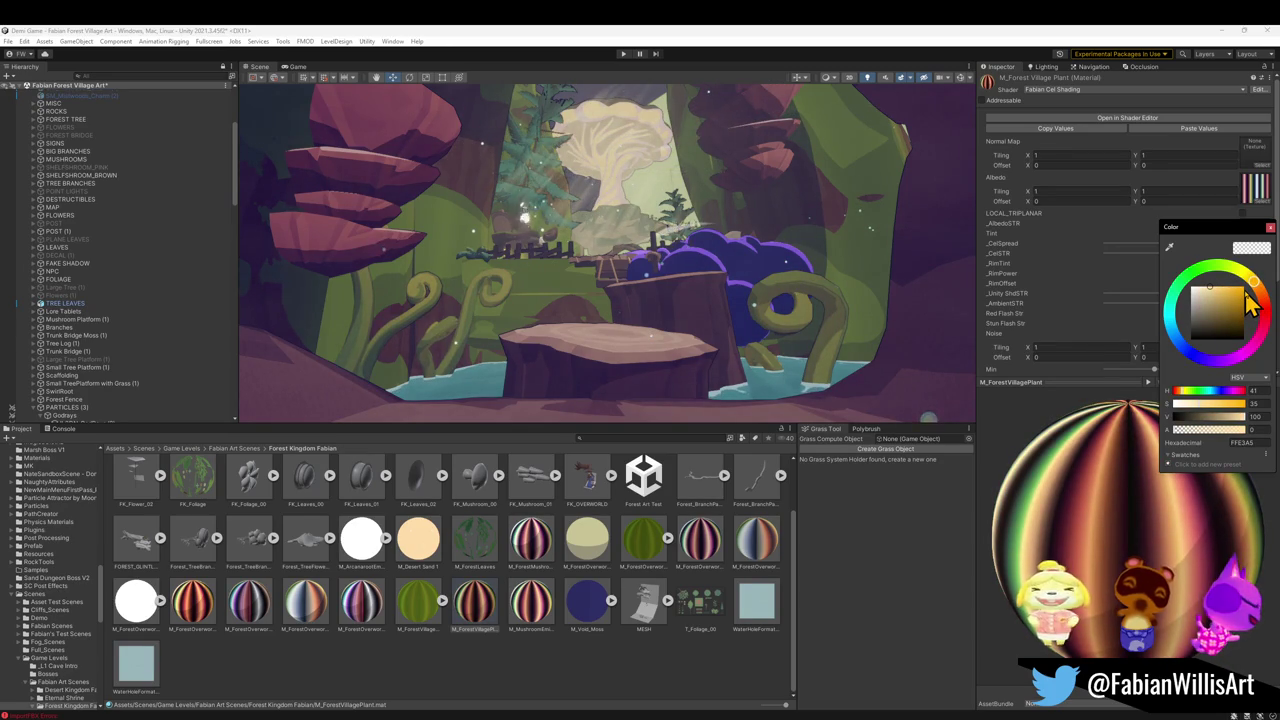
{"action": "left_click_drag", "start_coordinate": [1210, 294], "coordinate": [1204, 286]}
{"action": "left_click_drag", "start_coordinate": [1205, 296], "coordinate": [1212, 288]}
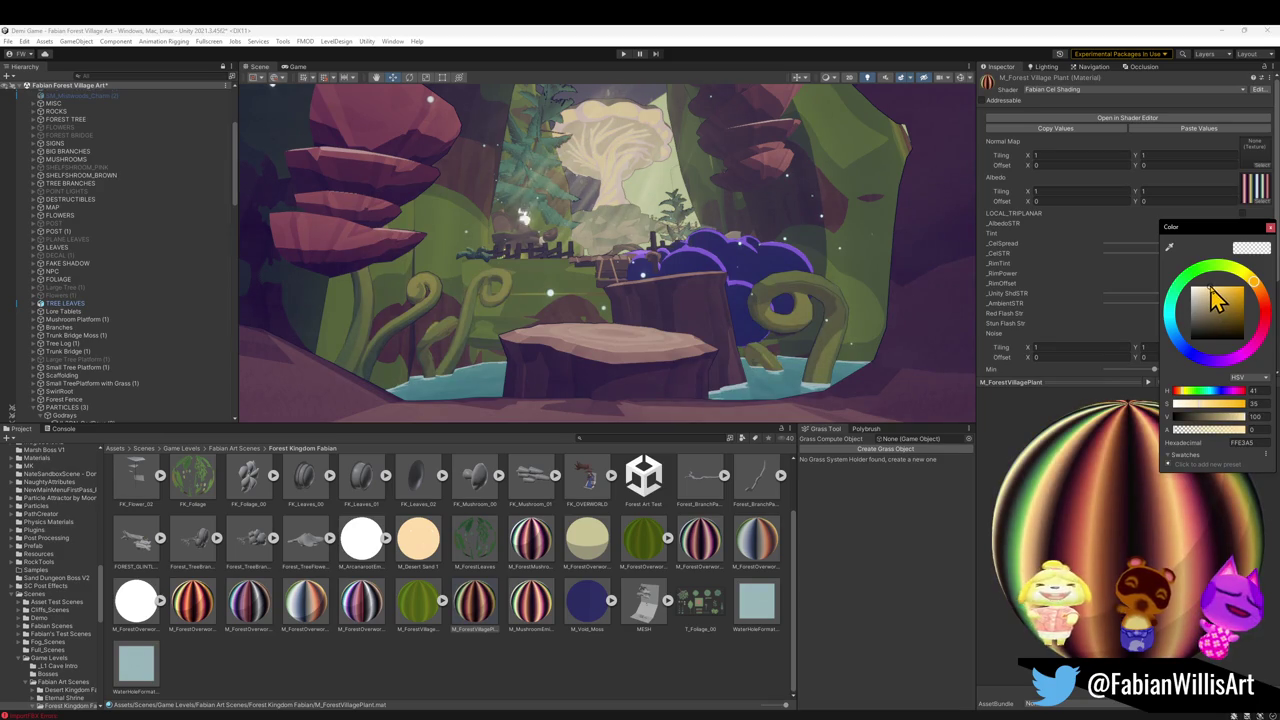
{"action": "left_click", "coordinate": [1088, 316]}
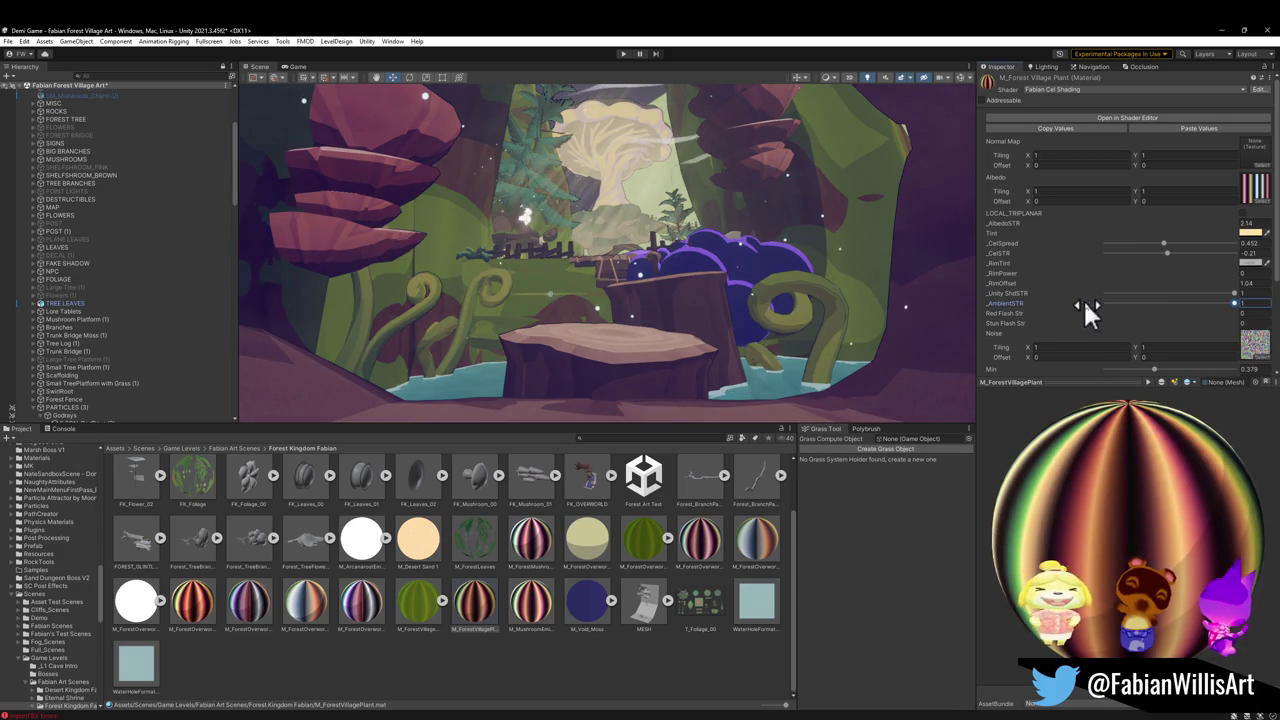
Tweak _CelSTR to about -0.01 and _CelSpread to -0.444, checking the ferns from several angles
{"action": "mouse_move", "coordinate": [1171, 251]}
{"action": "left_mouse_down"}
{"action": "mouse_move", "coordinate": [1151, 248]}
{"action": "mouse_move", "coordinate": [1198, 248]}
{"action": "mouse_move", "coordinate": [1177, 260]}
{"action": "left_mouse_up"}
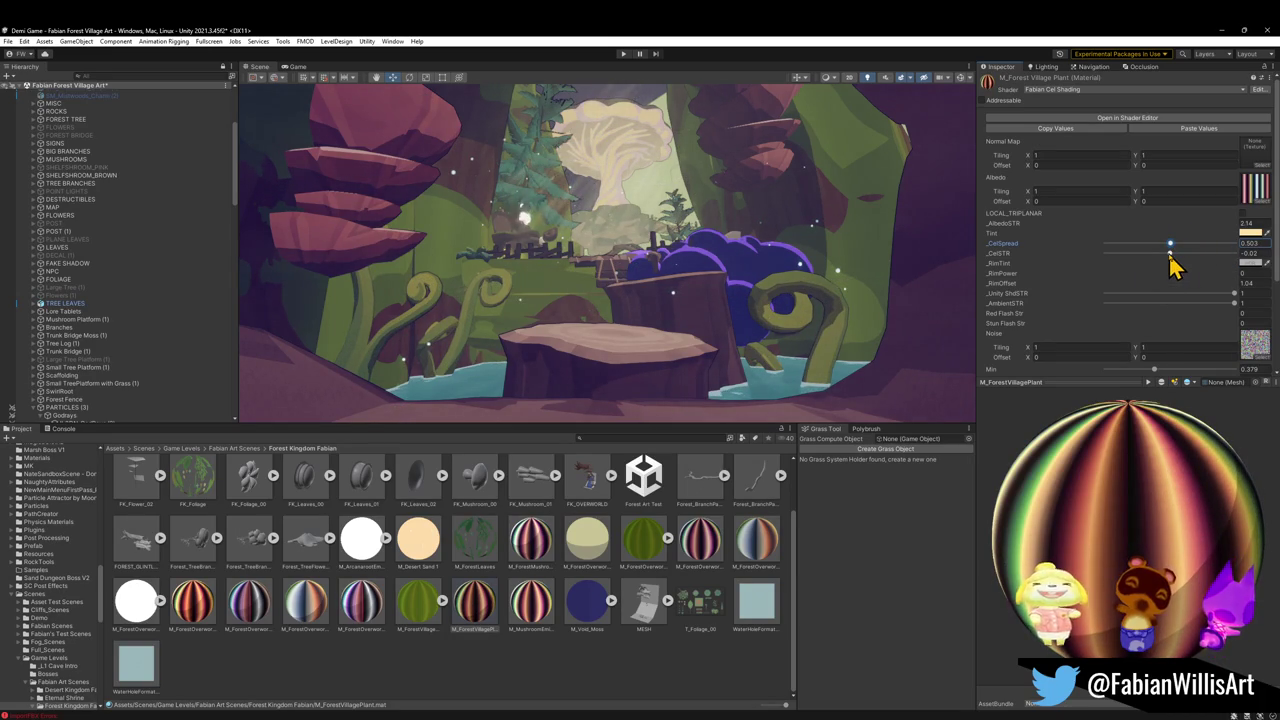
{"action": "left_click_drag", "start_coordinate": [1170, 254], "coordinate": [1170, 256]}
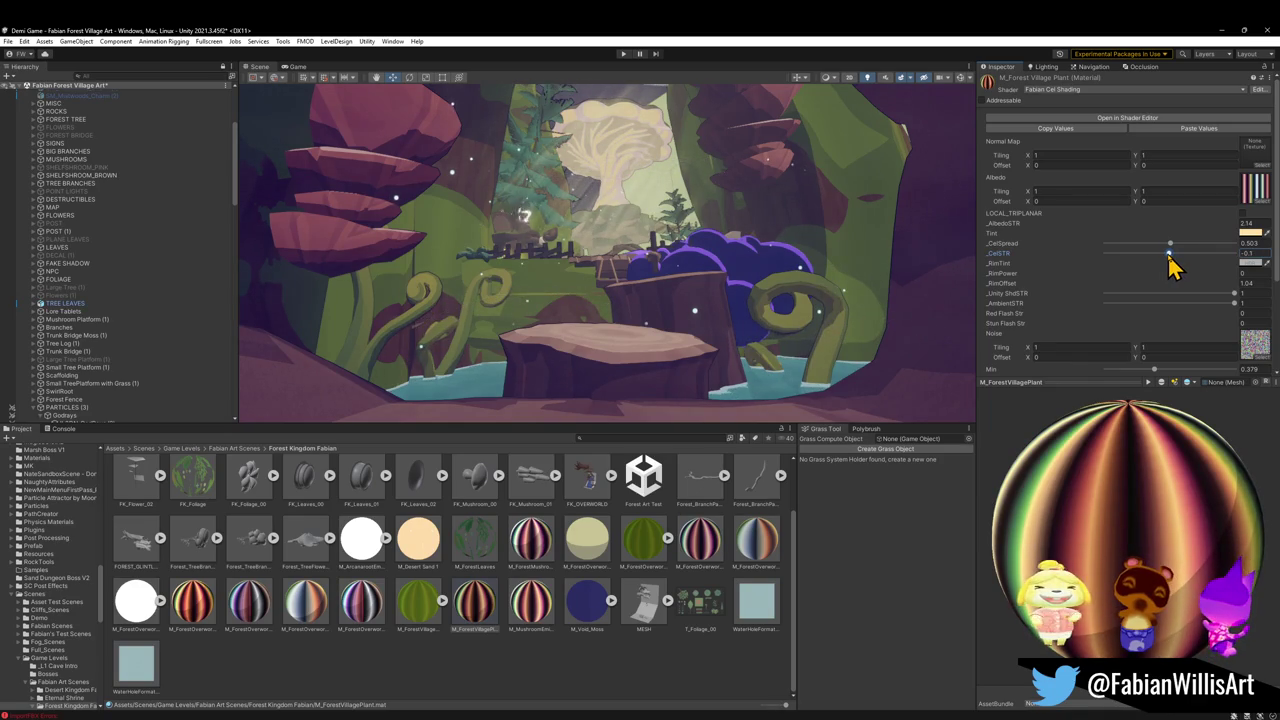
{"action": "mouse_move", "coordinate": [762, 212]}
{"action": "left_mouse_down"}
{"action": "mouse_move", "coordinate": [786, 194]}
{"action": "mouse_move", "coordinate": [751, 194]}
{"action": "mouse_move", "coordinate": [757, 213]}
{"action": "left_mouse_up"}
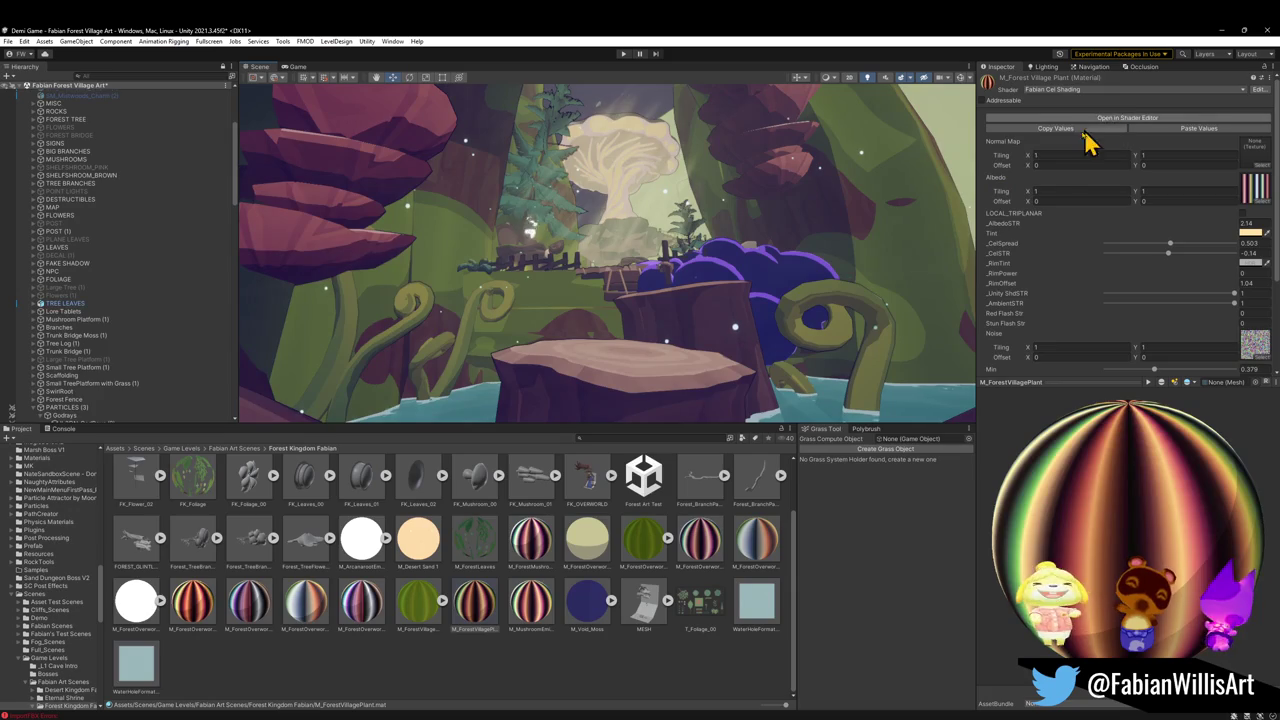
{"action": "left_click_drag", "start_coordinate": [1169, 253], "coordinate": [1167, 253]}
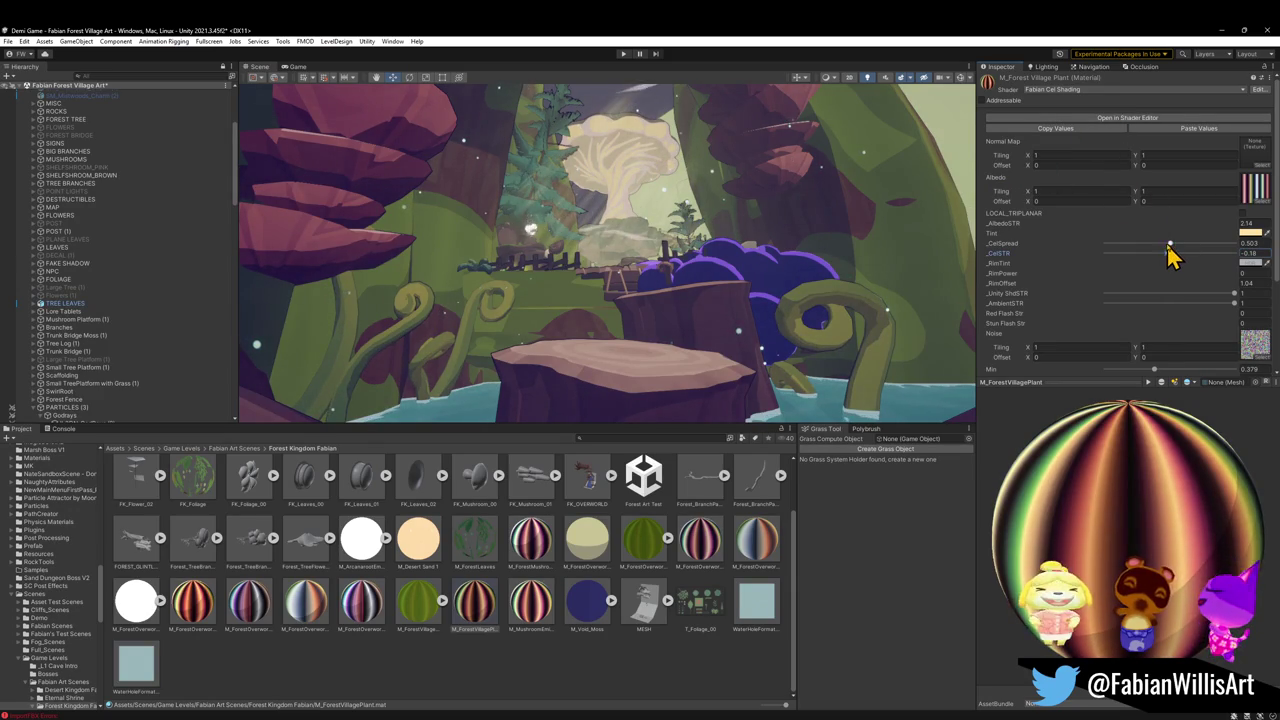
{"action": "mouse_move", "coordinate": [1172, 244]}
{"action": "left_mouse_down"}
{"action": "mouse_move", "coordinate": [1184, 243]}
{"action": "mouse_move", "coordinate": [1163, 246]}
{"action": "left_mouse_up"}
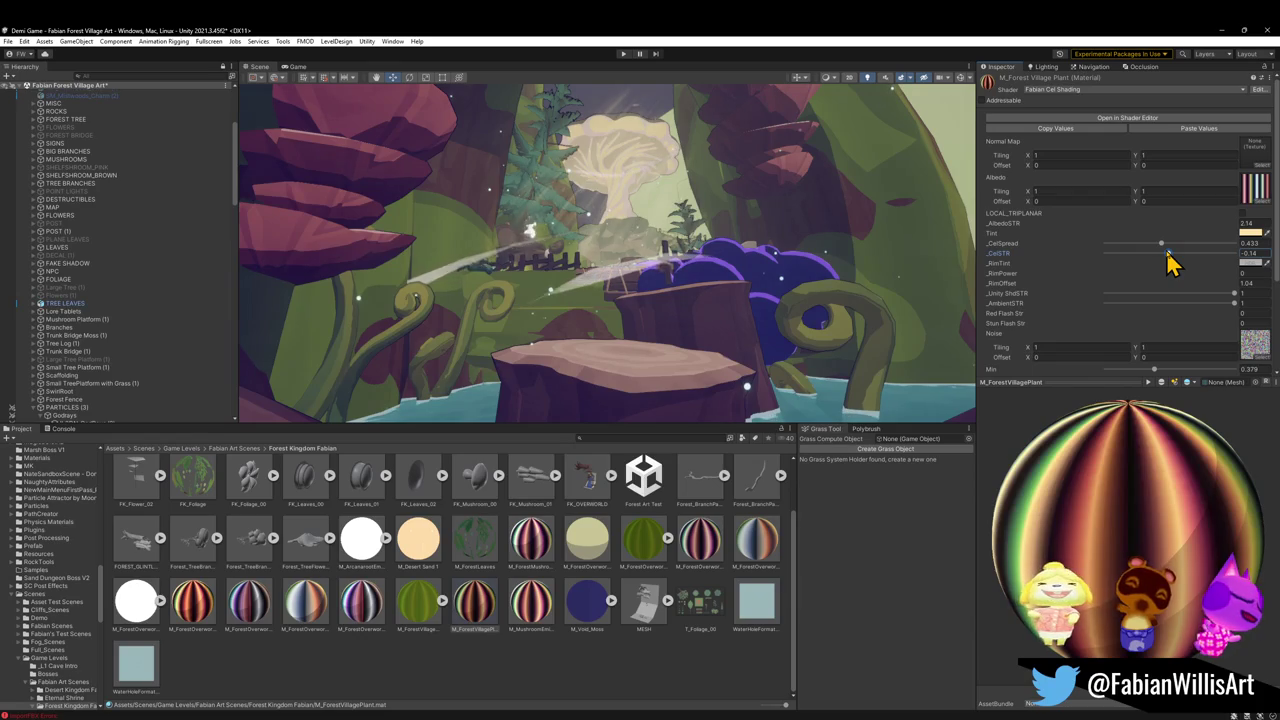
{"action": "left_click_drag", "start_coordinate": [1162, 245], "coordinate": [1166, 244]}
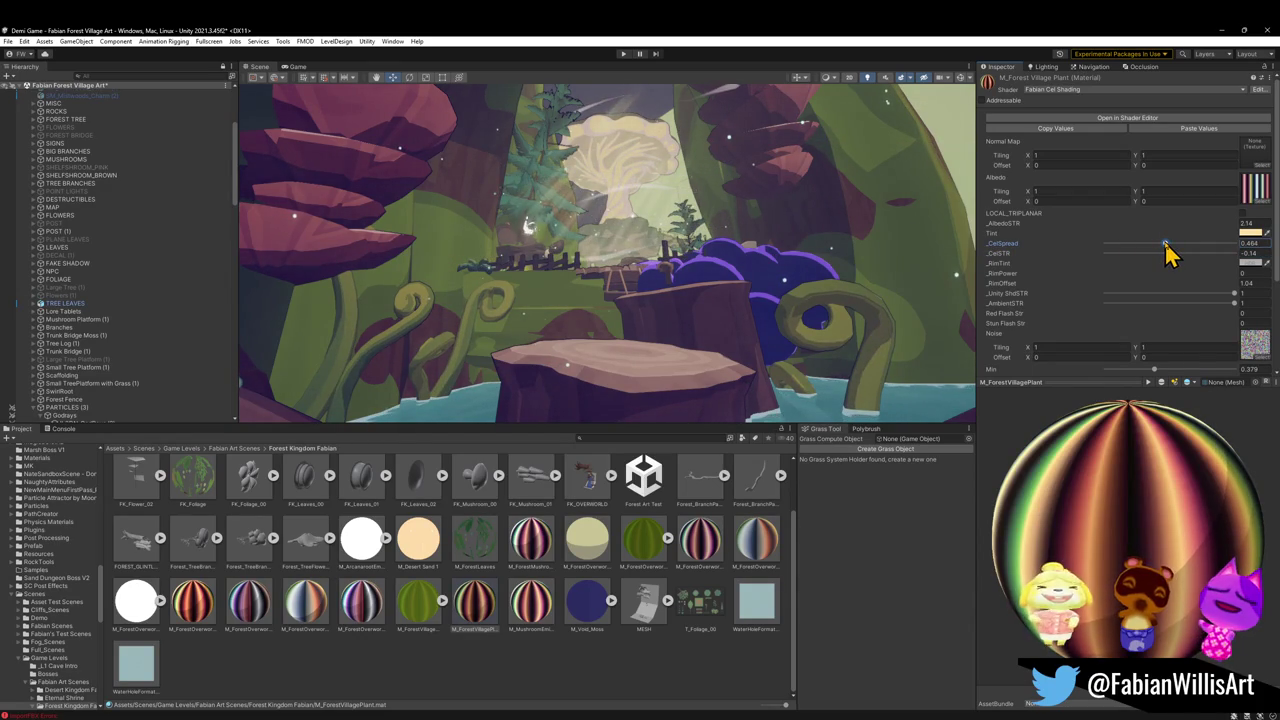
{"action": "left_click_drag", "start_coordinate": [906, 200], "coordinate": [914, 200]}
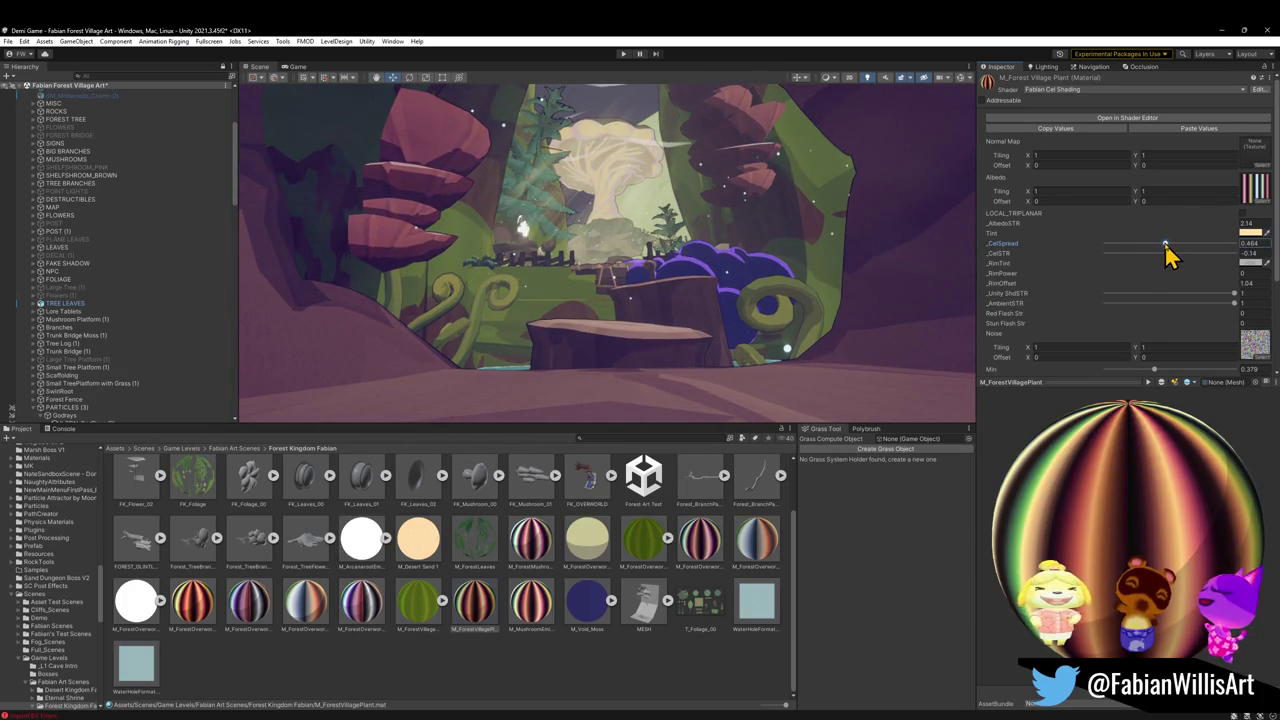
{"action": "left_click_drag", "start_coordinate": [1169, 258], "coordinate": [1169, 254]}
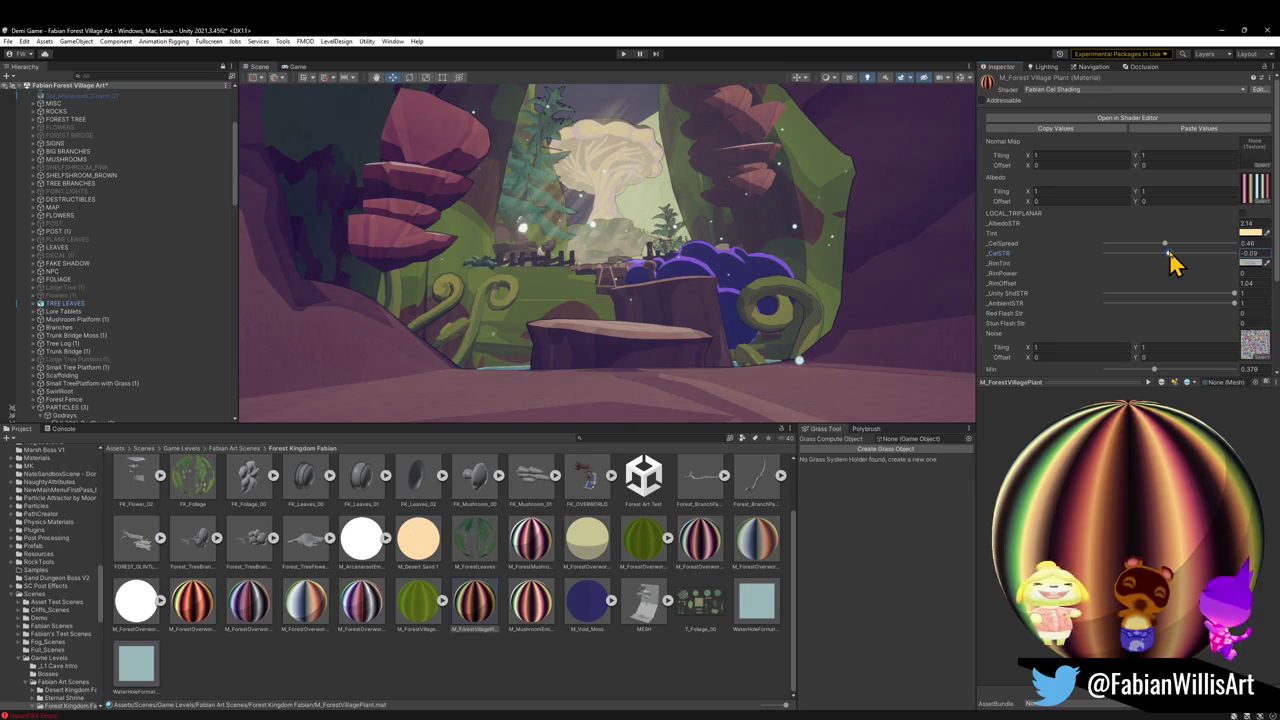
{"action": "left_click_drag", "start_coordinate": [1169, 255], "coordinate": [1172, 253]}
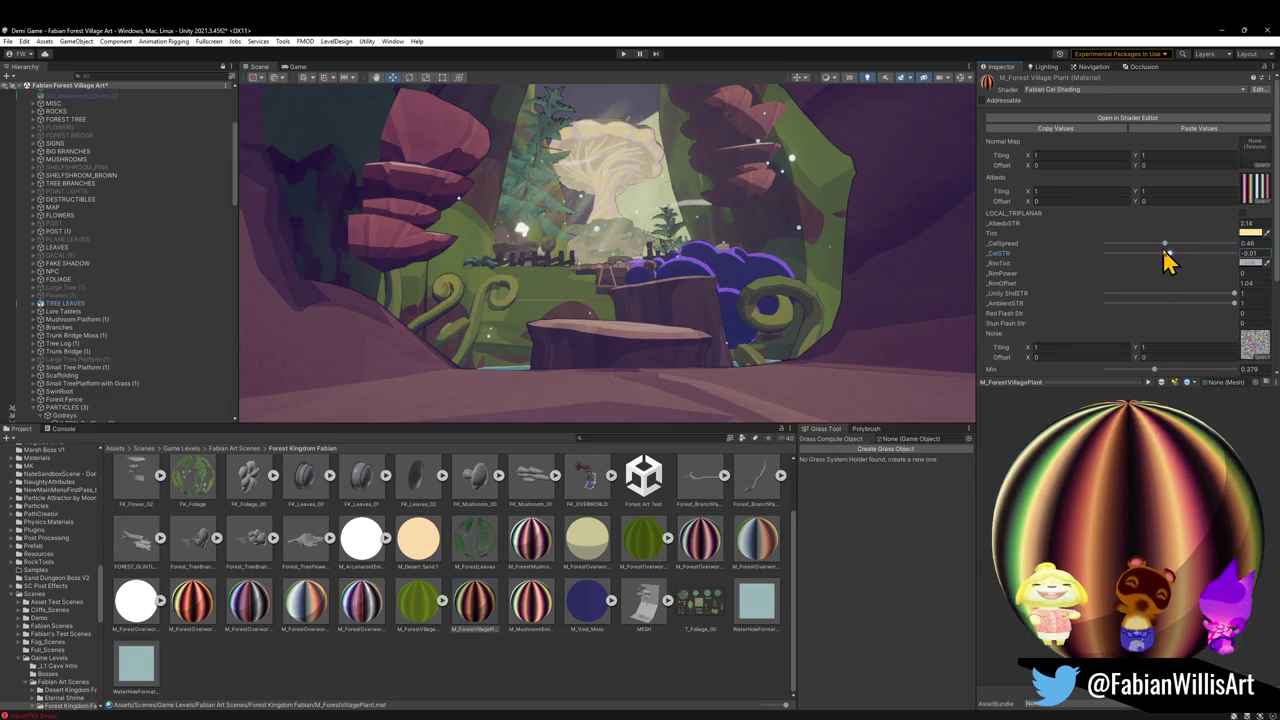
{"action": "left_click_drag", "start_coordinate": [1166, 245], "coordinate": [1160, 245]}
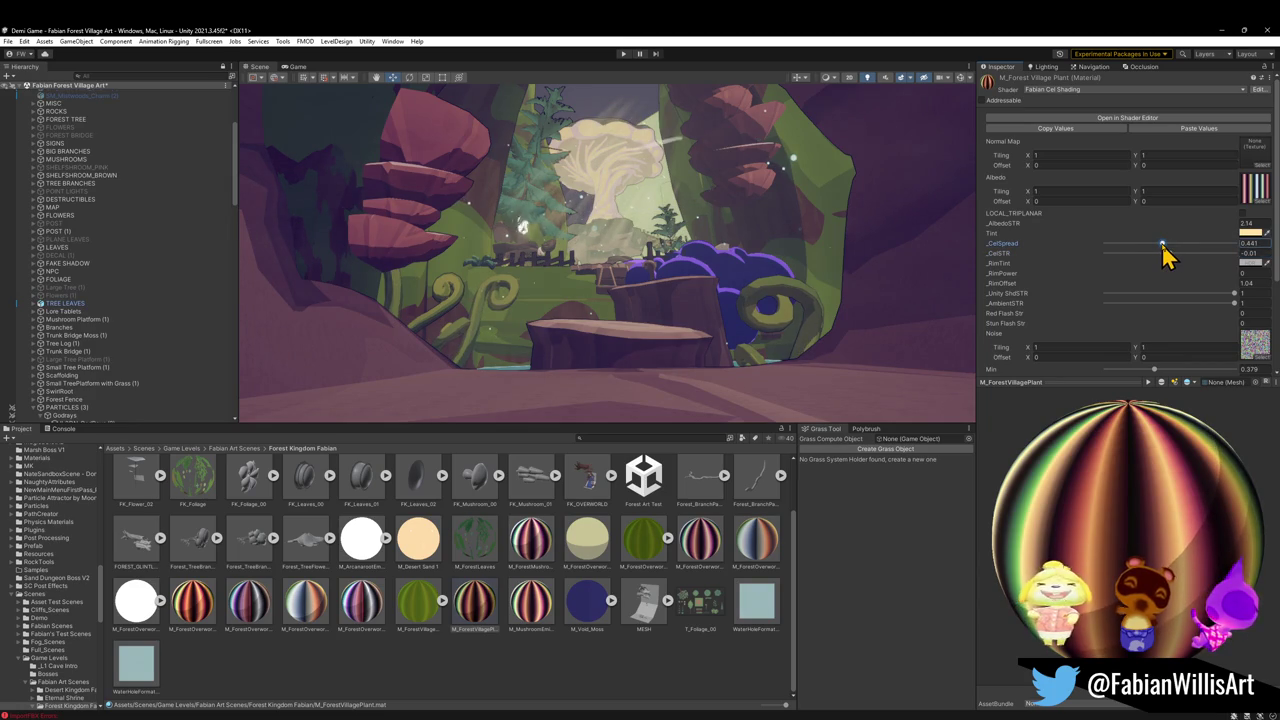
{"action": "mouse_move", "coordinate": [958, 247]}
{"action": "left_mouse_down"}
{"action": "mouse_move", "coordinate": [823, 249]}
{"action": "mouse_move", "coordinate": [851, 257]}
{"action": "mouse_move", "coordinate": [714, 314]}
{"action": "mouse_move", "coordinate": [843, 277]}
{"action": "mouse_move", "coordinate": [857, 289]}
{"action": "left_mouse_up"}
{"action": "left_click", "coordinate": [846, 337]}
Move the three ferns around the stump into new positions beside the cave entrance
{"action": "mouse_move", "coordinate": [846, 337]}
{"action": "left_mouse_down"}
{"action": "mouse_move", "coordinate": [838, 357]}
{"action": "mouse_move", "coordinate": [835, 318]}
{"action": "left_mouse_up"}
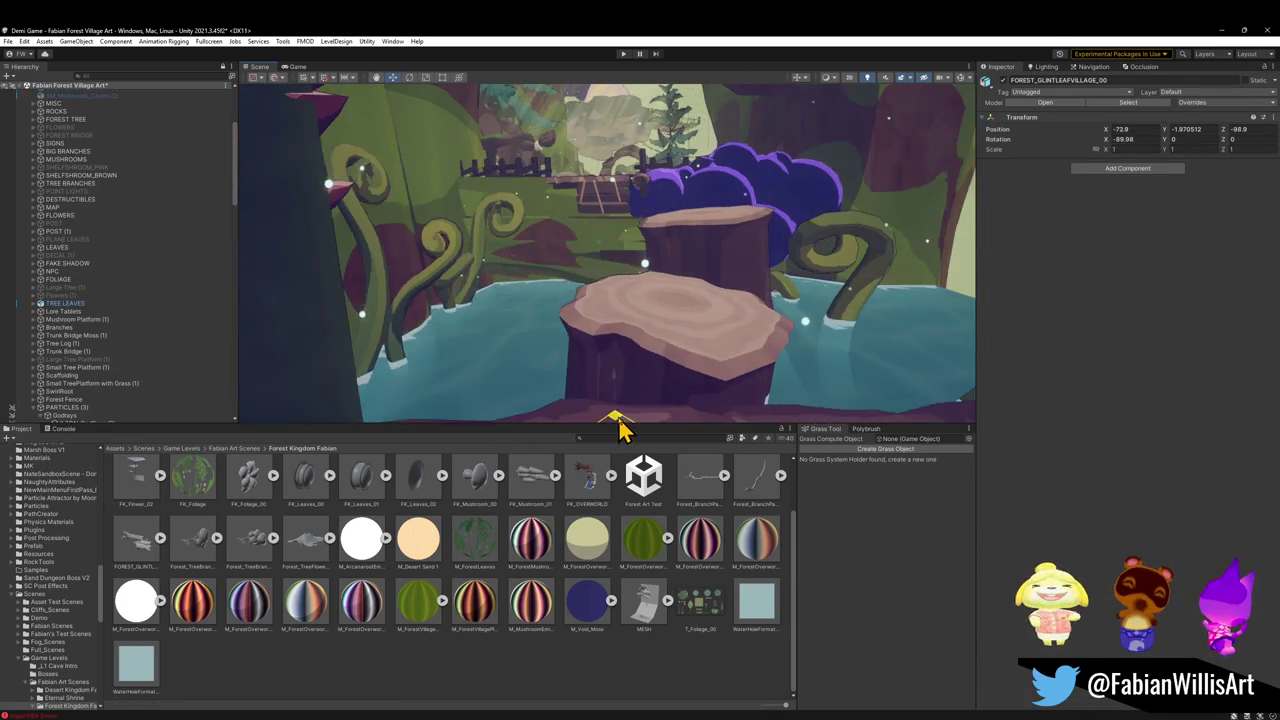
{"action": "left_click", "coordinate": [786, 350]}
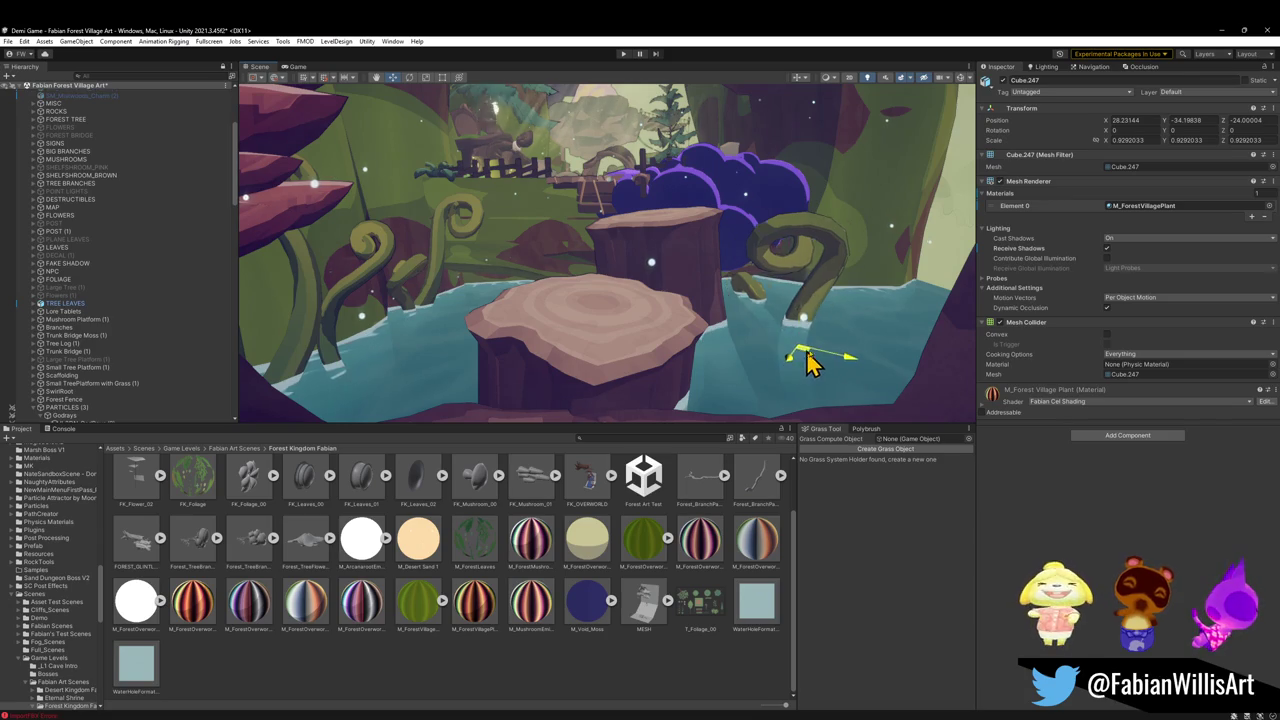
{"action": "mouse_move", "coordinate": [912, 378]}
{"action": "left_mouse_down"}
{"action": "mouse_move", "coordinate": [866, 354]}
{"action": "mouse_move", "coordinate": [872, 310]}
{"action": "left_mouse_up"}
{"action": "left_click", "coordinate": [481, 298]}
{"action": "mouse_move", "coordinate": [449, 303]}
{"action": "left_mouse_down"}
{"action": "mouse_move", "coordinate": [446, 330]}
{"action": "mouse_move", "coordinate": [463, 317]}
{"action": "left_mouse_up"}
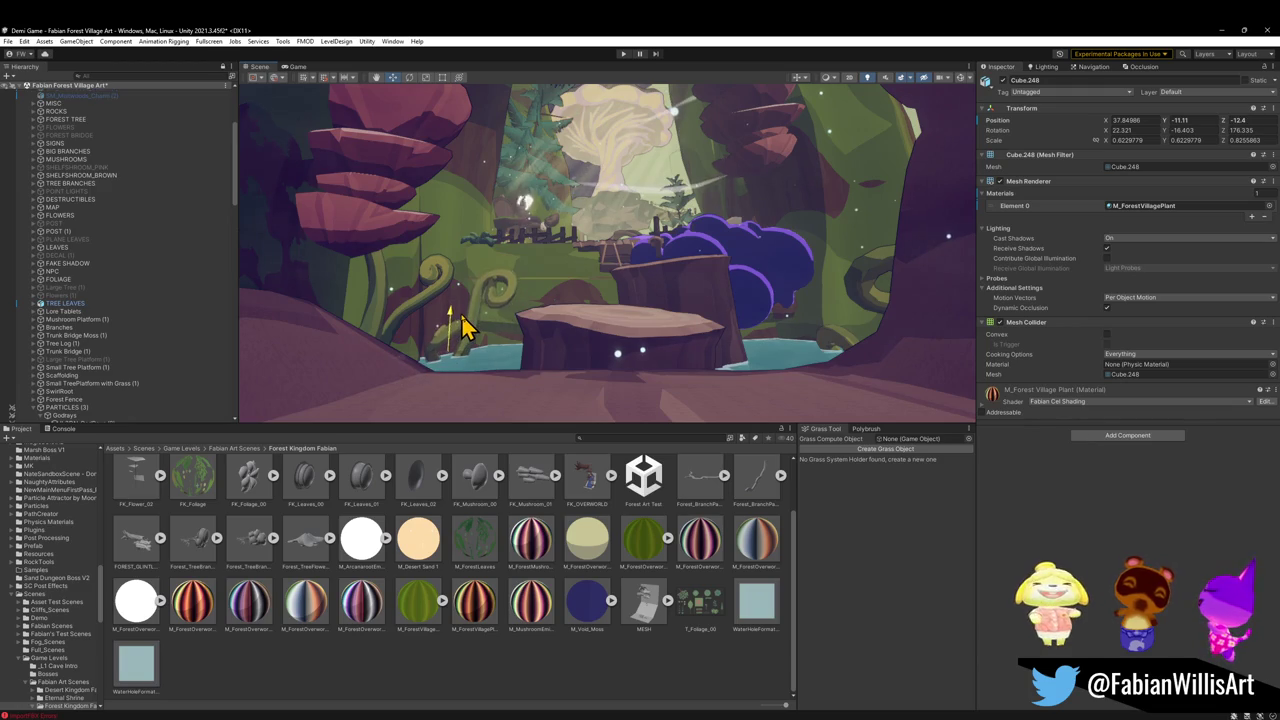
{"action": "left_click", "coordinate": [431, 303]}
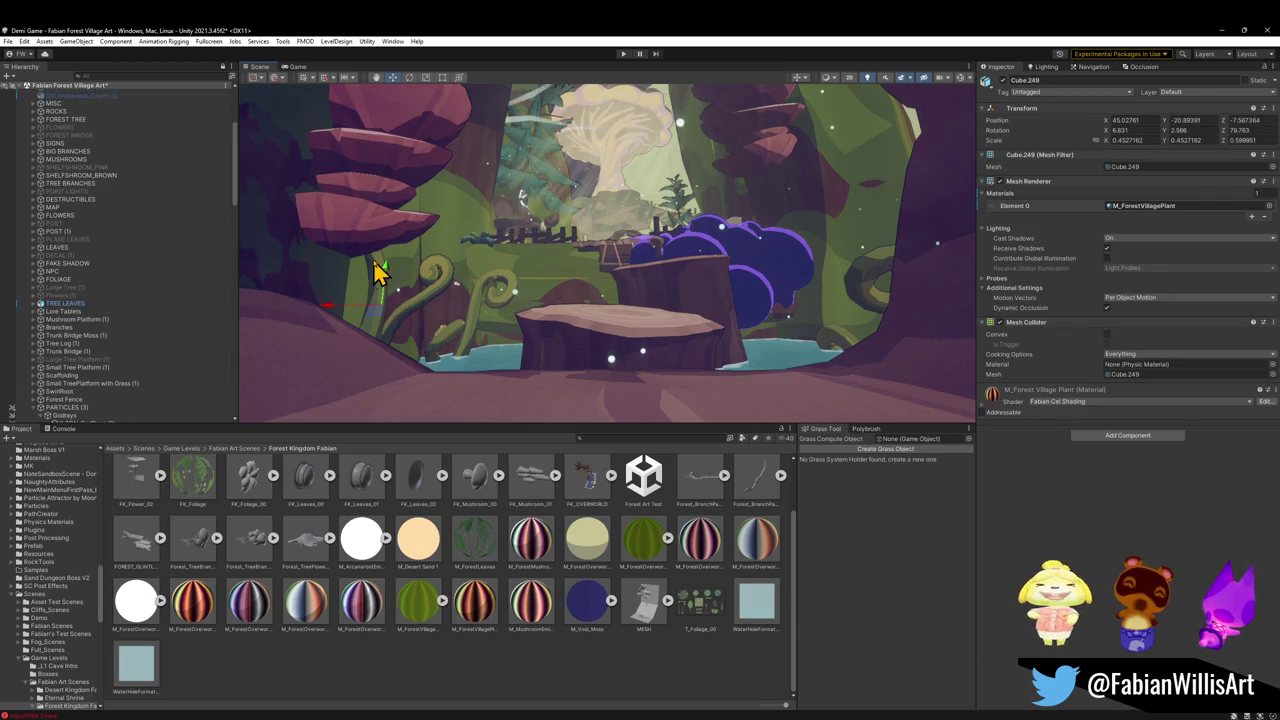
{"action": "mouse_move", "coordinate": [392, 282]}
{"action": "left_mouse_down"}
{"action": "mouse_move", "coordinate": [393, 372]}
{"action": "mouse_move", "coordinate": [408, 345]}
{"action": "left_mouse_up"}
{"action": "left_click_drag", "start_coordinate": [597, 303], "coordinate": [595, 307]}
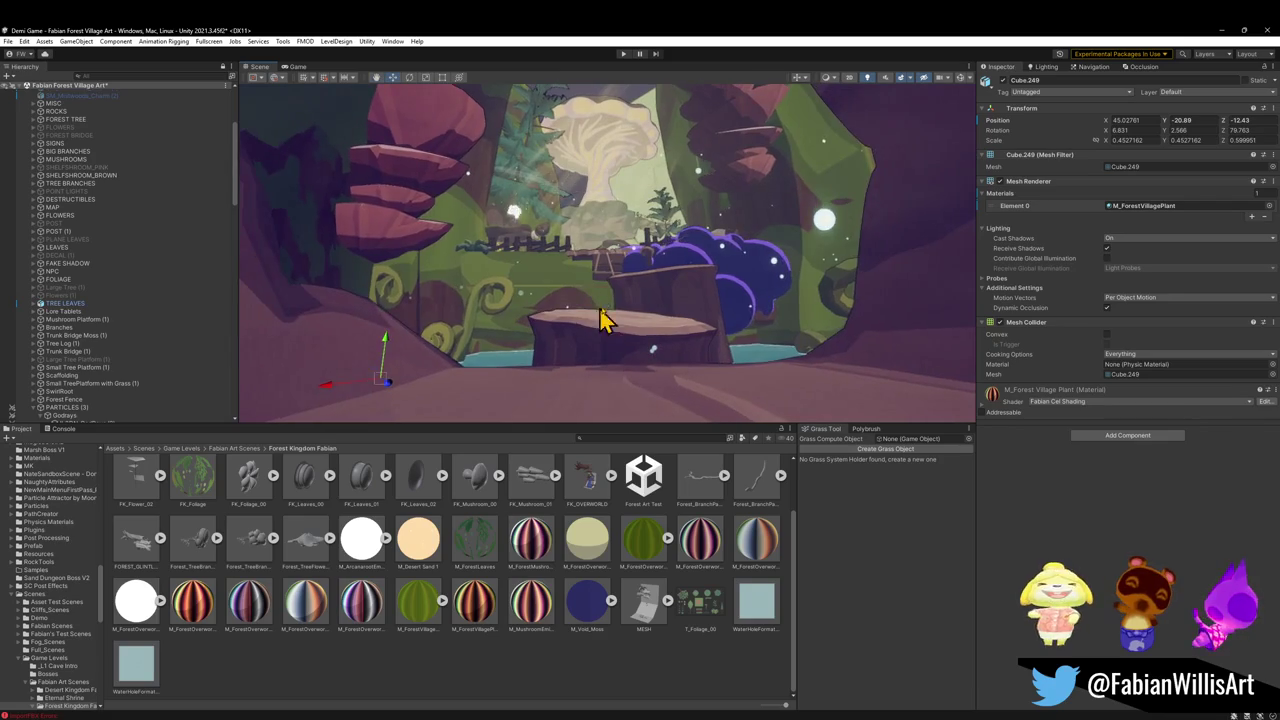
{"action": "left_click", "coordinate": [837, 314]}
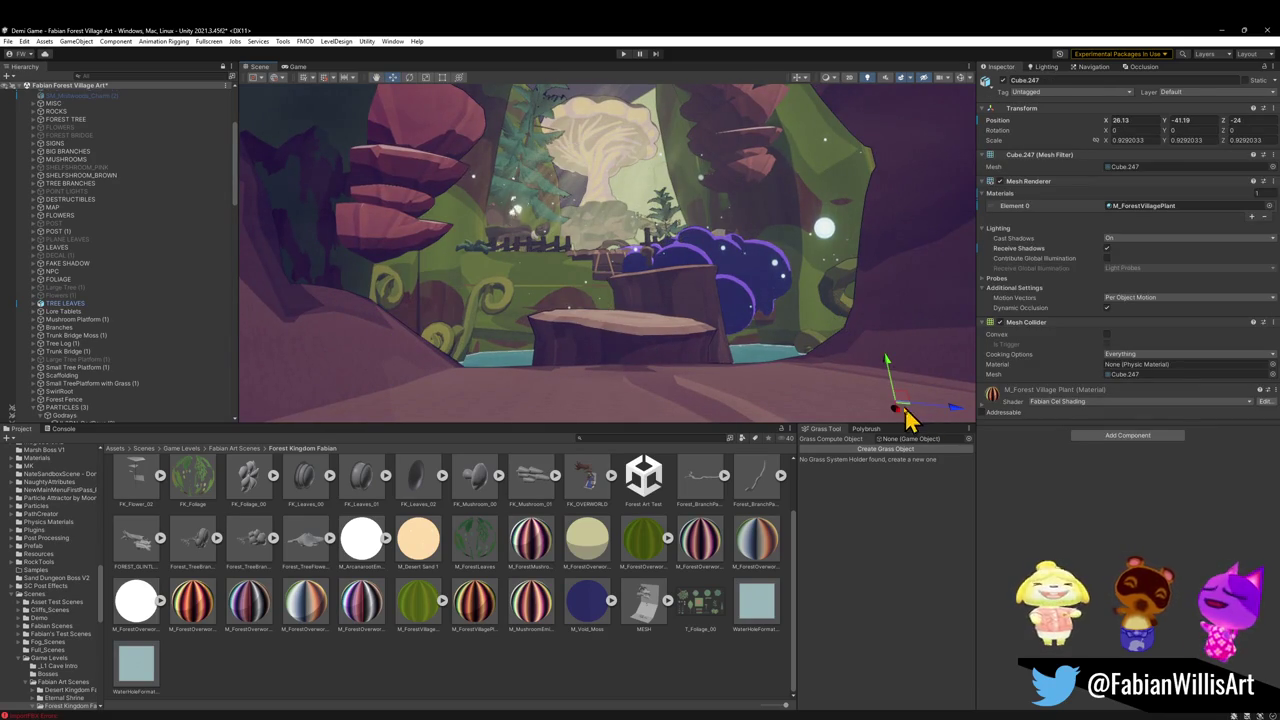
{"action": "left_click_drag", "start_coordinate": [907, 418], "coordinate": [876, 423]}
{"action": "mouse_move", "coordinate": [857, 380]}
{"action": "left_mouse_down"}
{"action": "mouse_move", "coordinate": [866, 337]}
{"action": "mouse_move", "coordinate": [879, 343]}
{"action": "mouse_move", "coordinate": [878, 308]}
{"action": "left_mouse_up"}
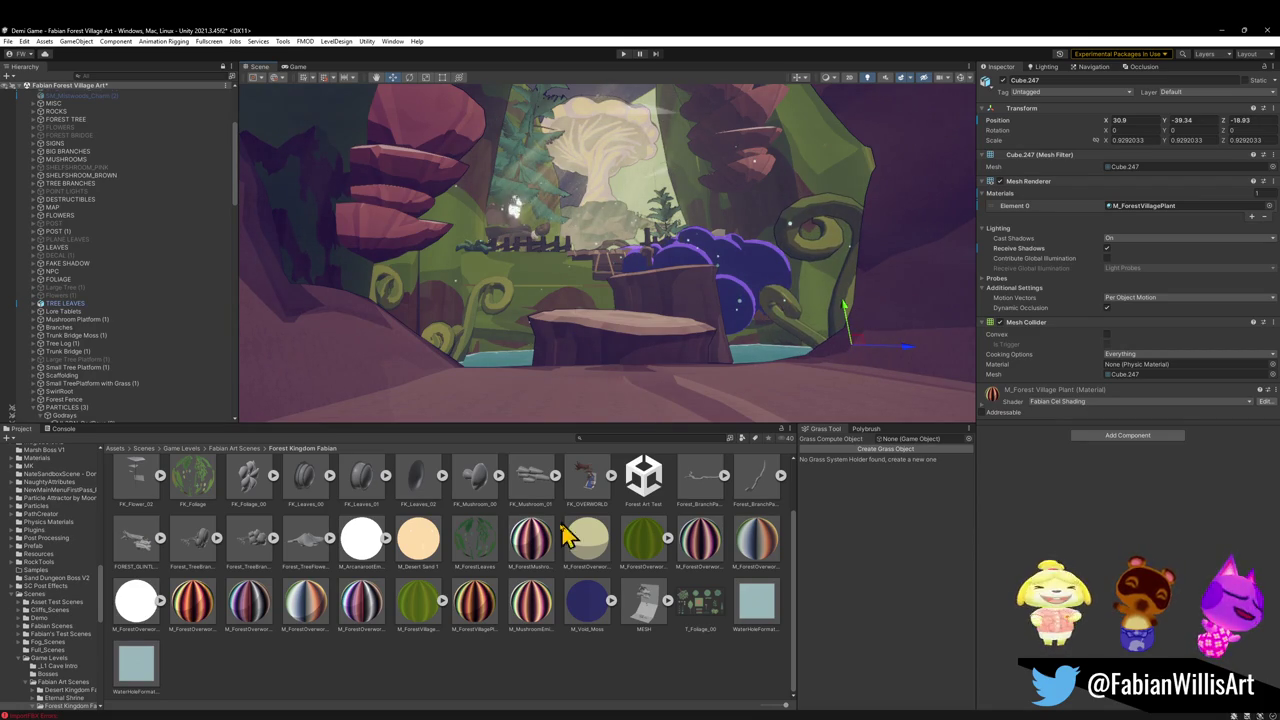
Rotate the ferns left of the stump to new angles and shift the lower-left one
{"action": "left_click", "coordinate": [543, 680]}
{"action": "key", "text": "w"}
{"action": "key", "text": "a"}
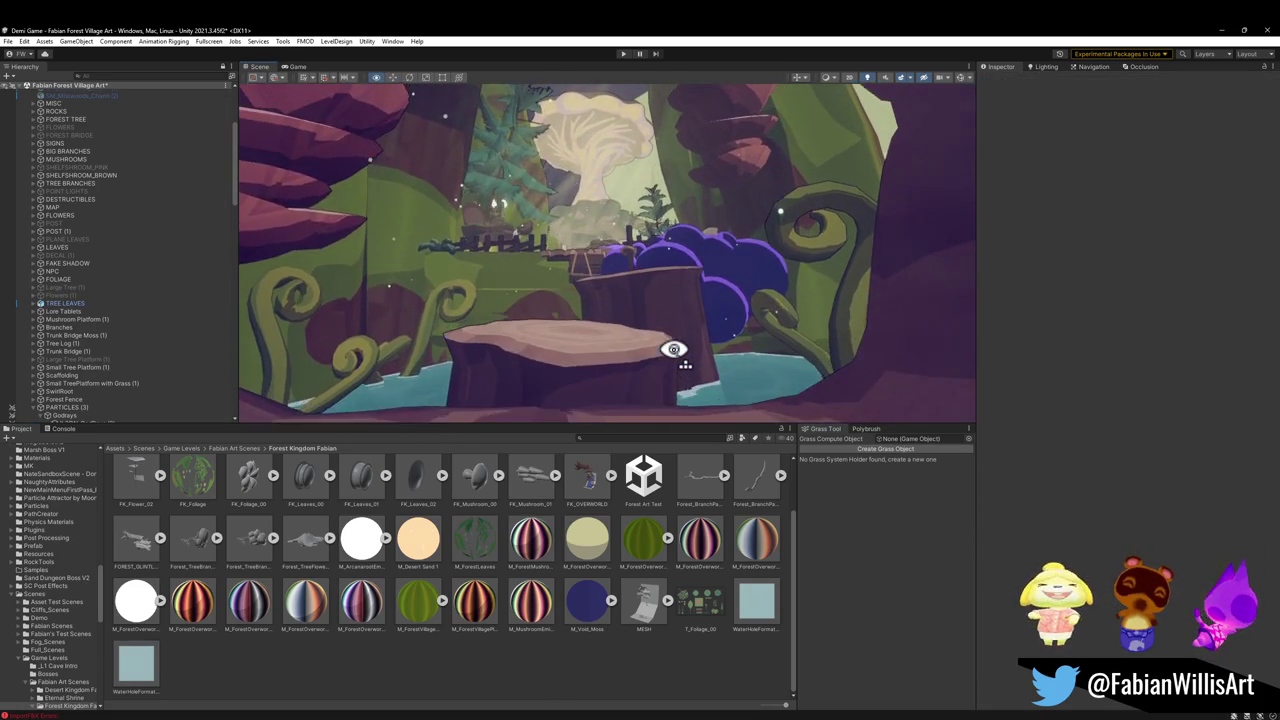
{"action": "key", "text": "s"}
{"action": "left_click", "coordinate": [447, 330]}
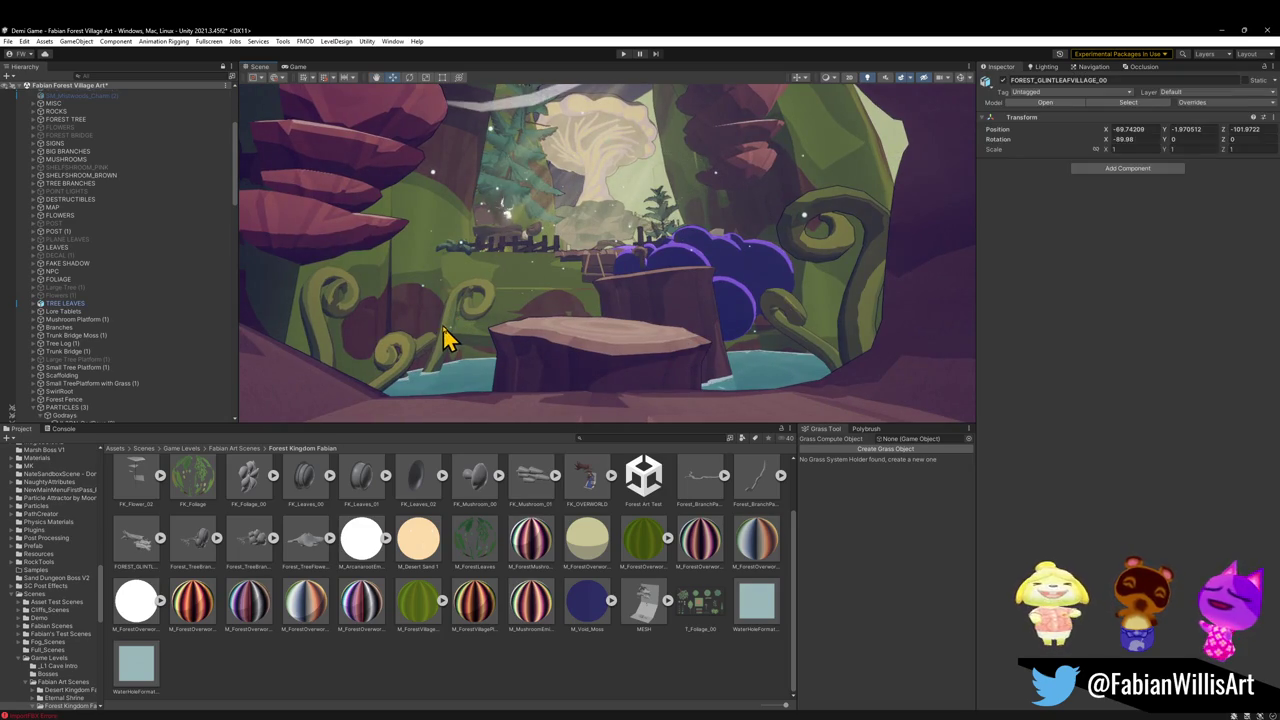
{"action": "left_click", "coordinate": [466, 358]}
{"action": "key", "text": "e"}
{"action": "mouse_move", "coordinate": [400, 390]}
{"action": "left_mouse_down"}
{"action": "mouse_move", "coordinate": [371, 380]}
{"action": "mouse_move", "coordinate": [466, 400]}
{"action": "left_mouse_up"}
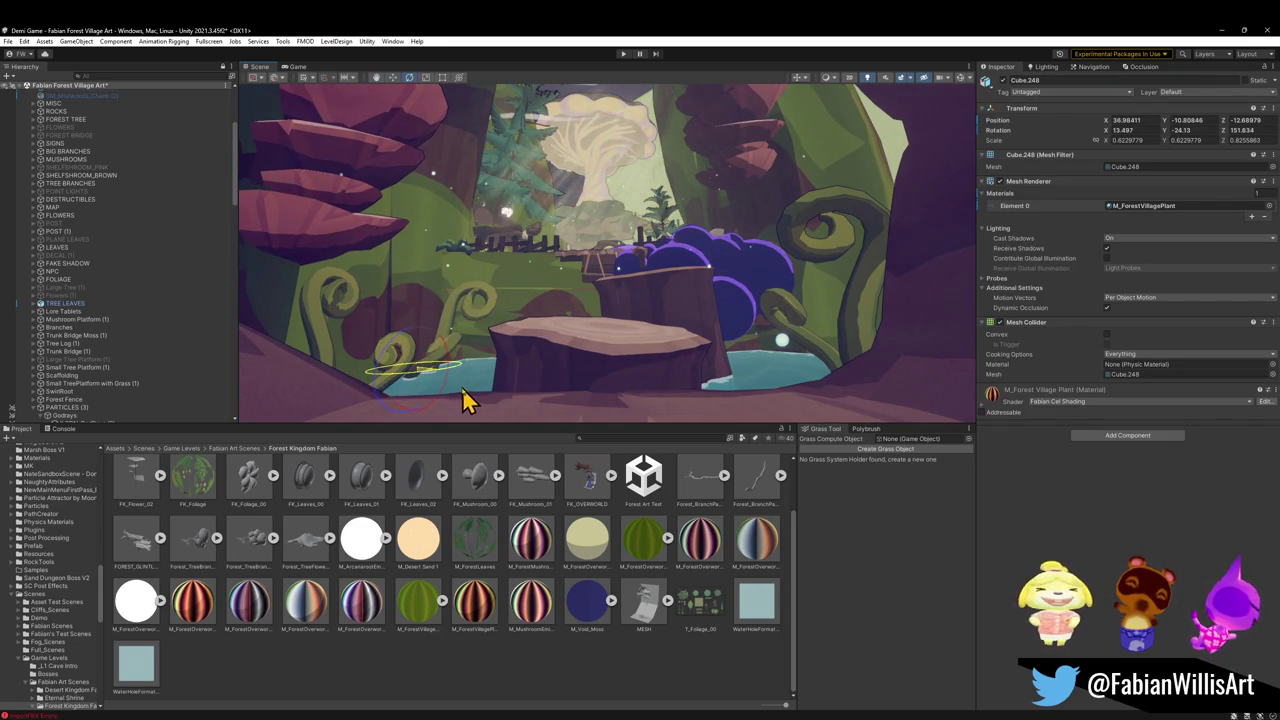
{"action": "left_click", "coordinate": [334, 357]}
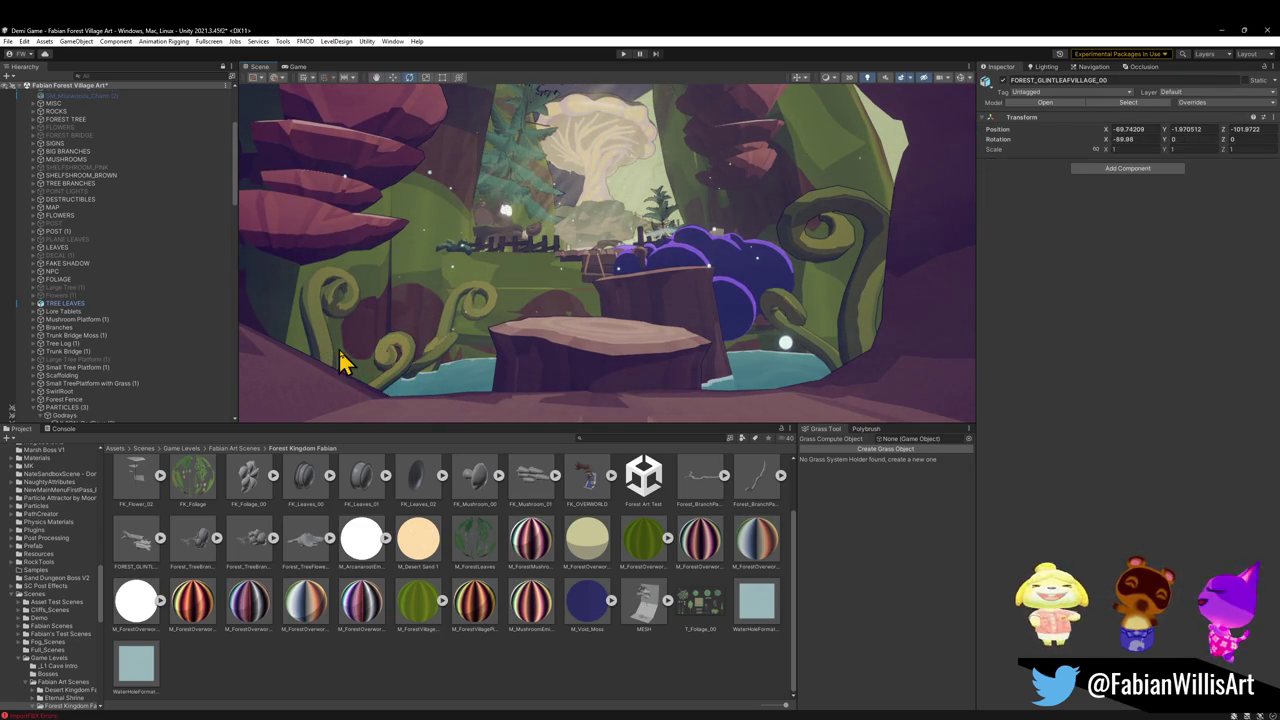
{"action": "mouse_move", "coordinate": [367, 390]}
{"action": "left_mouse_down"}
{"action": "mouse_move", "coordinate": [337, 420]}
{"action": "mouse_move", "coordinate": [265, 408]}
{"action": "mouse_move", "coordinate": [470, 348]}
{"action": "left_mouse_up"}
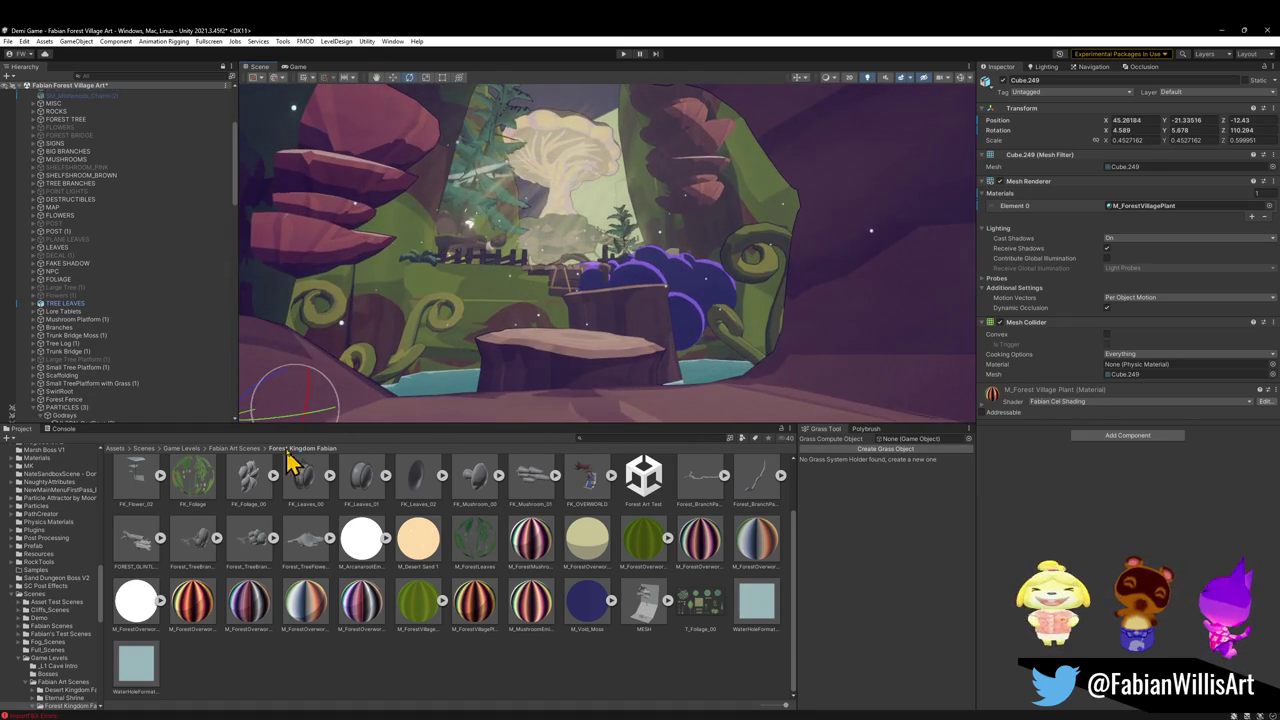
{"action": "mouse_move", "coordinate": [320, 425]}
{"action": "left_mouse_down"}
{"action": "mouse_move", "coordinate": [514, 423]}
{"action": "mouse_move", "coordinate": [483, 422]}
{"action": "left_mouse_up"}
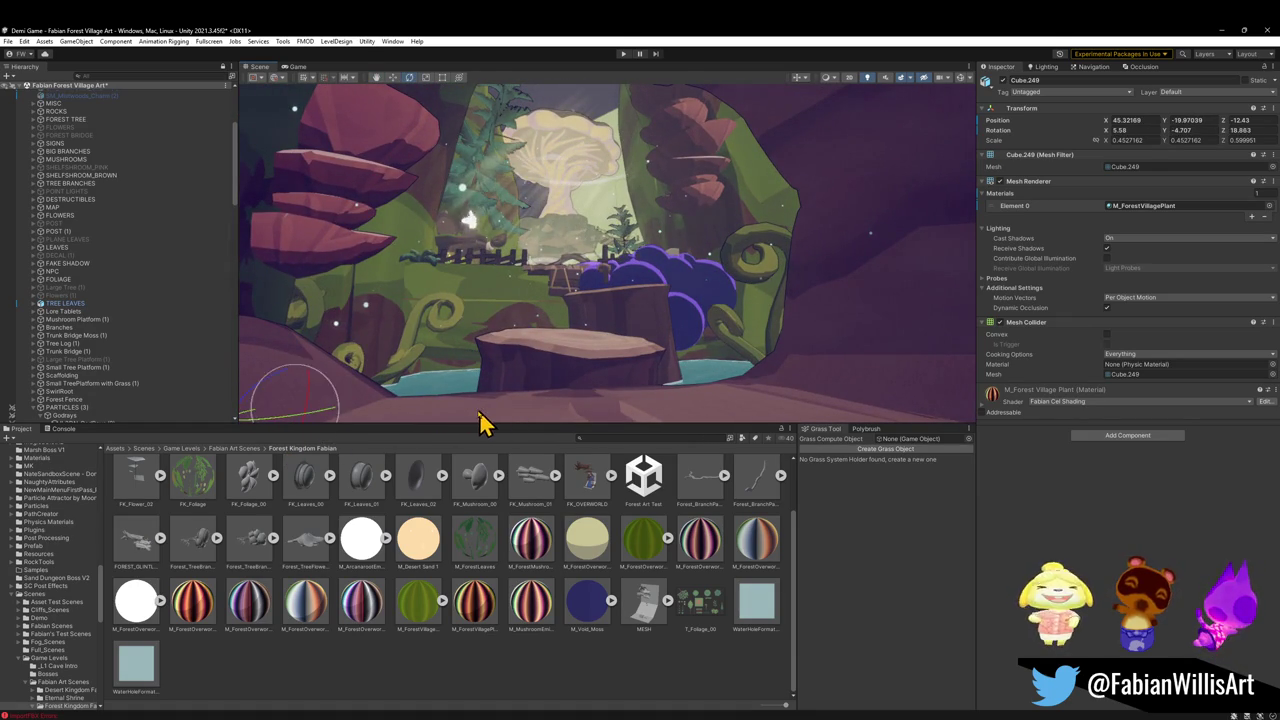
{"action": "left_click_drag", "start_coordinate": [295, 424], "coordinate": [355, 425]}
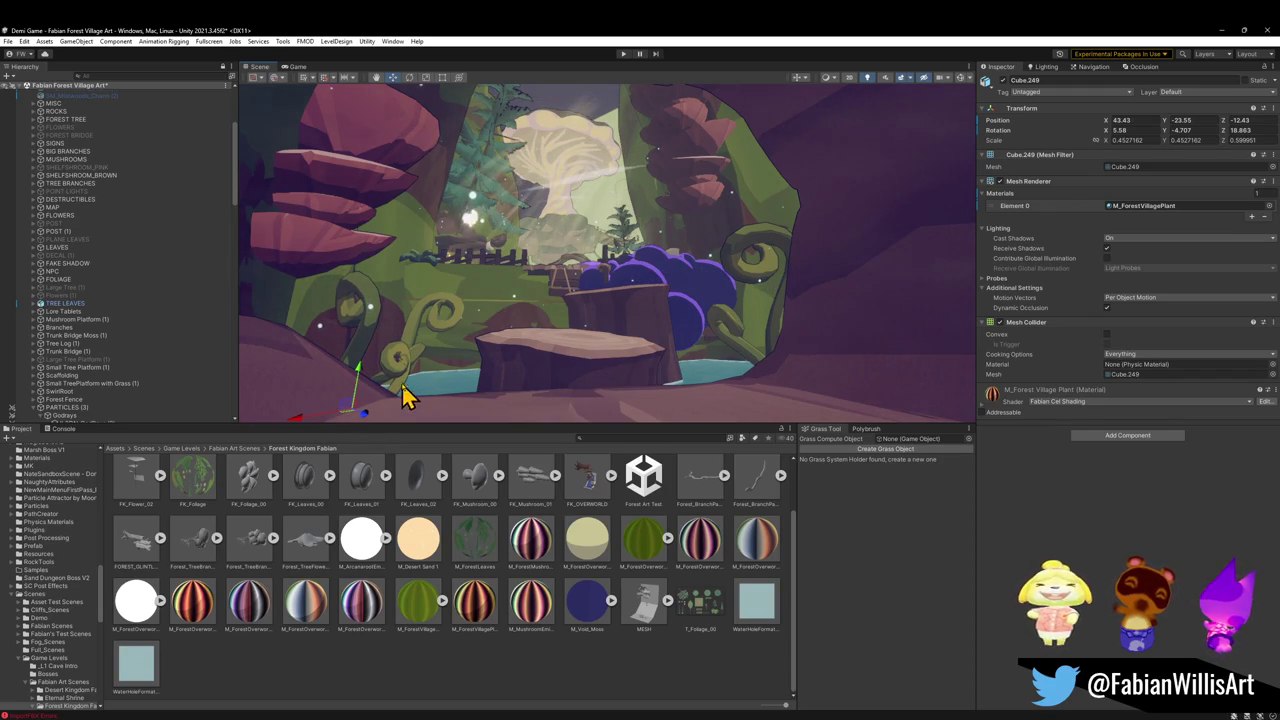
Undo the last fern changes and slide the lower-left fern left and upward instead
{"action": "left_click", "coordinate": [1004, 81]}
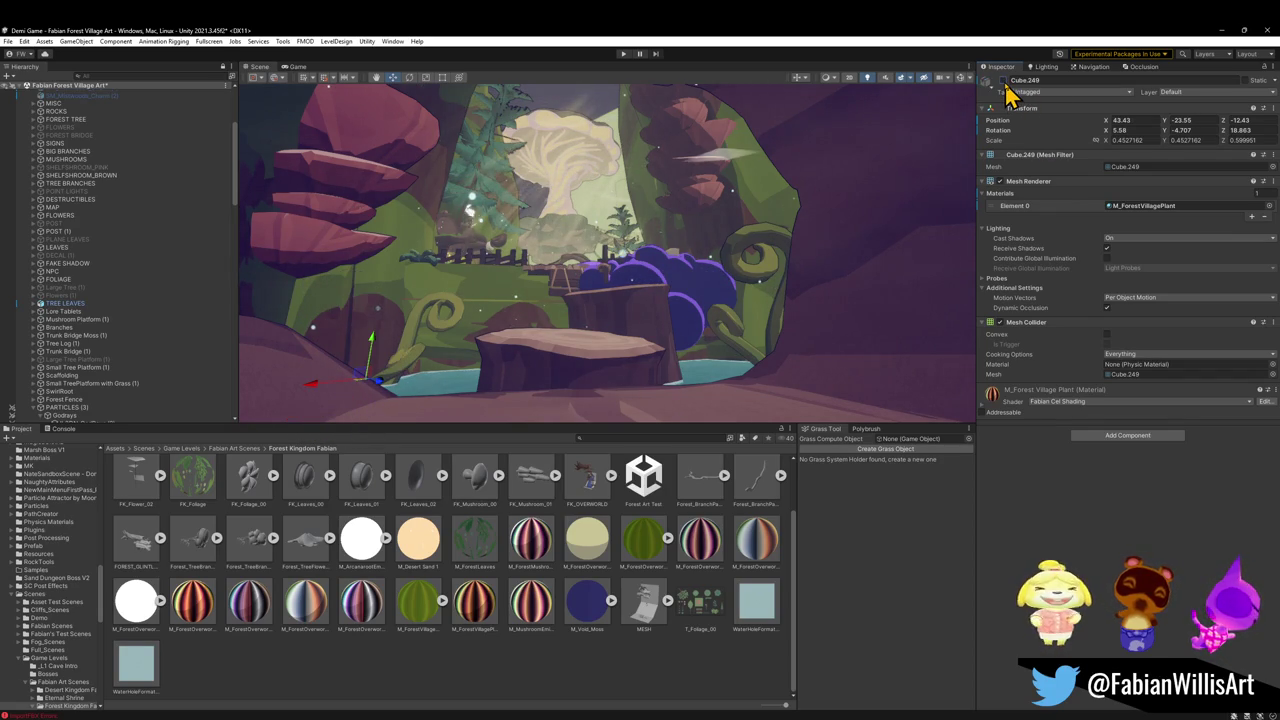
{"action": "key", "text": "ctrl+z"}
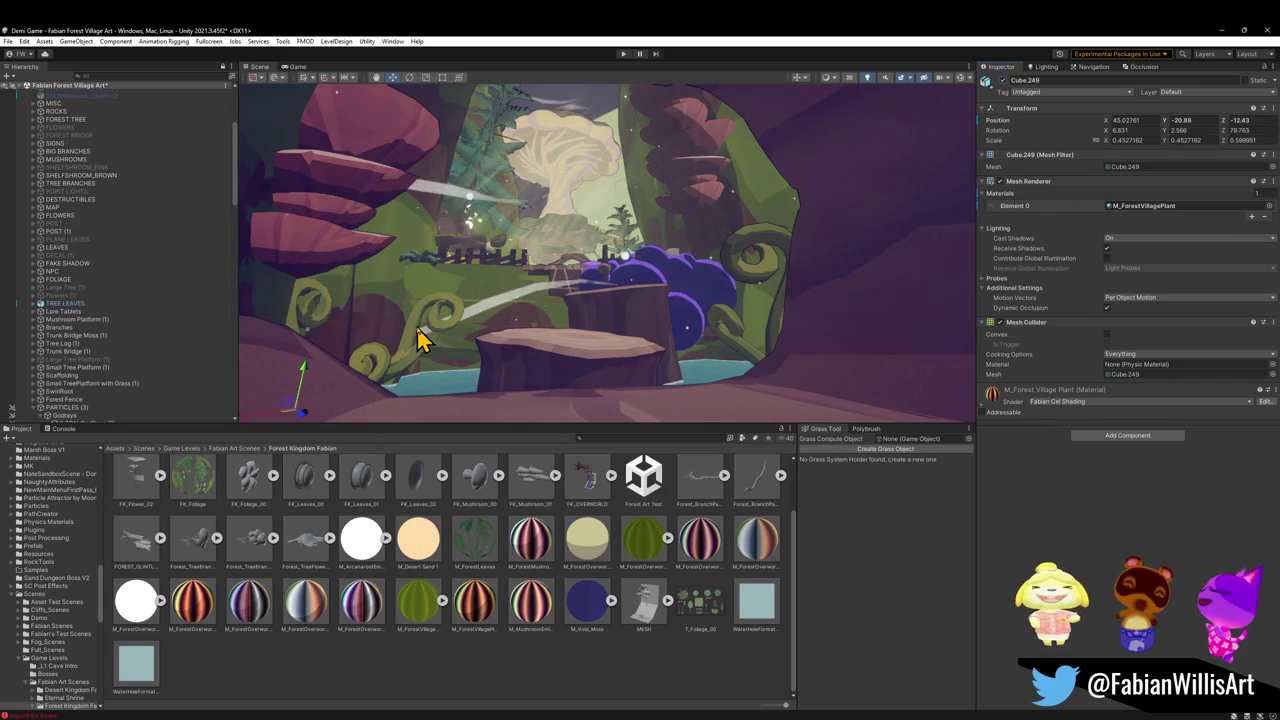
{"action": "key", "text": "ctrl+z"}
{"action": "key", "text": "ctrl+z"}
{"action": "key", "text": "ctrl+z"}
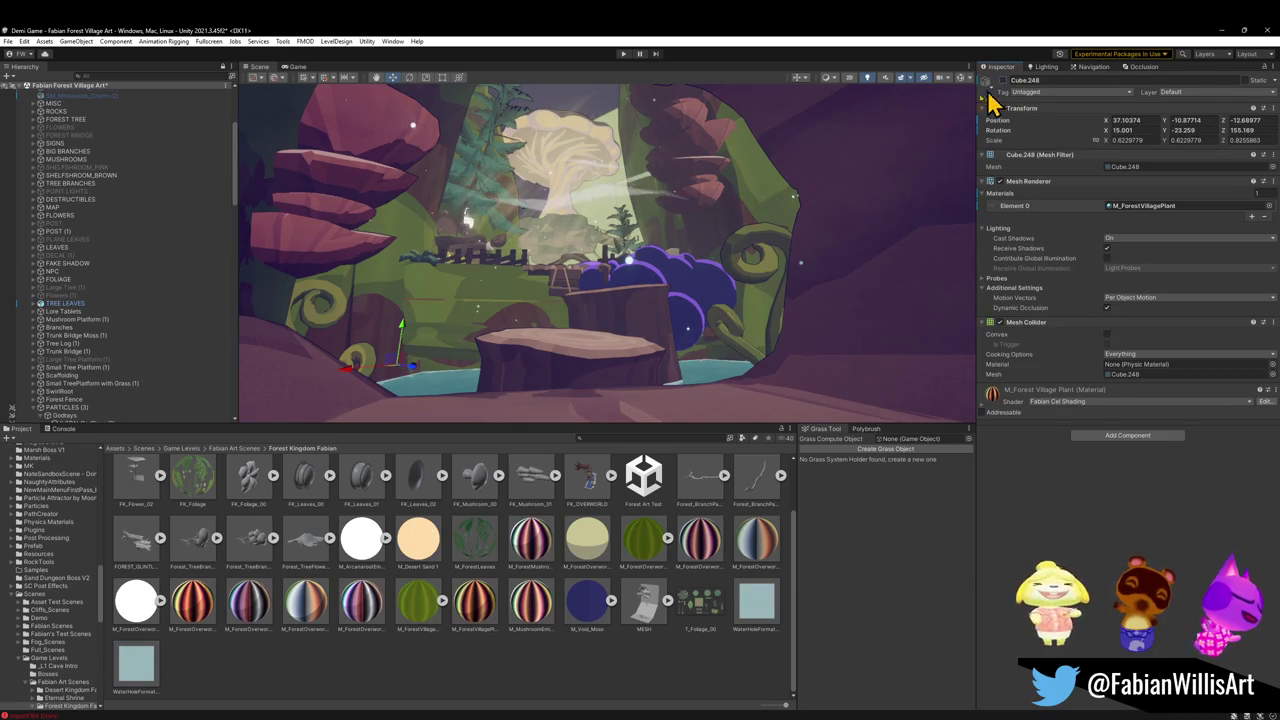
{"action": "left_click", "coordinate": [365, 362]}
{"action": "left_click", "coordinate": [318, 420]}
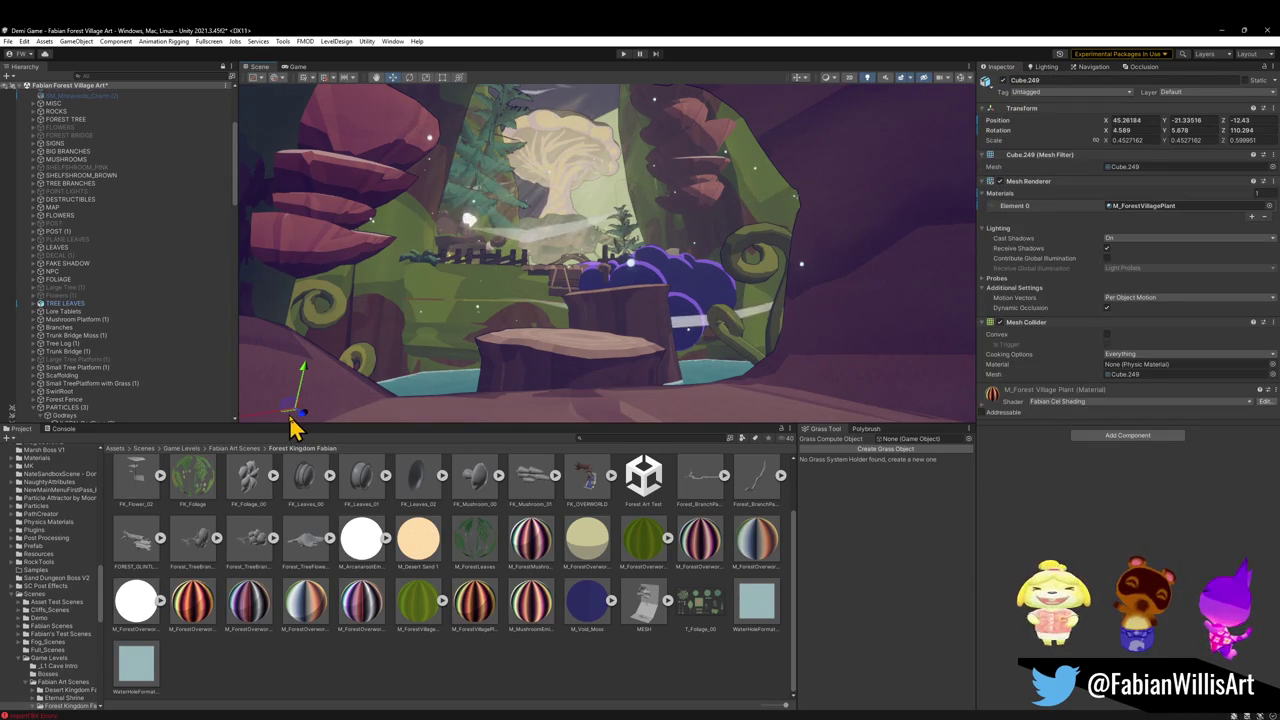
{"action": "mouse_move", "coordinate": [290, 420]}
{"action": "left_mouse_down"}
{"action": "mouse_move", "coordinate": [394, 400]}
{"action": "mouse_move", "coordinate": [365, 405]}
{"action": "left_mouse_up"}
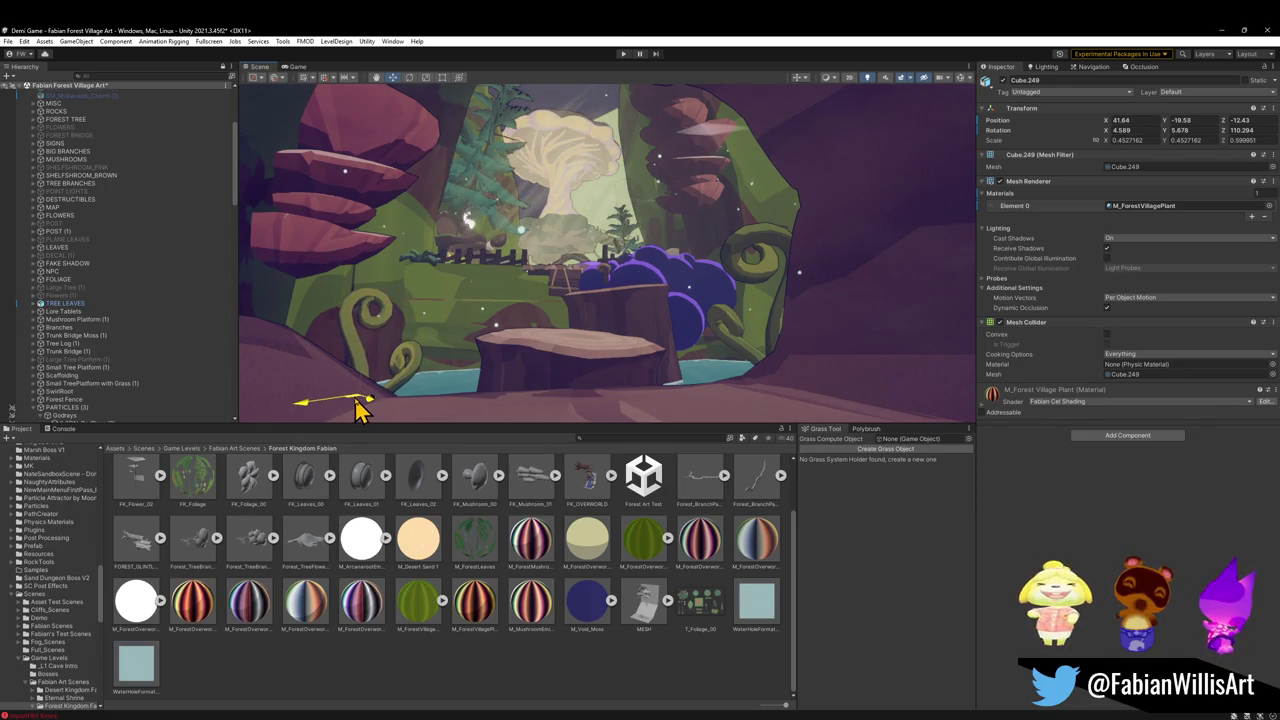
{"action": "left_click", "coordinate": [473, 662]}
{"action": "mouse_move", "coordinate": [606, 363]}
{"action": "left_mouse_down"}
{"action": "mouse_move", "coordinate": [618, 323]}
{"action": "mouse_move", "coordinate": [623, 337]}
{"action": "left_mouse_up"}
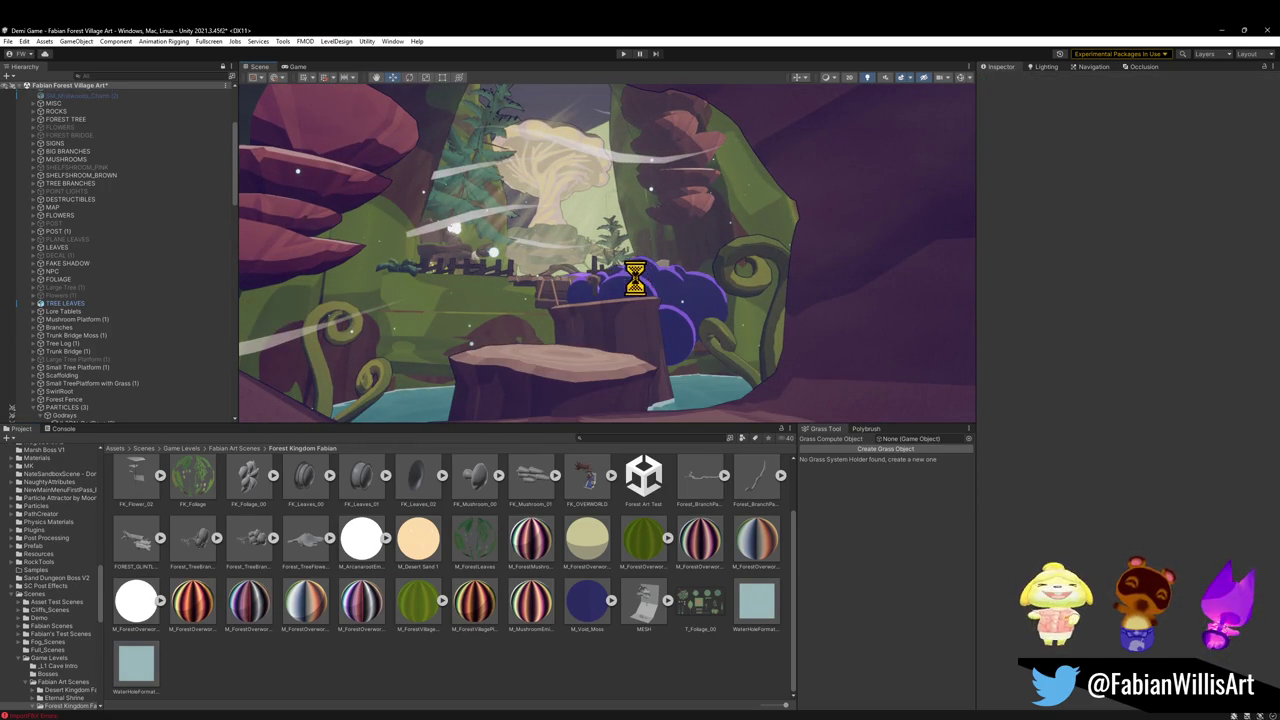
{"action": "left_click", "coordinate": [640, 285]}
Locate and open the Moss bush's DarkPaleWhiteRim material in the Project
{"action": "right_click", "coordinate": [1000, 409]}
{"action": "left_click", "coordinate": [1037, 434]}
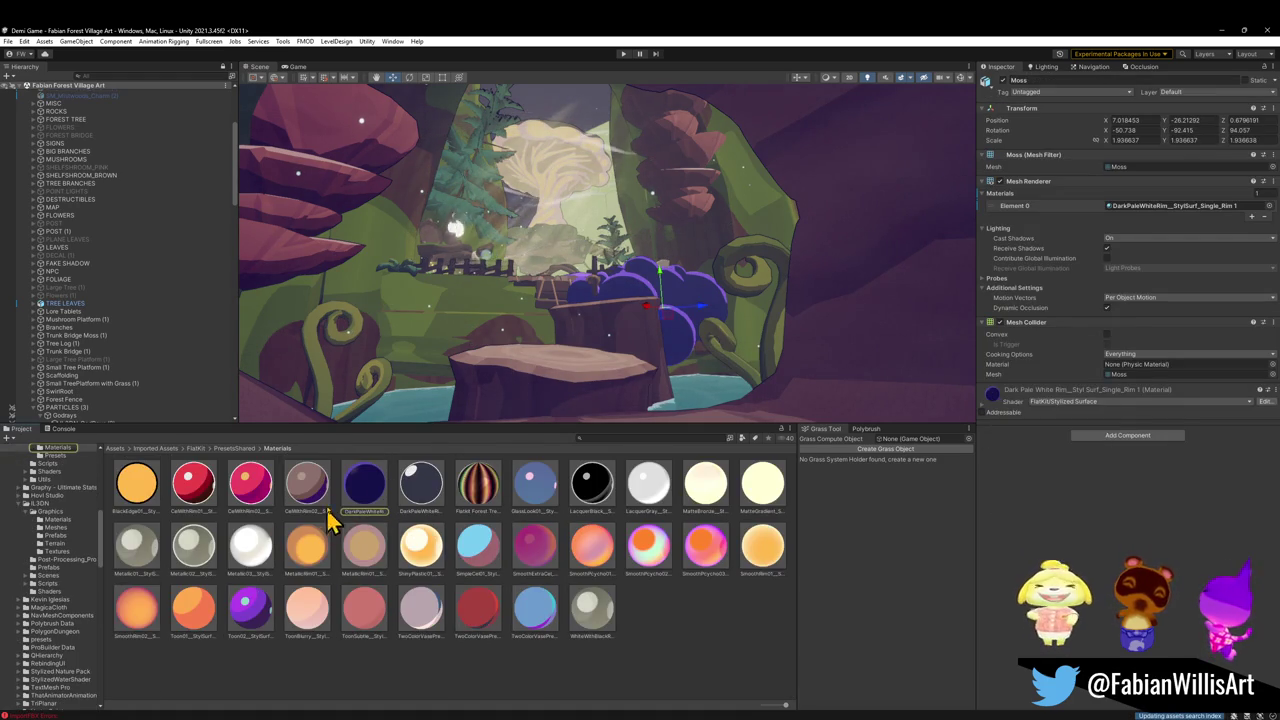
{"action": "mouse_move", "coordinate": [365, 490]}
{"action": "left_mouse_down"}
{"action": "mouse_move", "coordinate": [318, 495]}
{"action": "mouse_move", "coordinate": [666, 334]}
{"action": "mouse_move", "coordinate": [651, 294]}
{"action": "mouse_move", "coordinate": [318, 537]}
{"action": "left_mouse_up"}
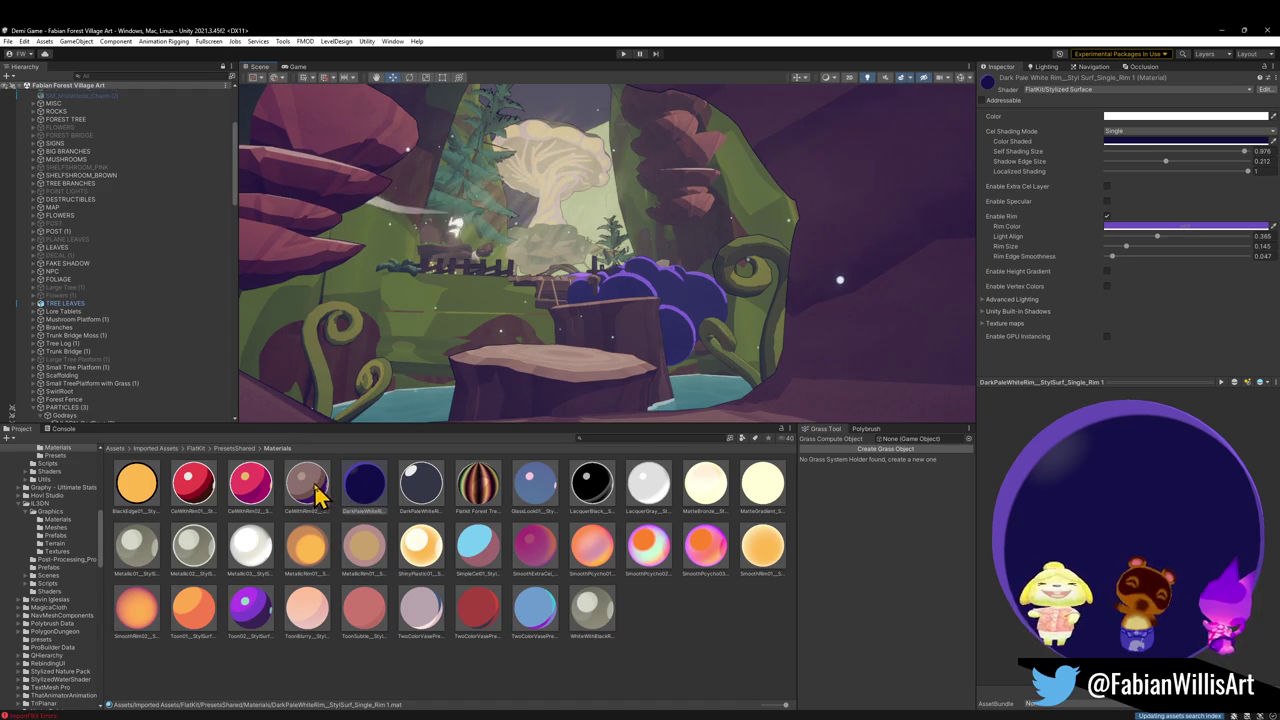
Enable Extra Cel Layer with self shading 0.025, shadow edge 0.15 and localized shading 0.164
{"action": "left_click", "coordinate": [1107, 187]}
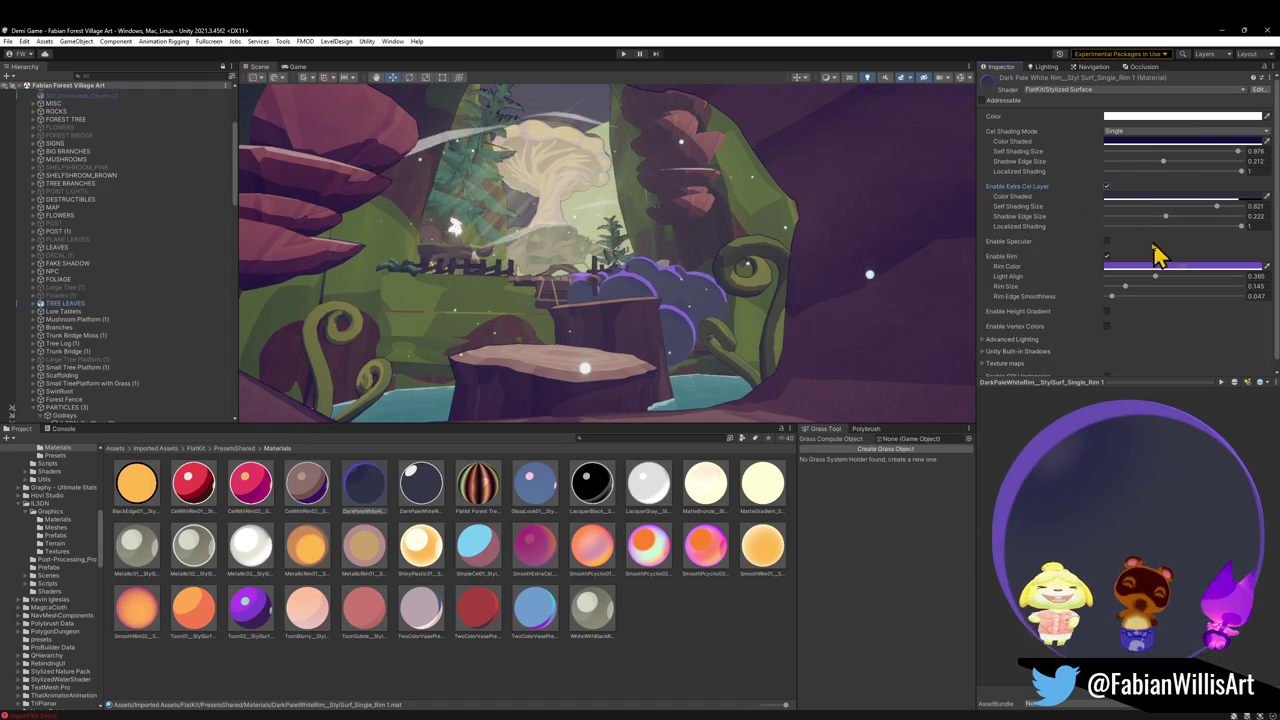
{"action": "left_click_drag", "start_coordinate": [1217, 207], "coordinate": [1109, 207]}
{"action": "key", "text": "ctrl+z"}
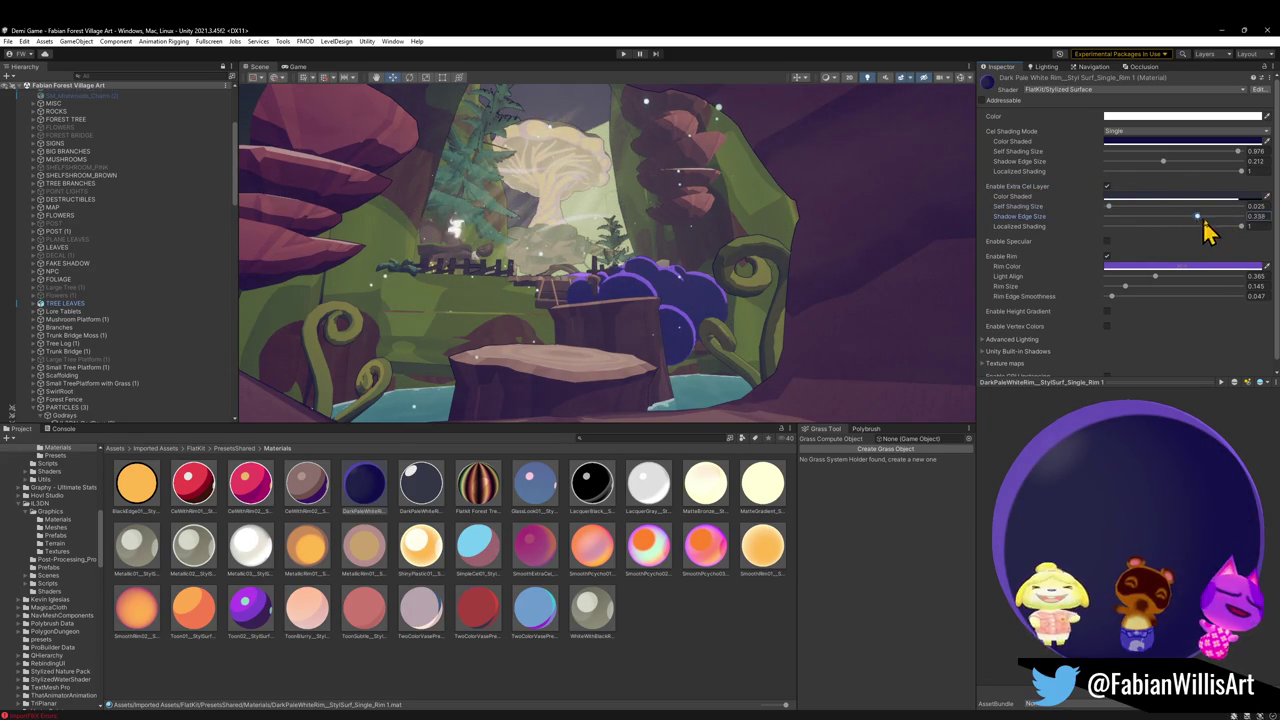
{"action": "left_click_drag", "start_coordinate": [1194, 226], "coordinate": [1158, 225]}
{"action": "mouse_move", "coordinate": [1244, 232]}
{"action": "left_mouse_down"}
{"action": "mouse_move", "coordinate": [1051, 234]}
{"action": "mouse_move", "coordinate": [1185, 238]}
{"action": "mouse_move", "coordinate": [1128, 228]}
{"action": "mouse_move", "coordinate": [1149, 219]}
{"action": "left_mouse_up"}
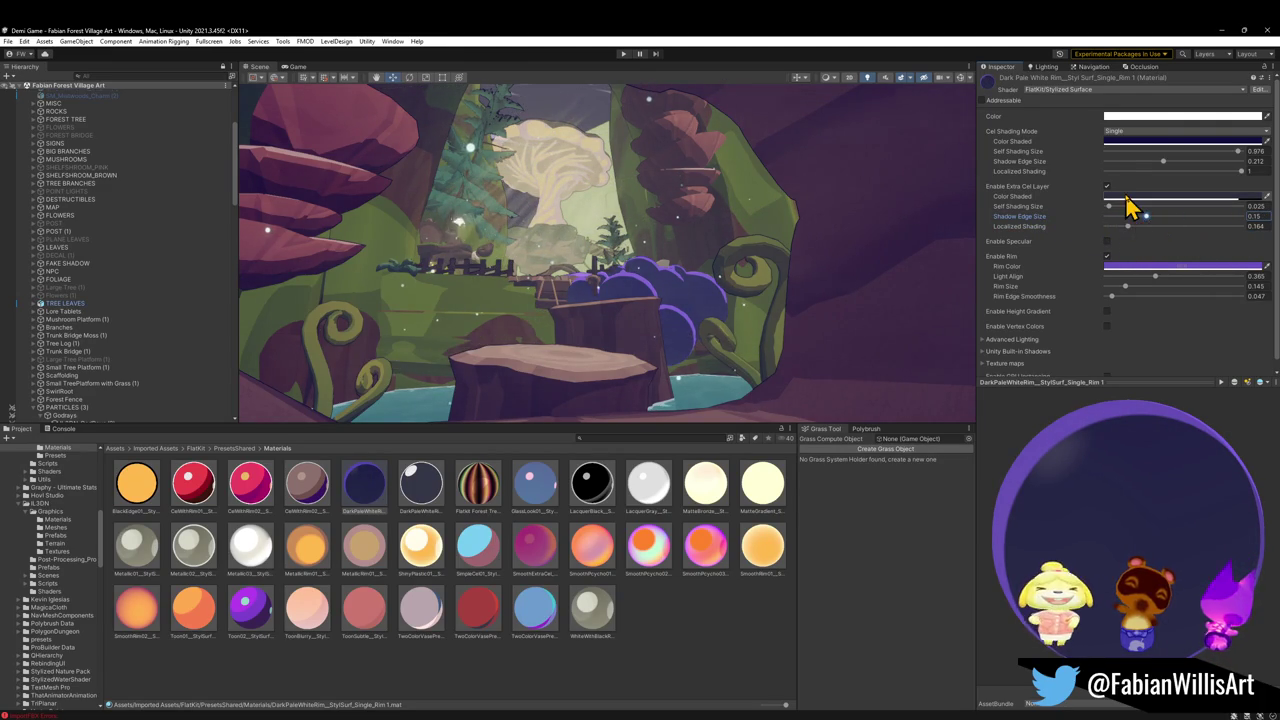
Try a grey shaded colour and adjust self shading, localized shading (about 0.53) and shadow edge
{"action": "left_click", "coordinate": [1127, 198]}
{"action": "mouse_move", "coordinate": [1175, 292]}
{"action": "left_mouse_down"}
{"action": "mouse_move", "coordinate": [1151, 309]}
{"action": "mouse_move", "coordinate": [1138, 268]}
{"action": "mouse_move", "coordinate": [1127, 285]}
{"action": "left_mouse_up"}
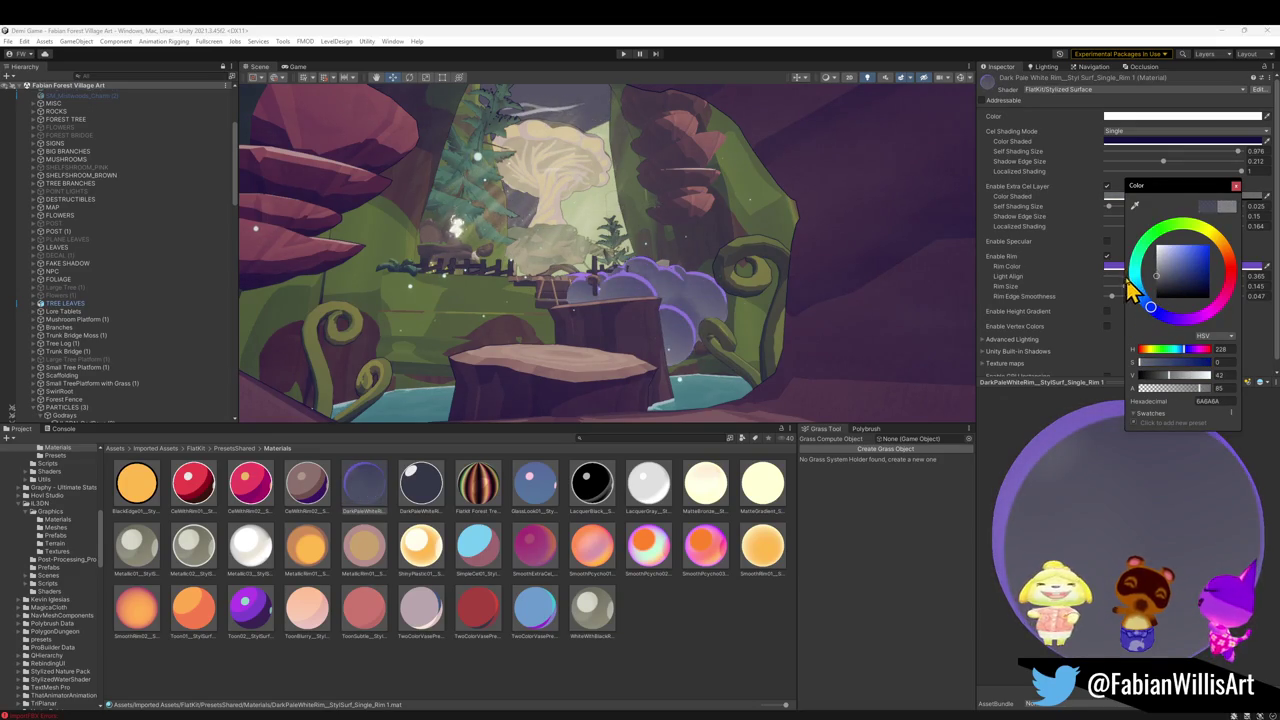
{"action": "left_click", "coordinate": [1080, 245]}
{"action": "mouse_move", "coordinate": [1121, 214]}
{"action": "left_mouse_down"}
{"action": "mouse_move", "coordinate": [1191, 226]}
{"action": "mouse_move", "coordinate": [1145, 226]}
{"action": "left_mouse_up"}
{"action": "mouse_move", "coordinate": [1138, 220]}
{"action": "left_mouse_down"}
{"action": "mouse_move", "coordinate": [1108, 228]}
{"action": "mouse_move", "coordinate": [1183, 230]}
{"action": "left_mouse_up"}
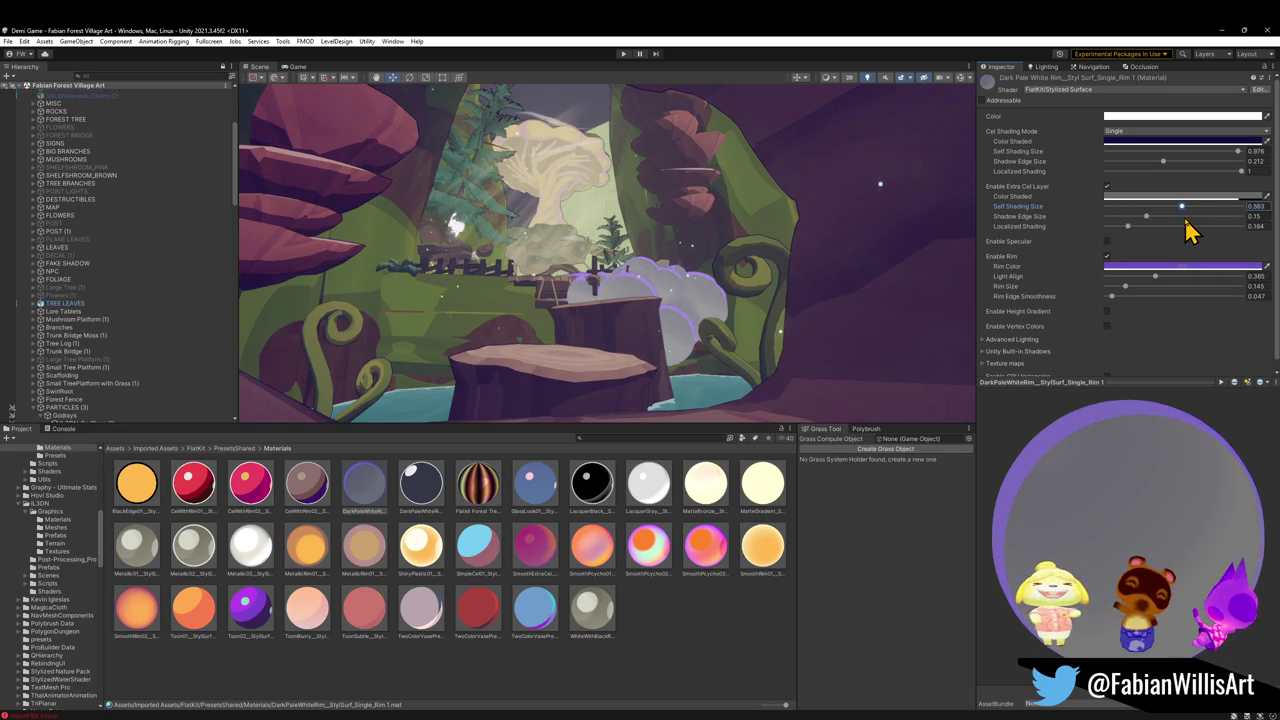
{"action": "mouse_move", "coordinate": [1107, 227]}
{"action": "left_mouse_down"}
{"action": "mouse_move", "coordinate": [1223, 243]}
{"action": "mouse_move", "coordinate": [1105, 216]}
{"action": "mouse_move", "coordinate": [1115, 226]}
{"action": "mouse_move", "coordinate": [1151, 212]}
{"action": "mouse_move", "coordinate": [1177, 220]}
{"action": "mouse_move", "coordinate": [1143, 230]}
{"action": "mouse_move", "coordinate": [1249, 230]}
{"action": "left_mouse_up"}
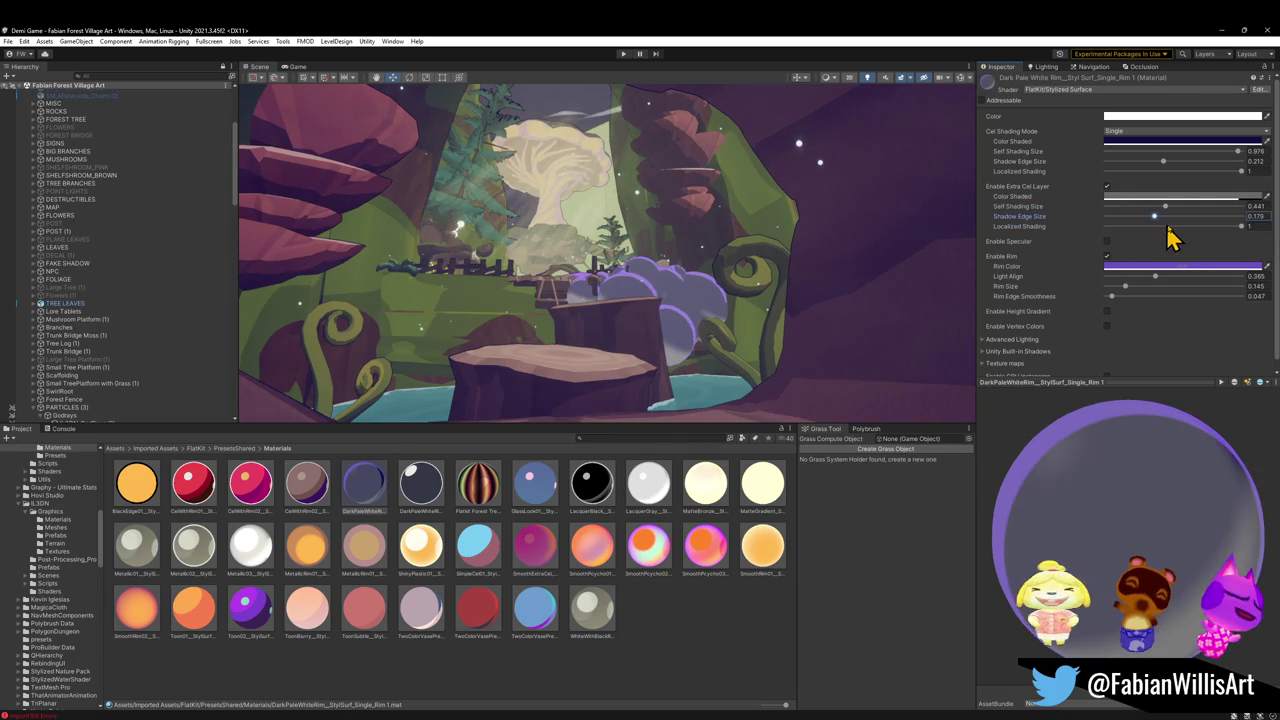
{"action": "mouse_move", "coordinate": [1114, 222]}
{"action": "left_mouse_down"}
{"action": "mouse_move", "coordinate": [1110, 232]}
{"action": "mouse_move", "coordinate": [1192, 207]}
{"action": "left_mouse_up"}
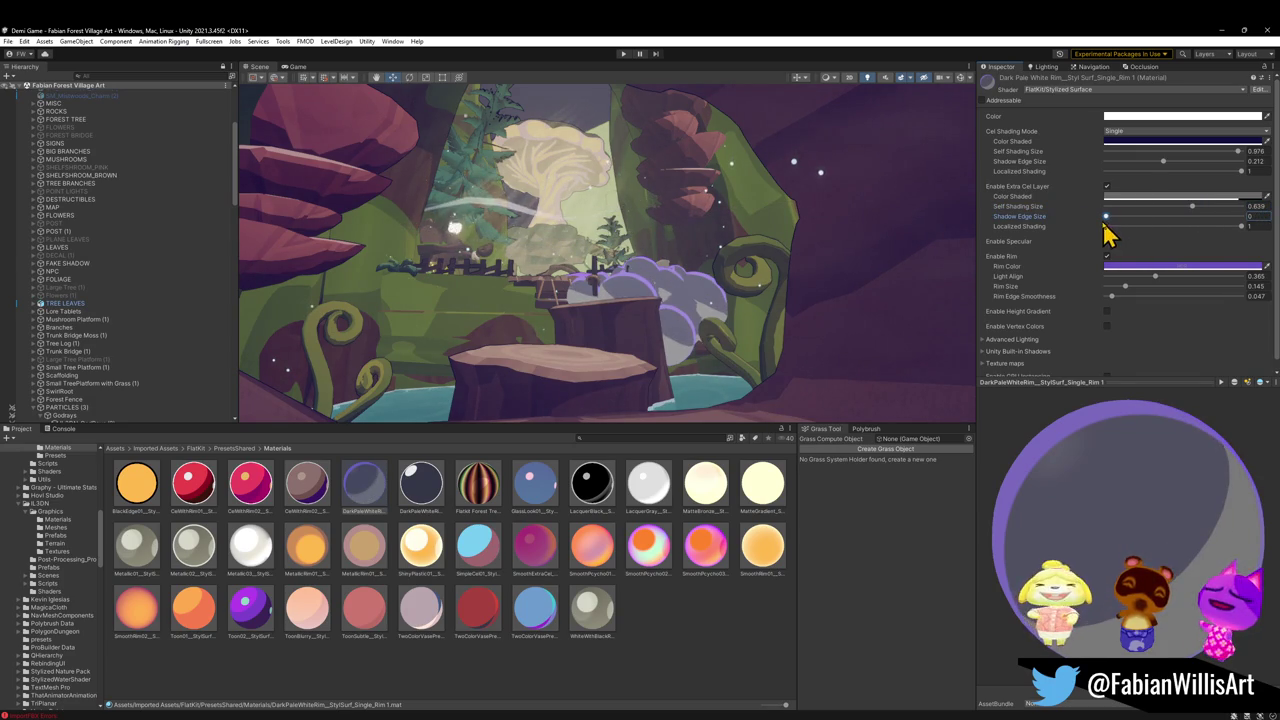
{"action": "left_click", "coordinate": [1241, 227]}
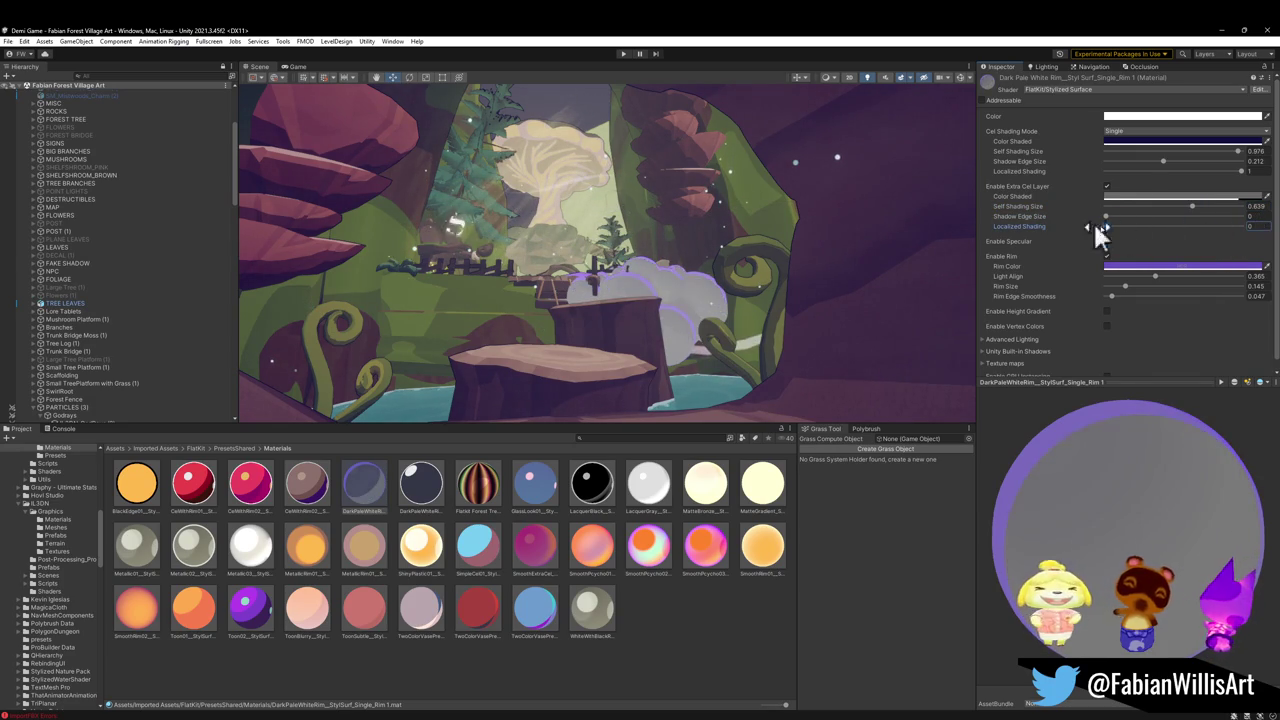
Make the extra layer's shaded colour black, widen self shading to 0.635 and shadow edge to 0.311
{"action": "mouse_move", "coordinate": [1191, 208]}
{"action": "left_mouse_down"}
{"action": "mouse_move", "coordinate": [1143, 209]}
{"action": "mouse_move", "coordinate": [1213, 220]}
{"action": "mouse_move", "coordinate": [1165, 220]}
{"action": "left_mouse_up"}
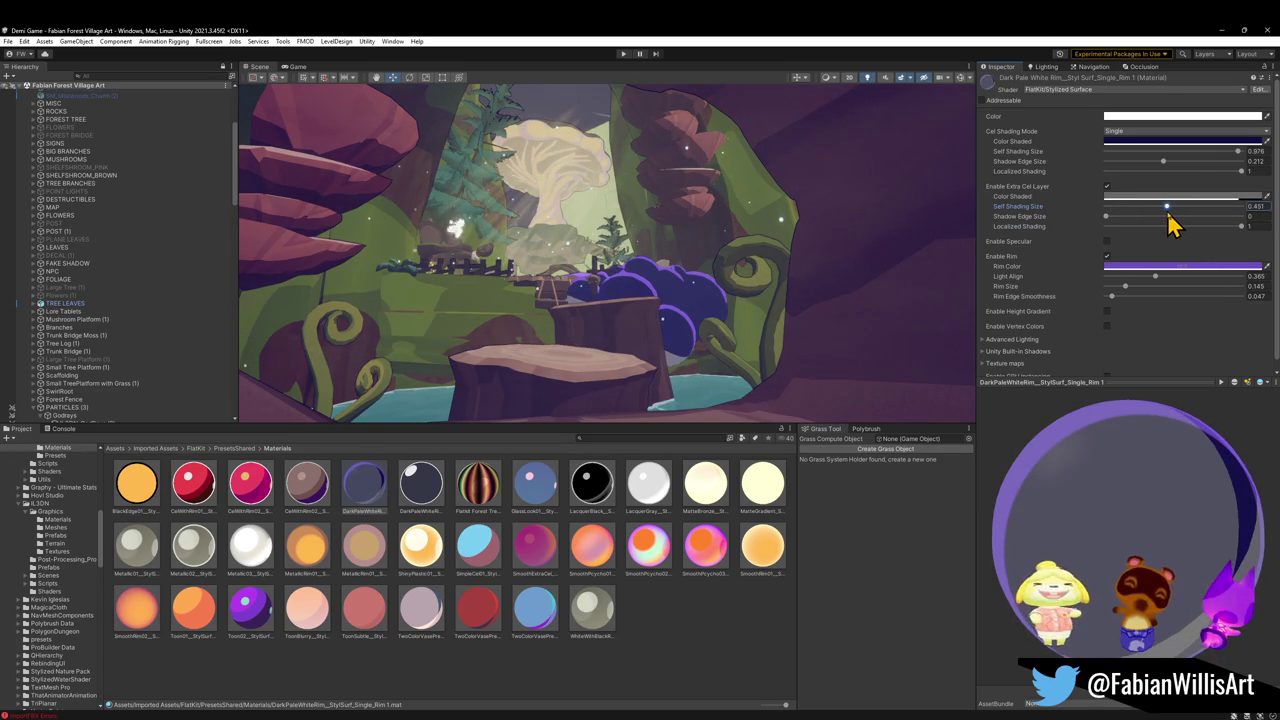
{"action": "left_click", "coordinate": [1160, 197]}
{"action": "left_click_drag", "start_coordinate": [1192, 282], "coordinate": [1190, 301]}
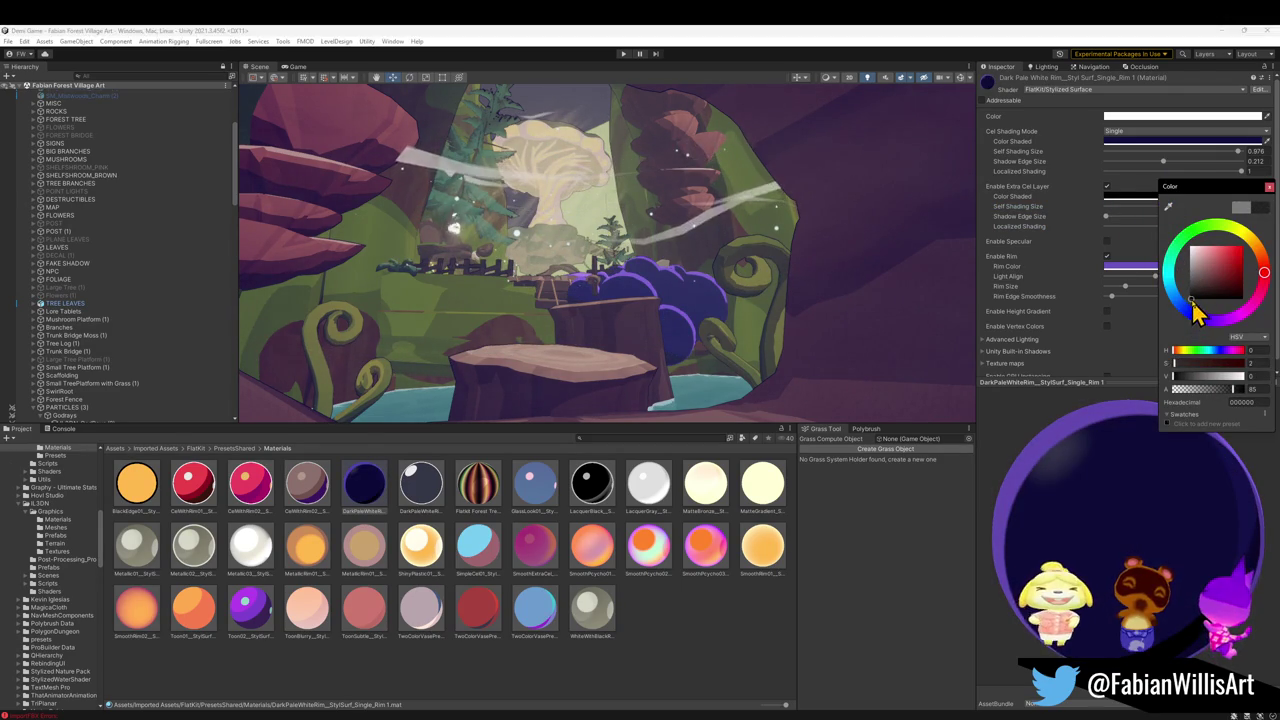
{"action": "mouse_move", "coordinate": [1110, 216]}
{"action": "left_mouse_down"}
{"action": "mouse_move", "coordinate": [1229, 220]}
{"action": "mouse_move", "coordinate": [1197, 224]}
{"action": "left_mouse_up"}
{"action": "mouse_move", "coordinate": [654, 266]}
{"action": "left_mouse_down"}
{"action": "mouse_move", "coordinate": [666, 266]}
{"action": "mouse_move", "coordinate": [634, 123]}
{"action": "mouse_move", "coordinate": [639, 277]}
{"action": "mouse_move", "coordinate": [650, 277]}
{"action": "left_mouse_up"}
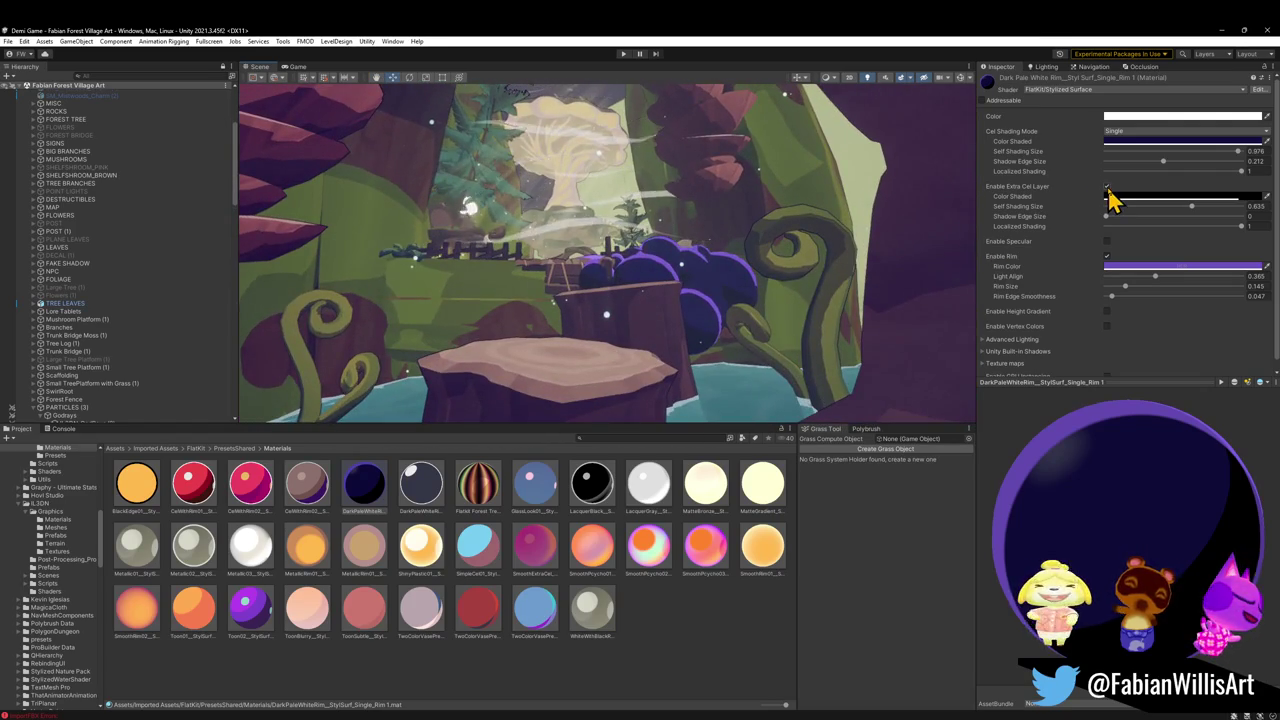
Disable the extra cel layer, enable Specular, and tint the specular colour dark purple
{"action": "left_click", "coordinate": [1106, 188]}
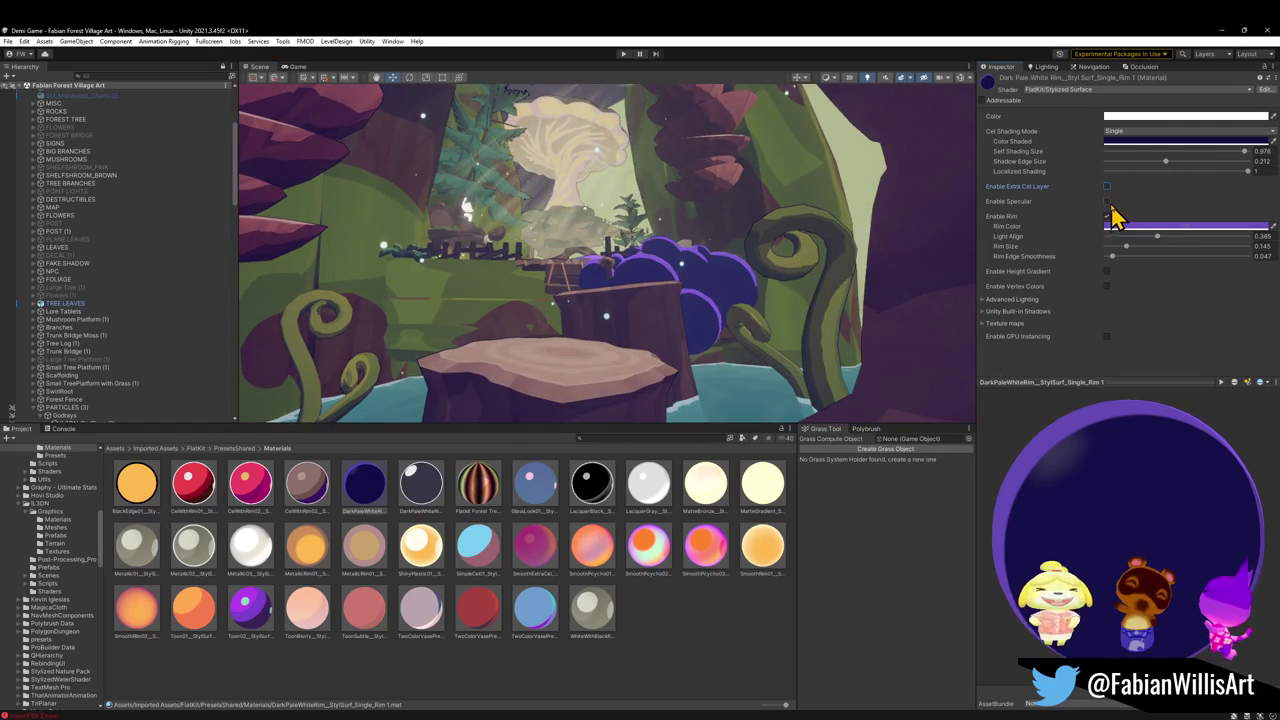
{"action": "left_click", "coordinate": [1107, 202]}
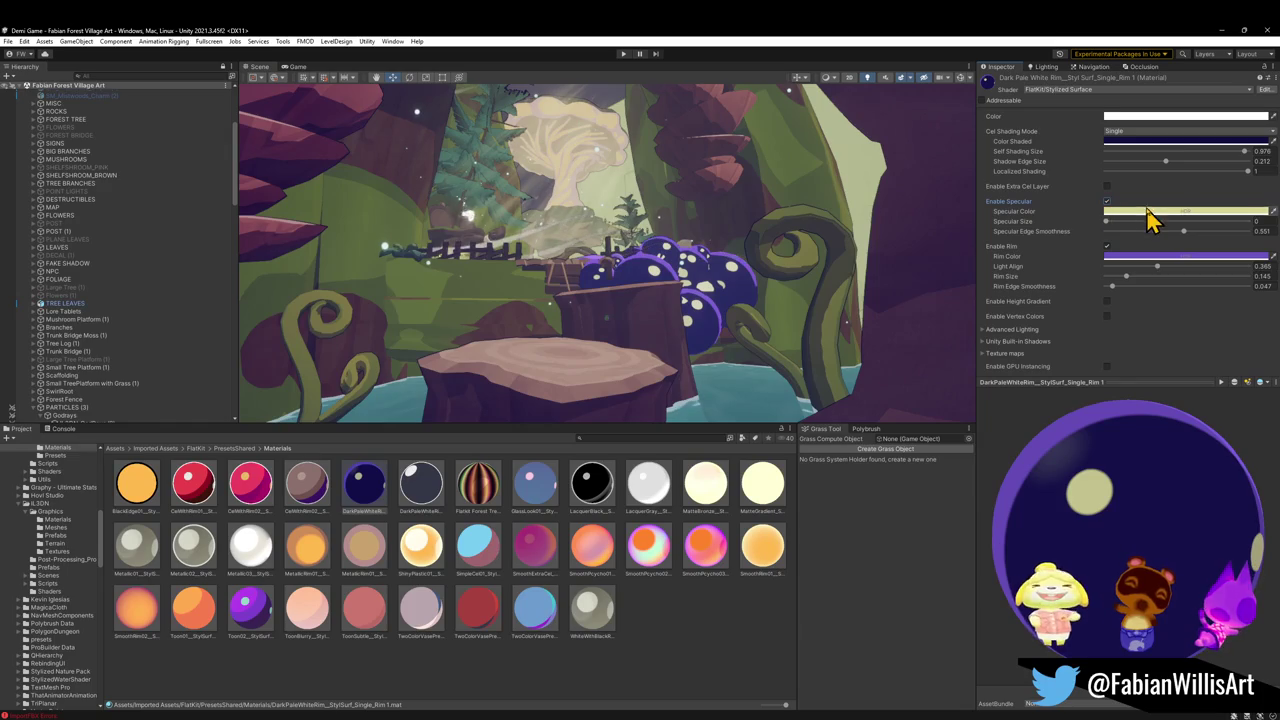
{"action": "left_click", "coordinate": [1148, 213]}
{"action": "mouse_move", "coordinate": [1166, 343]}
{"action": "left_mouse_down"}
{"action": "mouse_move", "coordinate": [1176, 340]}
{"action": "mouse_move", "coordinate": [1162, 340]}
{"action": "left_mouse_up"}
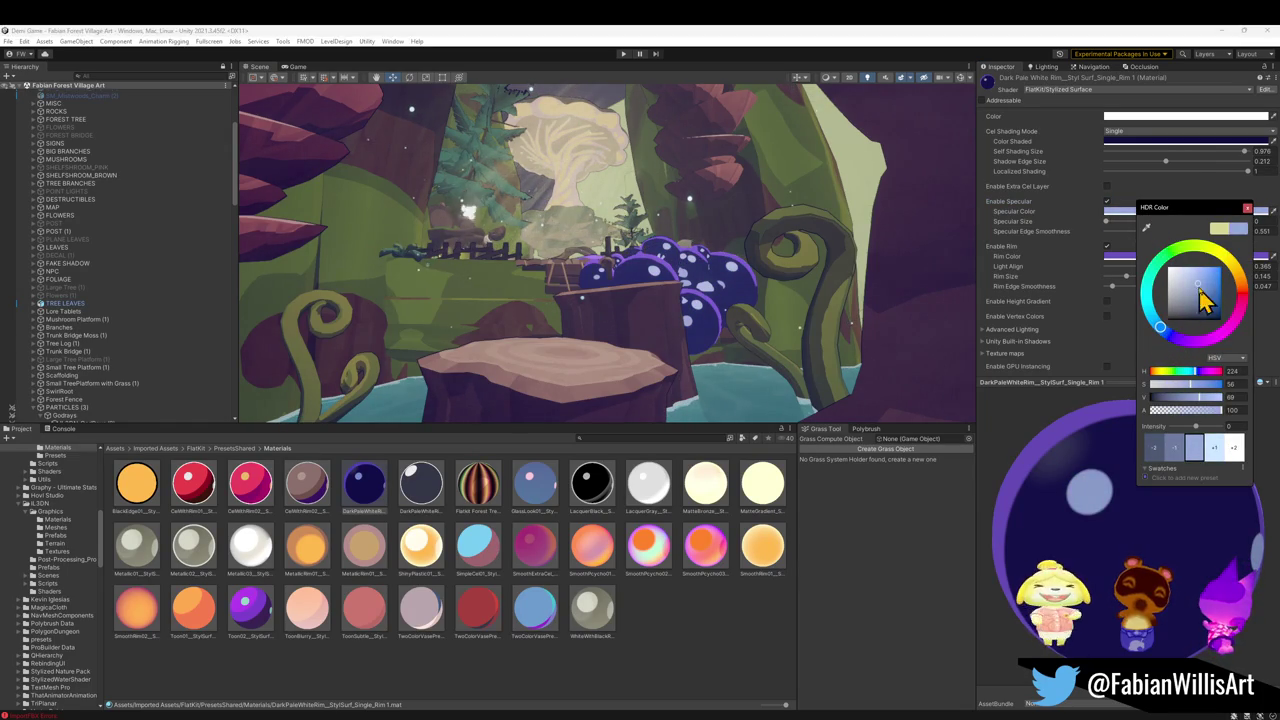
{"action": "mouse_move", "coordinate": [1198, 292]}
{"action": "left_mouse_down"}
{"action": "mouse_move", "coordinate": [1197, 340]}
{"action": "mouse_move", "coordinate": [1188, 318]}
{"action": "mouse_move", "coordinate": [1218, 314]}
{"action": "left_mouse_up"}
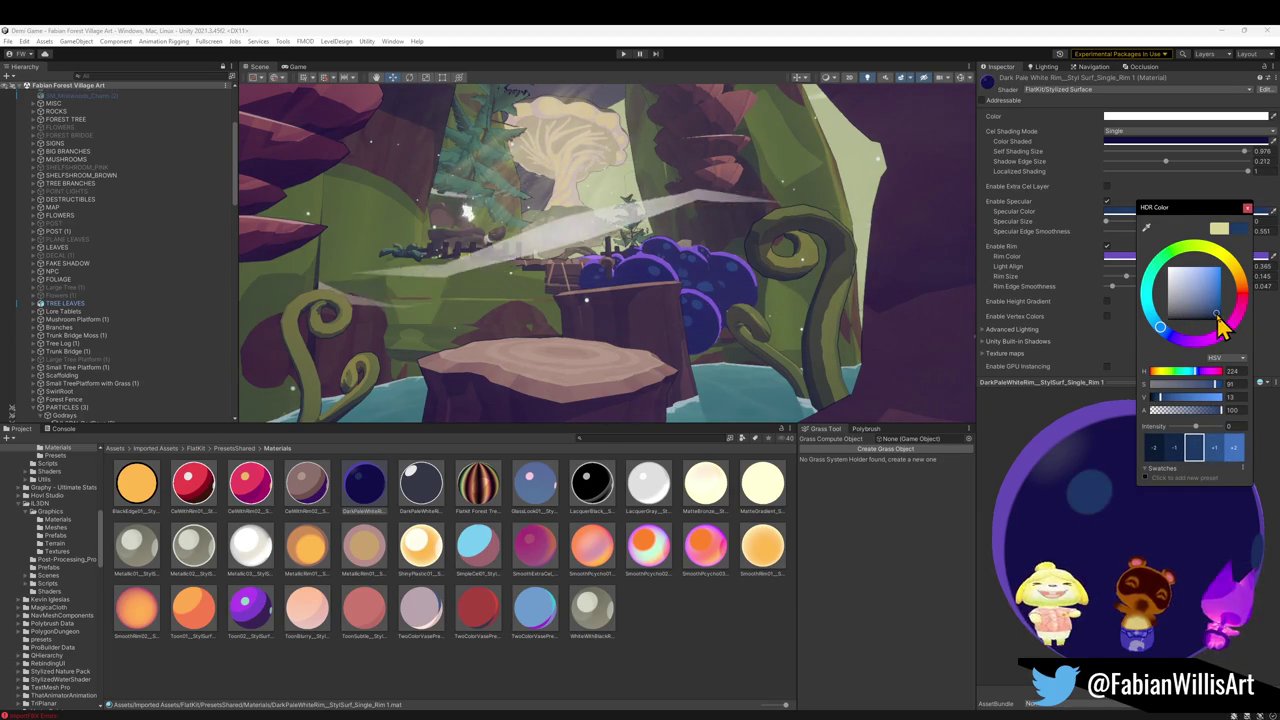
{"action": "mouse_move", "coordinate": [1166, 337]}
{"action": "left_mouse_down"}
{"action": "mouse_move", "coordinate": [1200, 341]}
{"action": "mouse_move", "coordinate": [1211, 287]}
{"action": "mouse_move", "coordinate": [1214, 328]}
{"action": "left_mouse_up"}
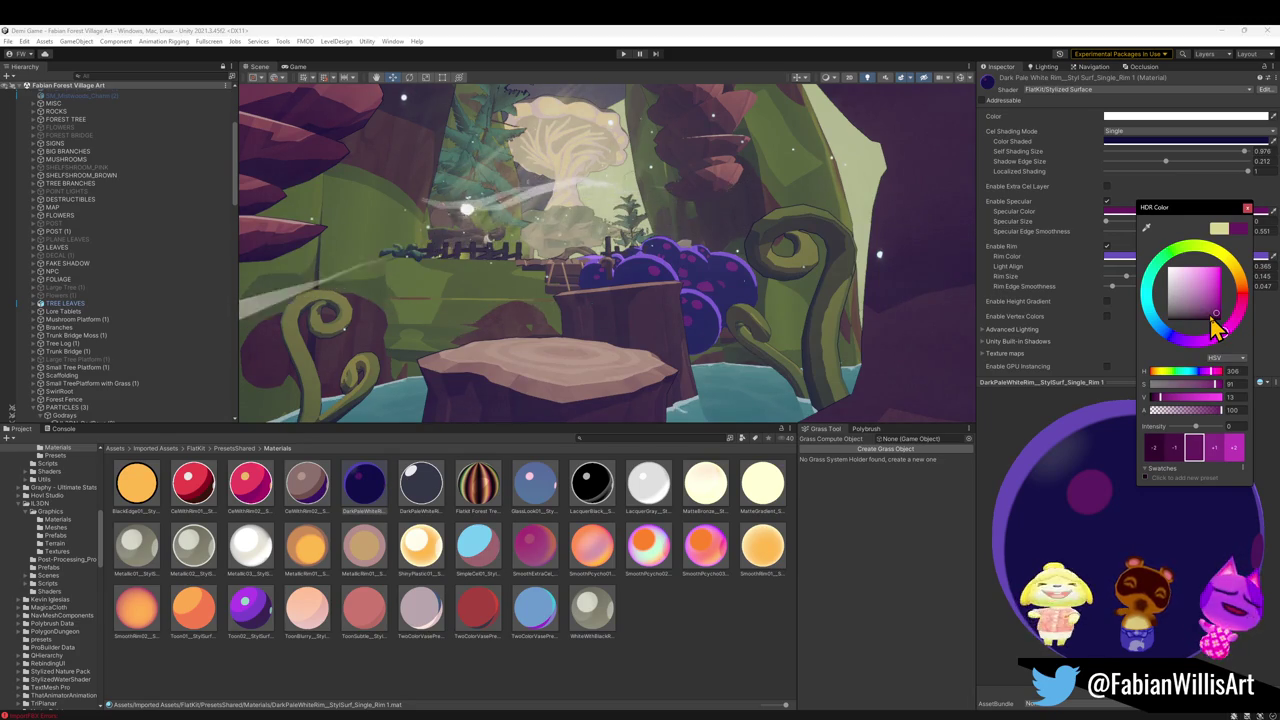
{"action": "left_click_drag", "start_coordinate": [1167, 328], "coordinate": [1168, 333]}
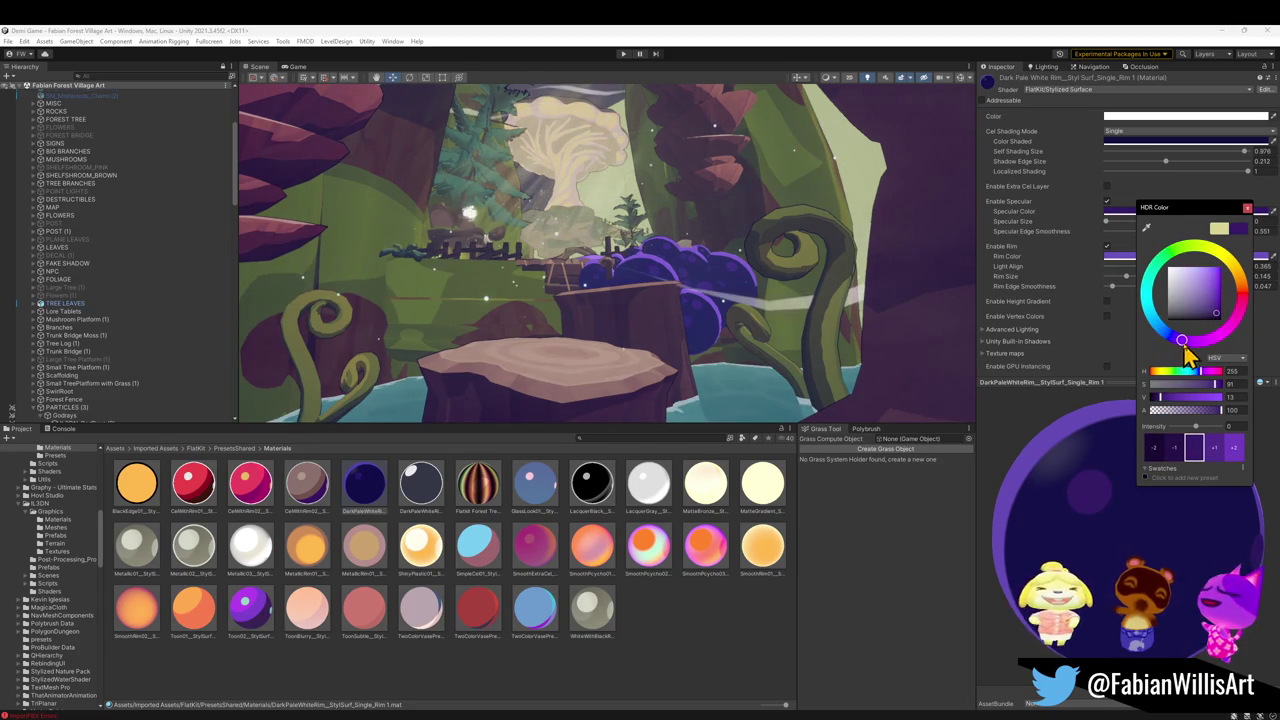
{"action": "left_click", "coordinate": [1216, 310]}
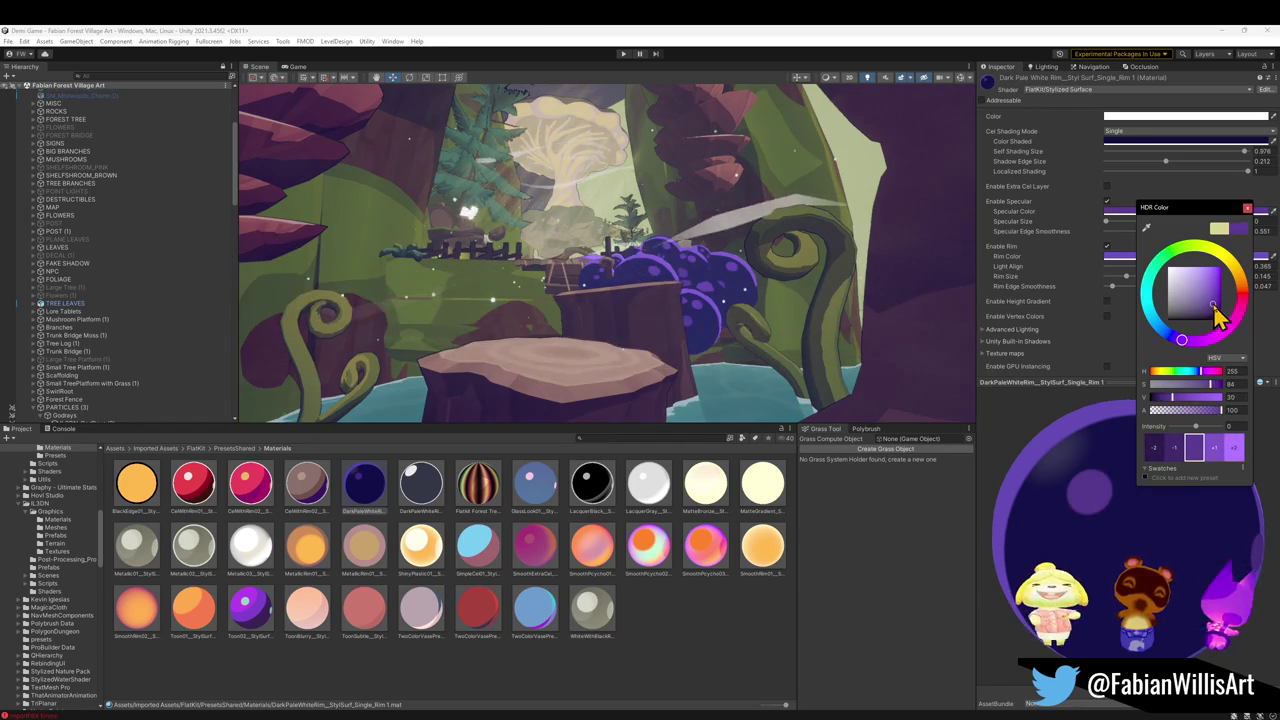
{"action": "left_click_drag", "start_coordinate": [1218, 318], "coordinate": [1211, 313]}
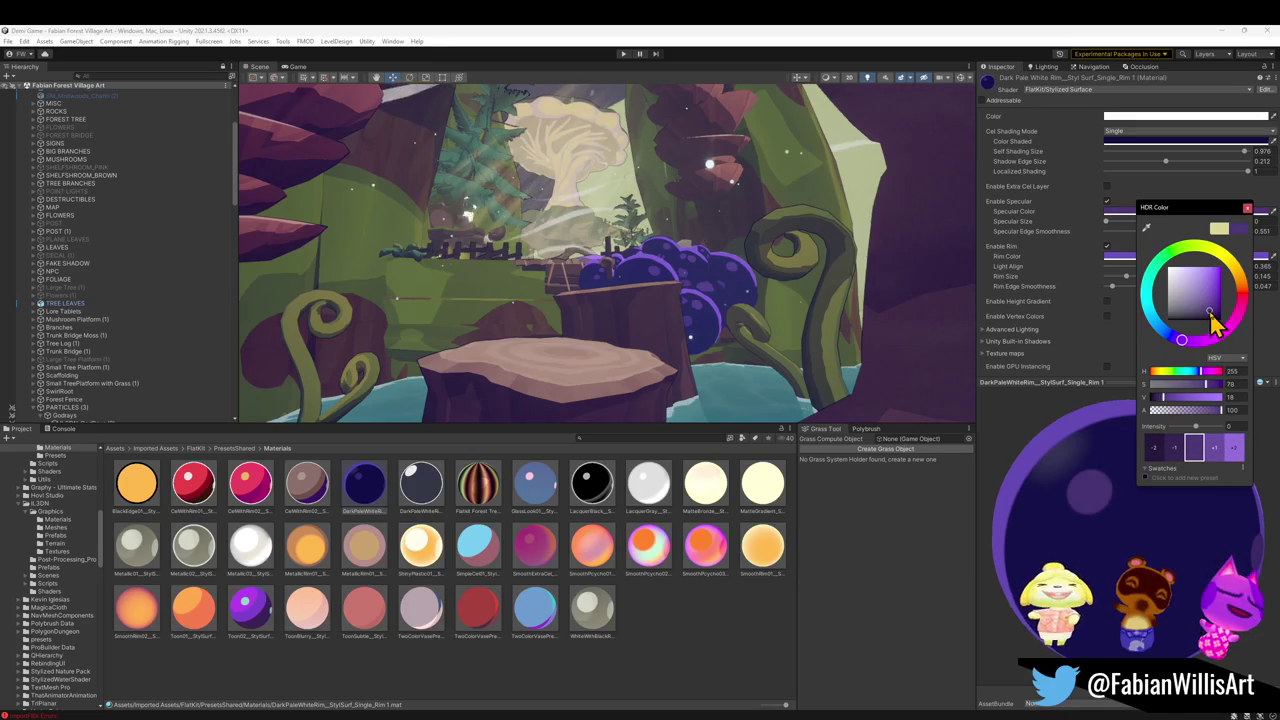
{"action": "right_click", "coordinate": [757, 243]}
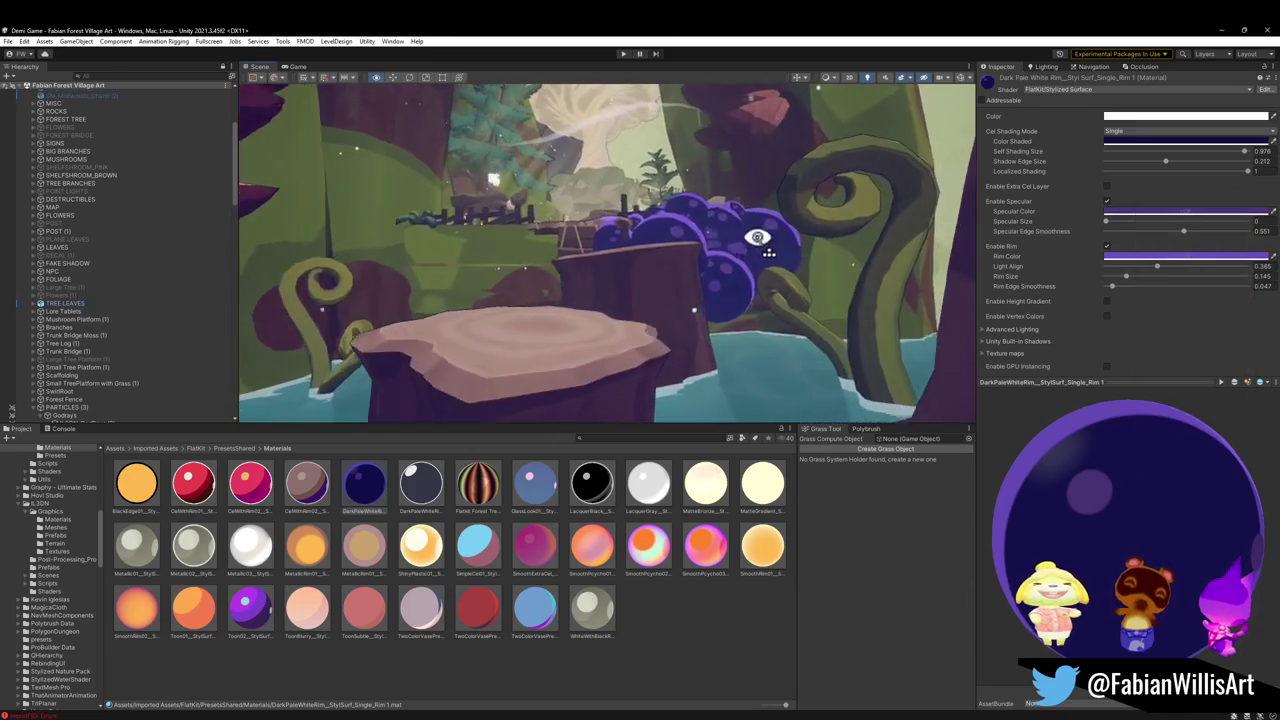
Fly in close to the purple bushes and try a pink Rim Color, cancelling to keep purple
{"action": "key", "text": "w"}
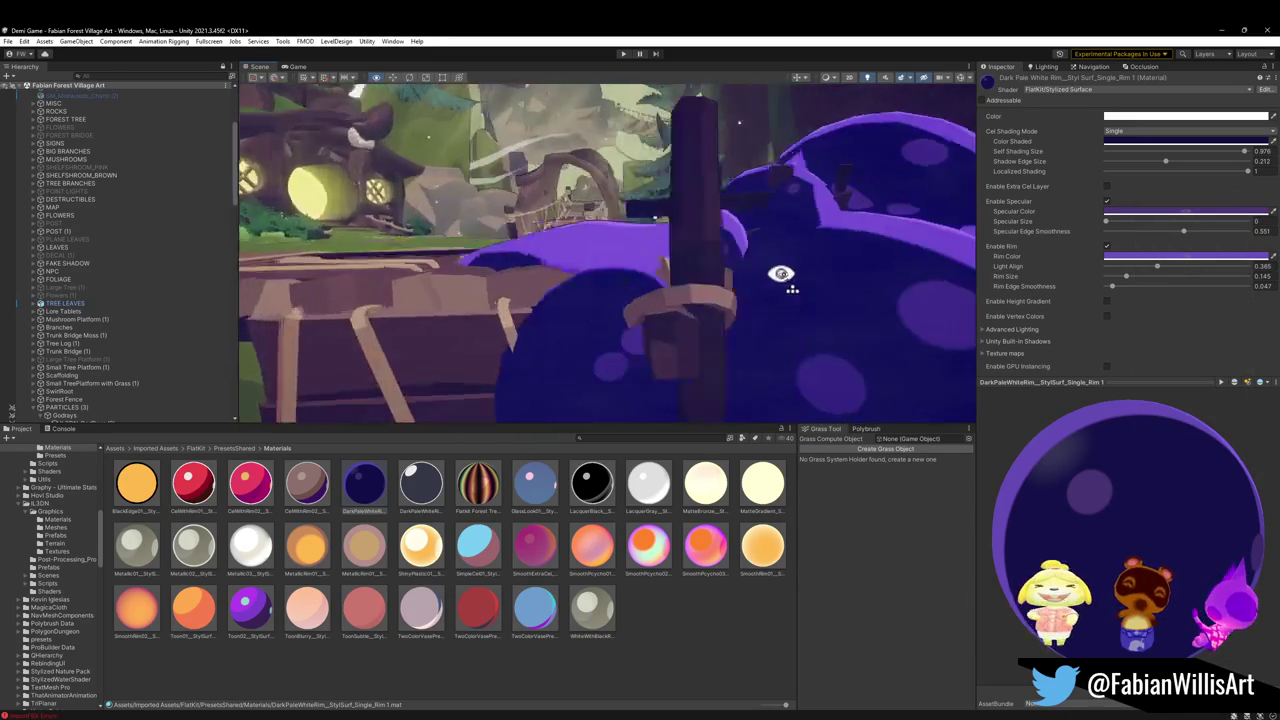
{"action": "key", "text": "w"}
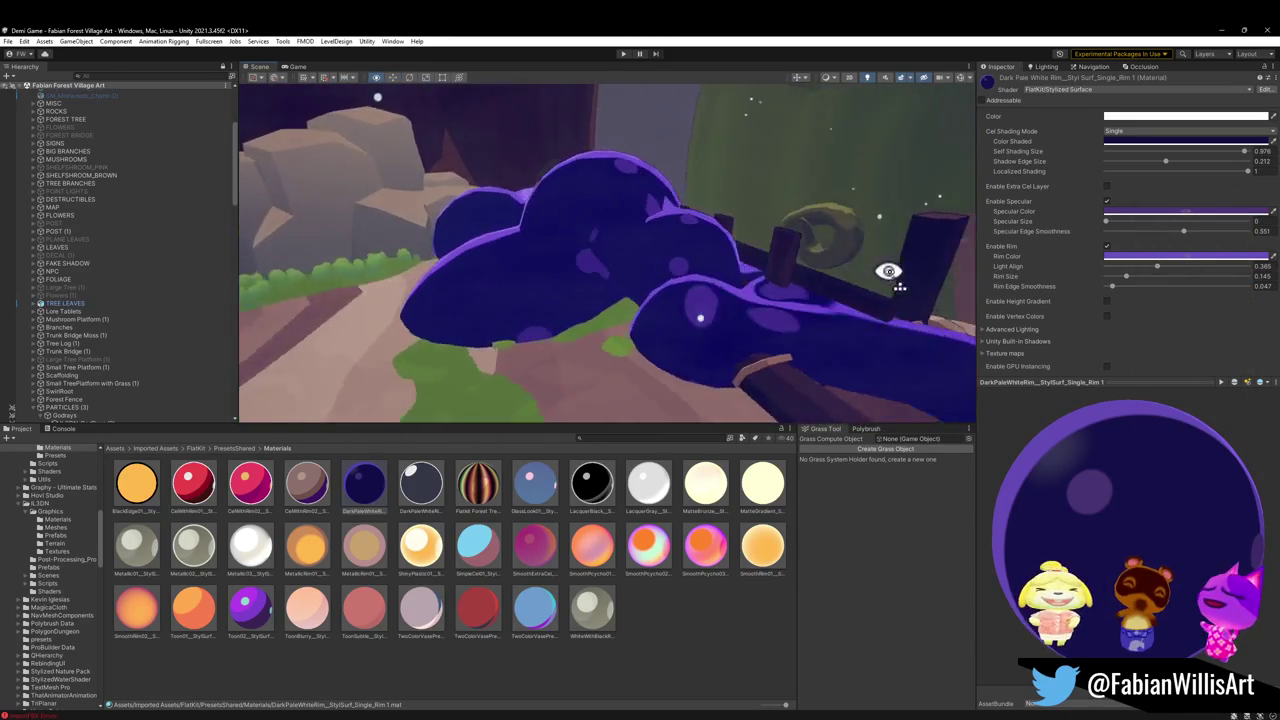
{"action": "key", "text": "w"}
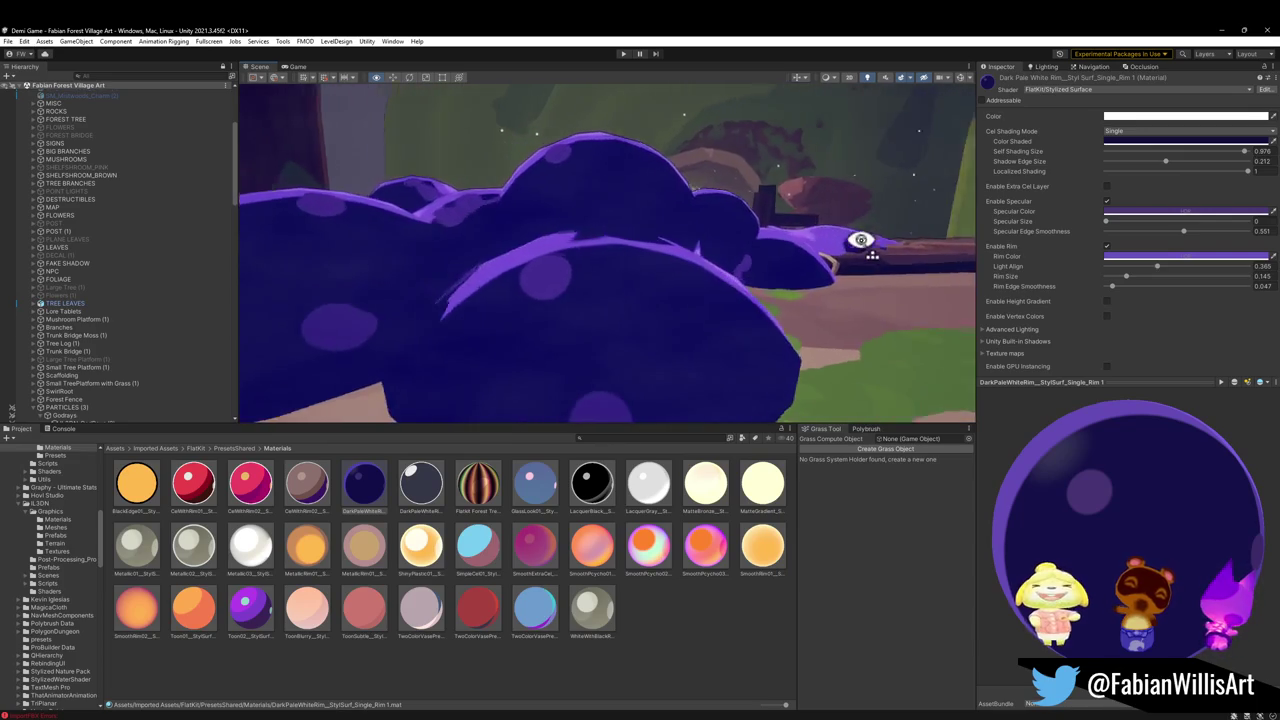
{"action": "key", "text": "w"}
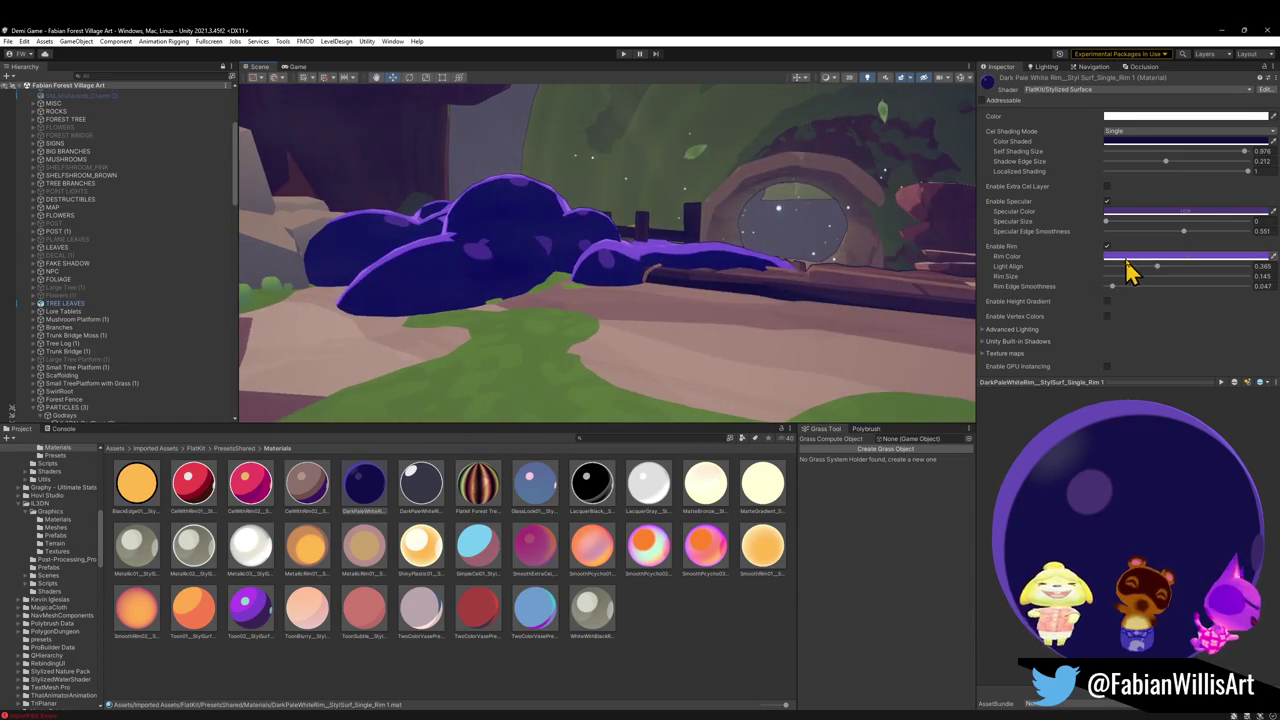
{"action": "left_click", "coordinate": [1150, 257]}
{"action": "left_click_drag", "start_coordinate": [1238, 337], "coordinate": [1250, 352]}
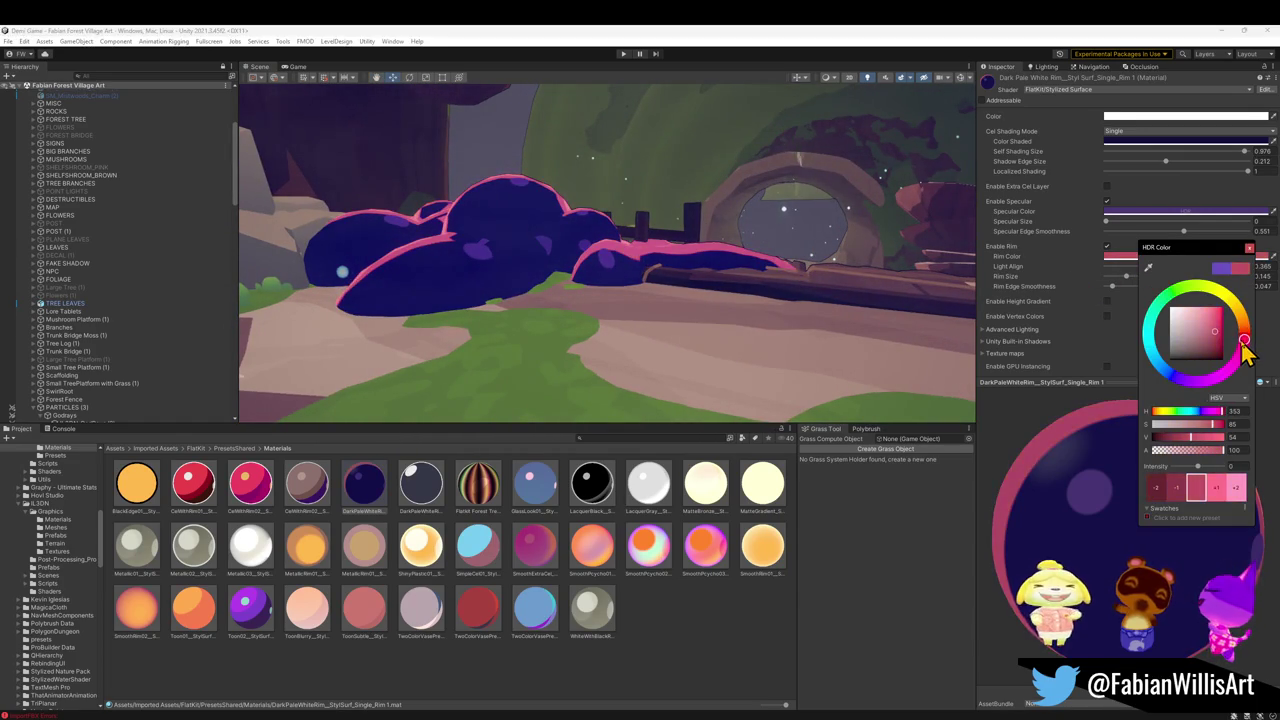
{"action": "key", "text": "Escape"}
Recolour the specular highlights pale grey and inspect the lighter spots on the bush up close
{"action": "left_click", "coordinate": [1186, 211]}
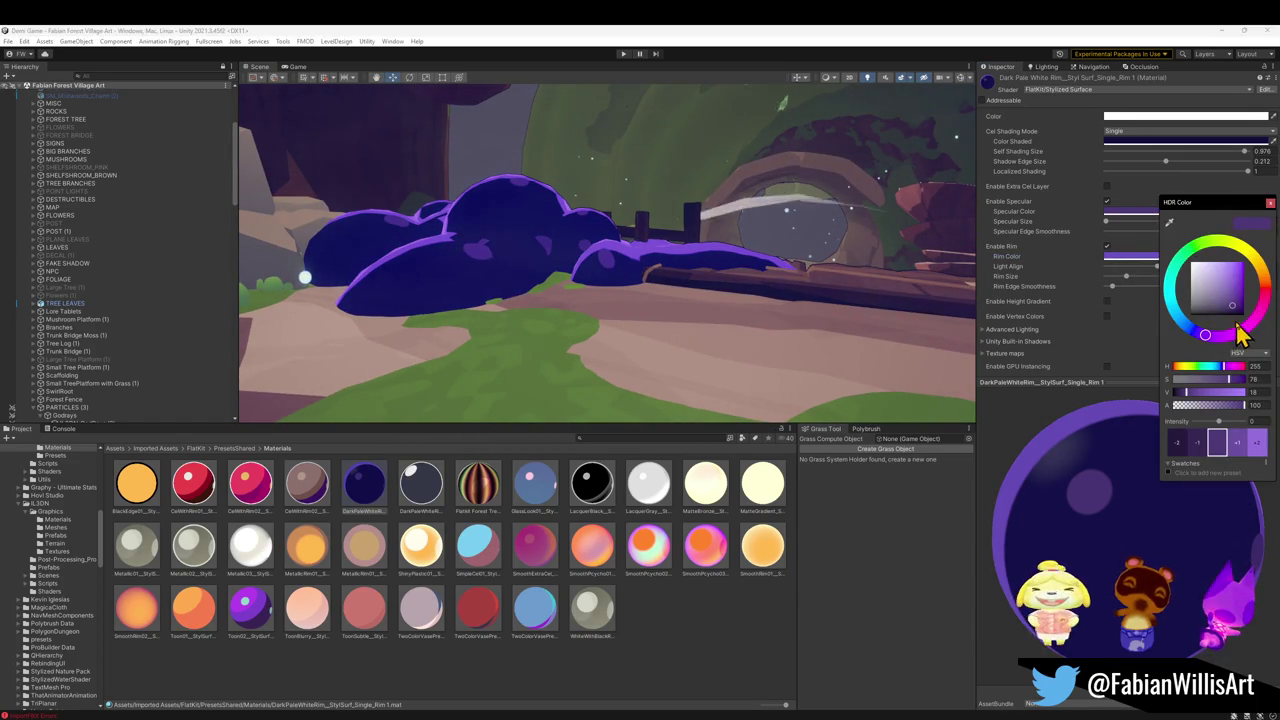
{"action": "mouse_move", "coordinate": [1266, 296]}
{"action": "left_mouse_down"}
{"action": "mouse_move", "coordinate": [1183, 333]}
{"action": "mouse_move", "coordinate": [1154, 305]}
{"action": "mouse_move", "coordinate": [1167, 317]}
{"action": "left_mouse_up"}
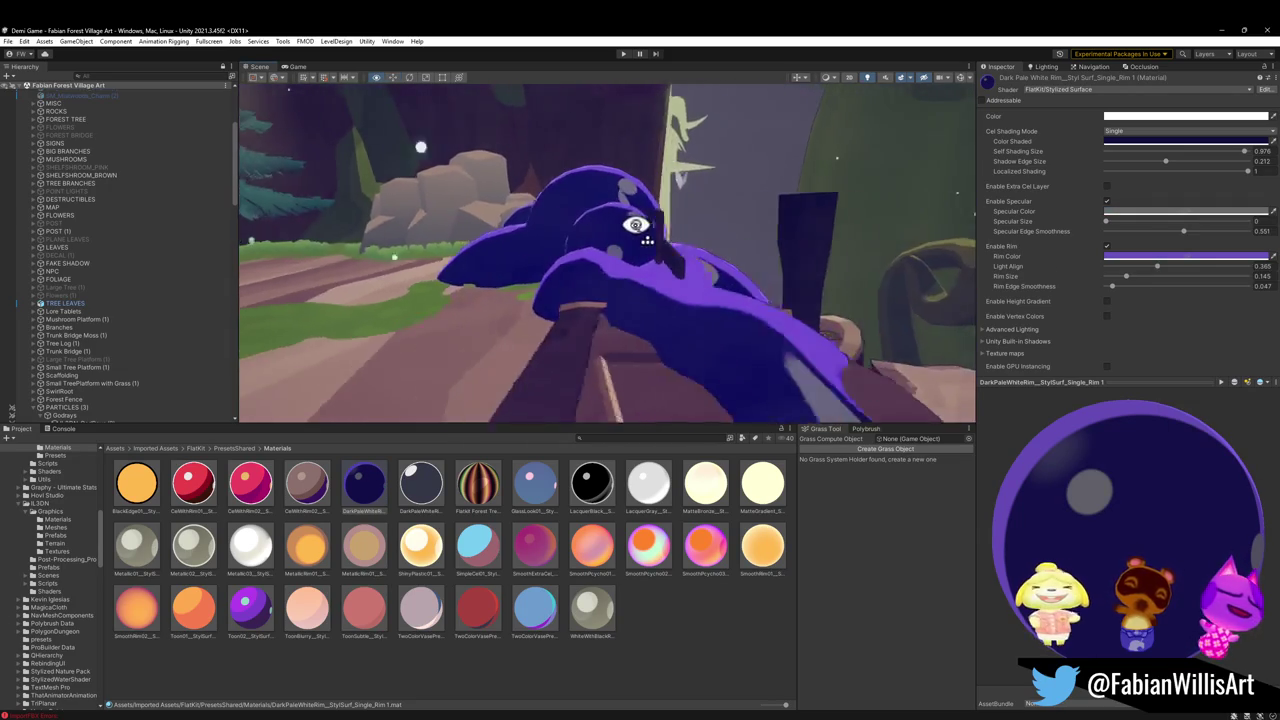
{"action": "mouse_move", "coordinate": [636, 225]}
{"action": "left_mouse_down"}
{"action": "mouse_move", "coordinate": [423, 214]}
{"action": "mouse_move", "coordinate": [660, 206]}
{"action": "mouse_move", "coordinate": [636, 198]}
{"action": "mouse_move", "coordinate": [640, 211]}
{"action": "left_mouse_up"}
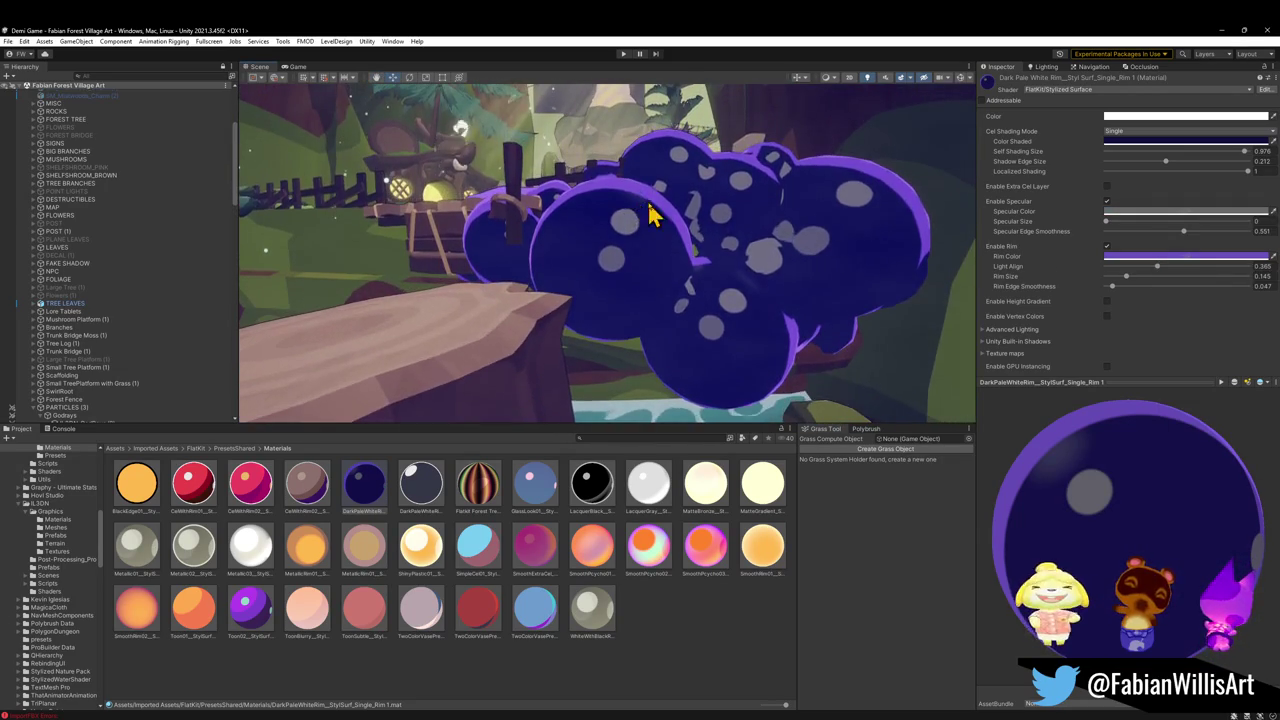
{"action": "left_click", "coordinate": [1160, 266]}
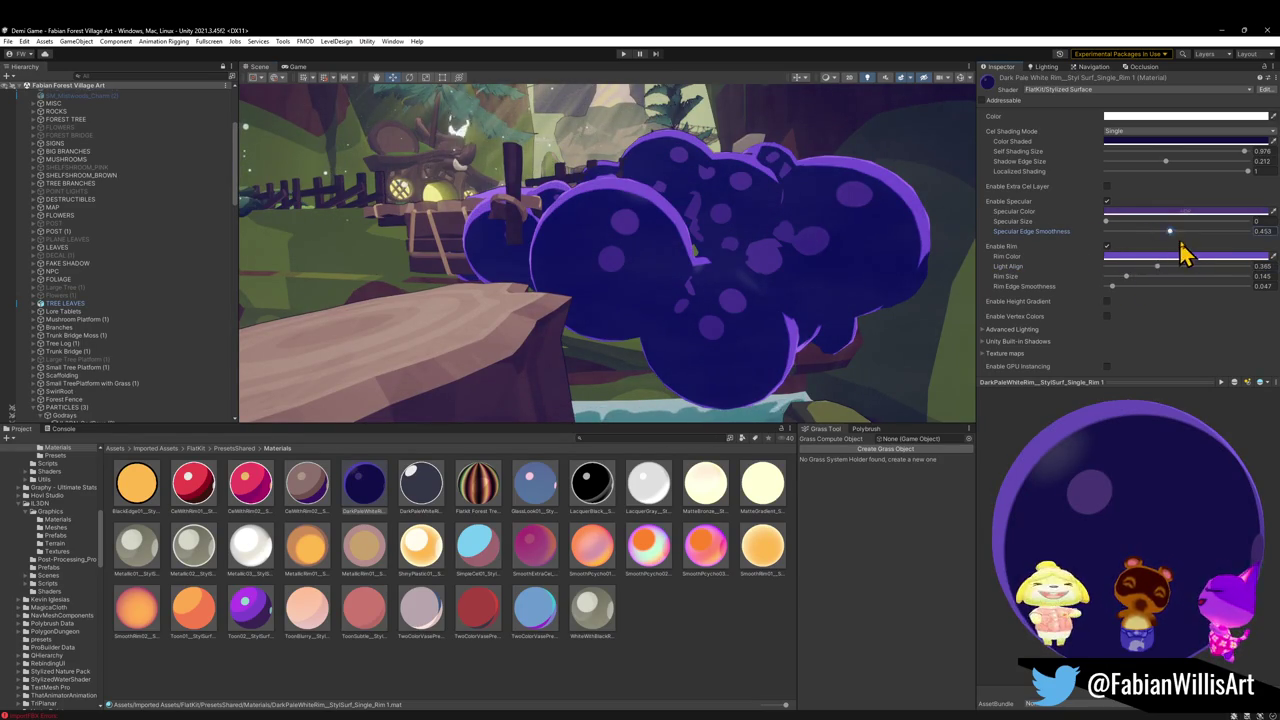
Push the bush material's specular size to 1 and edge smoothness to 0.551
{"action": "mouse_move", "coordinate": [1108, 221]}
{"action": "left_mouse_down"}
{"action": "mouse_move", "coordinate": [1243, 249]}
{"action": "mouse_move", "coordinate": [1118, 250]}
{"action": "left_mouse_up"}
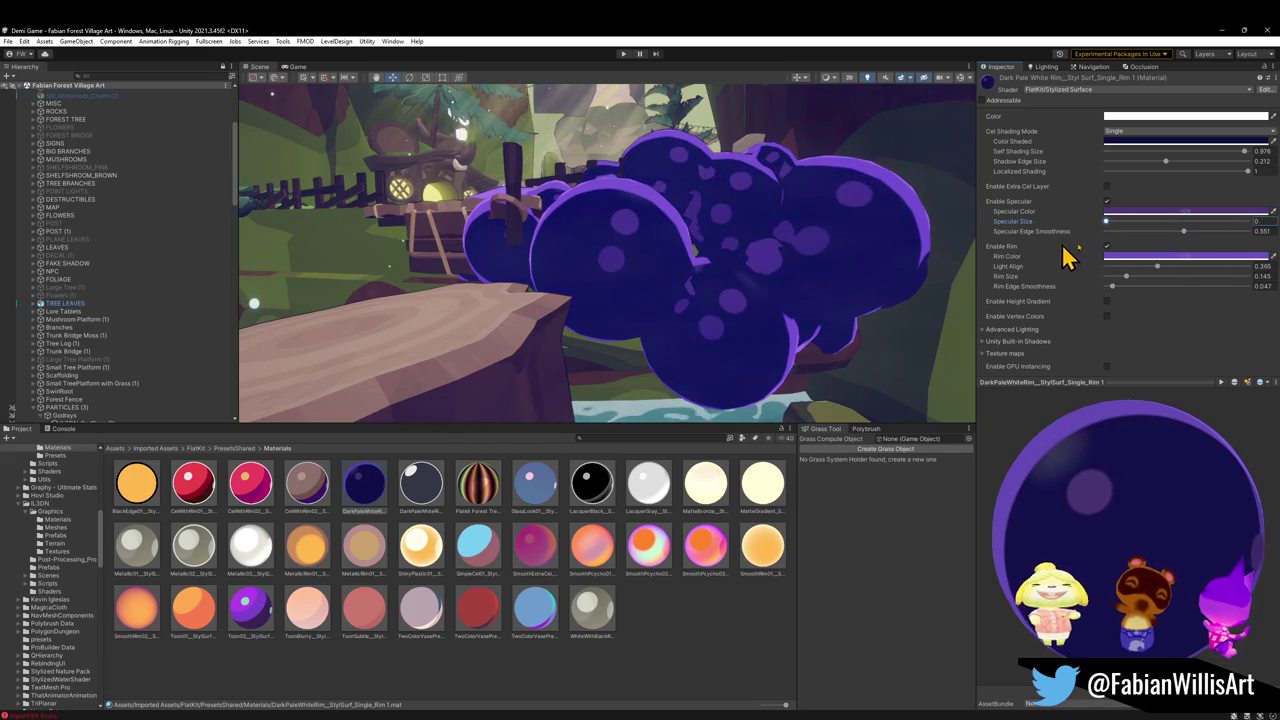
{"action": "left_click", "coordinate": [1183, 231]}
{"action": "mouse_move", "coordinate": [792, 248]}
{"action": "left_mouse_down"}
{"action": "mouse_move", "coordinate": [777, 223]}
{"action": "mouse_move", "coordinate": [831, 209]}
{"action": "mouse_move", "coordinate": [958, 255]}
{"action": "left_mouse_up"}
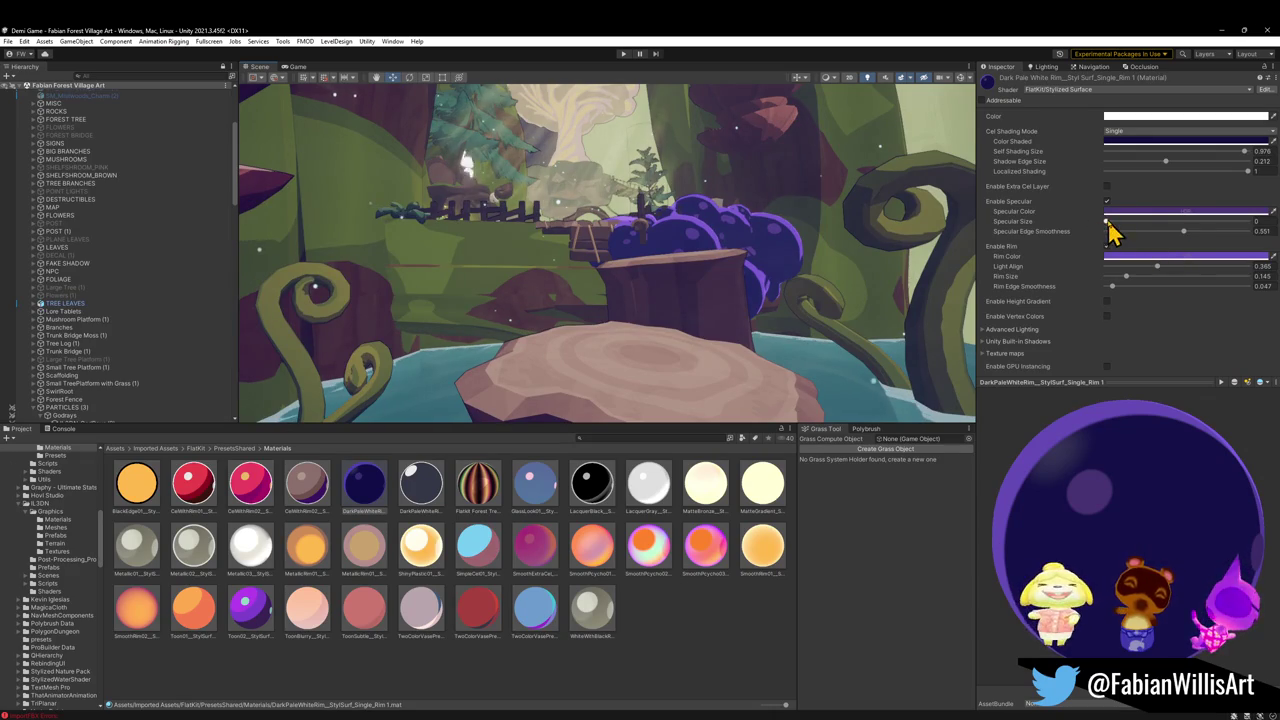
{"action": "mouse_move", "coordinate": [1122, 226]}
{"action": "left_mouse_down"}
{"action": "mouse_move", "coordinate": [1220, 248]}
{"action": "mouse_move", "coordinate": [1197, 248]}
{"action": "mouse_move", "coordinate": [1256, 244]}
{"action": "mouse_move", "coordinate": [1220, 256]}
{"action": "left_mouse_up"}
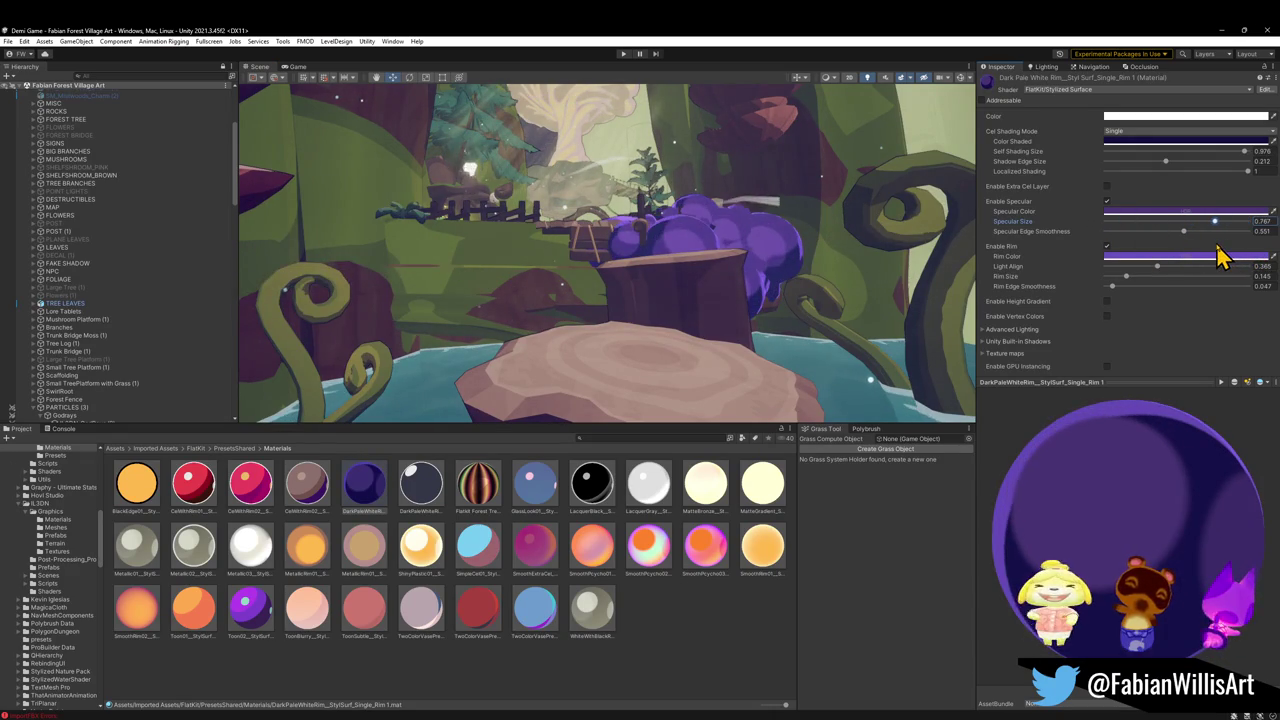
Disable specular highlights and set the Cel Shading Mode to Steps
{"action": "left_click", "coordinate": [1106, 202]}
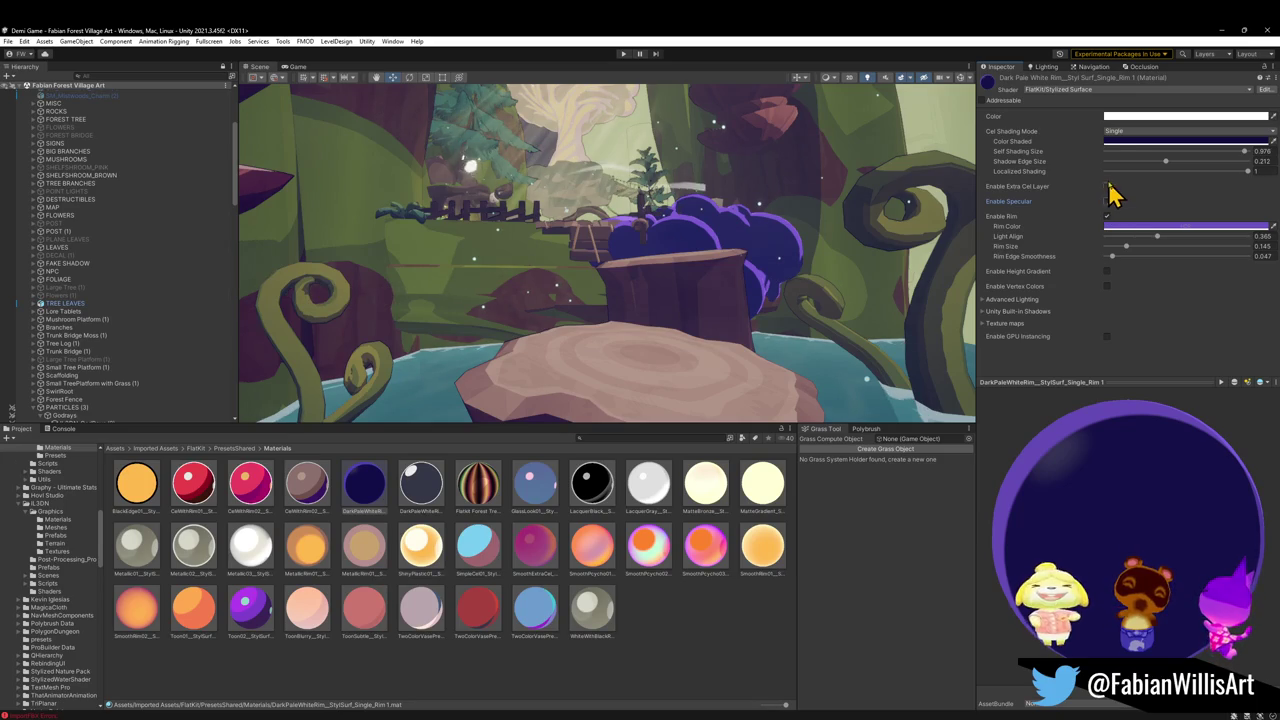
{"action": "left_click", "coordinate": [1125, 132]}
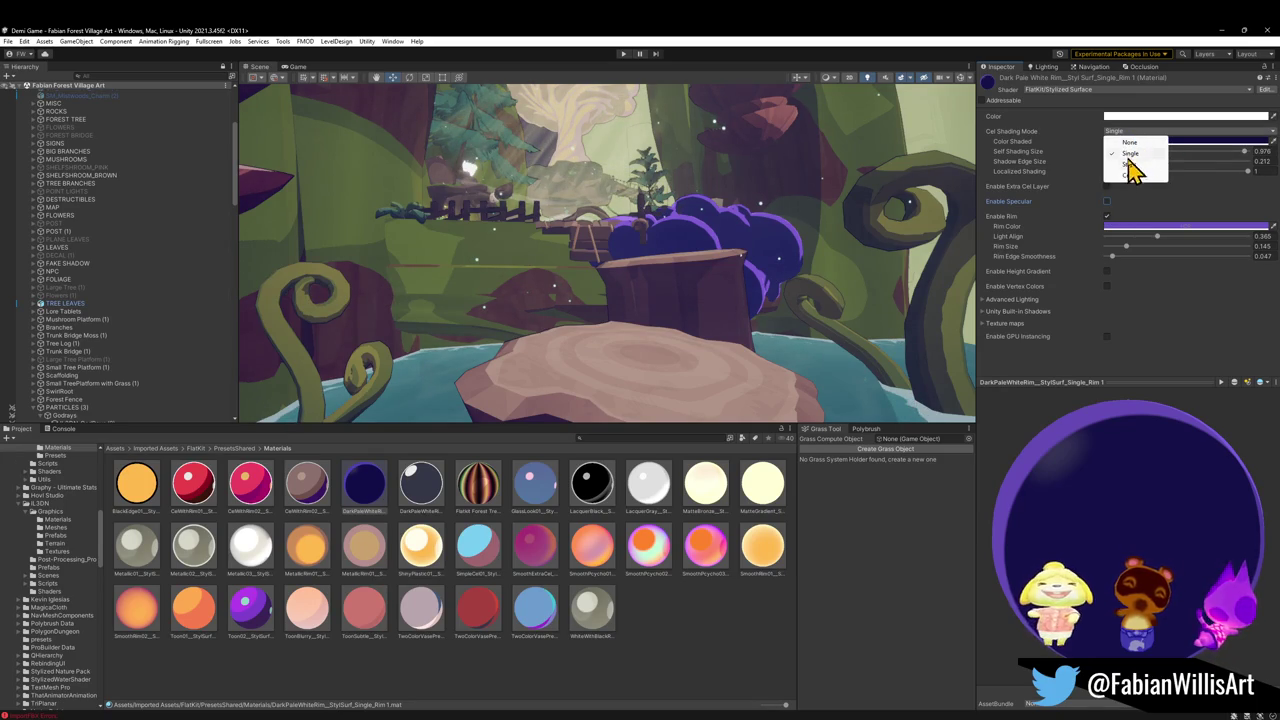
{"action": "left_click", "coordinate": [1150, 165]}
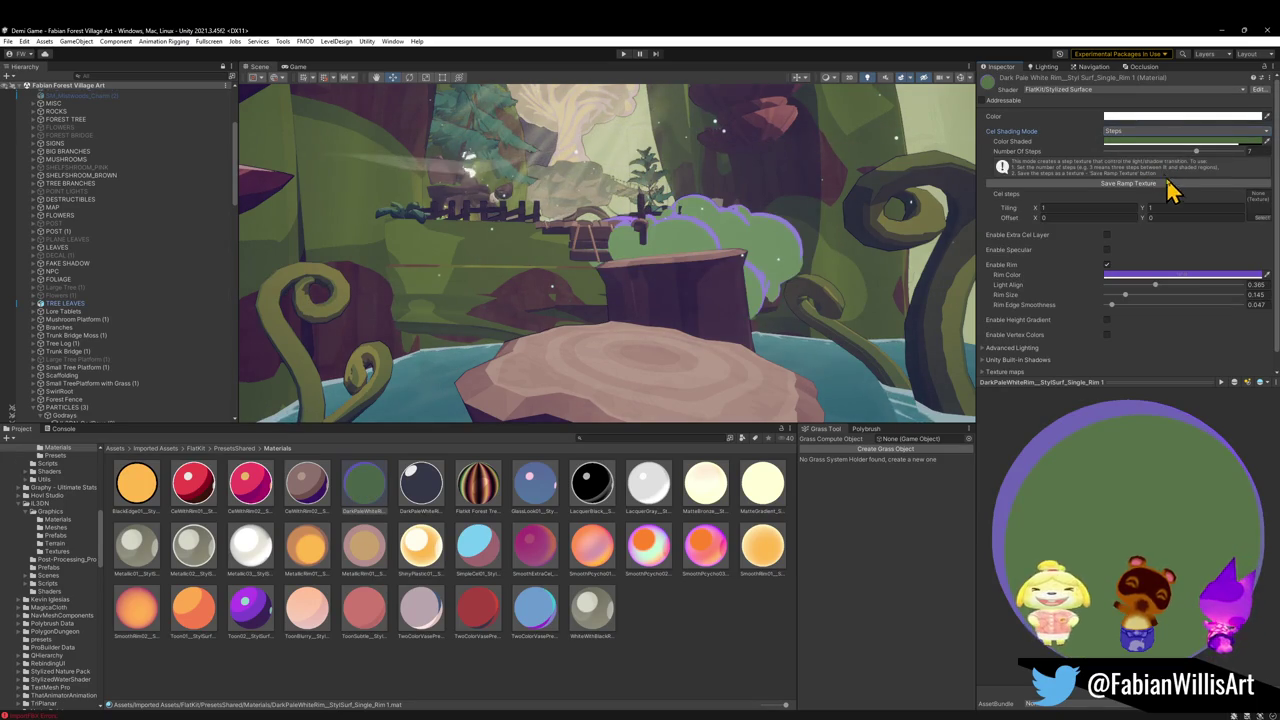
Keep Steps shading and try lighter shaded and reddish base colours, cancelling both
{"action": "left_click", "coordinate": [1137, 133]}
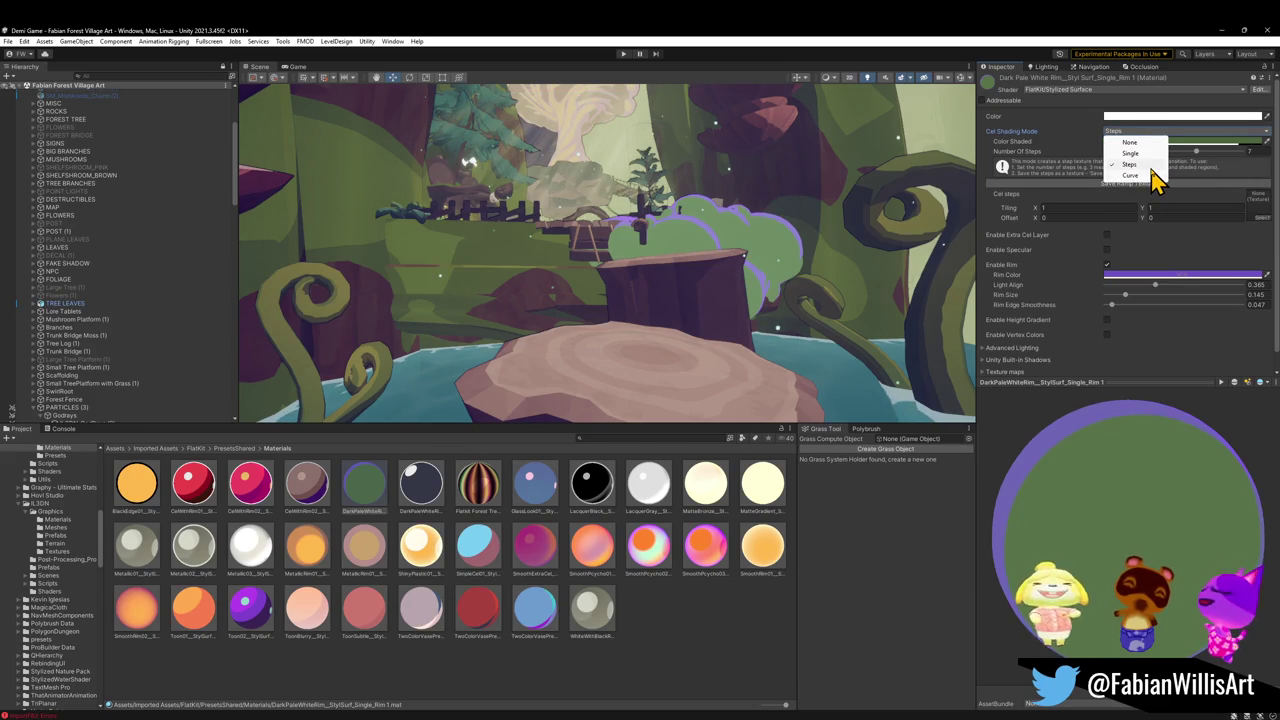
{"action": "left_click", "coordinate": [1151, 166]}
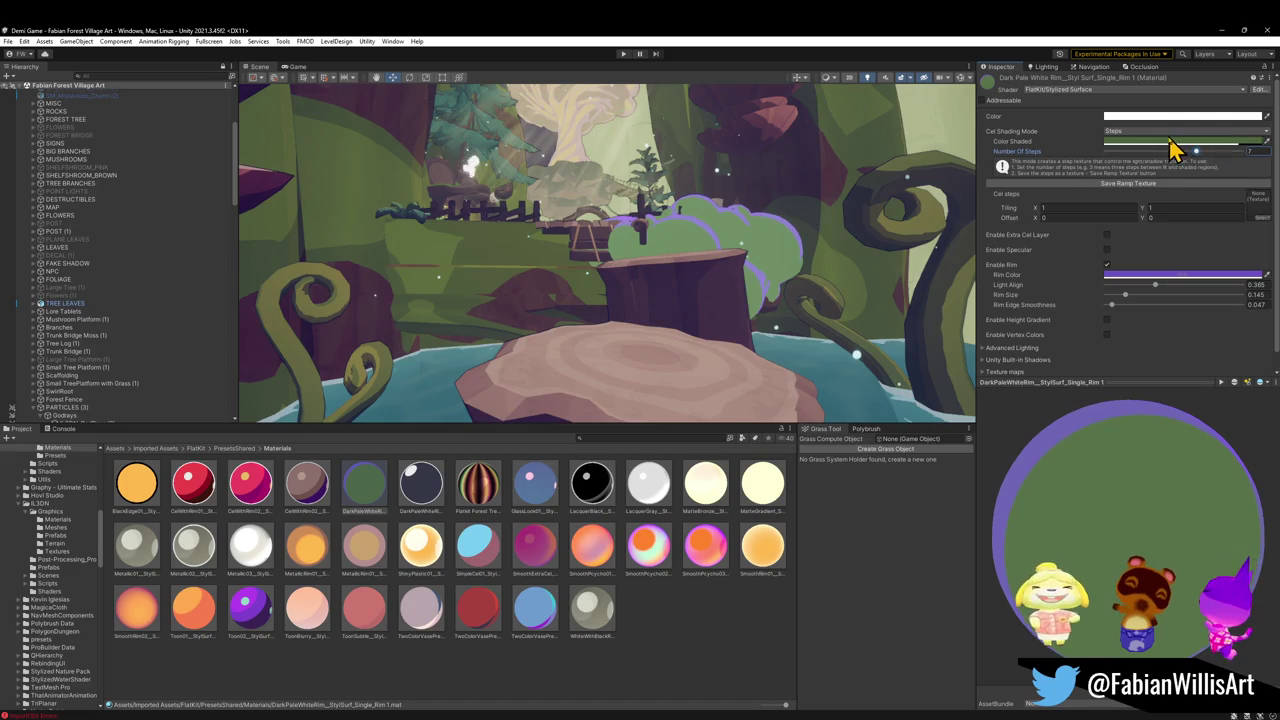
{"action": "left_click", "coordinate": [1162, 142]}
{"action": "mouse_move", "coordinate": [1213, 228]}
{"action": "left_mouse_down"}
{"action": "mouse_move", "coordinate": [1218, 208]}
{"action": "mouse_move", "coordinate": [1205, 212]}
{"action": "left_mouse_up"}
{"action": "key", "text": "Escape"}
{"action": "left_click", "coordinate": [1147, 116]}
{"action": "key", "text": "Escape"}
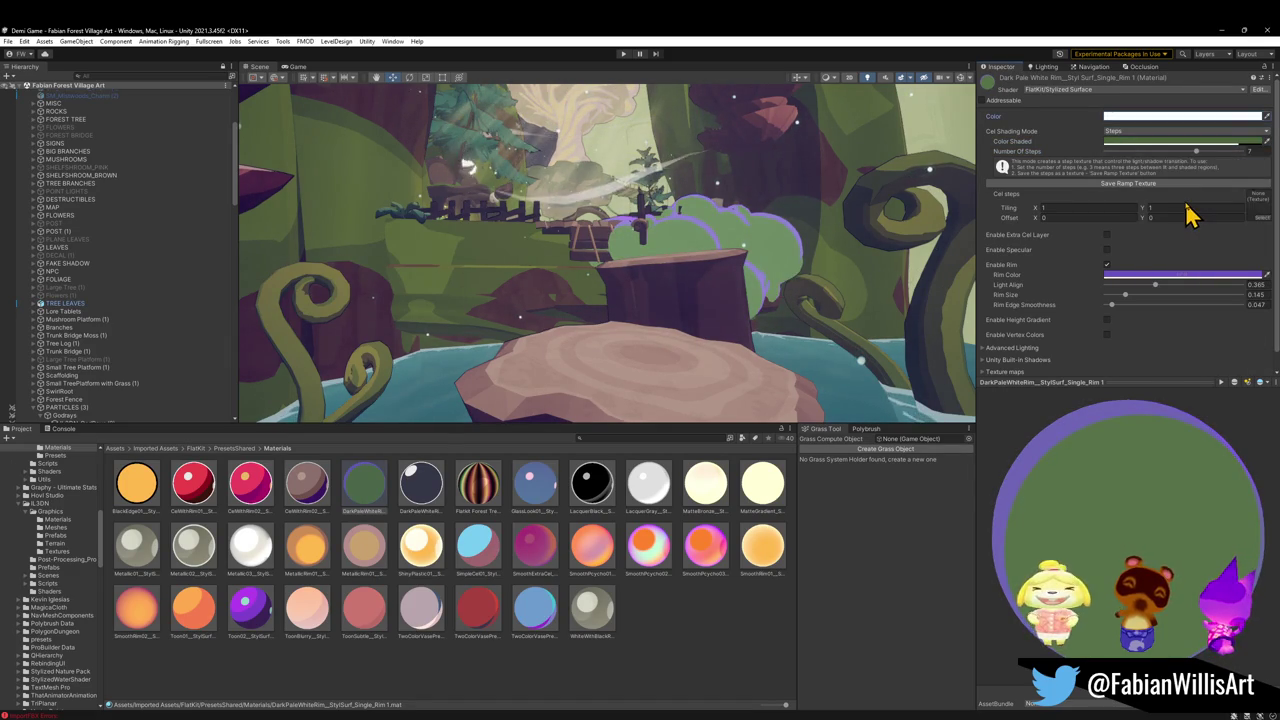
Revert cel shading to Single, try None, then undo back to Single
{"action": "key", "text": "ctrl+z"}
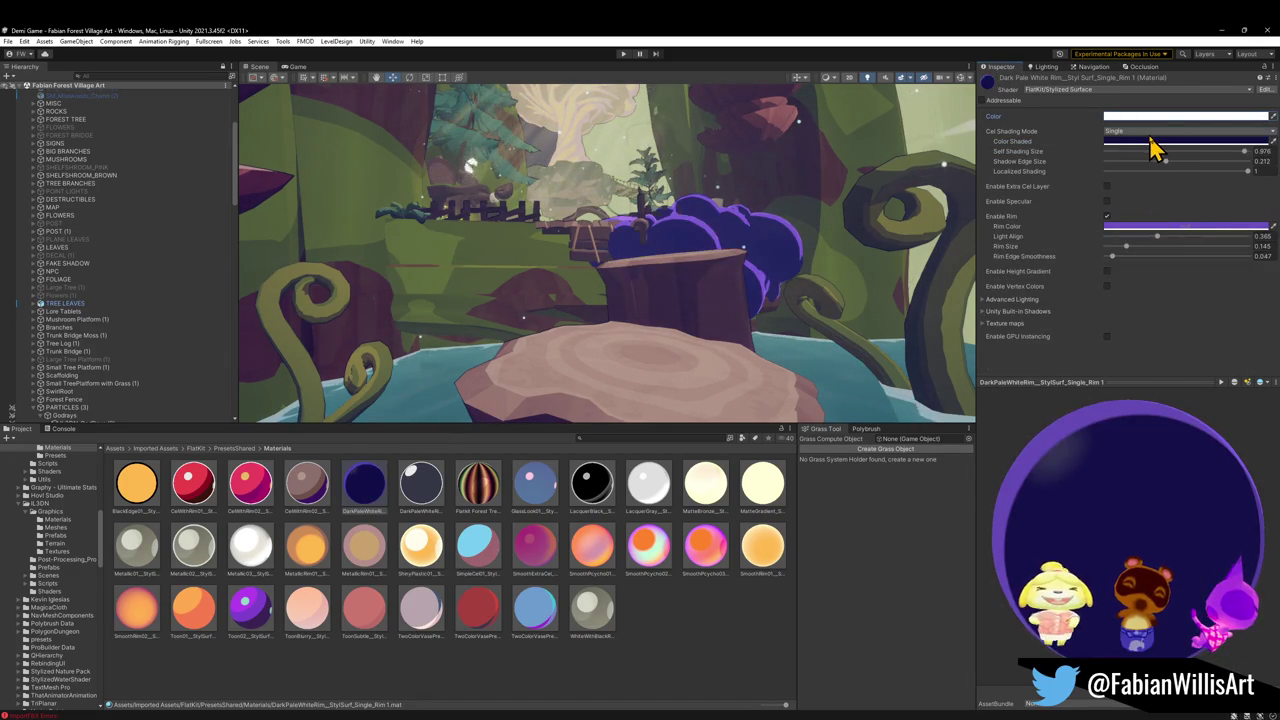
{"action": "left_click", "coordinate": [1158, 133]}
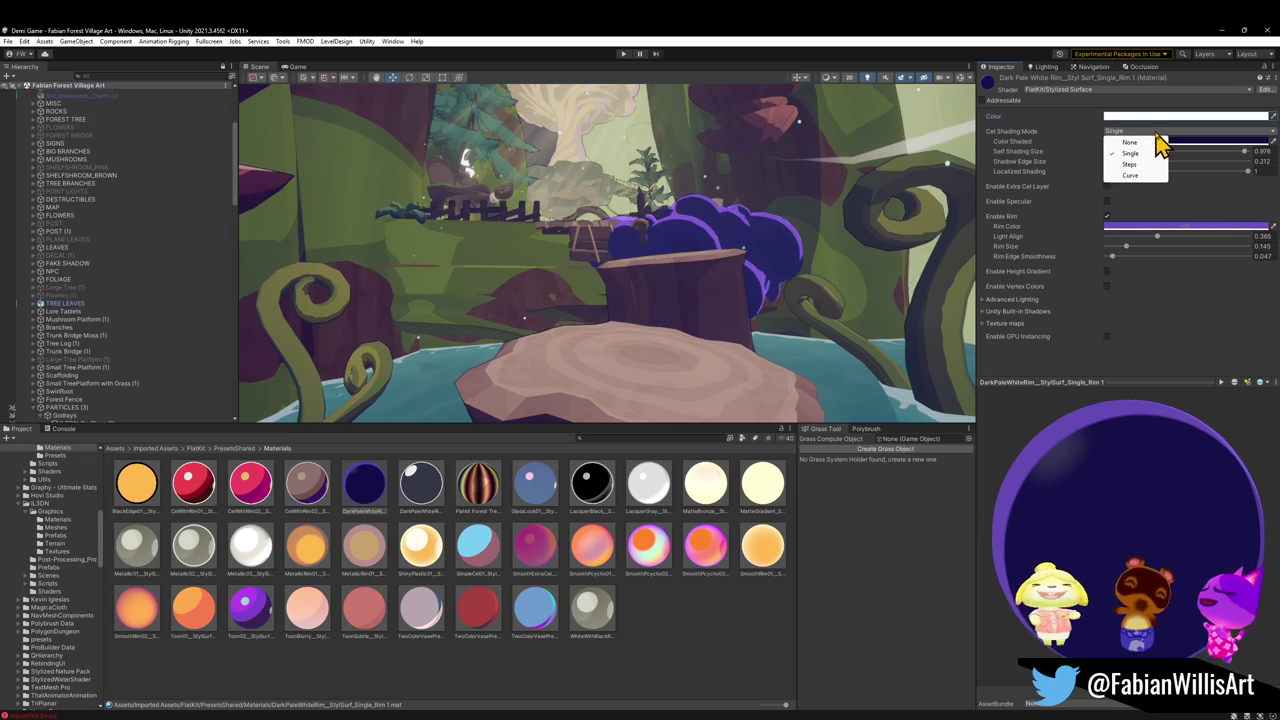
{"action": "left_click", "coordinate": [1040, 133]}
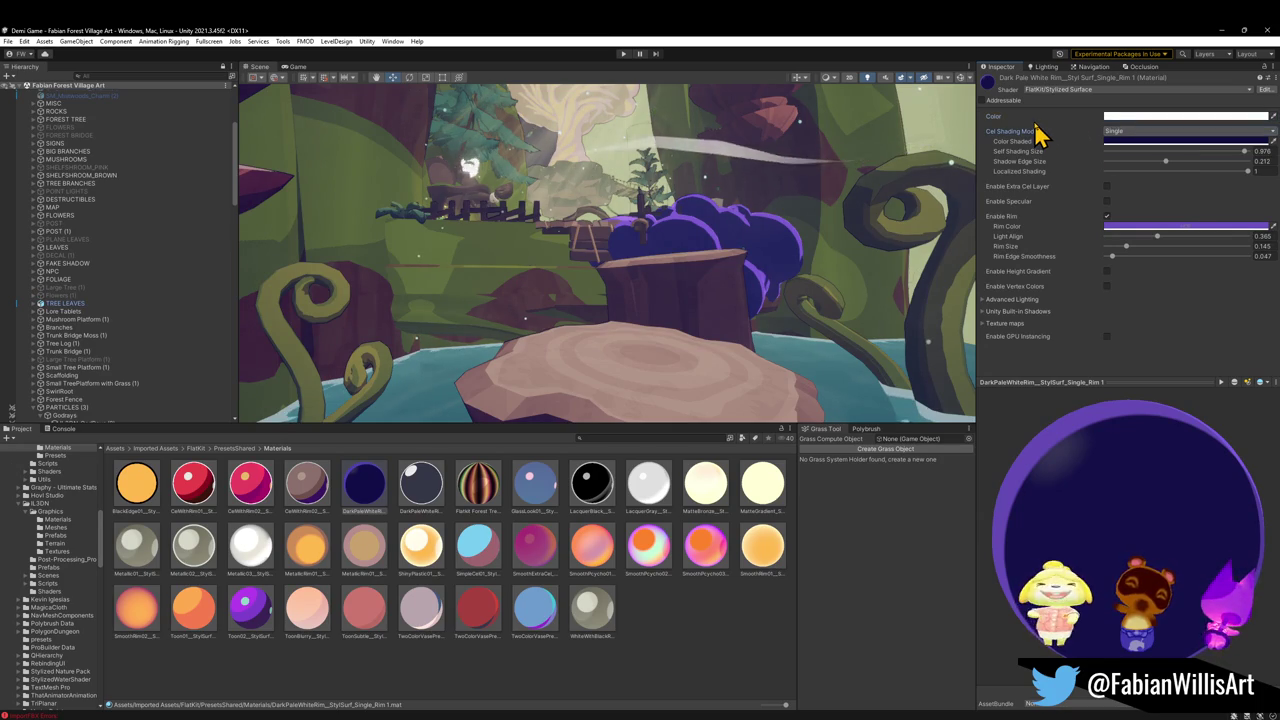
{"action": "left_click", "coordinate": [1148, 133]}
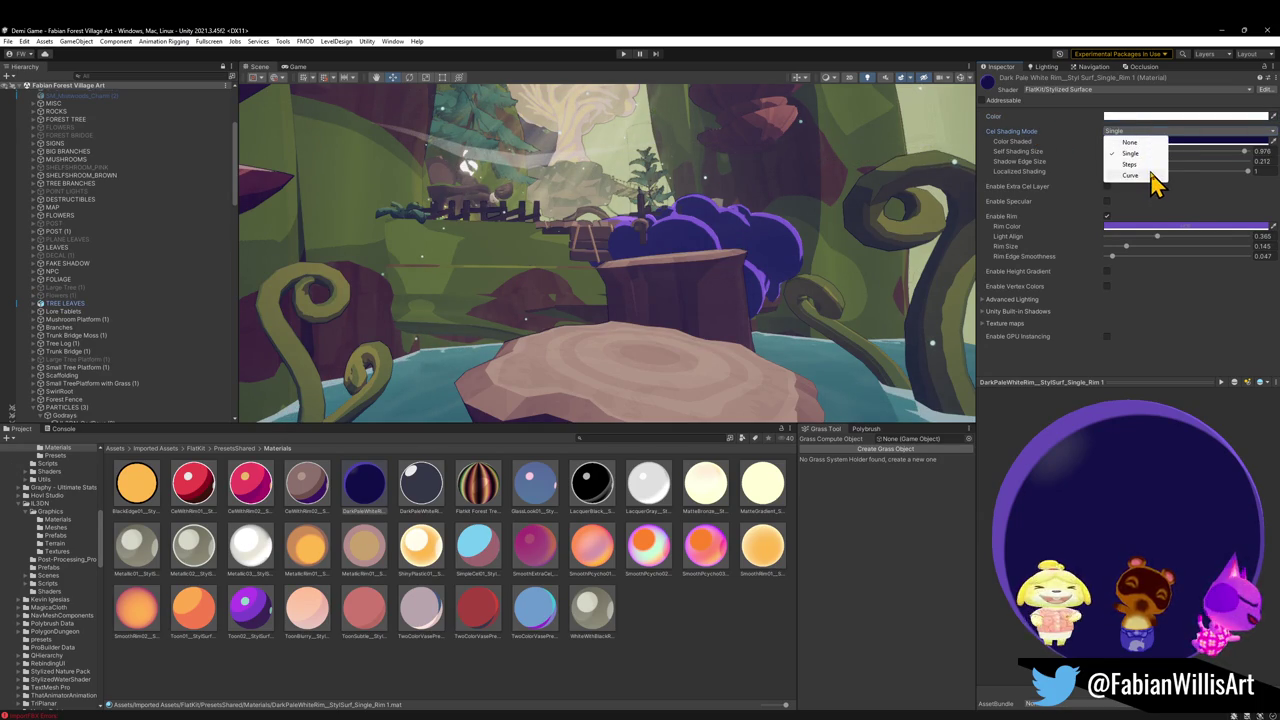
{"action": "left_click", "coordinate": [1133, 143]}
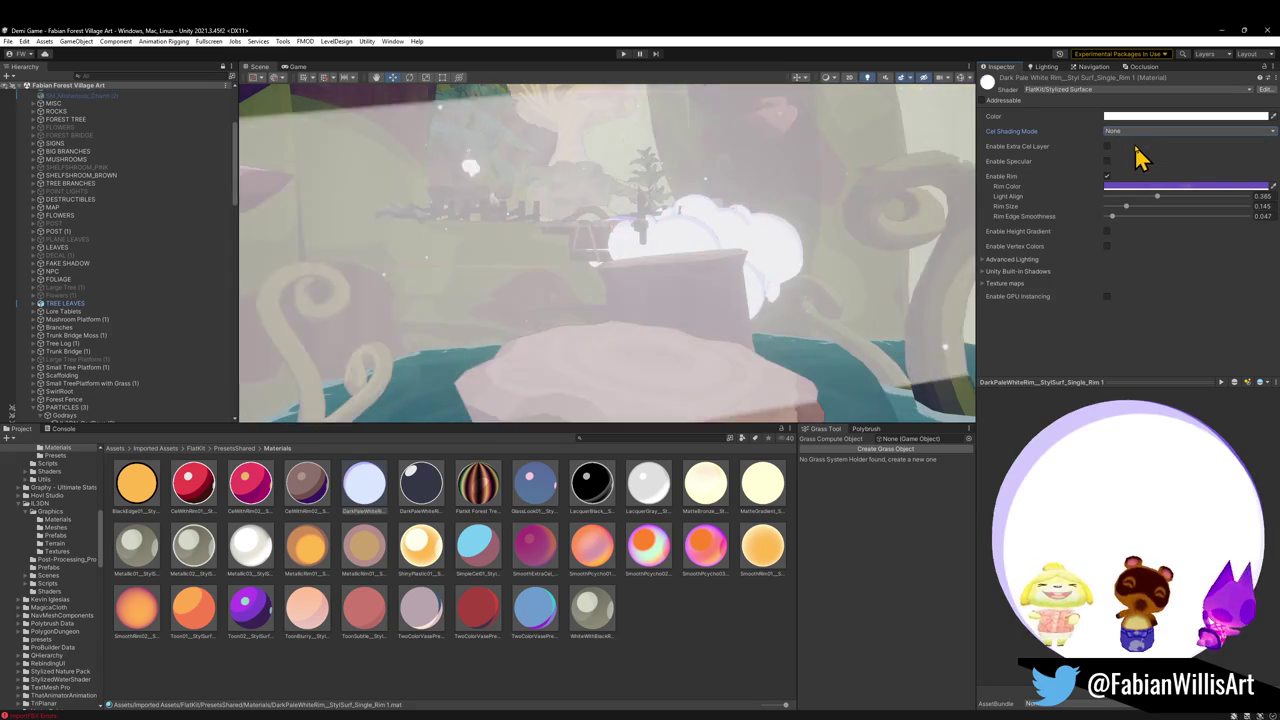
{"action": "key", "text": "ctrl+z"}
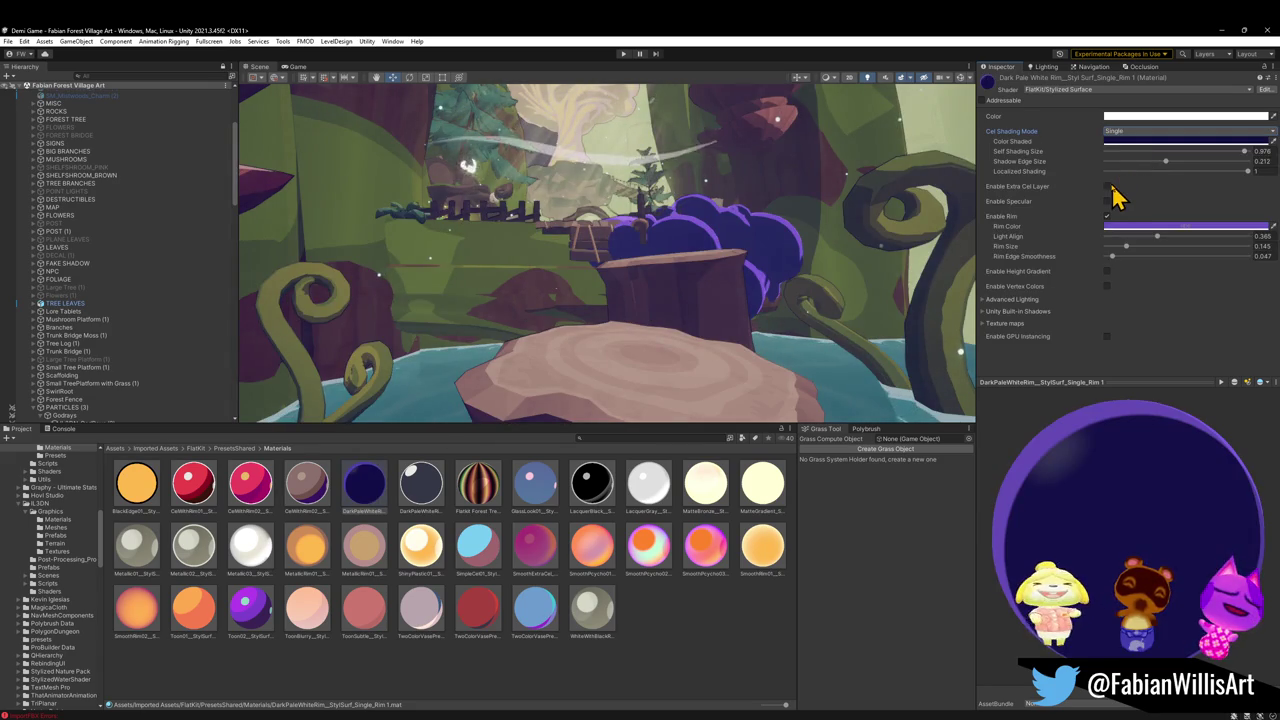
Enable the extra cel layer with smaller self shading, use Steps, and darken the green shadow
{"action": "left_click", "coordinate": [1107, 187]}
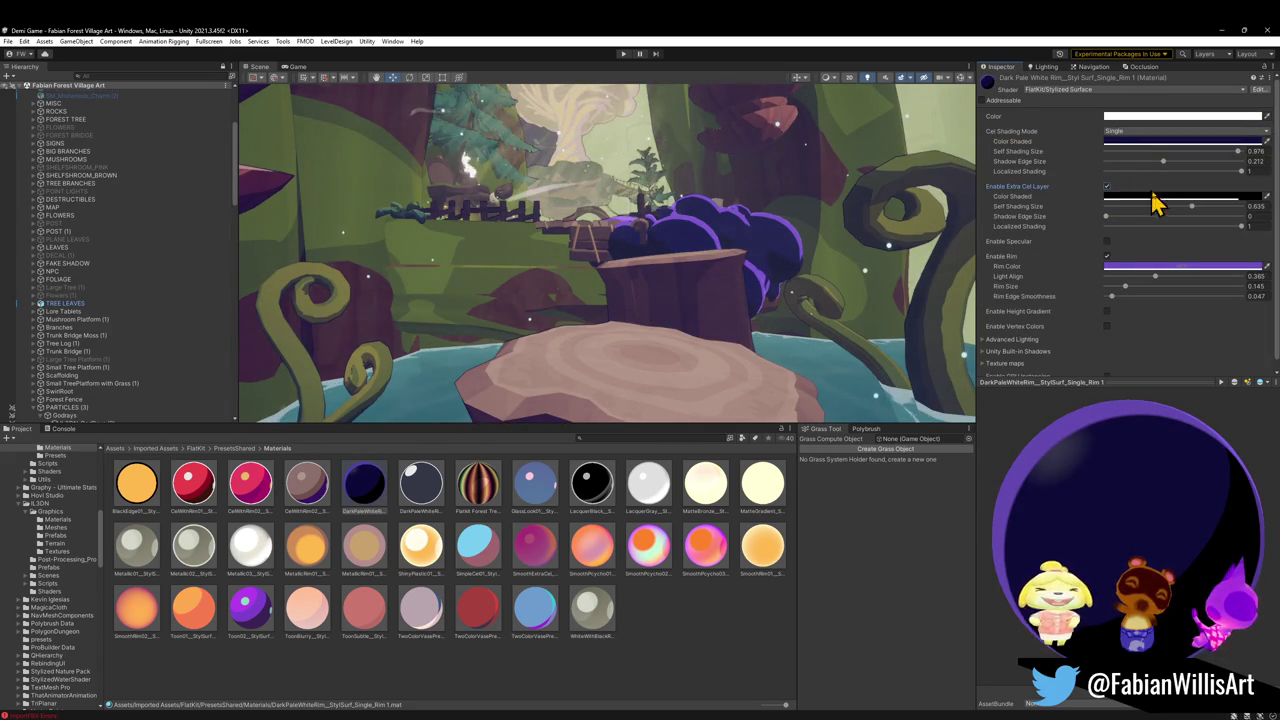
{"action": "left_click_drag", "start_coordinate": [1189, 207], "coordinate": [1158, 209]}
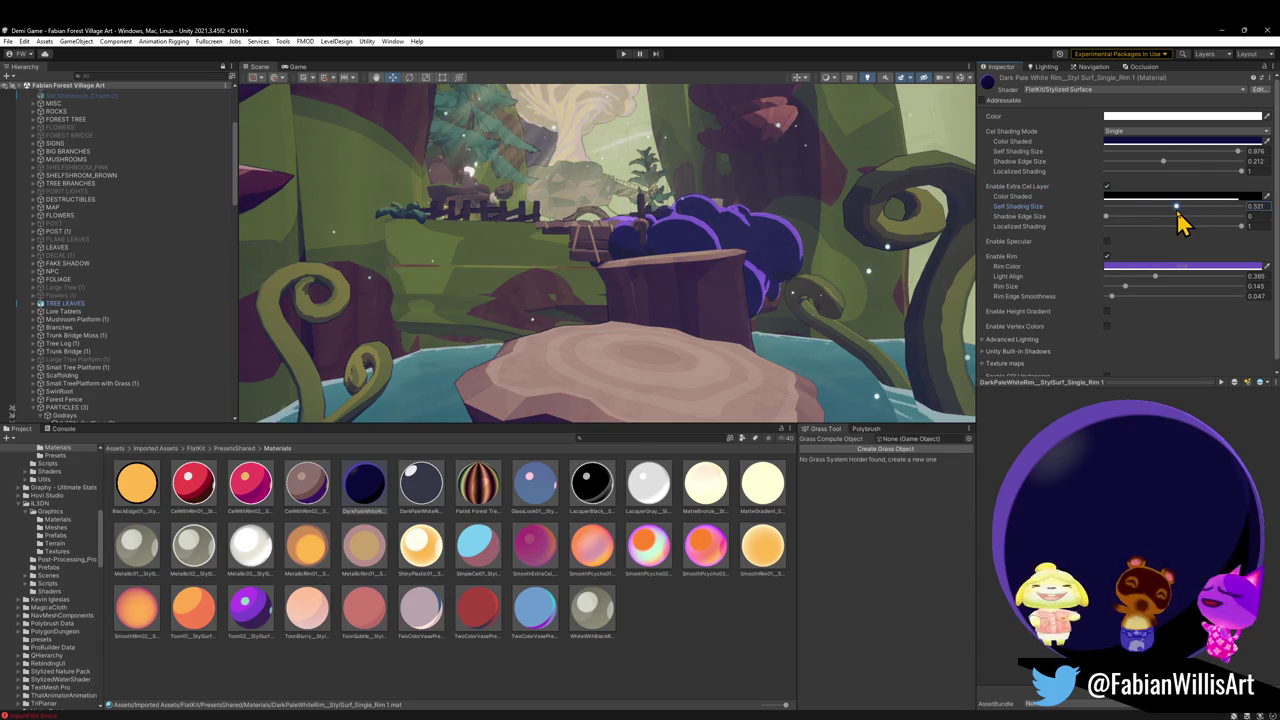
{"action": "left_click", "coordinate": [1145, 131]}
{"action": "left_click", "coordinate": [1132, 164]}
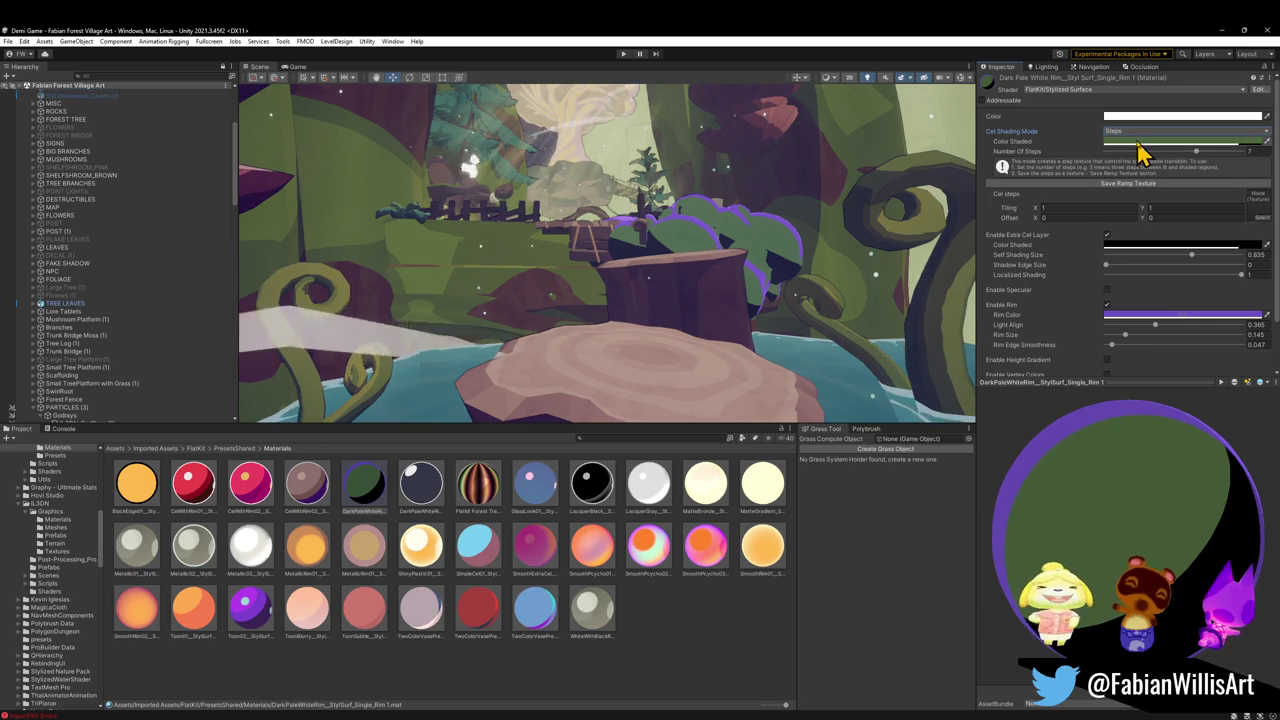
{"action": "left_click", "coordinate": [1138, 142]}
{"action": "left_click_drag", "start_coordinate": [1190, 226], "coordinate": [1192, 228]}
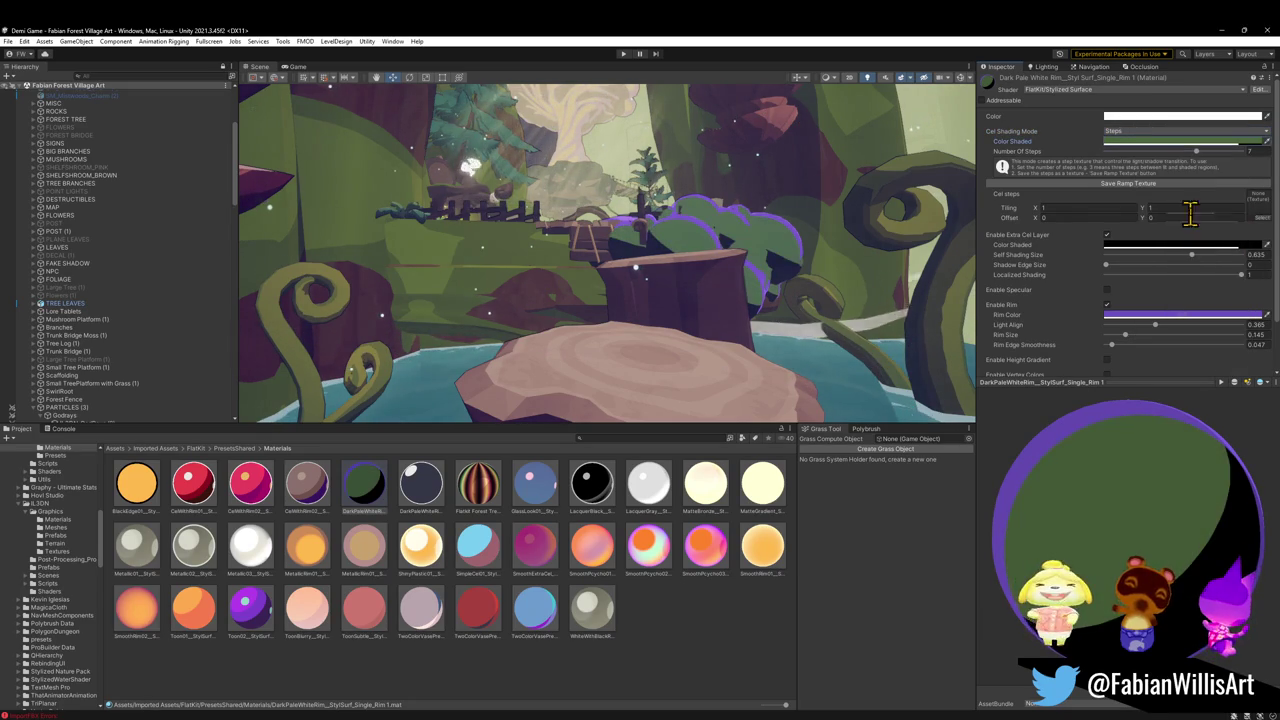
Keep Steps mode and change the shaded colour from green to a deep, saturated purple
{"action": "left_click", "coordinate": [1140, 131]}
{"action": "left_click", "coordinate": [1130, 166]}
{"action": "left_click", "coordinate": [1155, 143]}
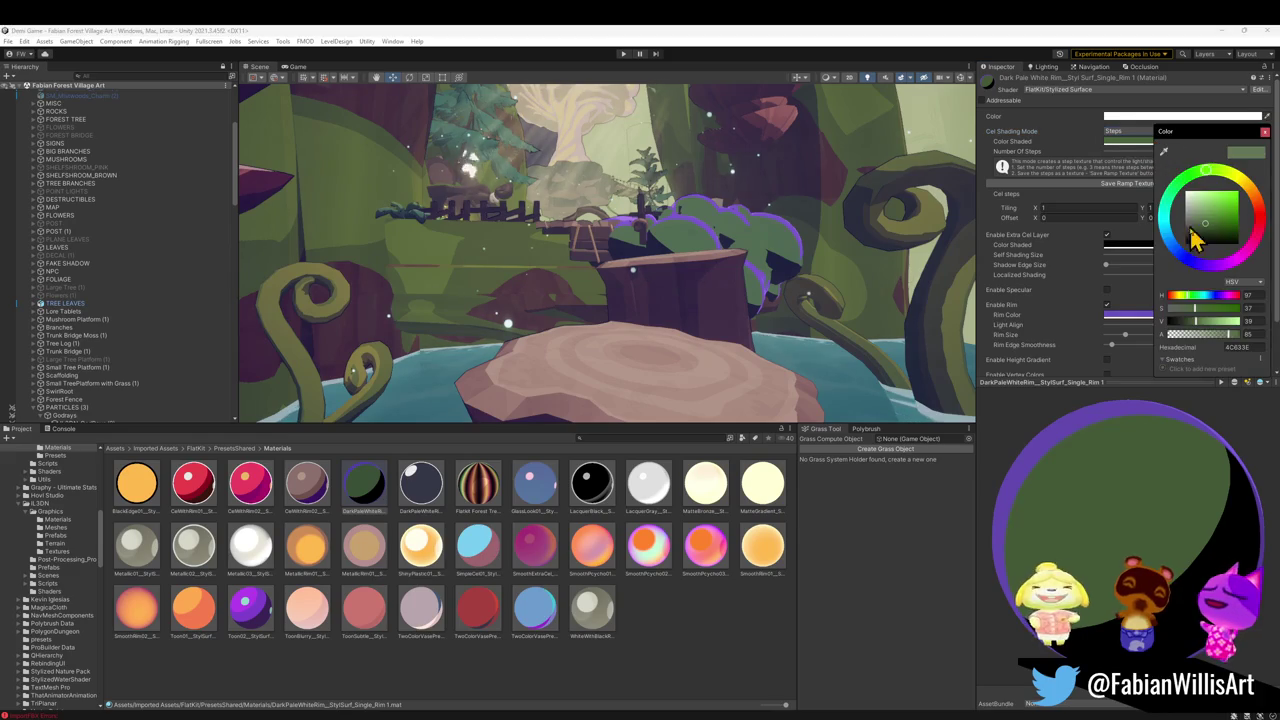
{"action": "left_click", "coordinate": [1181, 254]}
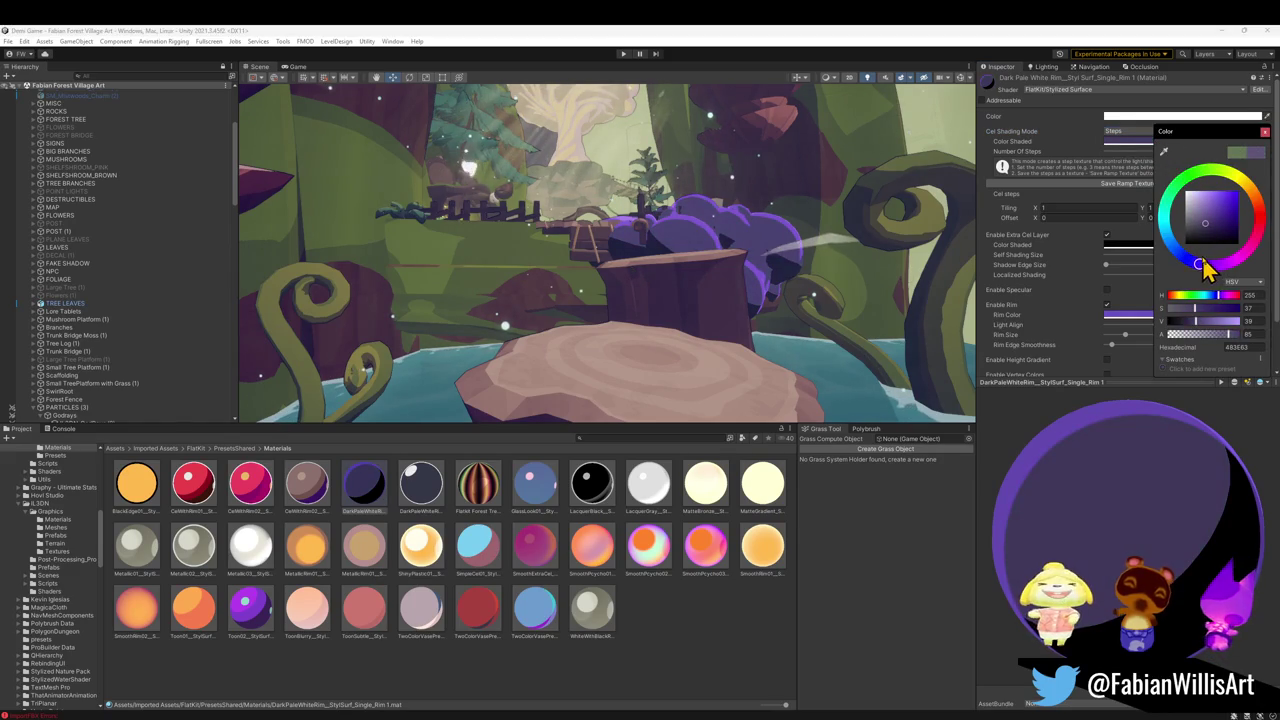
{"action": "left_click", "coordinate": [1217, 223]}
{"action": "left_click_drag", "start_coordinate": [1219, 221], "coordinate": [1223, 224]}
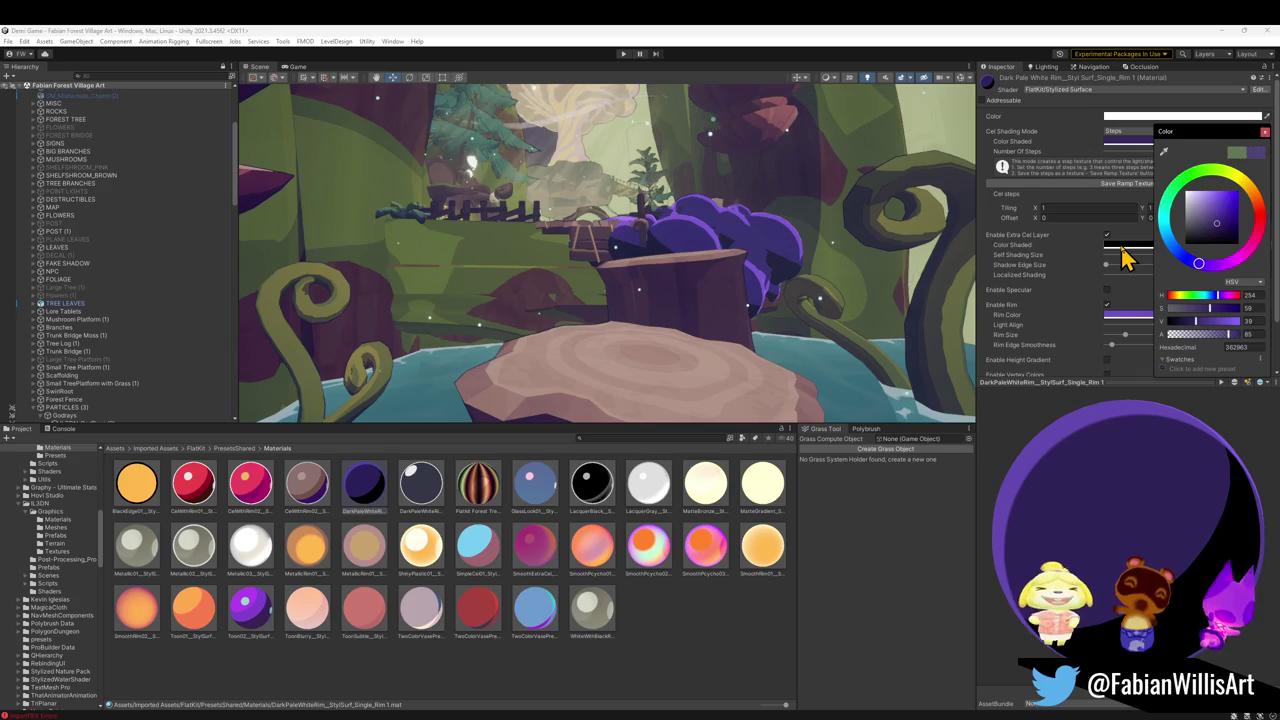
Try a reddish extra-layer shaded colour, then cancel the change
{"action": "left_click", "coordinate": [1121, 249]}
{"action": "left_click_drag", "start_coordinate": [1196, 238], "coordinate": [1206, 228]}
{"action": "key", "text": "Escape"}
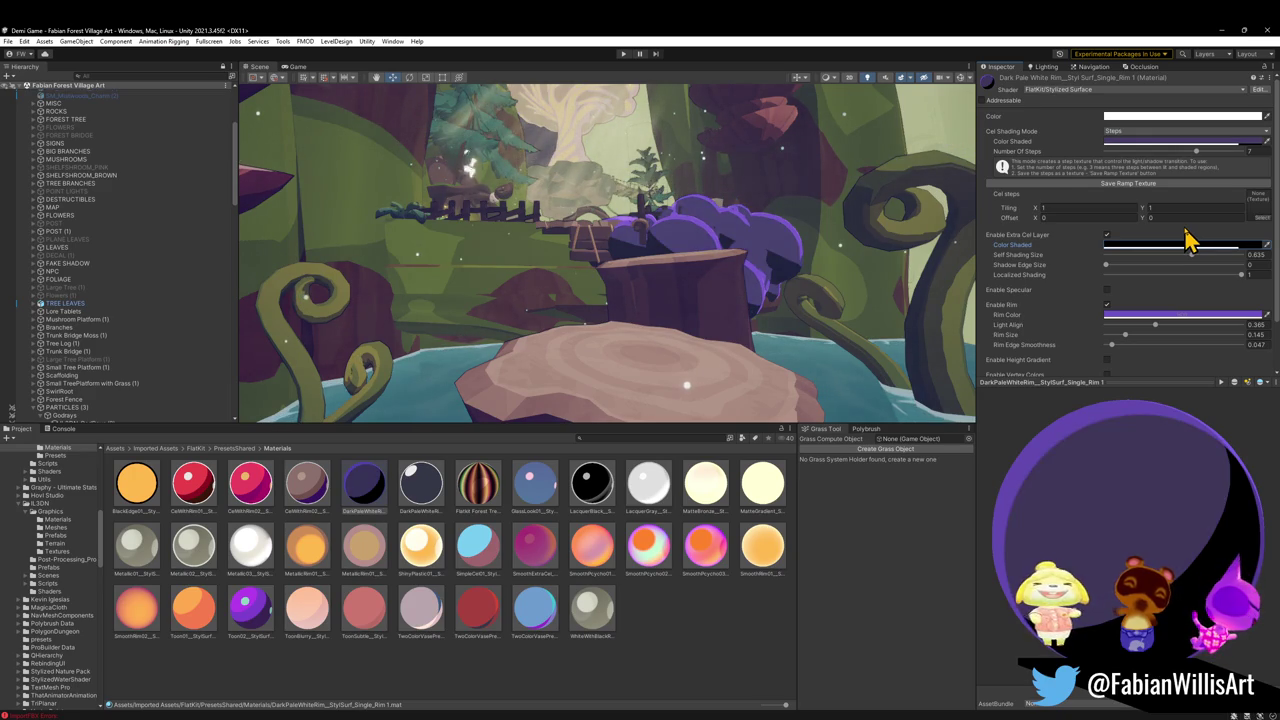
Undo back to Single cel shading and set the shaded colour to pure black
{"action": "key", "text": "ctrl+z"}
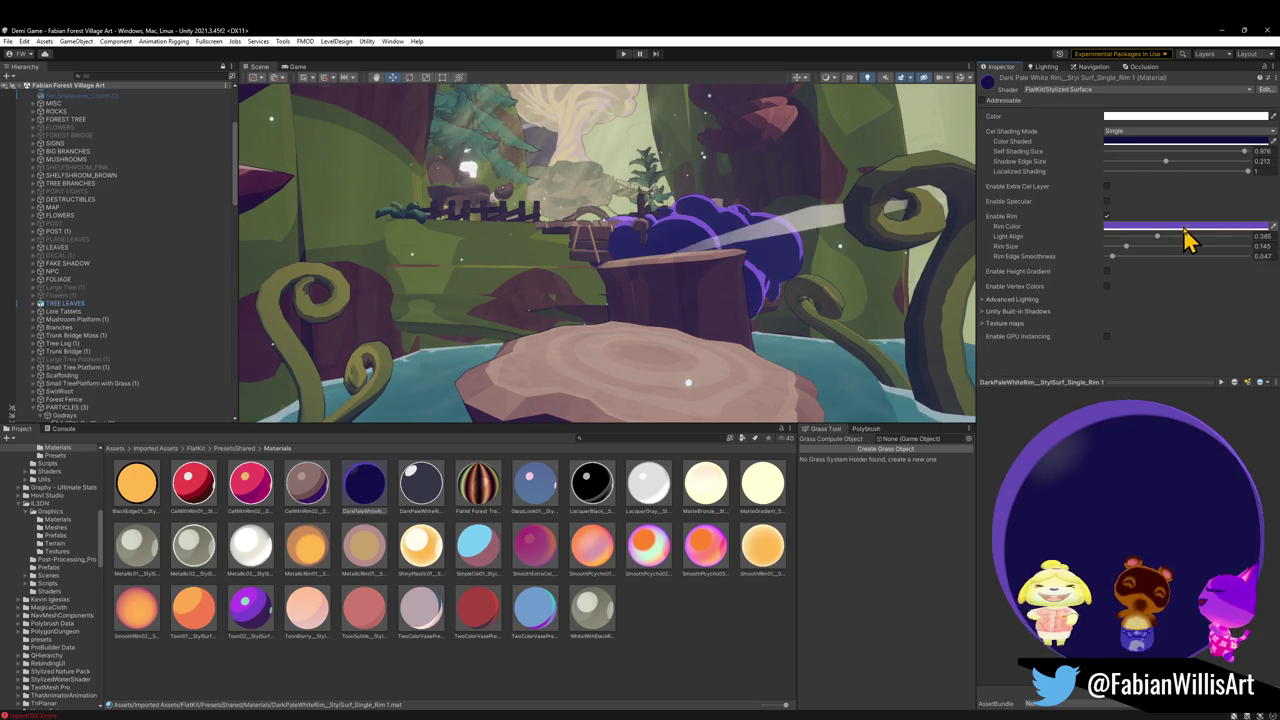
{"action": "key", "text": "ctrl+z"}
{"action": "key", "text": "ctrl+z"}
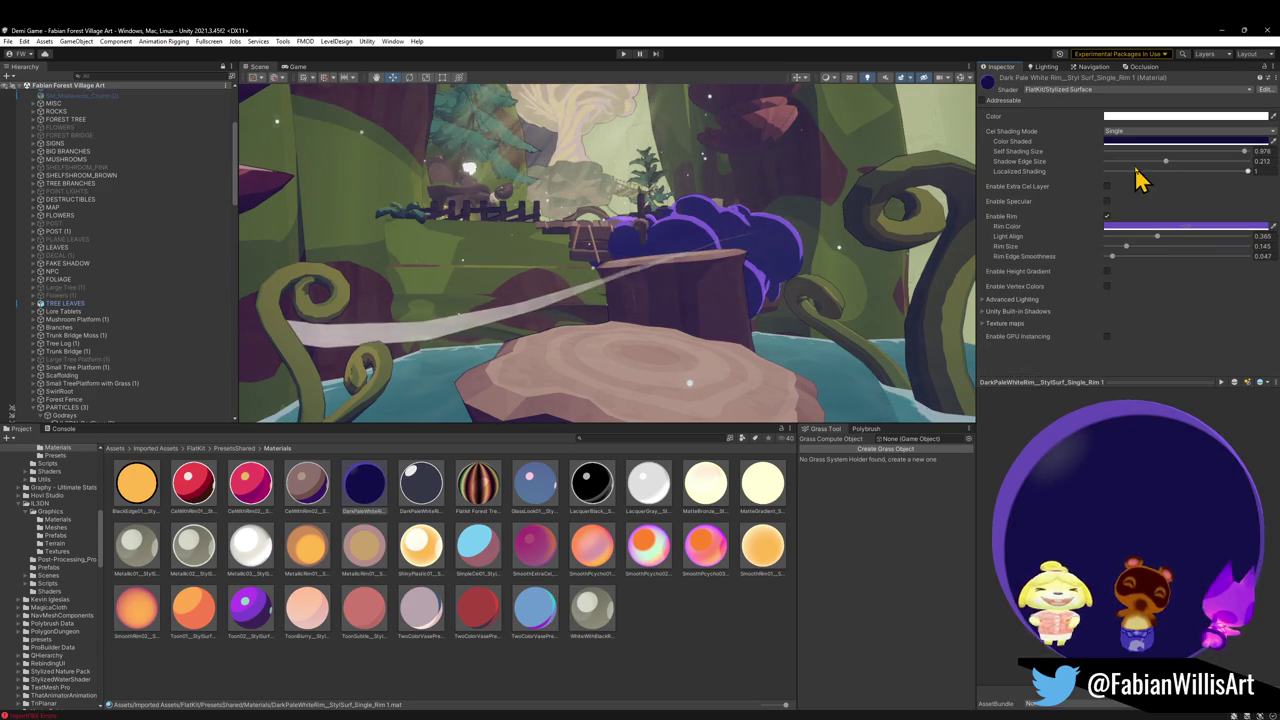
{"action": "left_click", "coordinate": [1146, 142]}
{"action": "left_click_drag", "start_coordinate": [1208, 231], "coordinate": [1201, 243]}
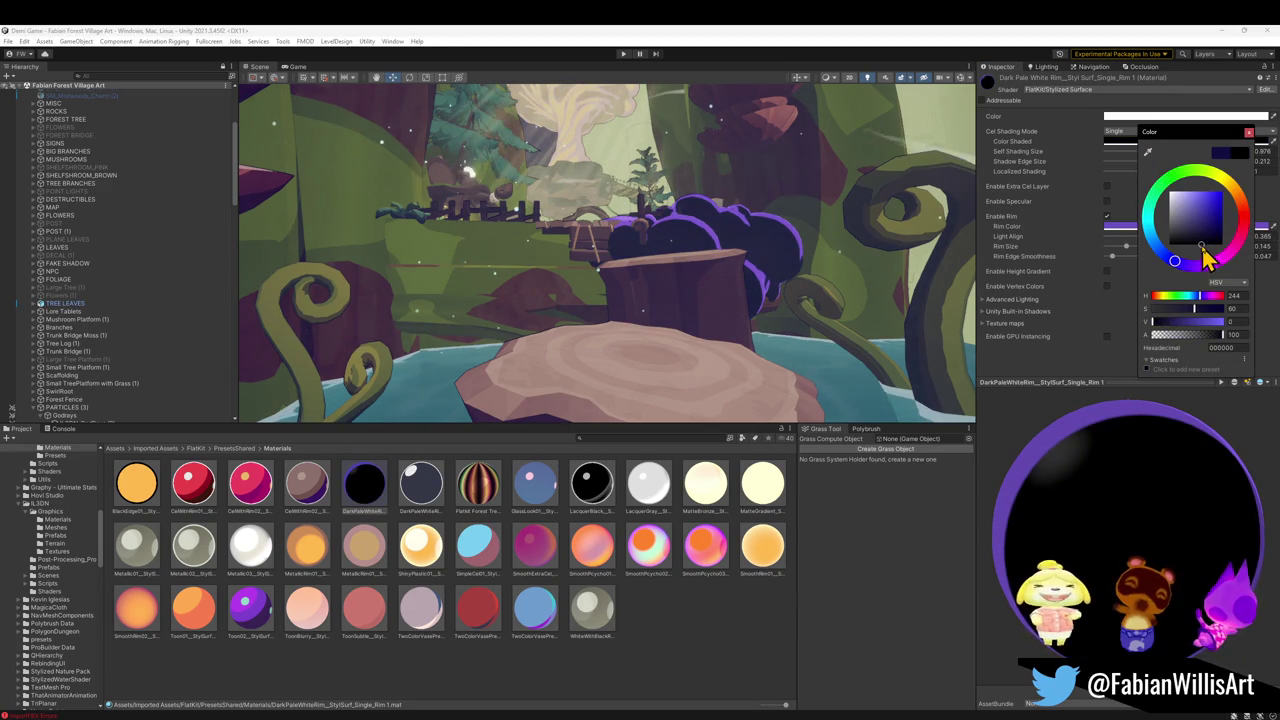
{"action": "key", "text": "Escape"}
{"action": "left_click_drag", "start_coordinate": [780, 260], "coordinate": [712, 252]}
{"action": "scroll", "coordinate": [710, 250], "scroll_direction": "down", "scroll_amount": 6}
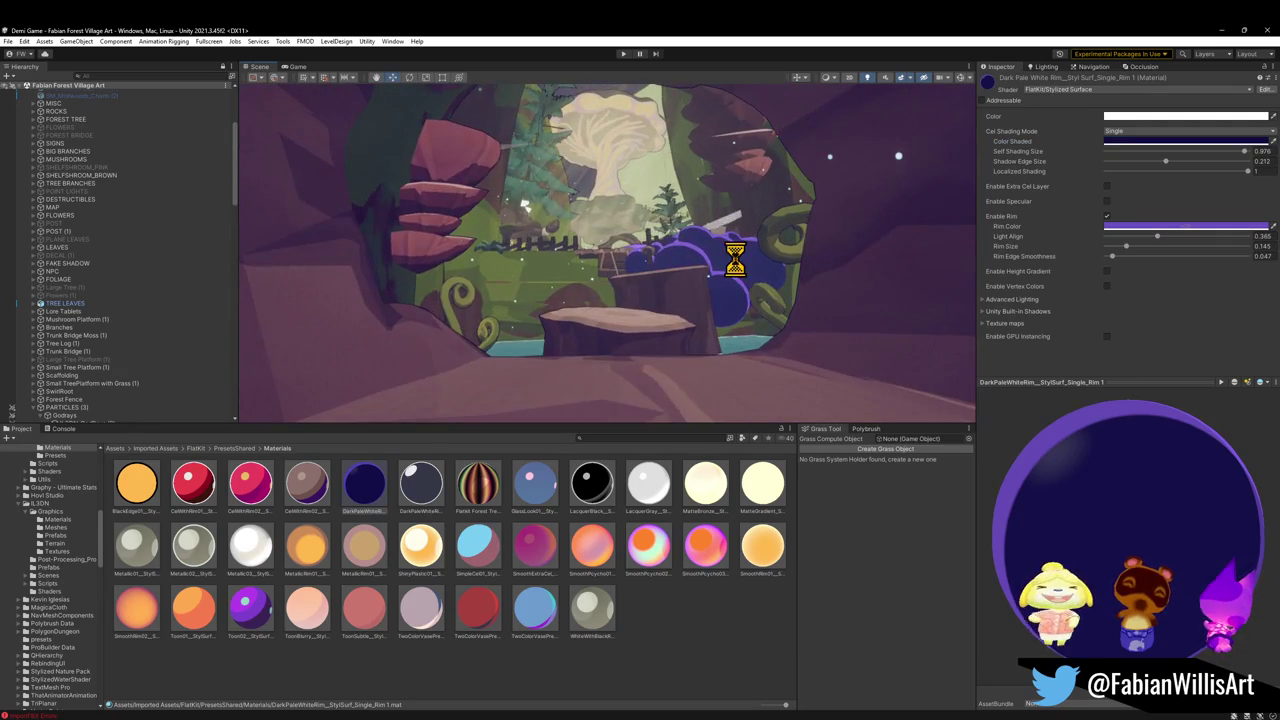
{"action": "left_click", "coordinate": [1186, 141]}
{"action": "left_click_drag", "start_coordinate": [1234, 235], "coordinate": [1226, 262]}
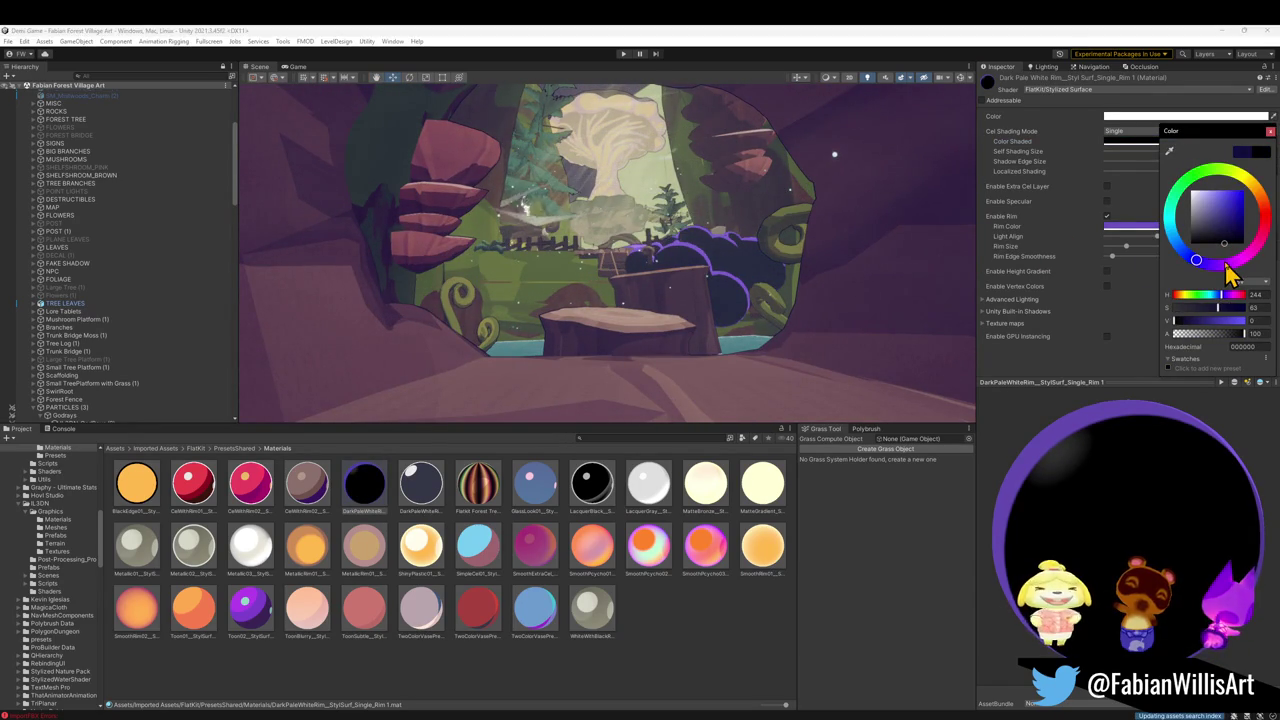
Shift the rim colour to a darker magenta, raise rim Light Align, and deselect the material
{"action": "left_click", "coordinate": [1154, 228]}
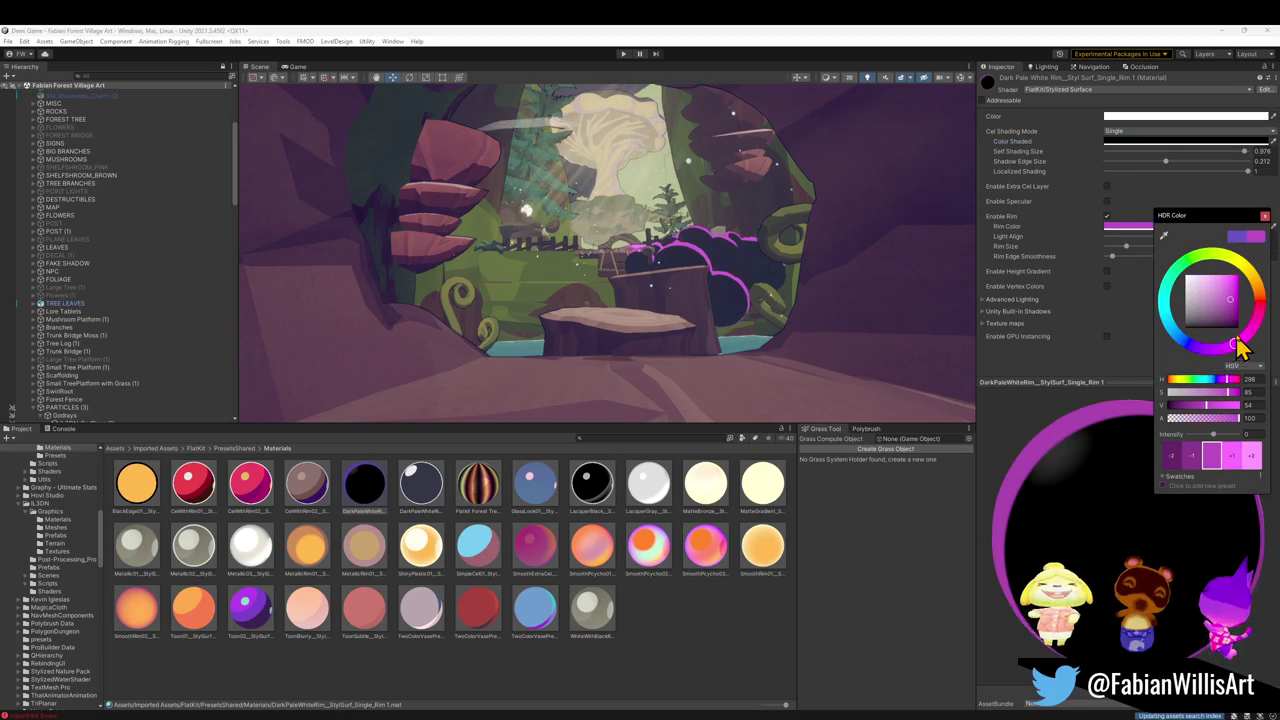
{"action": "mouse_move", "coordinate": [1245, 306]}
{"action": "left_mouse_down"}
{"action": "mouse_move", "coordinate": [1250, 290]}
{"action": "mouse_move", "coordinate": [1245, 310]}
{"action": "mouse_move", "coordinate": [1232, 302]}
{"action": "mouse_move", "coordinate": [1241, 323]}
{"action": "left_mouse_up"}
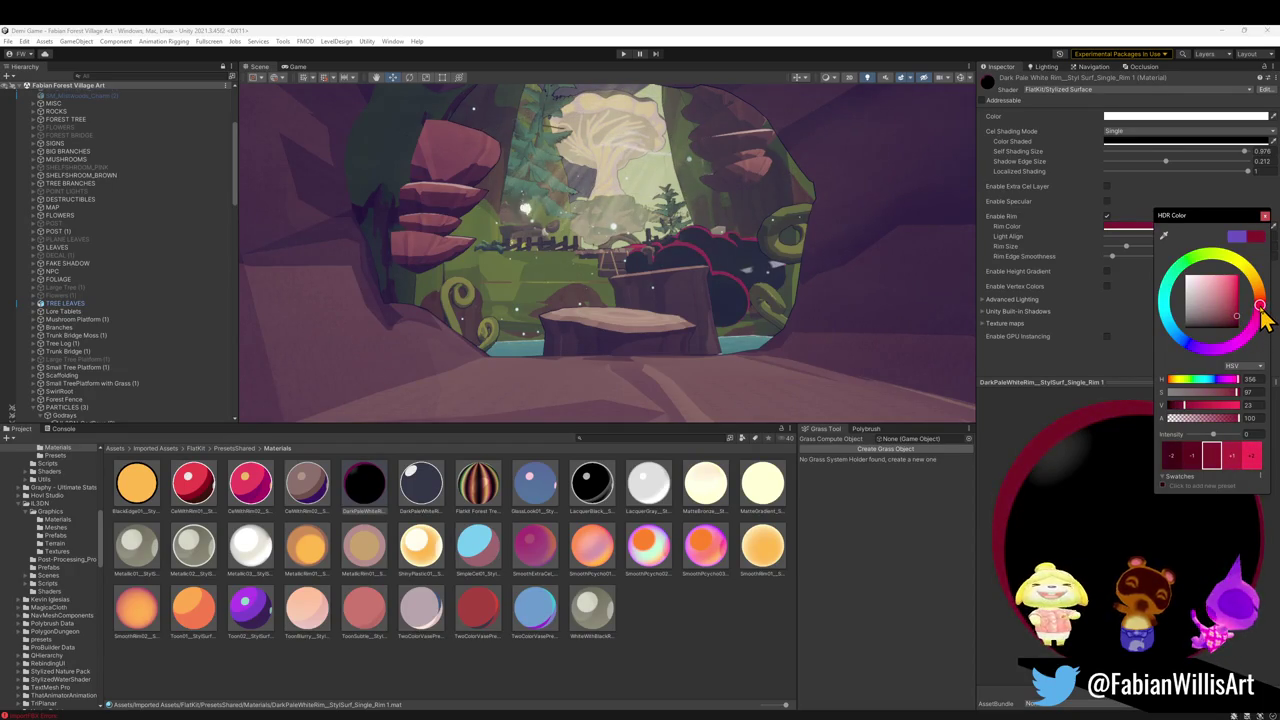
{"action": "left_click_drag", "start_coordinate": [1236, 320], "coordinate": [1239, 323]}
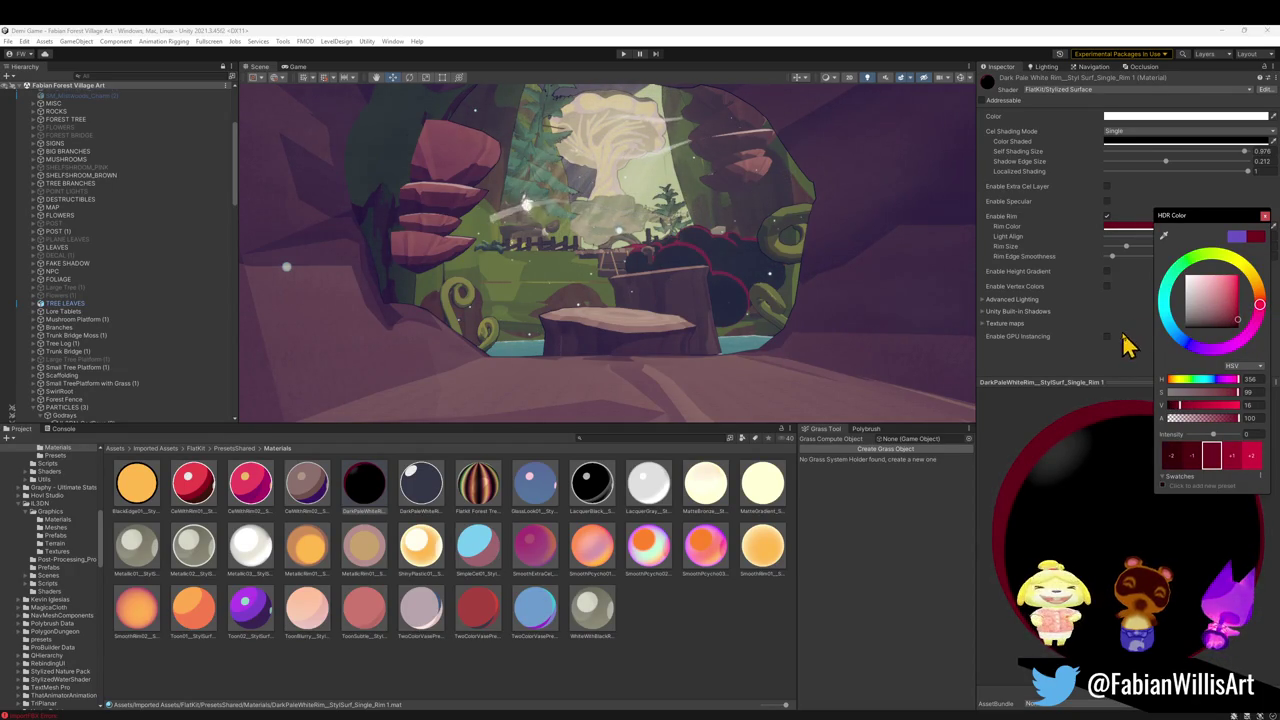
{"action": "left_click_drag", "start_coordinate": [1126, 252], "coordinate": [1151, 251]}
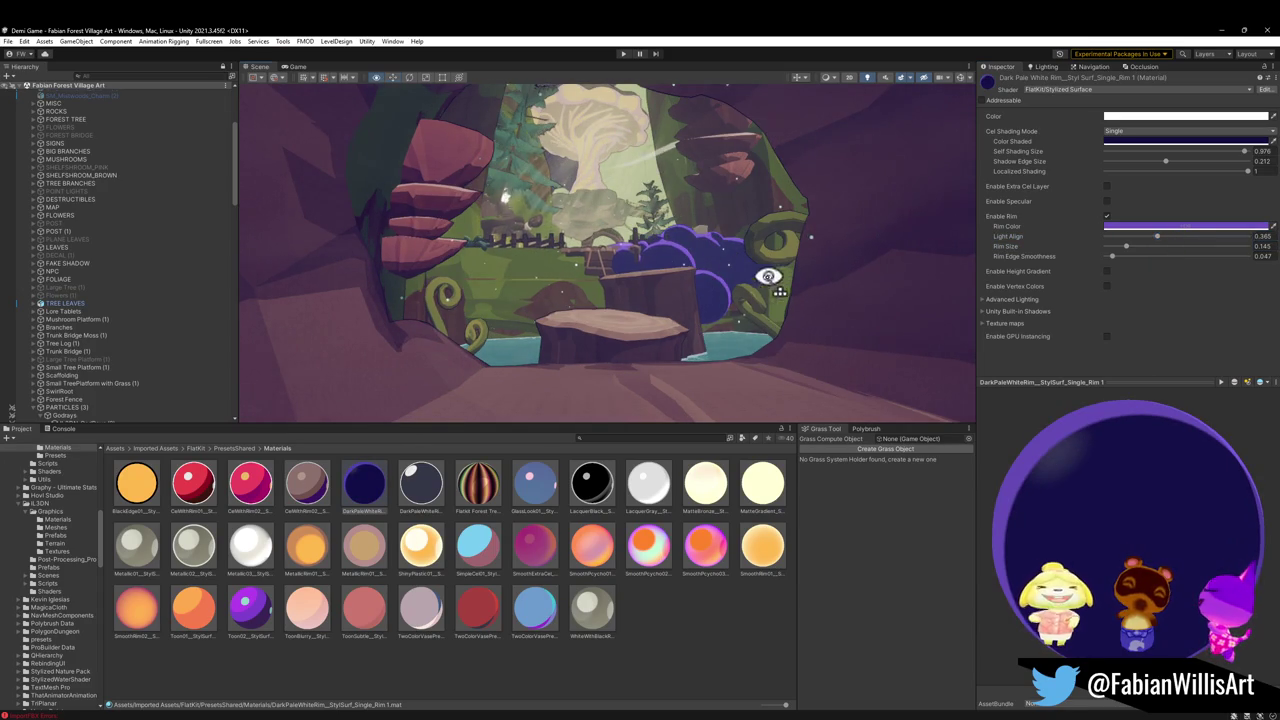
{"action": "left_click_drag", "start_coordinate": [768, 276], "coordinate": [790, 264]}
{"action": "left_click", "coordinate": [655, 658]}
{"action": "mouse_move", "coordinate": [751, 352]}
{"action": "left_mouse_down"}
{"action": "mouse_move", "coordinate": [731, 341]}
{"action": "mouse_move", "coordinate": [763, 357]}
{"action": "mouse_move", "coordinate": [751, 397]}
{"action": "mouse_move", "coordinate": [719, 365]}
{"action": "left_mouse_up"}
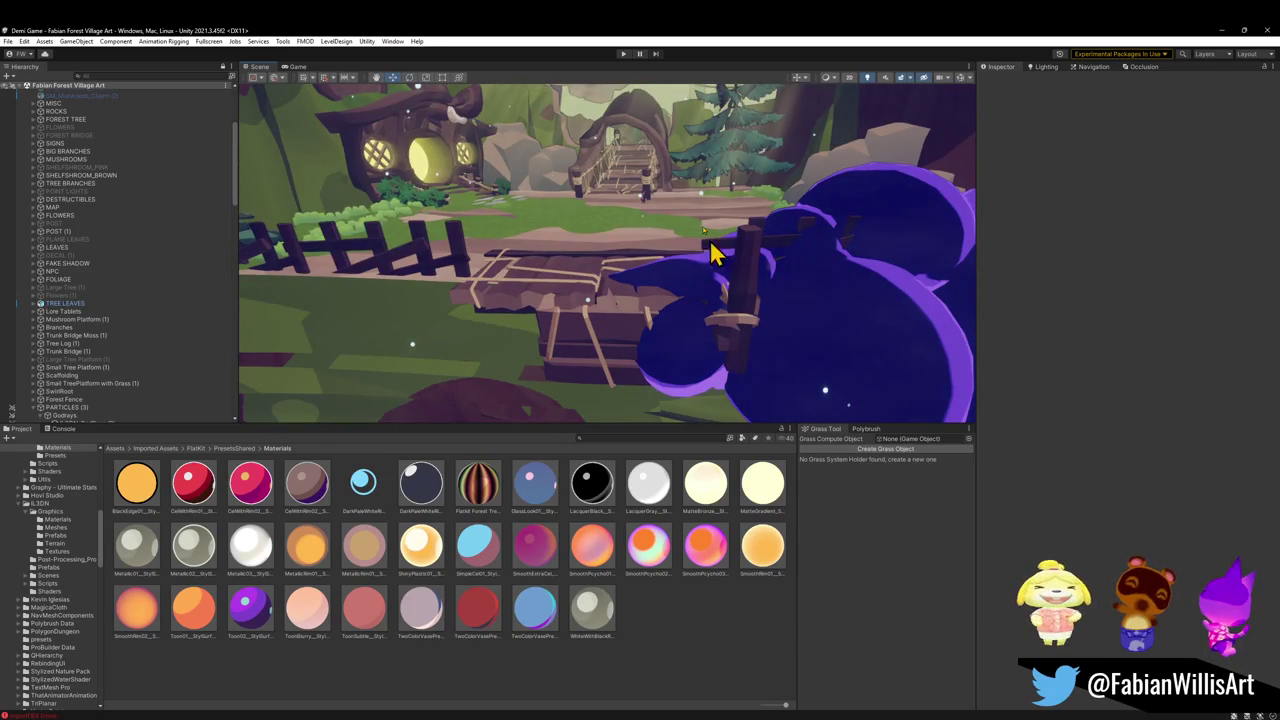
Play-test the forest level, toggling fullscreen with F10, then return to the Scene view
{"action": "left_click", "coordinate": [623, 53]}
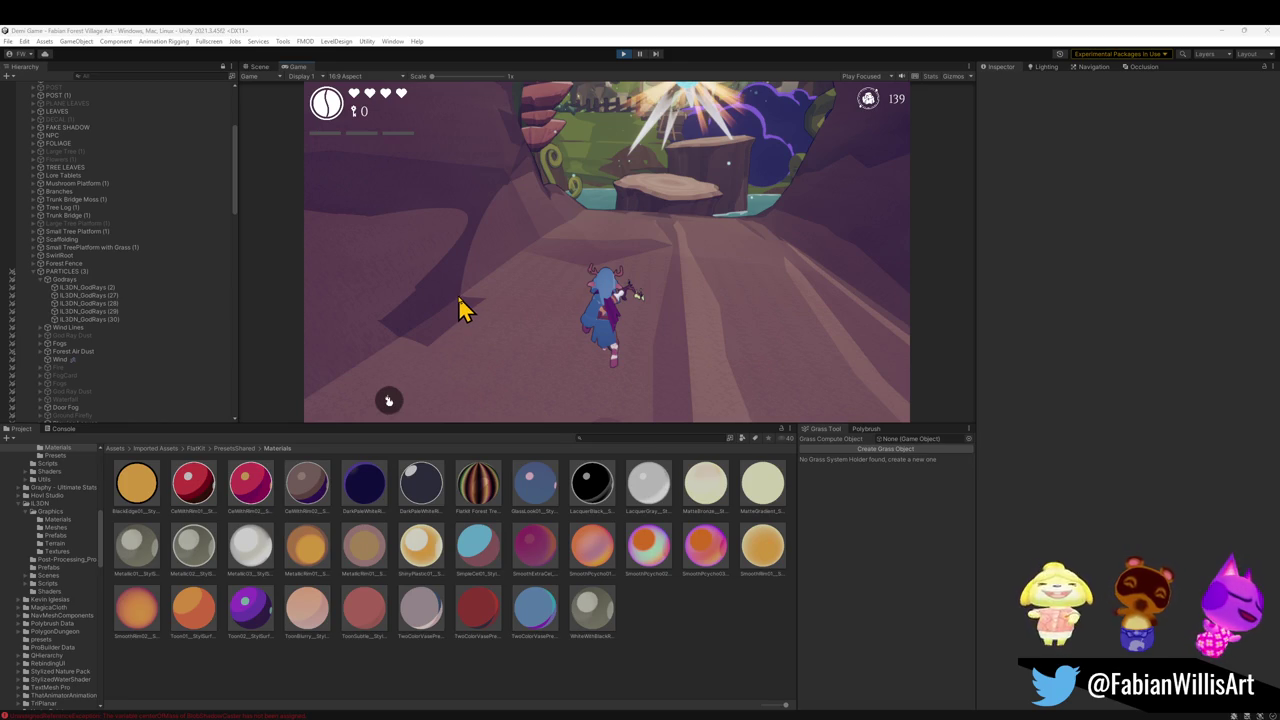
{"action": "left_click", "coordinate": [590, 324]}
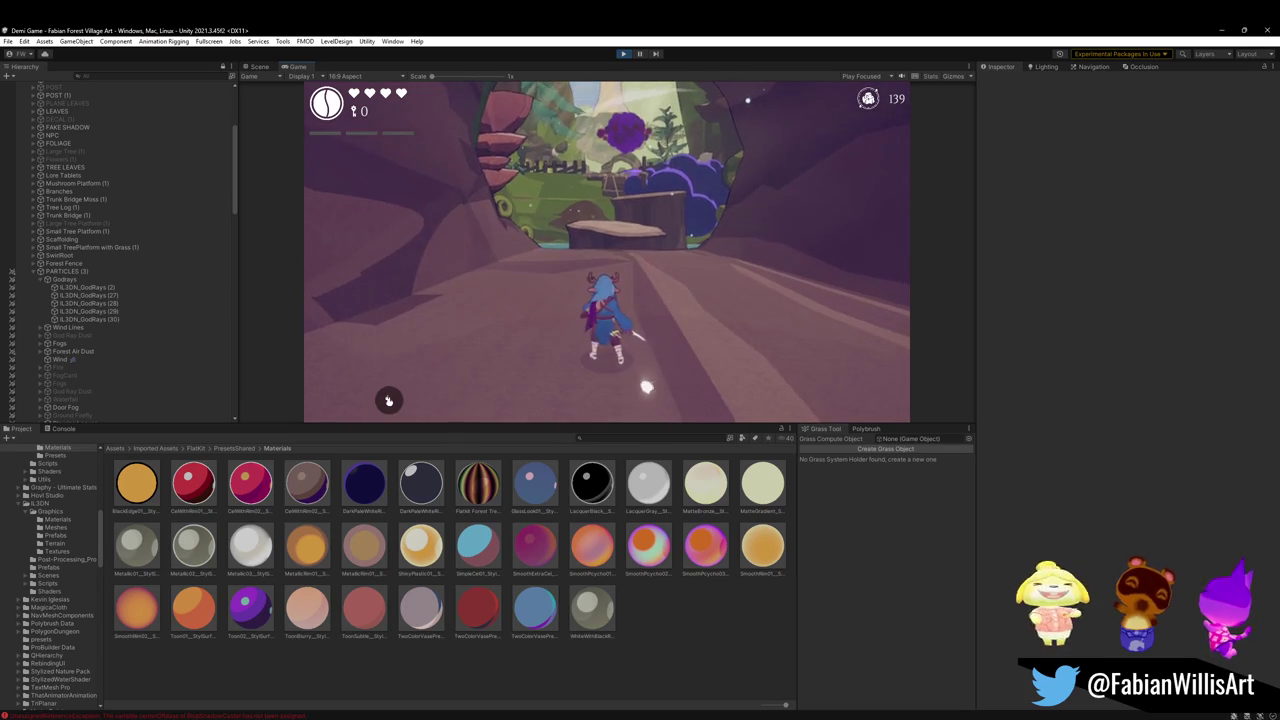
{"action": "key", "text": "F10"}
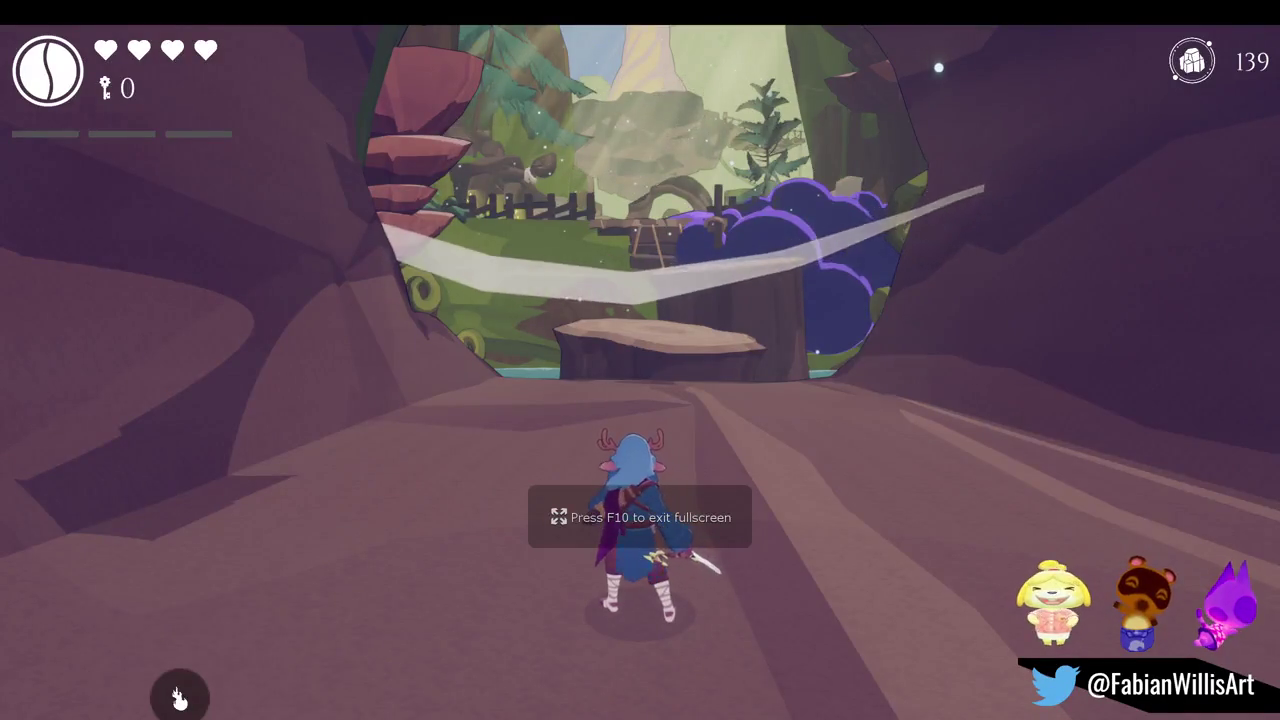
{"action": "key", "text": "F10"}
{"action": "key", "text": "super"}
{"action": "key", "text": "Escape"}
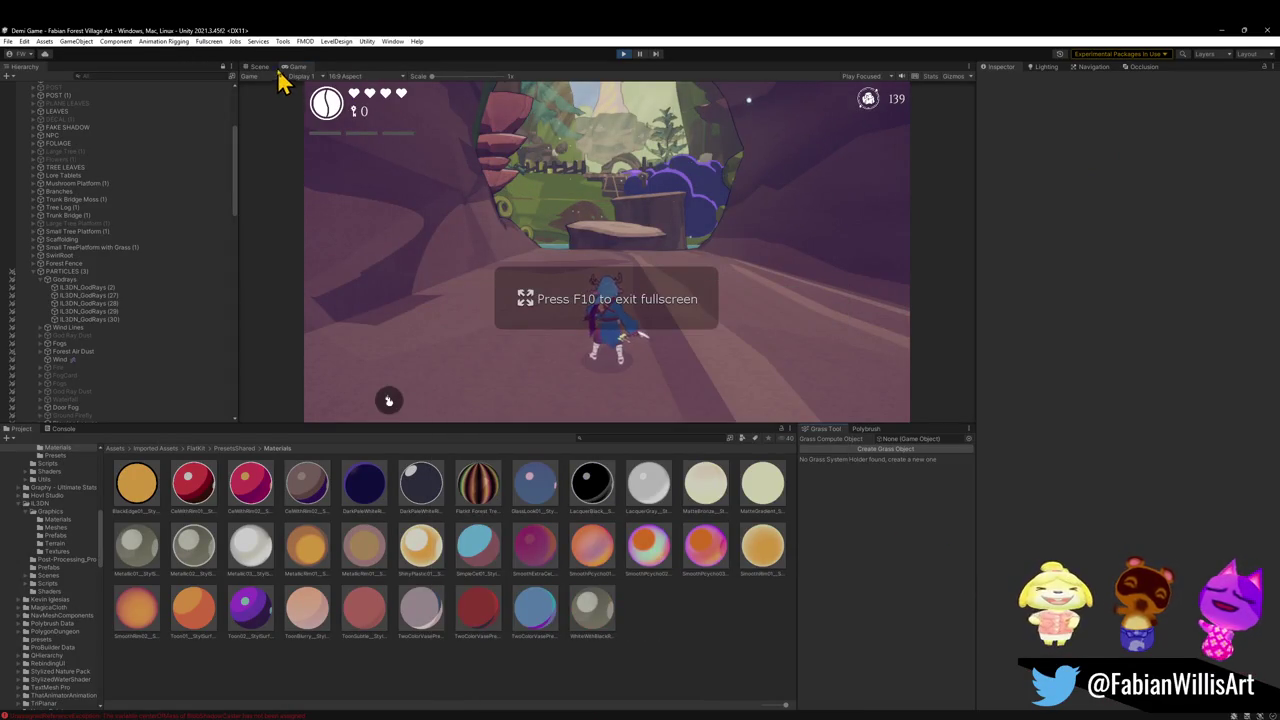
{"action": "left_click", "coordinate": [262, 68]}
{"action": "mouse_move", "coordinate": [350, 250]}
{"action": "left_mouse_down"}
{"action": "mouse_move", "coordinate": [277, 323]}
{"action": "mouse_move", "coordinate": [418, 318]}
{"action": "mouse_move", "coordinate": [528, 366]}
{"action": "left_mouse_up"}
Select PREFAB_Forest_Treelog and expand its M_Forest_Overworld_Wood material properties
{"action": "left_click", "coordinate": [551, 369]}
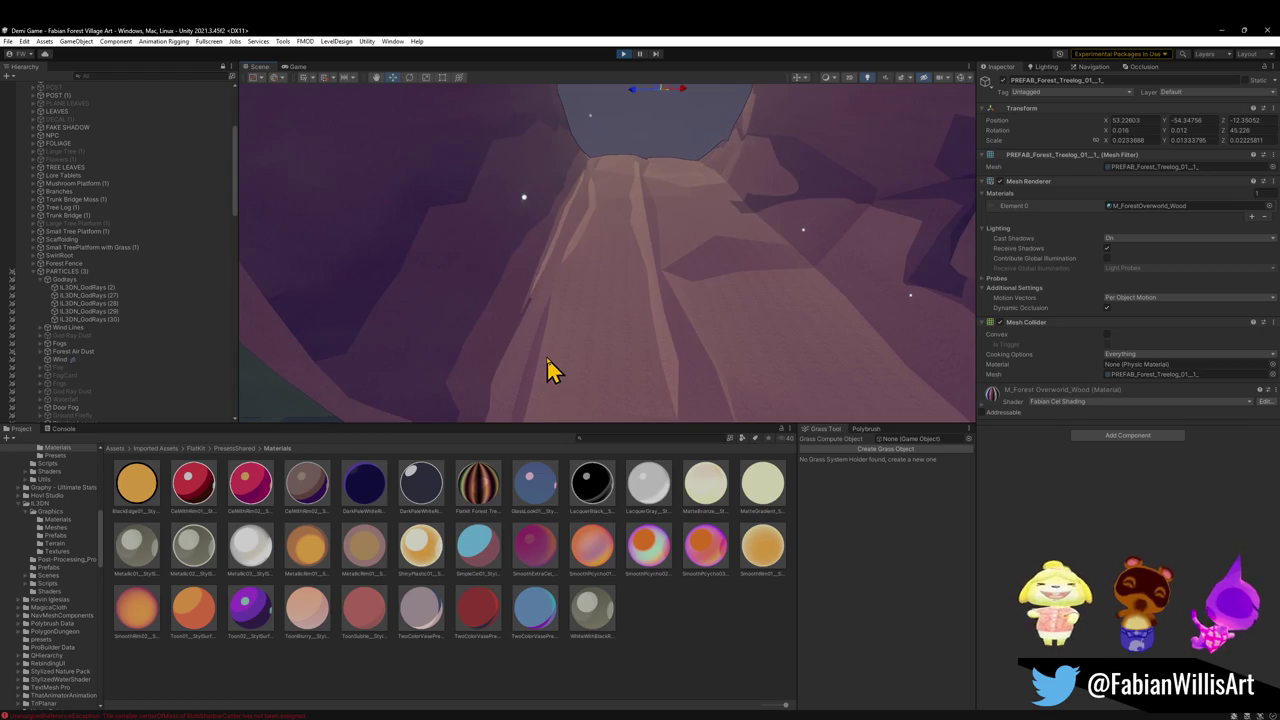
{"action": "left_click", "coordinate": [374, 363]}
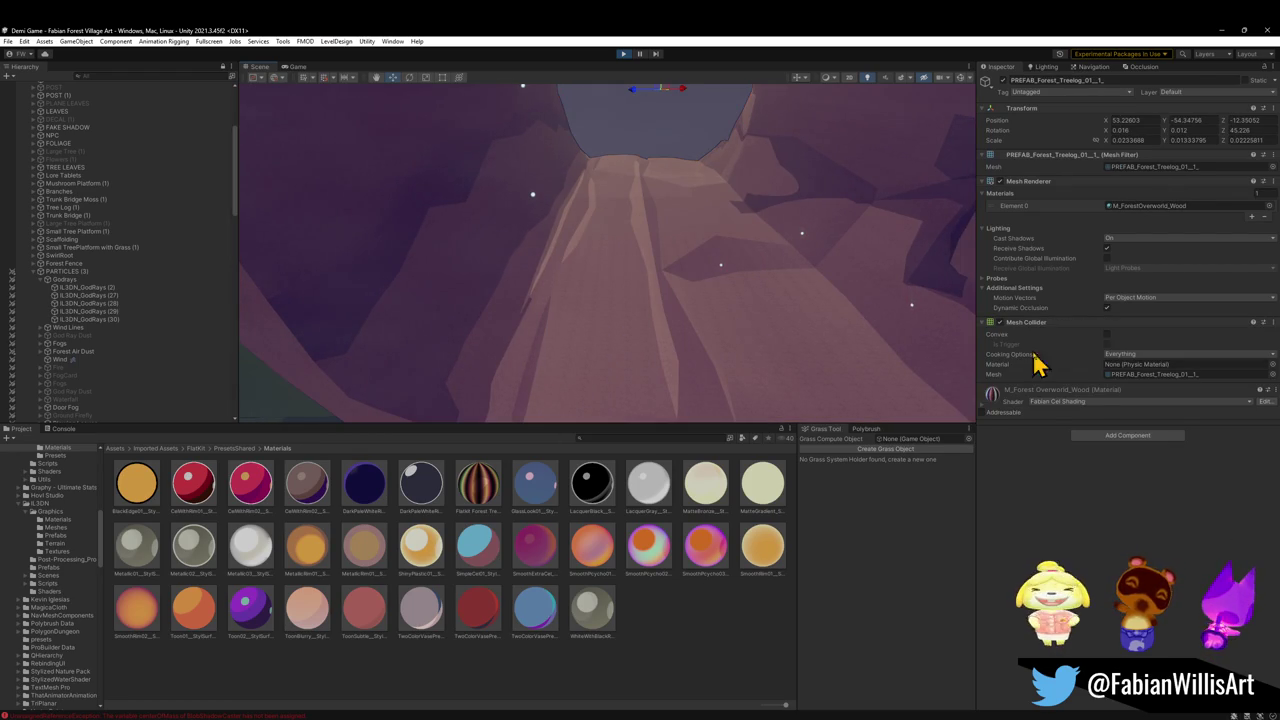
{"action": "left_click", "coordinate": [985, 405]}
{"action": "scroll", "coordinate": [1120, 400], "scroll_direction": "down", "scroll_amount": 3}
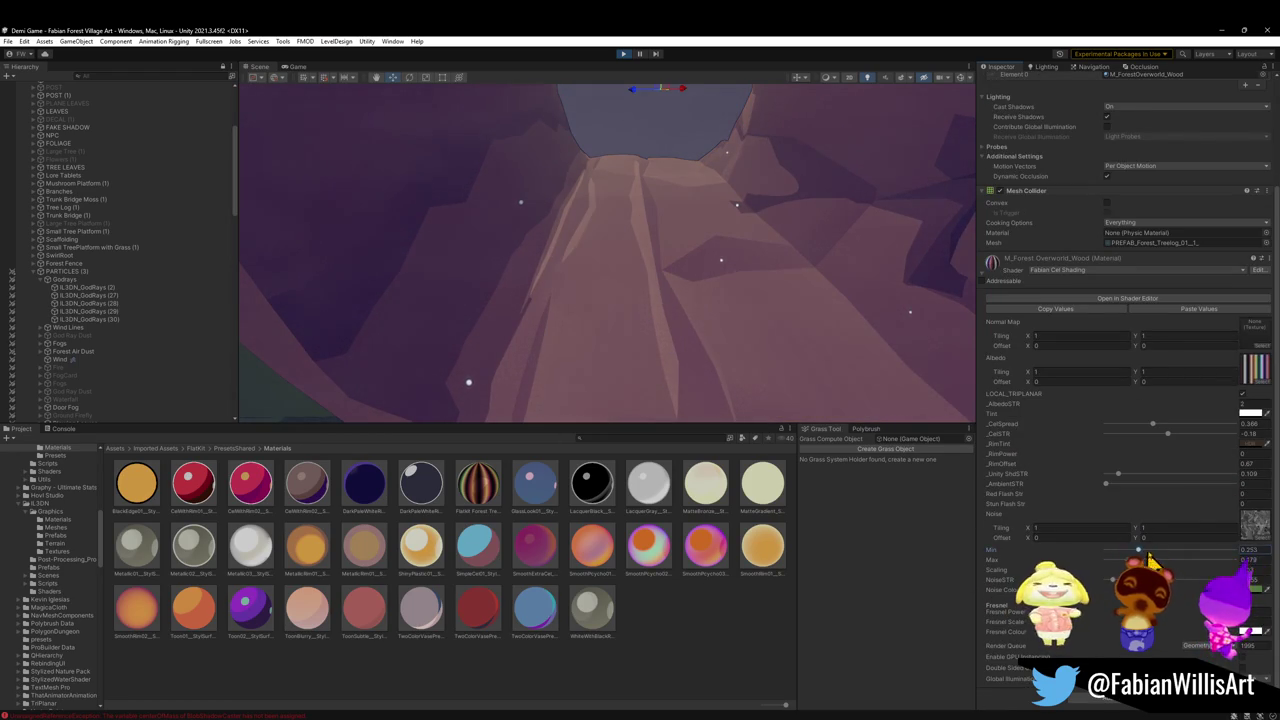
{"action": "left_click", "coordinate": [1108, 556]}
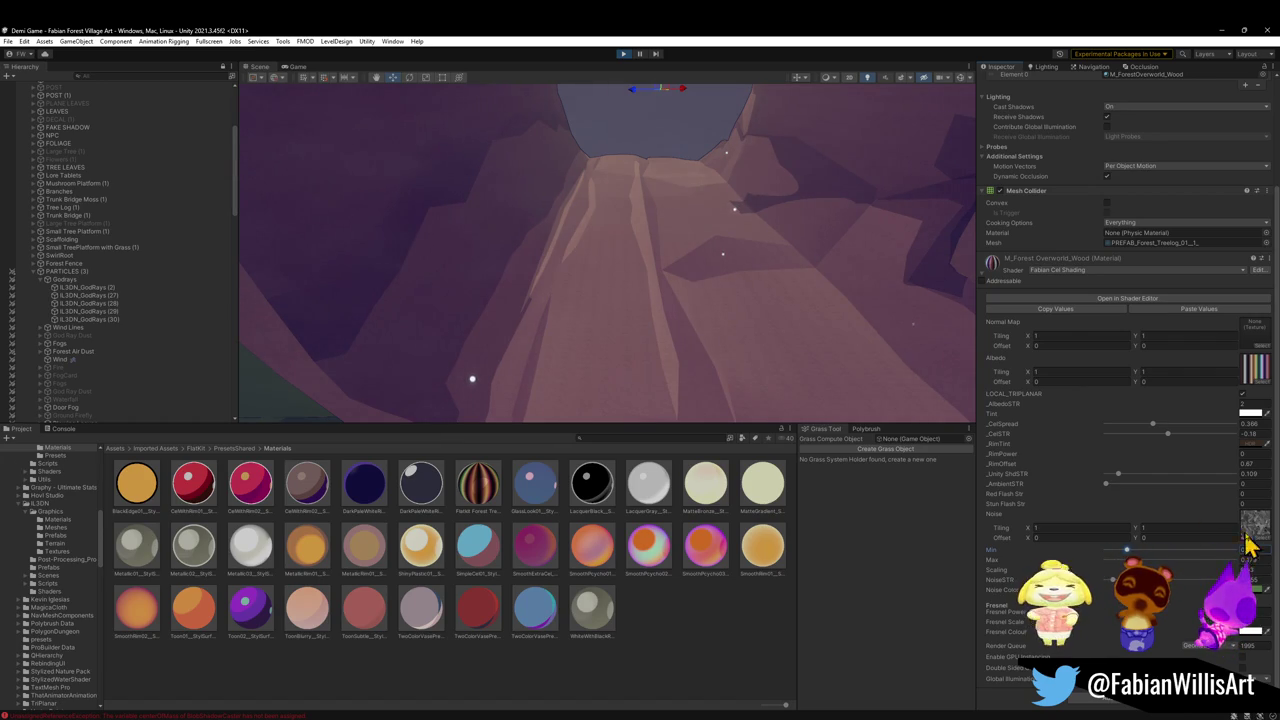
{"action": "left_click", "coordinate": [1116, 580]}
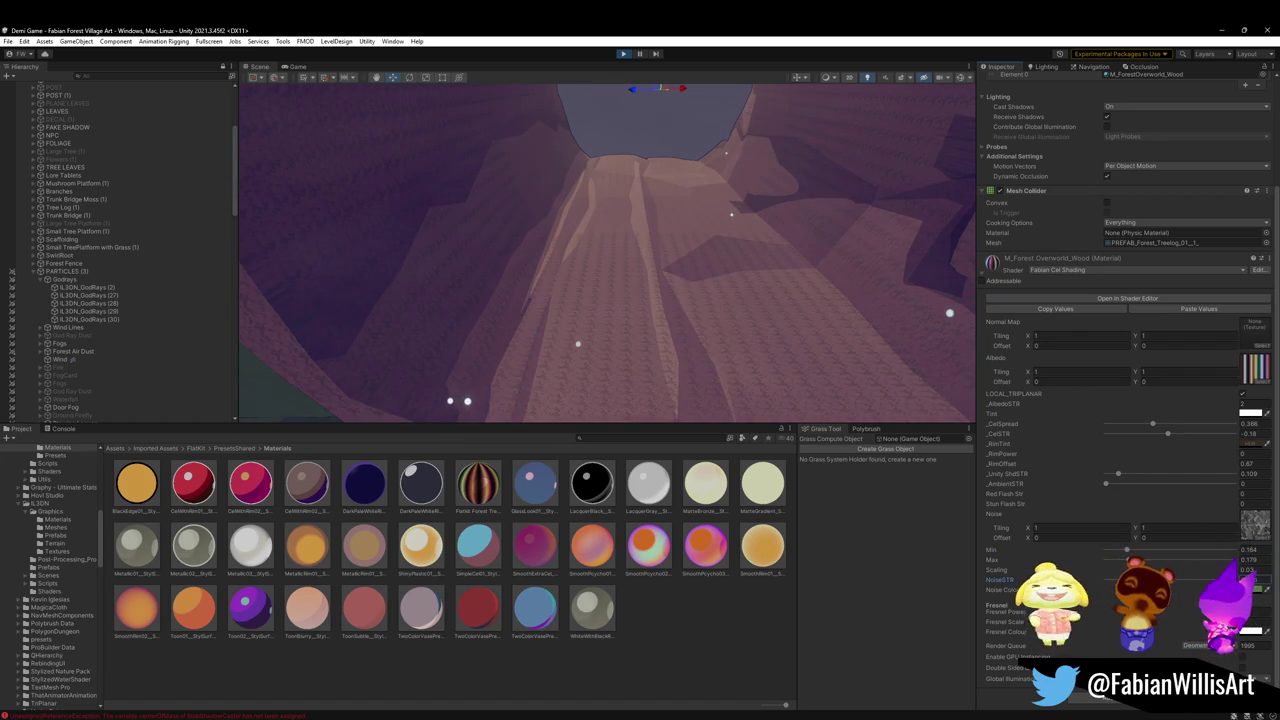
Set the wood noise Scaling to 0.007 and raise _AlbedoSTR to brighten the stump
{"action": "mouse_move", "coordinate": [1090, 569]}
{"action": "left_mouse_down"}
{"action": "mouse_move", "coordinate": [1106, 565]}
{"action": "mouse_move", "coordinate": [1095, 563]}
{"action": "left_mouse_up"}
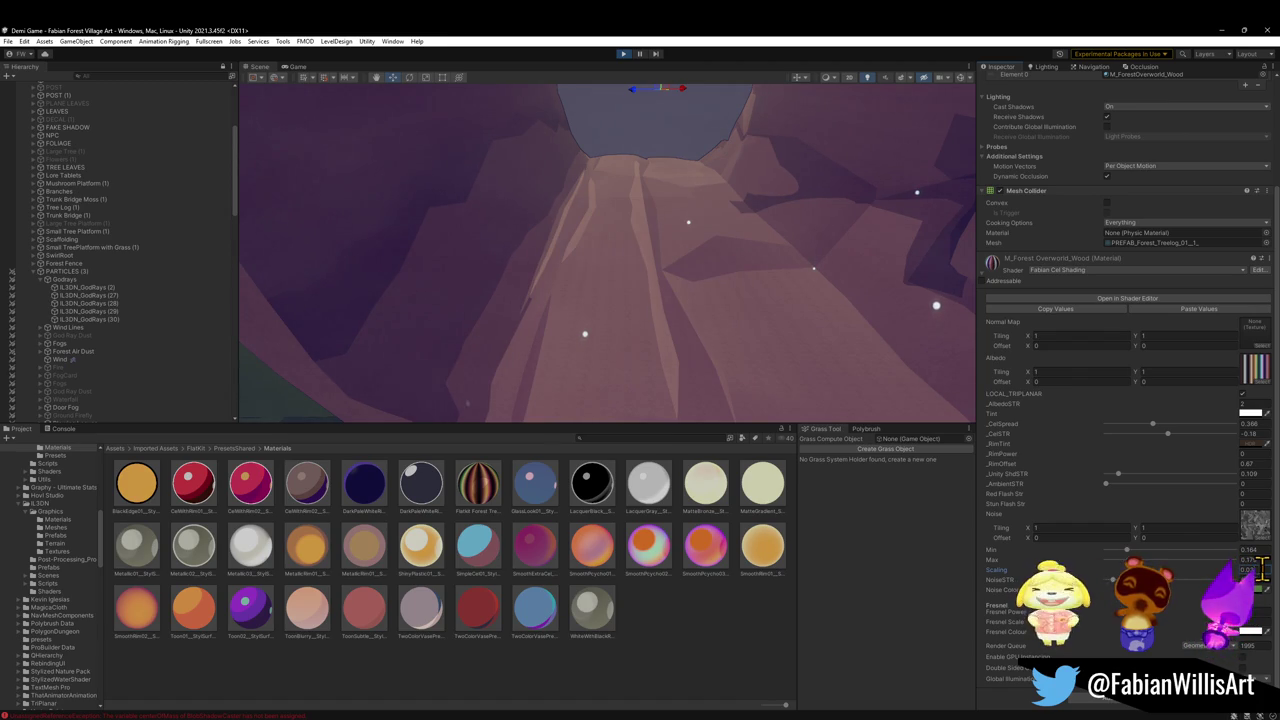
{"action": "type", "text": "0.1"}
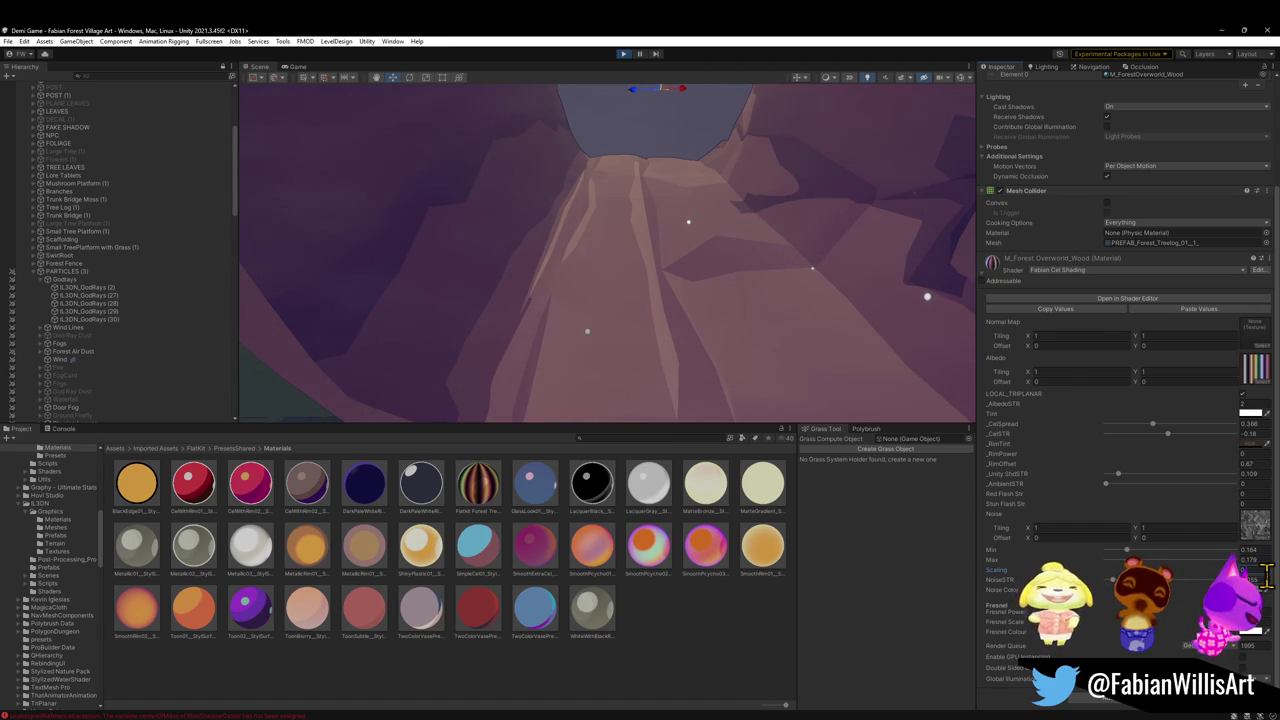
{"action": "type", "text": "003"}
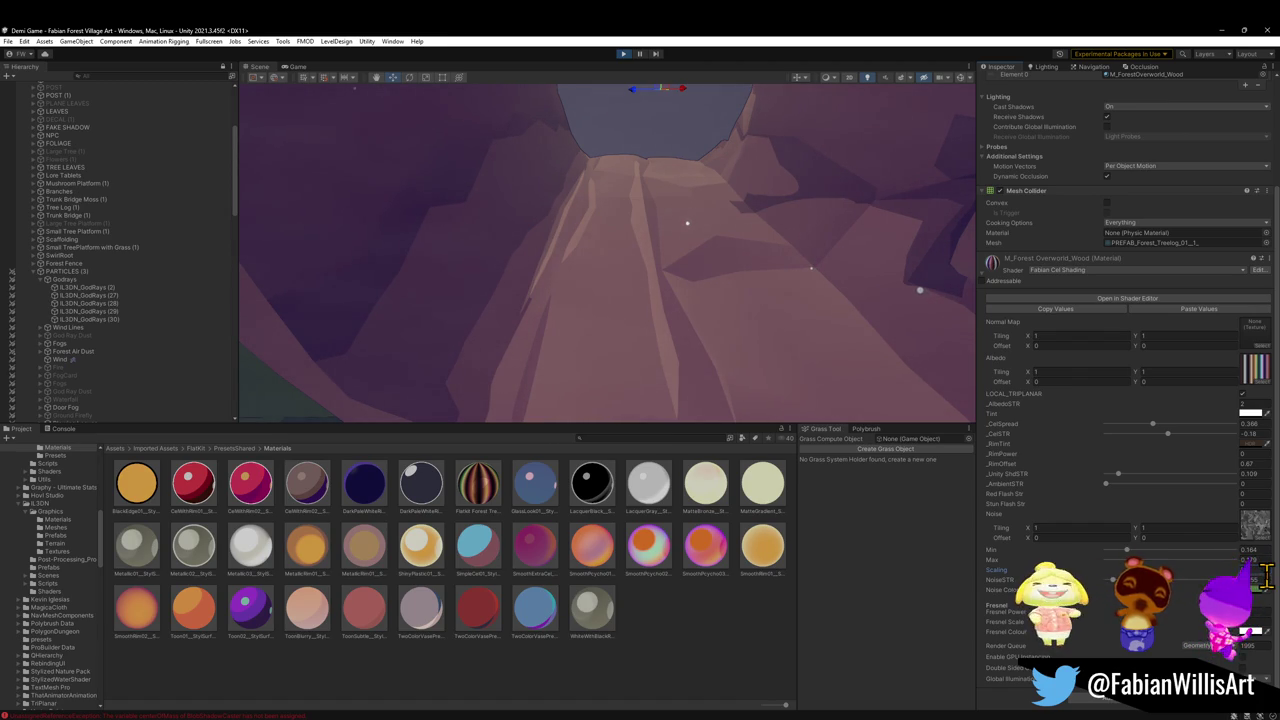
{"action": "key", "text": "BackSpace"}
{"action": "type", "text": "7"}
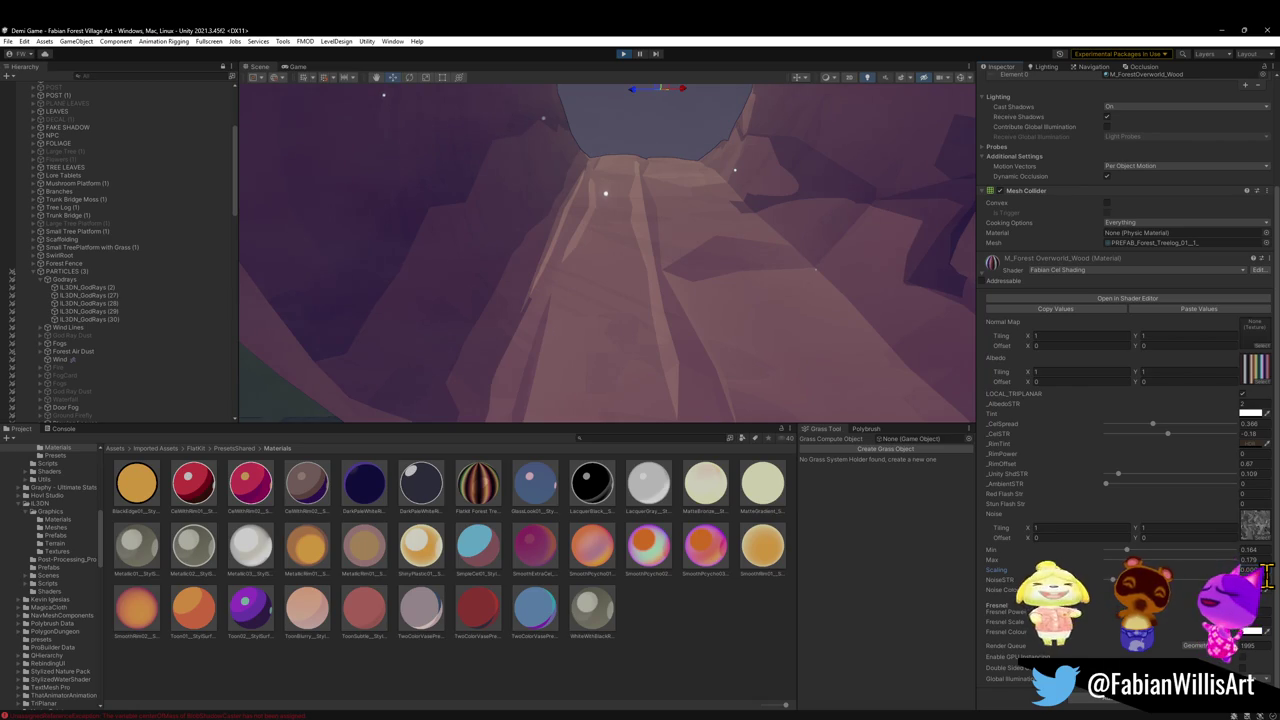
{"action": "mouse_move", "coordinate": [388, 172]}
{"action": "left_mouse_down"}
{"action": "mouse_move", "coordinate": [897, 177]}
{"action": "mouse_move", "coordinate": [719, 222]}
{"action": "left_mouse_up"}
{"action": "mouse_move", "coordinate": [1234, 406]}
{"action": "left_mouse_down"}
{"action": "mouse_move", "coordinate": [1274, 412]}
{"action": "mouse_move", "coordinate": [1212, 410]}
{"action": "mouse_move", "coordinate": [1225, 410]}
{"action": "left_mouse_up"}
{"action": "mouse_move", "coordinate": [700, 300]}
{"action": "left_mouse_down"}
{"action": "mouse_move", "coordinate": [837, 323]}
{"action": "mouse_move", "coordinate": [757, 346]}
{"action": "mouse_move", "coordinate": [734, 374]}
{"action": "mouse_move", "coordinate": [751, 374]}
{"action": "mouse_move", "coordinate": [770, 403]}
{"action": "mouse_move", "coordinate": [765, 394]}
{"action": "left_mouse_up"}
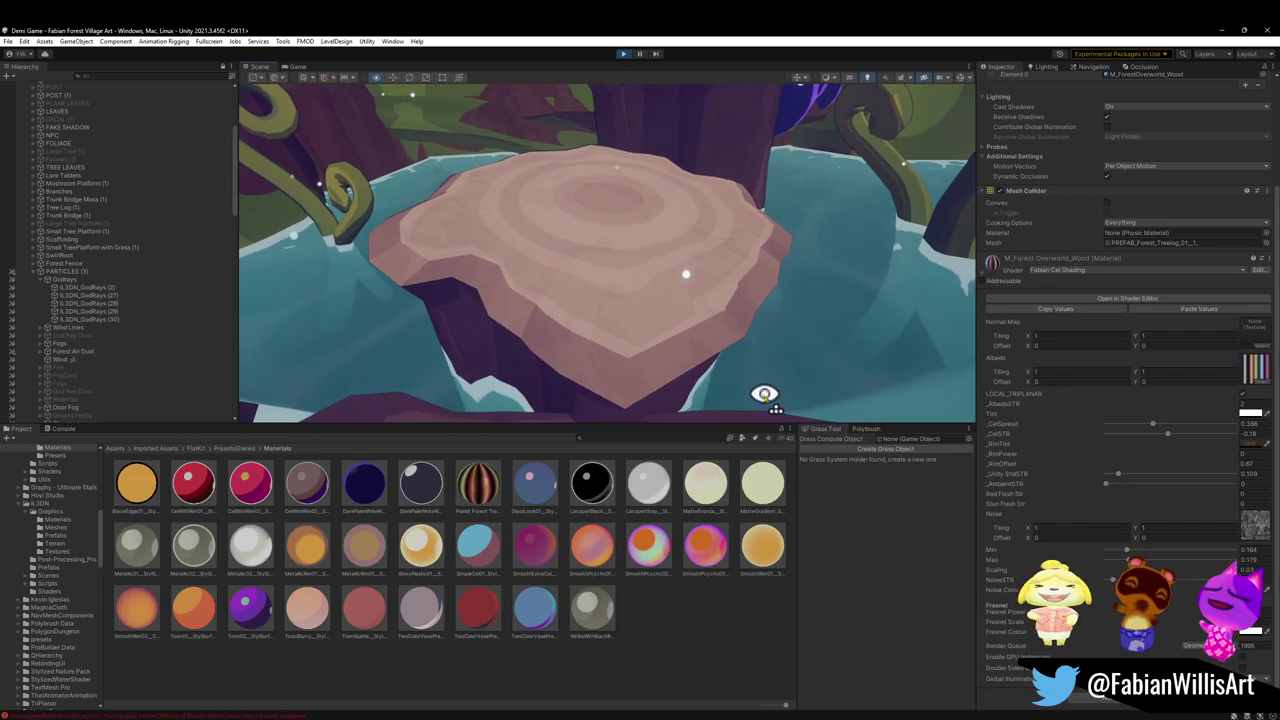
Minimize Unity and select the tree log in Blender's viewport
{"action": "left_click", "coordinate": [1220, 32]}
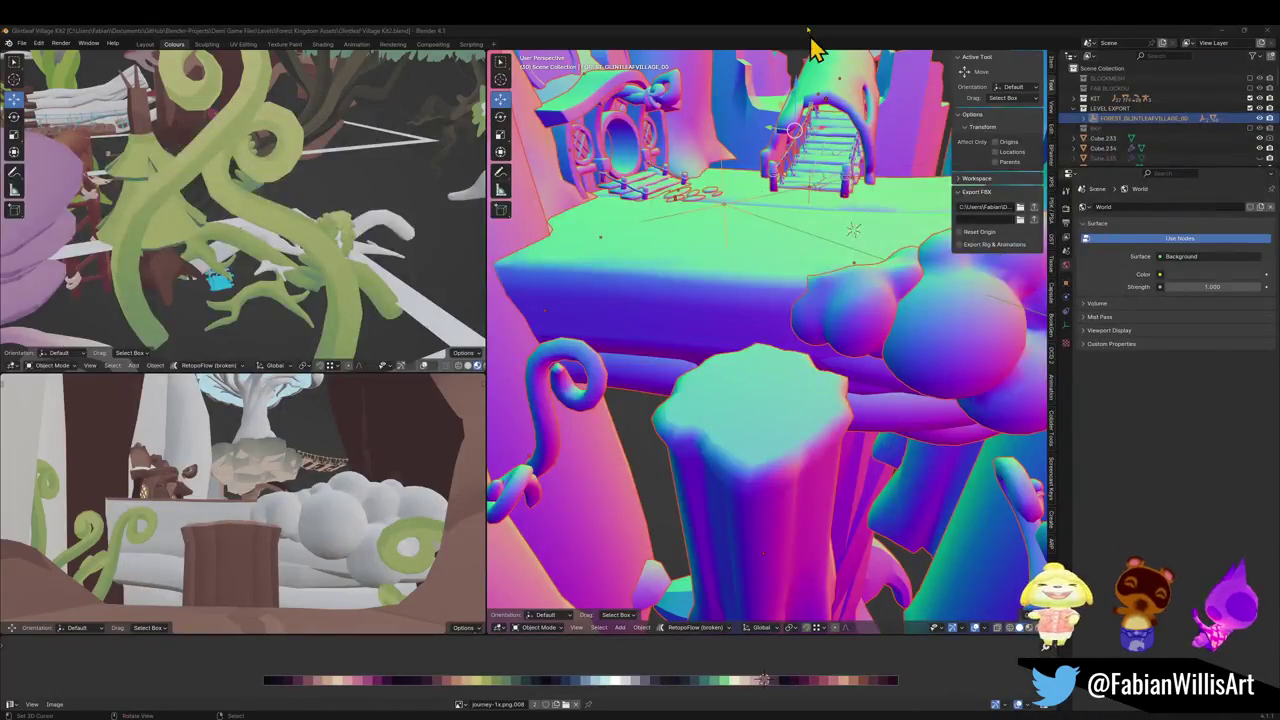
{"action": "scroll", "coordinate": [829, 277], "scroll_direction": "up", "scroll_amount": 6}
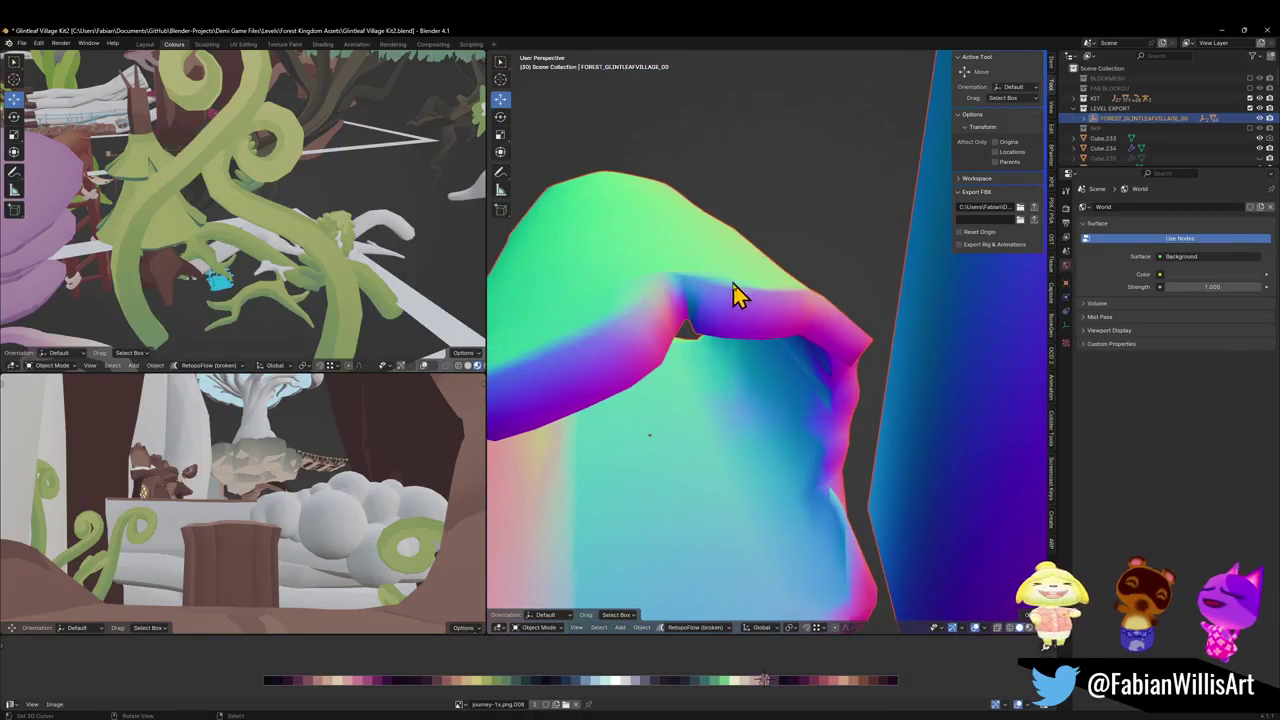
{"action": "left_click", "coordinate": [735, 288]}
{"action": "right_click", "coordinate": [737, 300]}
{"action": "left_click", "coordinate": [737, 300]}
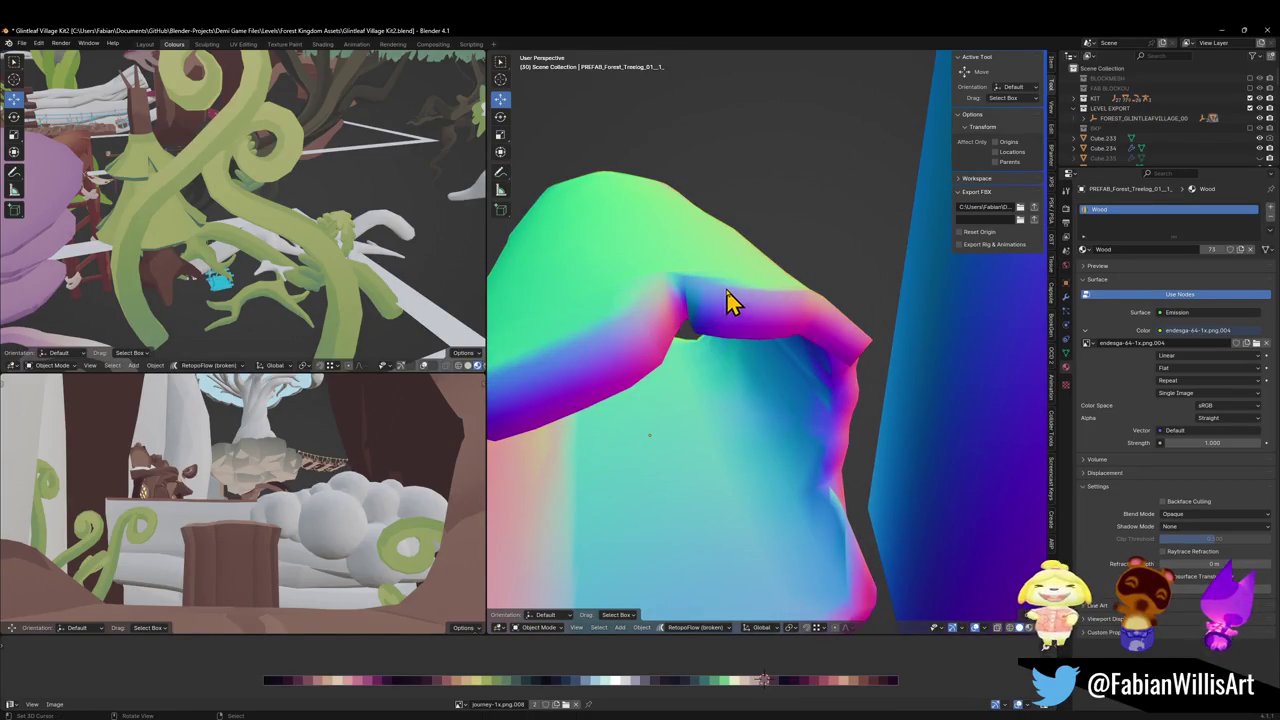
{"action": "key", "text": "KP_Decimal"}
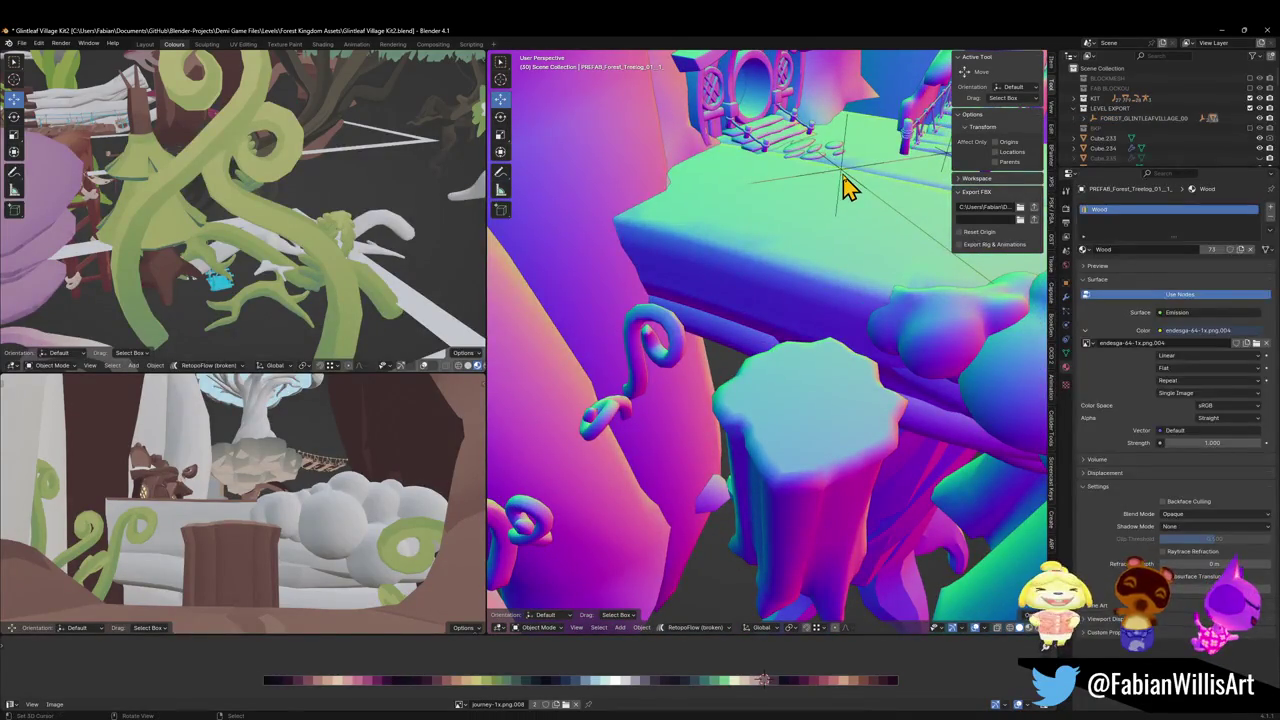
Export FOREST_GLINTLEAFVILLAGE_00 to FBX with the N-panel's Export FBX button
{"action": "left_click", "coordinate": [845, 188]}
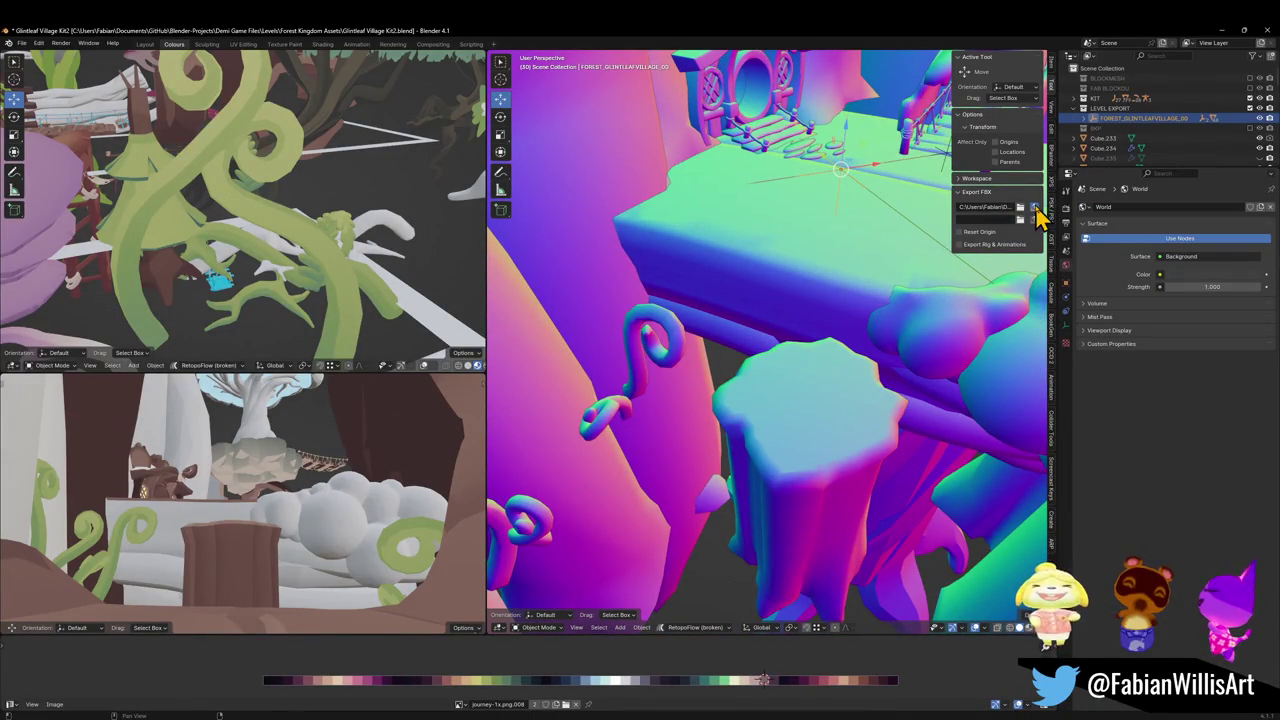
{"action": "left_click", "coordinate": [787, 588], "text": "shift"}
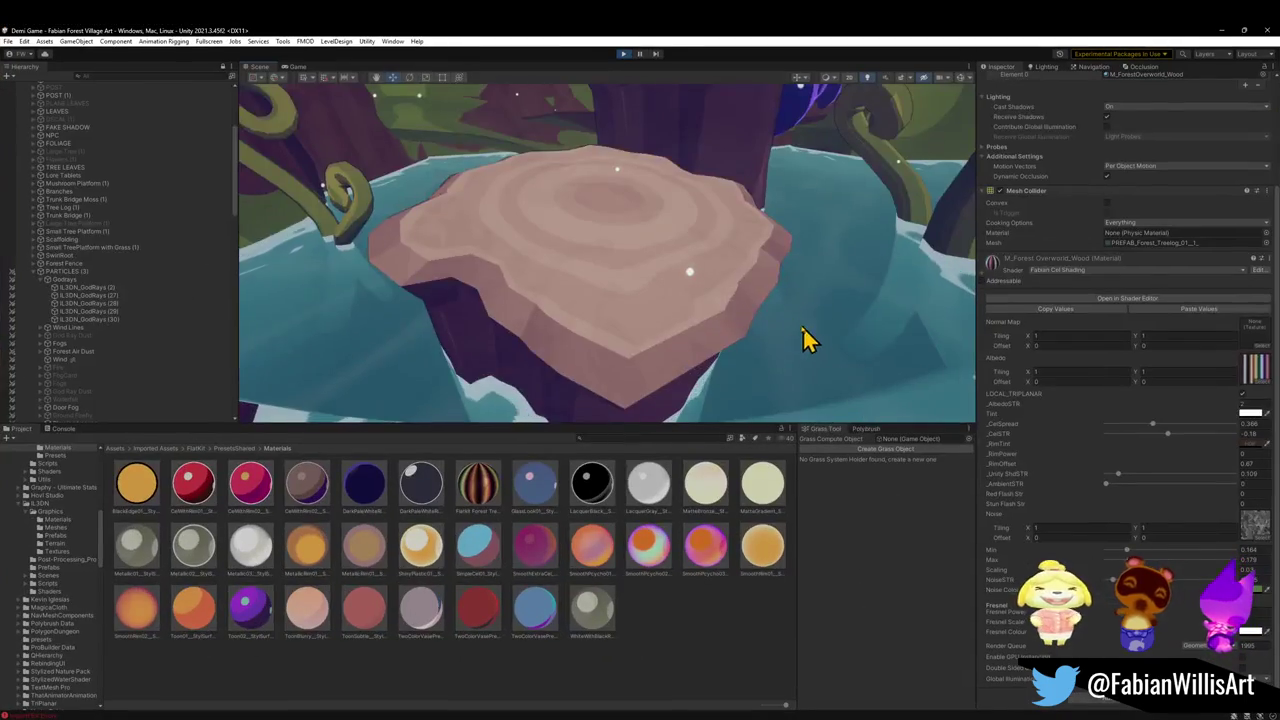
{"action": "mouse_move", "coordinate": [803, 326]}
{"action": "left_mouse_down"}
{"action": "mouse_move", "coordinate": [646, 257]}
{"action": "mouse_move", "coordinate": [449, 300]}
{"action": "mouse_move", "coordinate": [334, 271]}
{"action": "mouse_move", "coordinate": [311, 216]}
{"action": "mouse_move", "coordinate": [706, 194]}
{"action": "mouse_move", "coordinate": [640, 130]}
{"action": "left_mouse_up"}
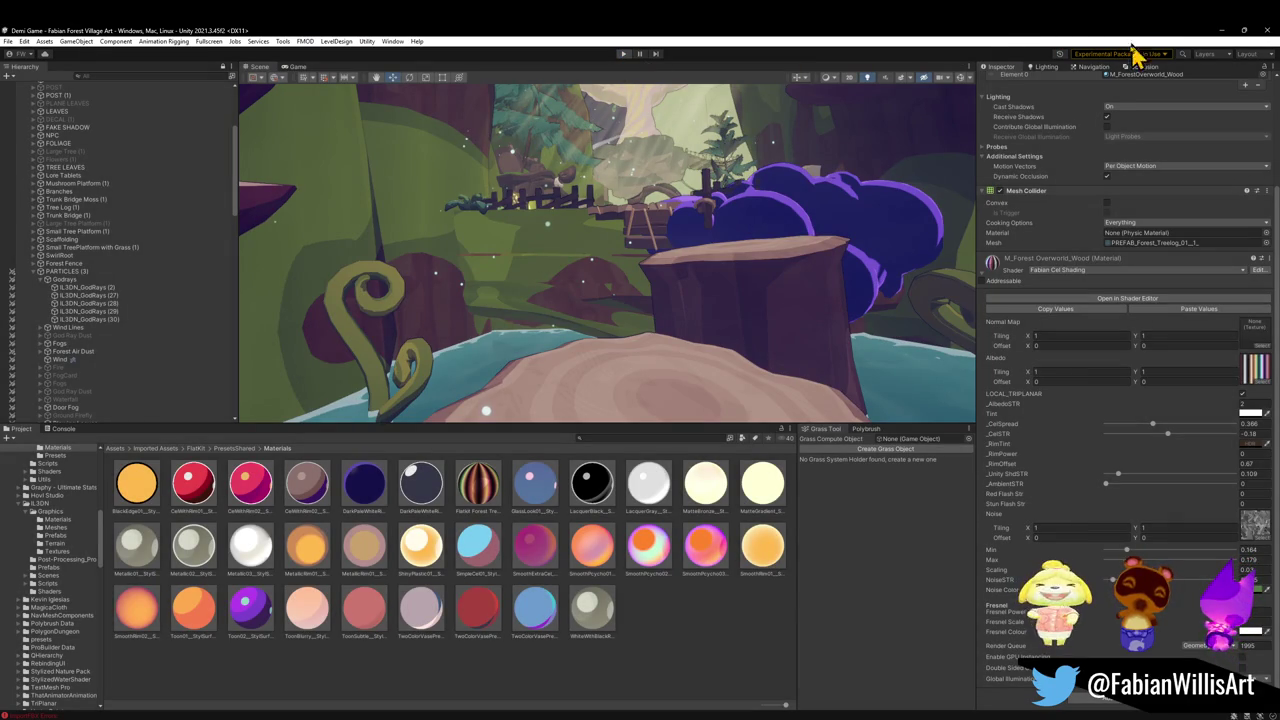
Minimize Unity to bring the Glintleaf Village Kit2 Blender file back to the front
{"action": "left_click", "coordinate": [1221, 31]}
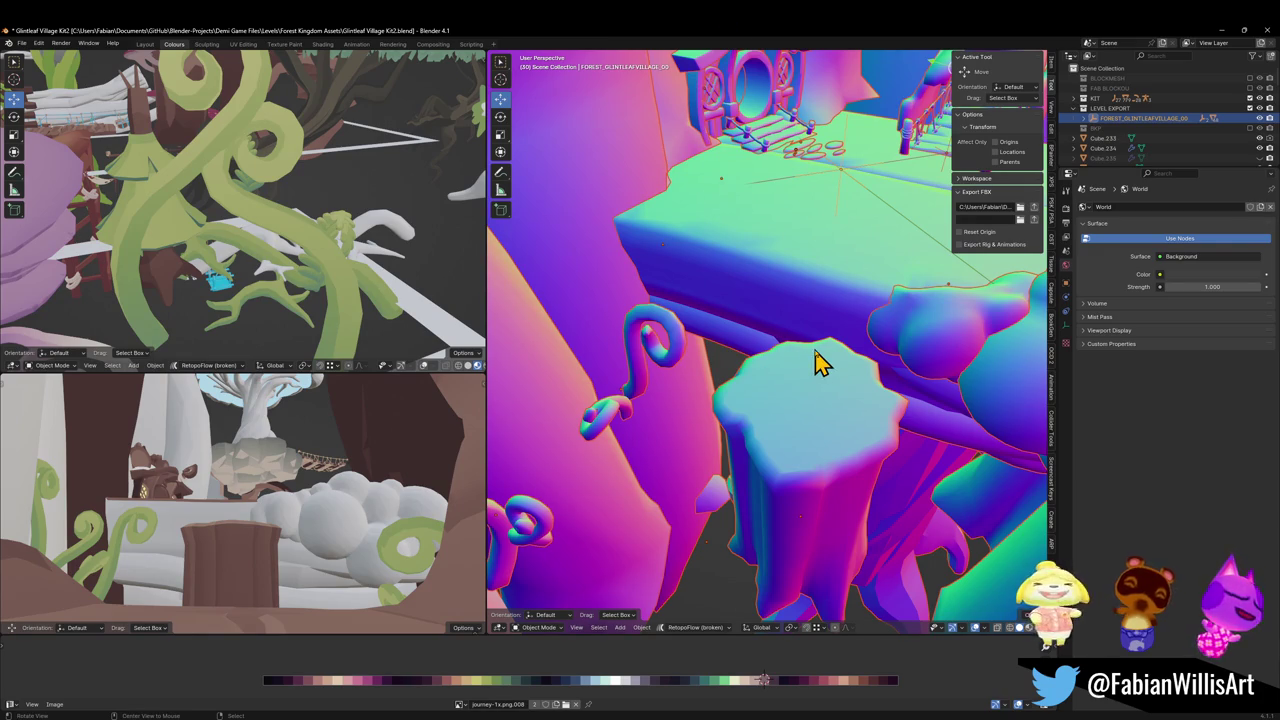
Rename the tree log object to 'Tree Trunk Entrance'
{"action": "scroll", "coordinate": [818, 366], "scroll_direction": "up", "scroll_amount": 3}
{"action": "scroll", "coordinate": [826, 367], "scroll_direction": "down", "scroll_amount": 3}
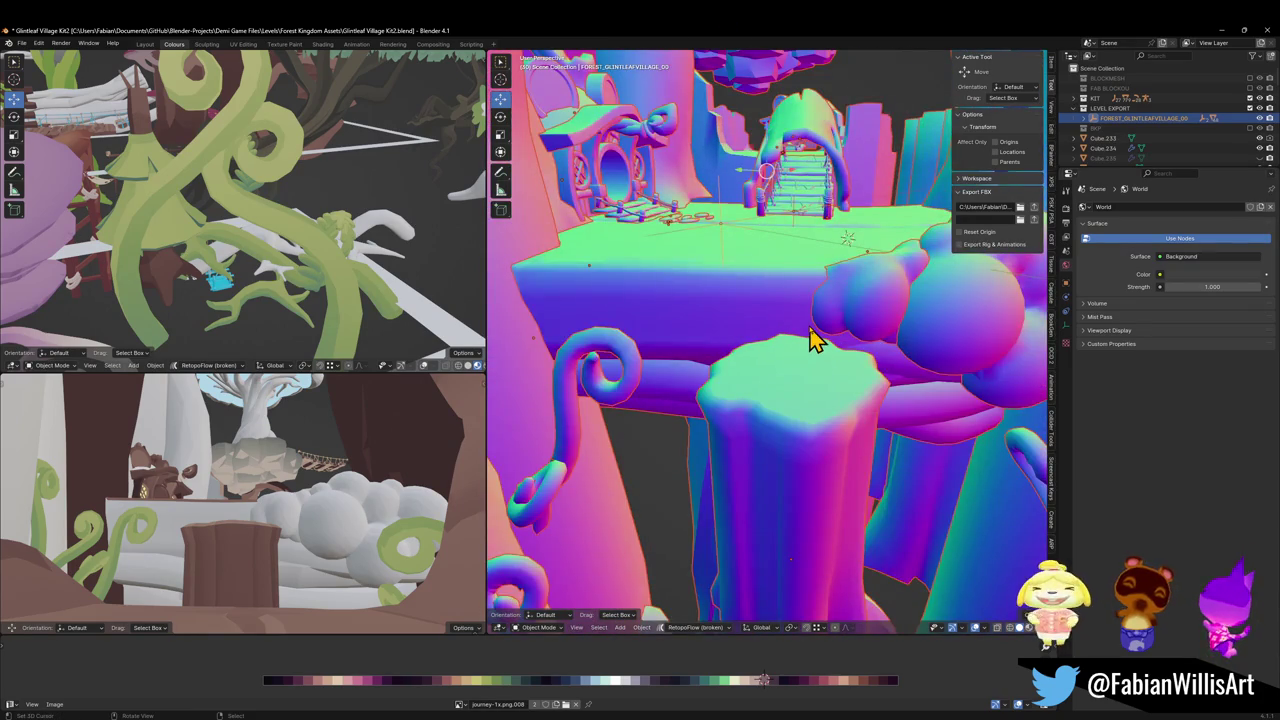
{"action": "key", "text": "shift+grave"}
{"action": "key", "text": "w"}
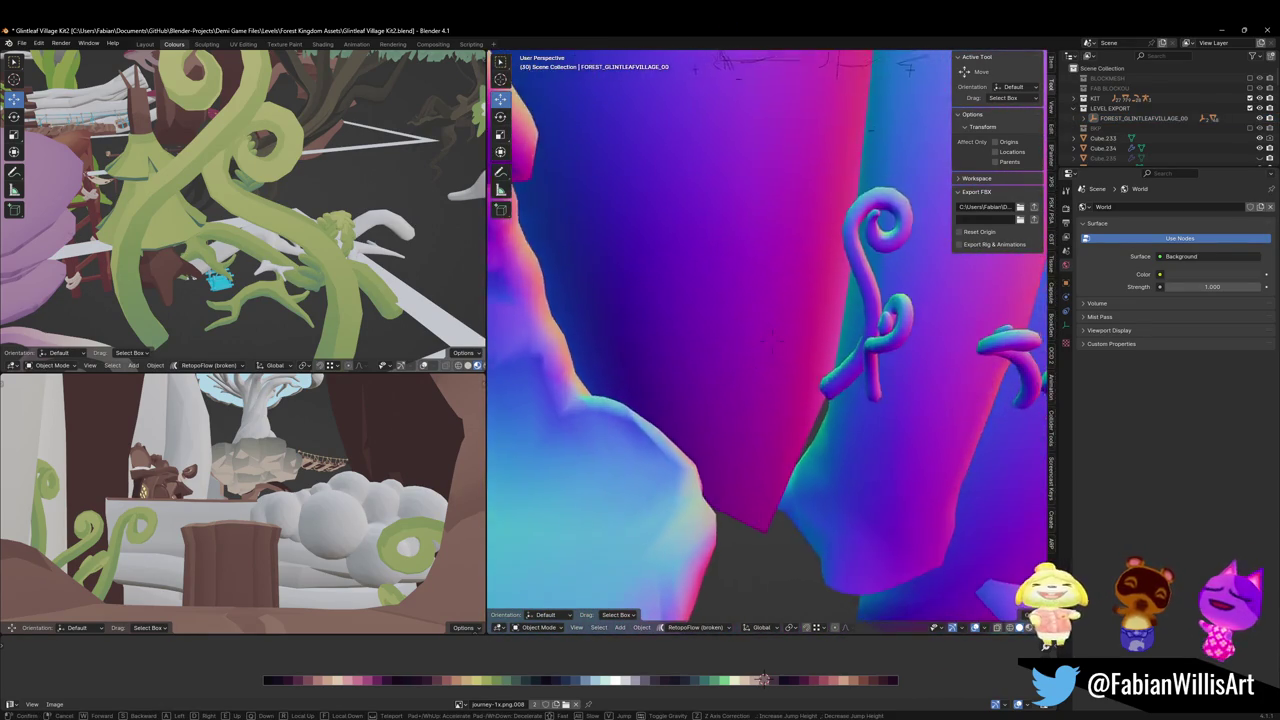
{"action": "left_click", "coordinate": [771, 341]}
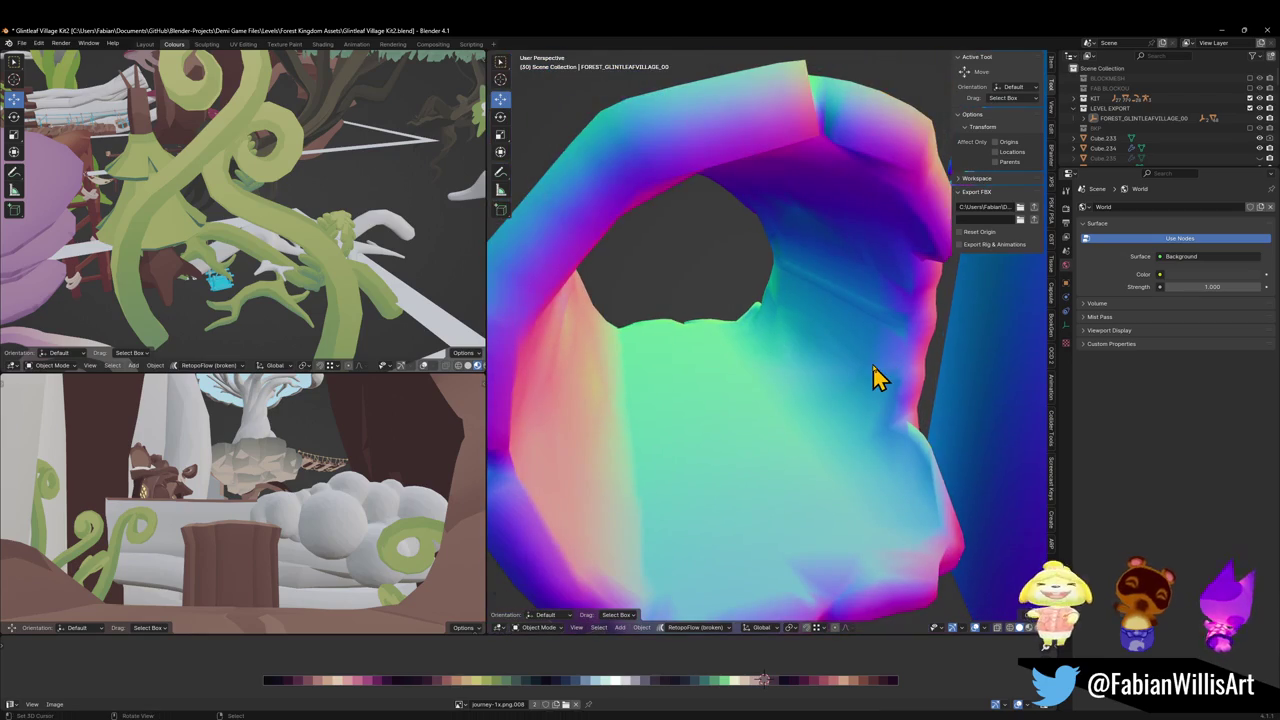
{"action": "left_click", "coordinate": [878, 372]}
{"action": "key", "text": "F2"}
{"action": "type", "text": "Tree Trunk Entra"}
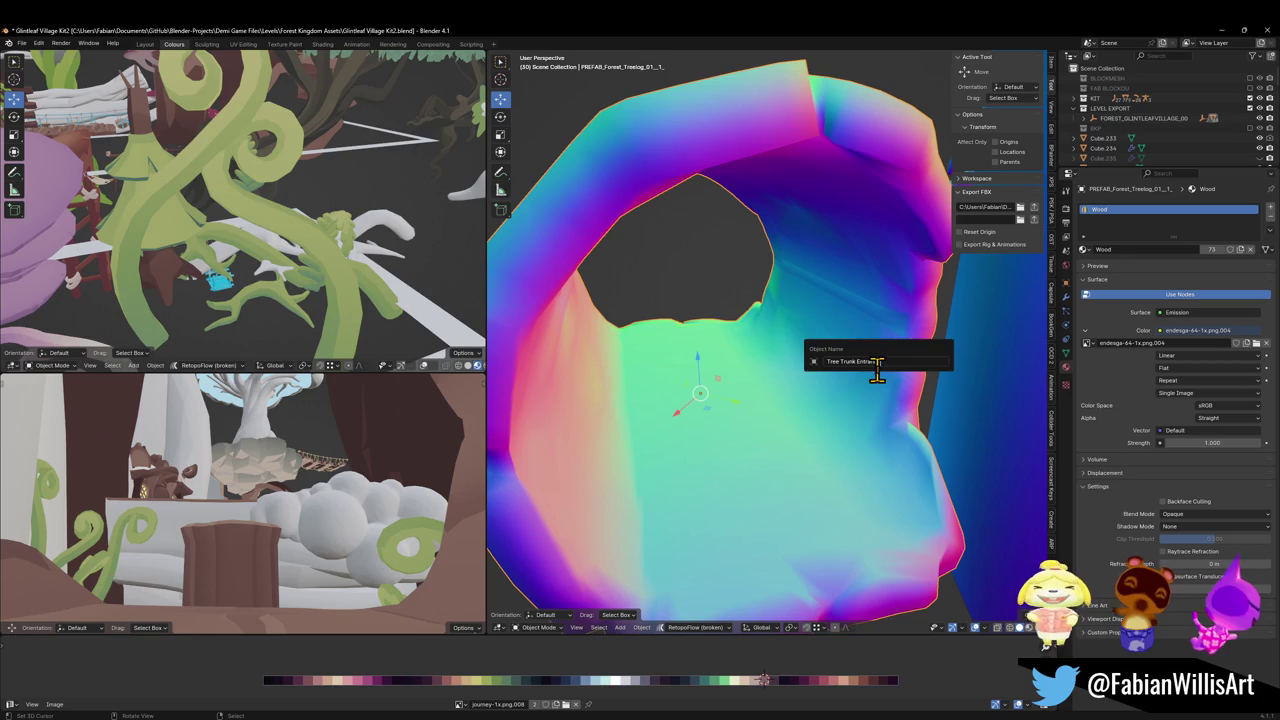
{"action": "key", "text": "Return"}
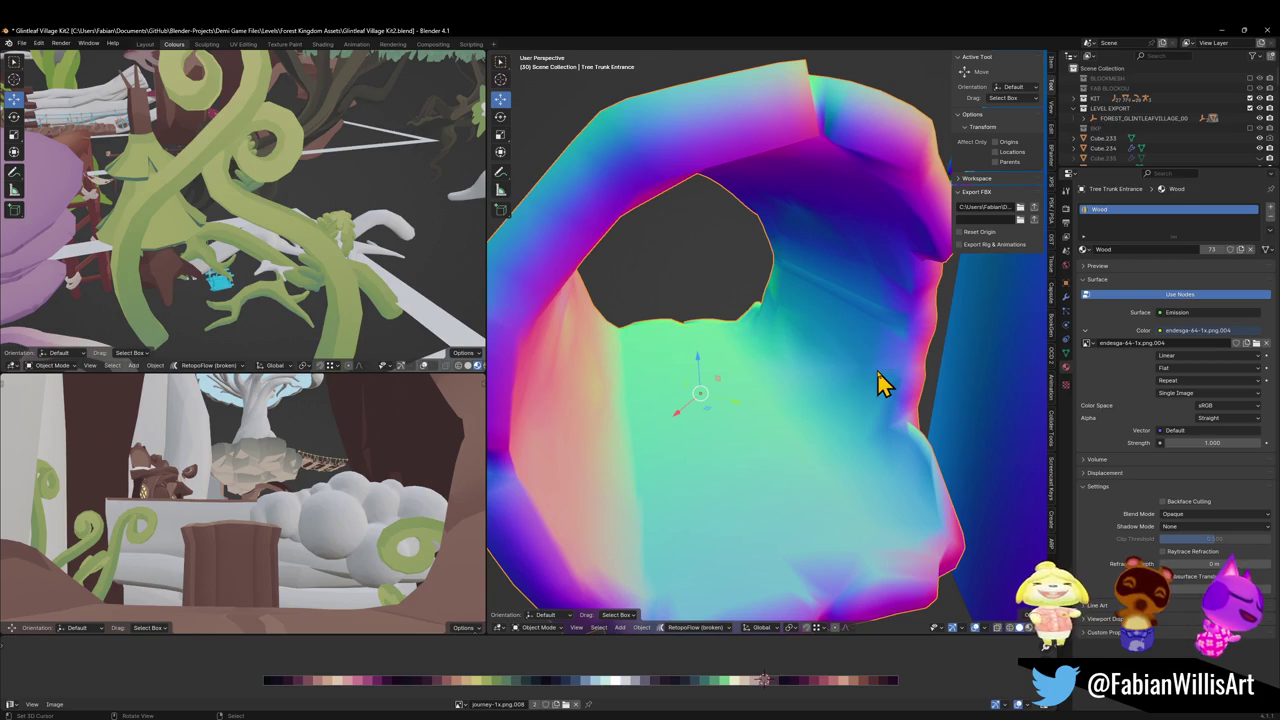
Briefly reveal then re-hide hidden objects, and re-export the village level to FBX
{"action": "key", "text": "shift+grave"}
{"action": "left_click", "coordinate": [730, 280]}
{"action": "key", "text": "alt+h"}
{"action": "key", "text": "ctrl+z"}
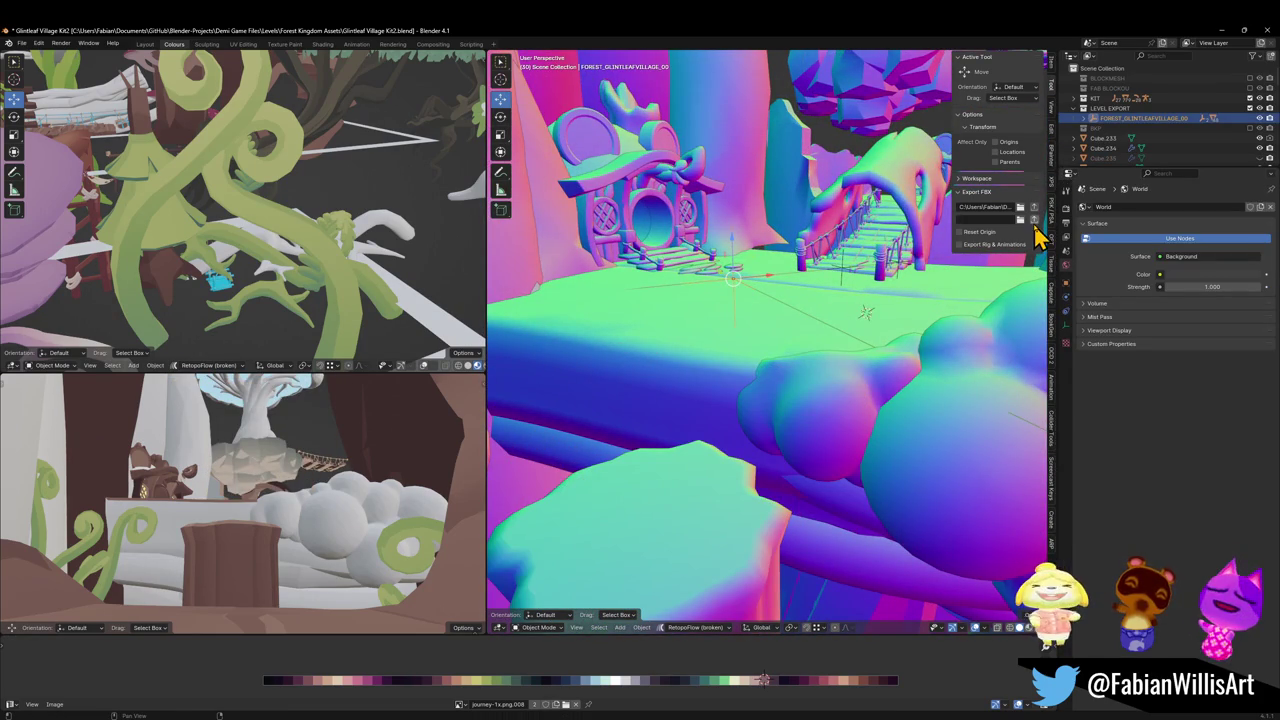
{"action": "left_click", "coordinate": [1034, 207]}
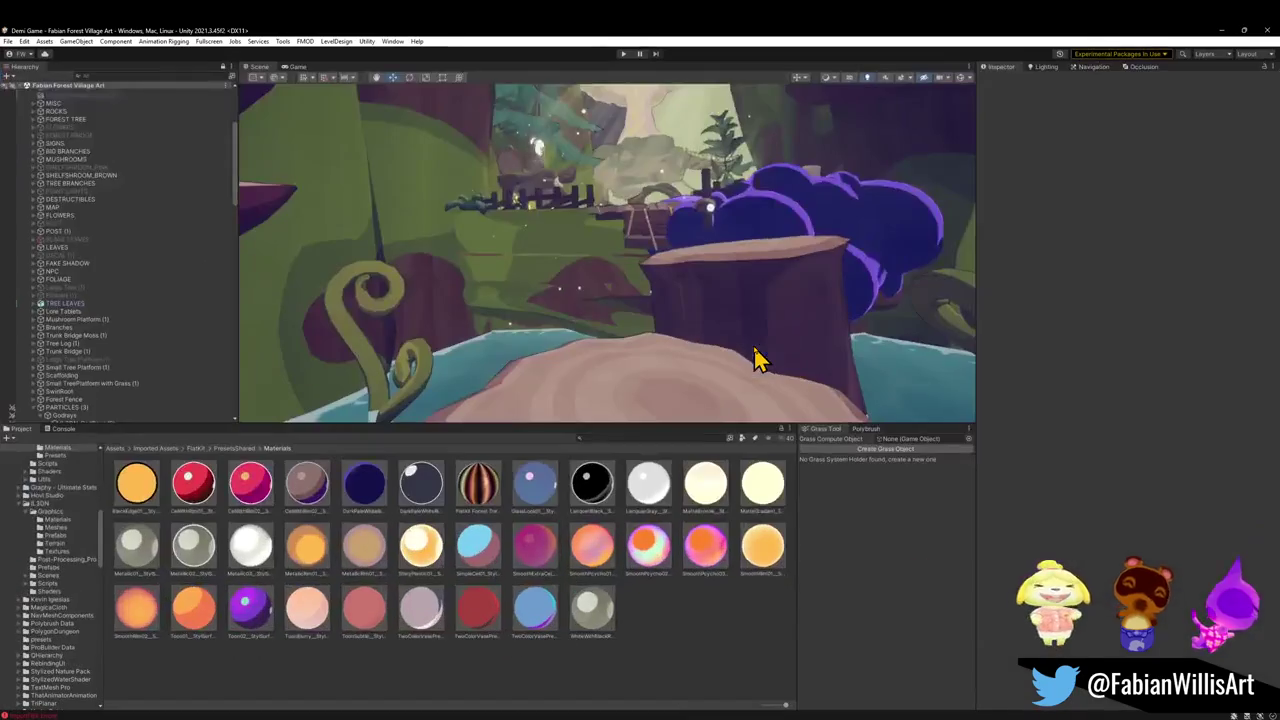
Fly the Scene camera around the stump by the cave opening, then enter Play mode
{"action": "key", "text": "s"}
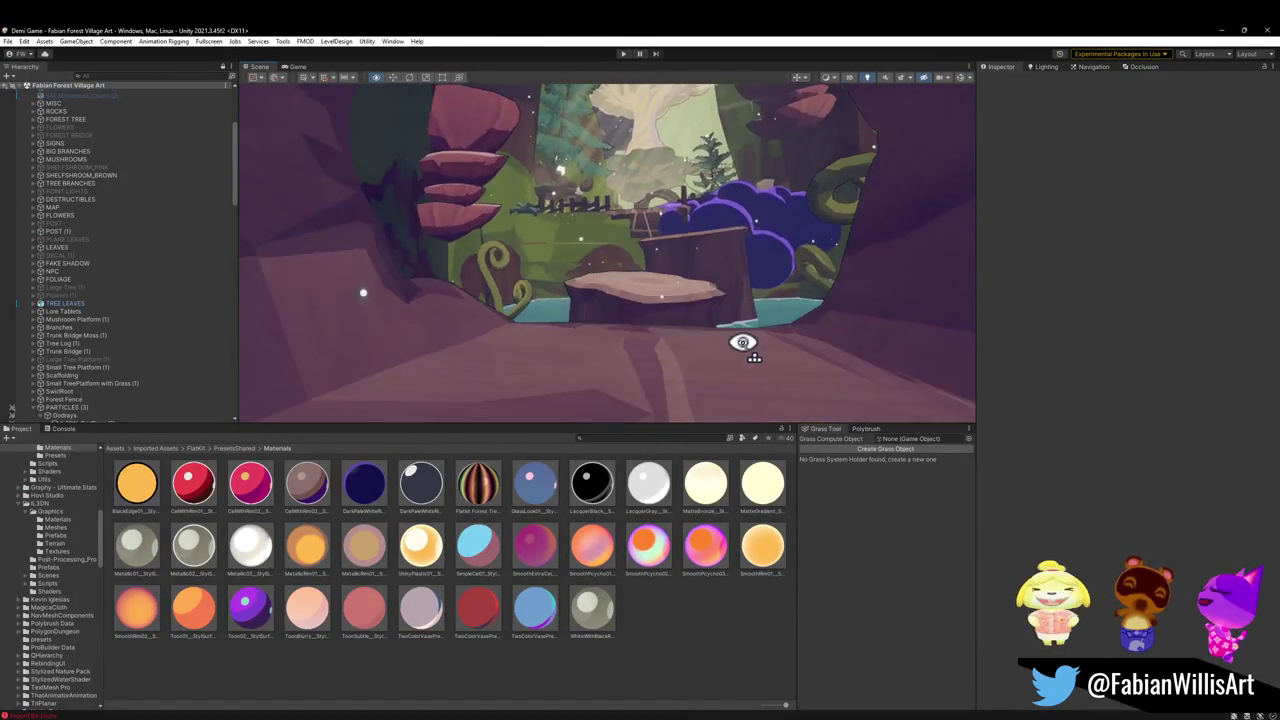
{"action": "mouse_move", "coordinate": [742, 342]}
{"action": "left_mouse_down"}
{"action": "mouse_move", "coordinate": [614, 369]}
{"action": "mouse_move", "coordinate": [780, 400]}
{"action": "mouse_move", "coordinate": [720, 394]}
{"action": "mouse_move", "coordinate": [749, 317]}
{"action": "mouse_move", "coordinate": [766, 323]}
{"action": "left_mouse_up"}
{"action": "key", "text": "w"}
{"action": "key", "text": "s"}
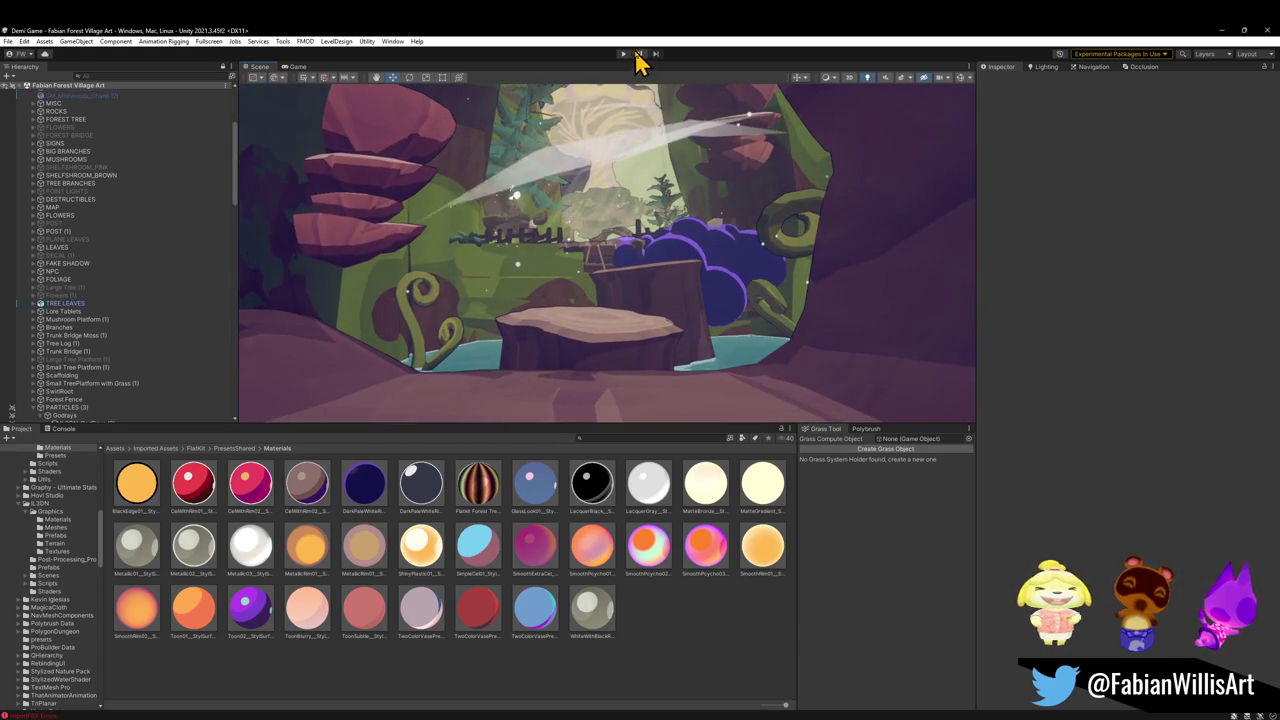
{"action": "left_click", "coordinate": [625, 55]}
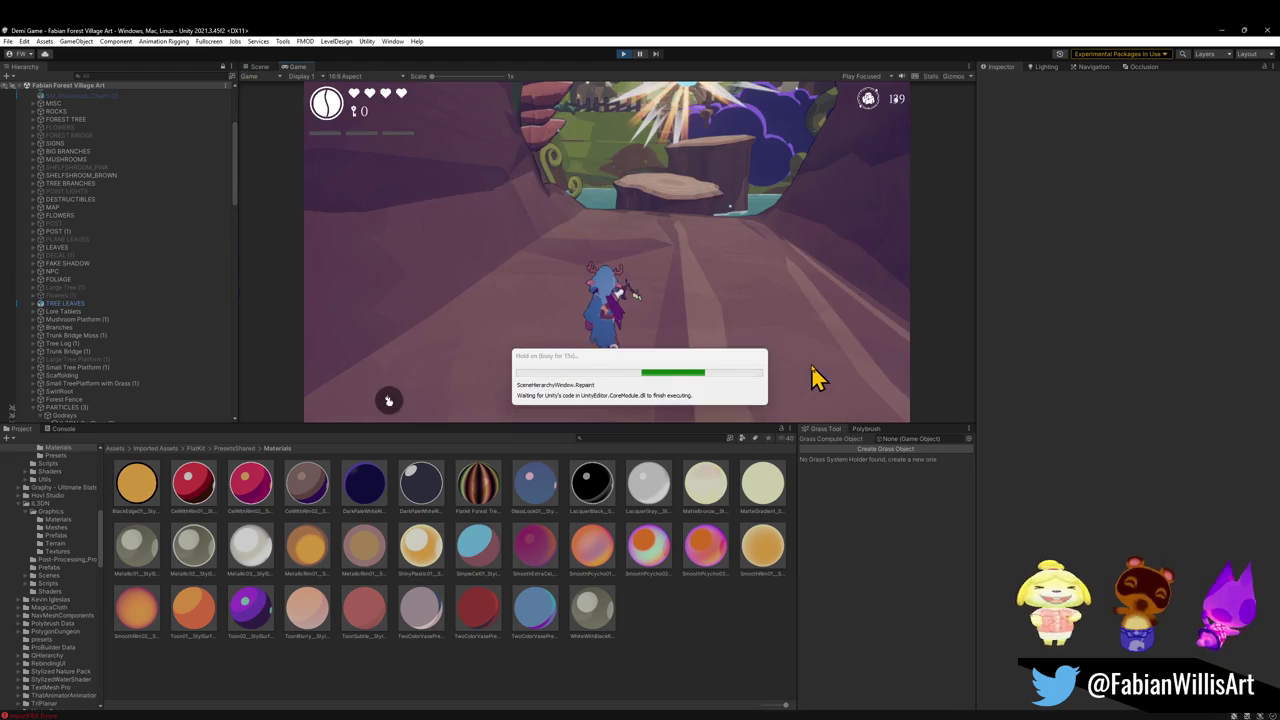
Swing the sword, go fullscreen, and run the character out of the cave onto the stump
{"action": "left_click", "coordinate": [655, 275]}
{"action": "key", "text": "F10"}
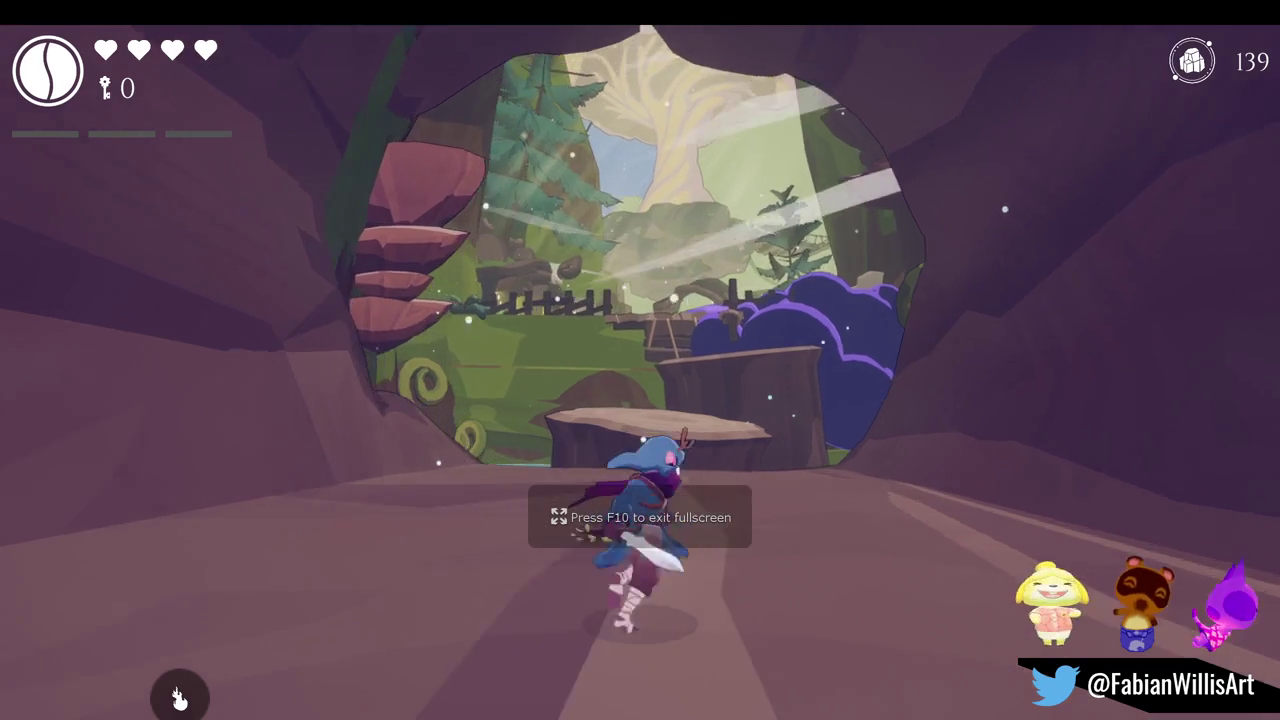
{"action": "key", "text": "w"}
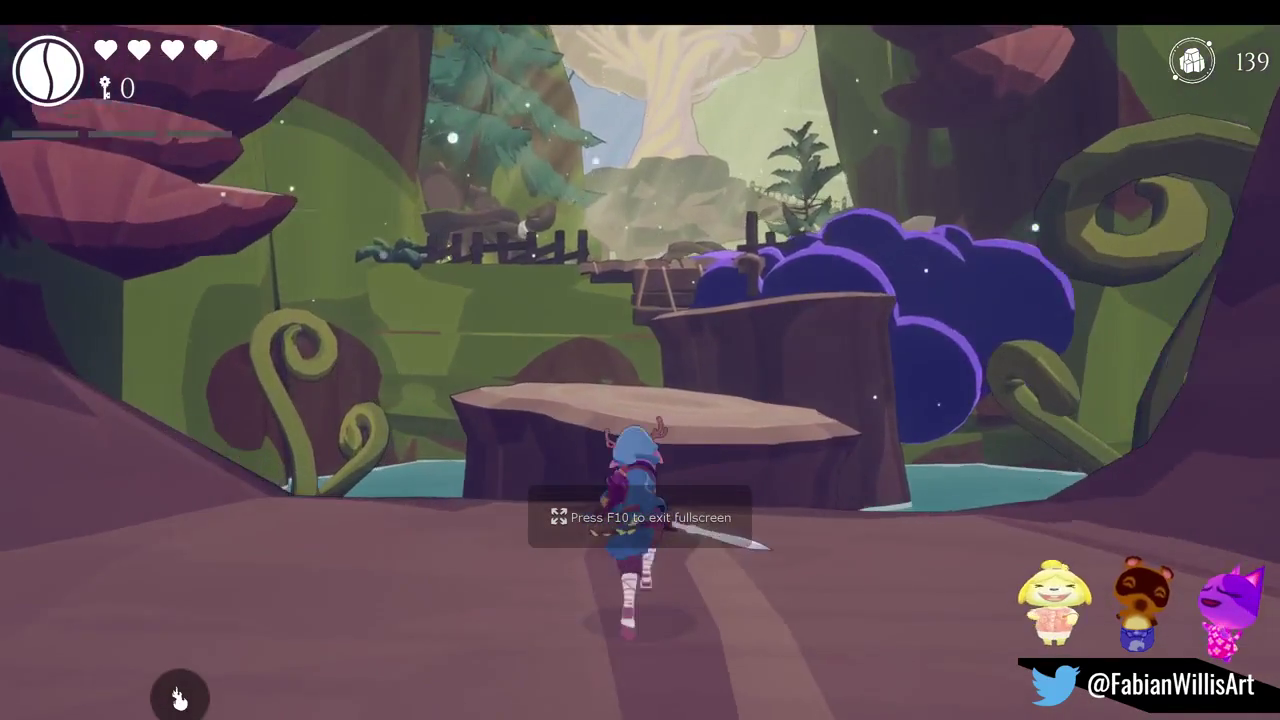
{"action": "key", "text": "space"}
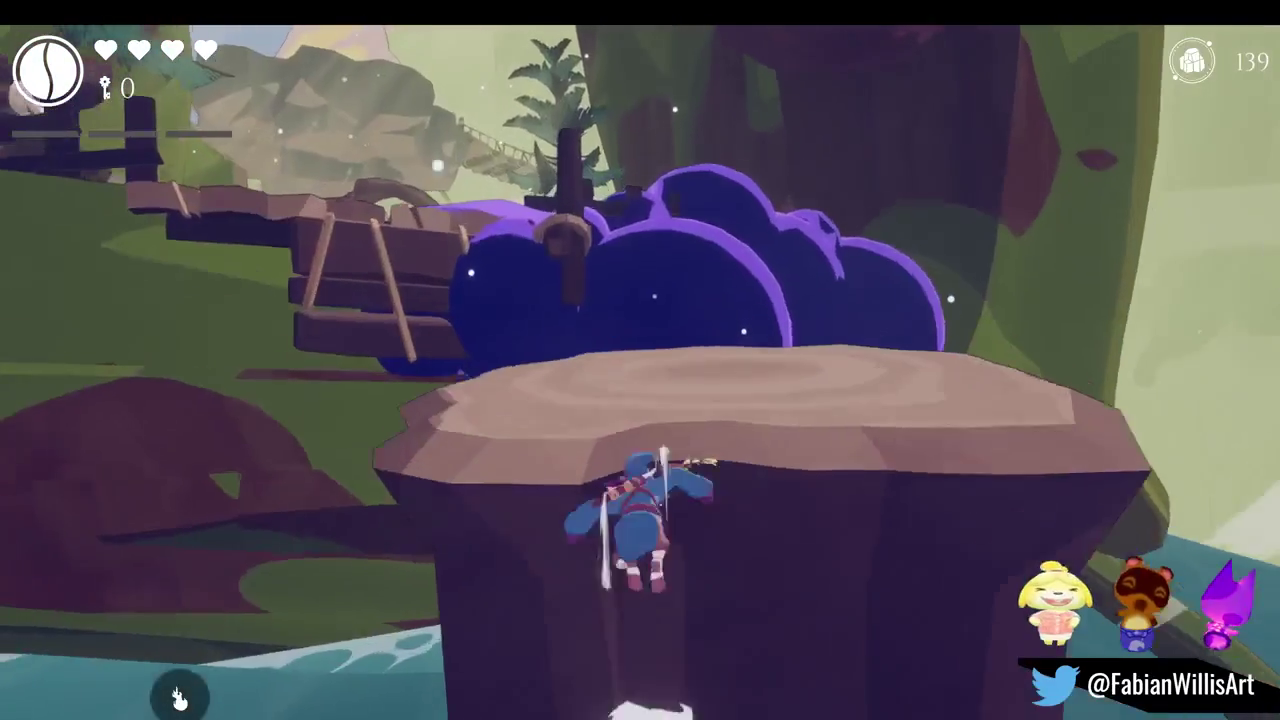
{"action": "key", "text": "w"}
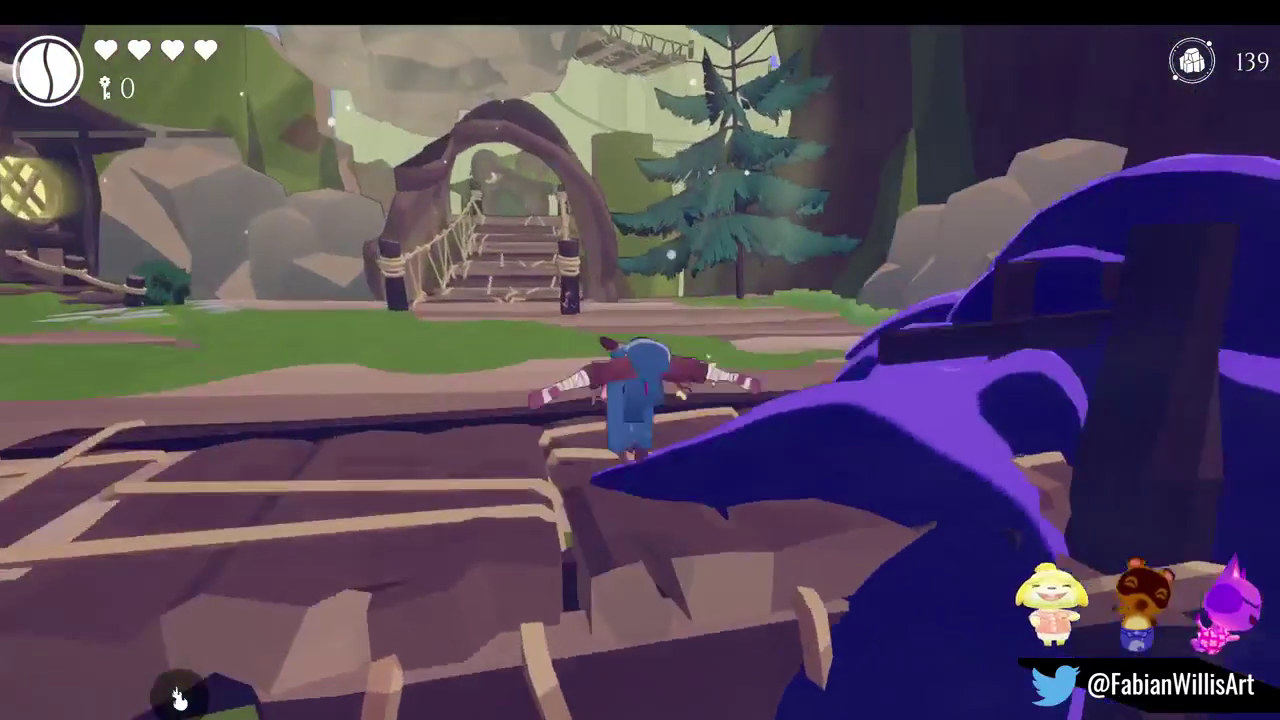
Climb over the purple bush and cross the bridge down to the slope
{"action": "key", "text": "w"}
{"action": "key", "text": "w"}
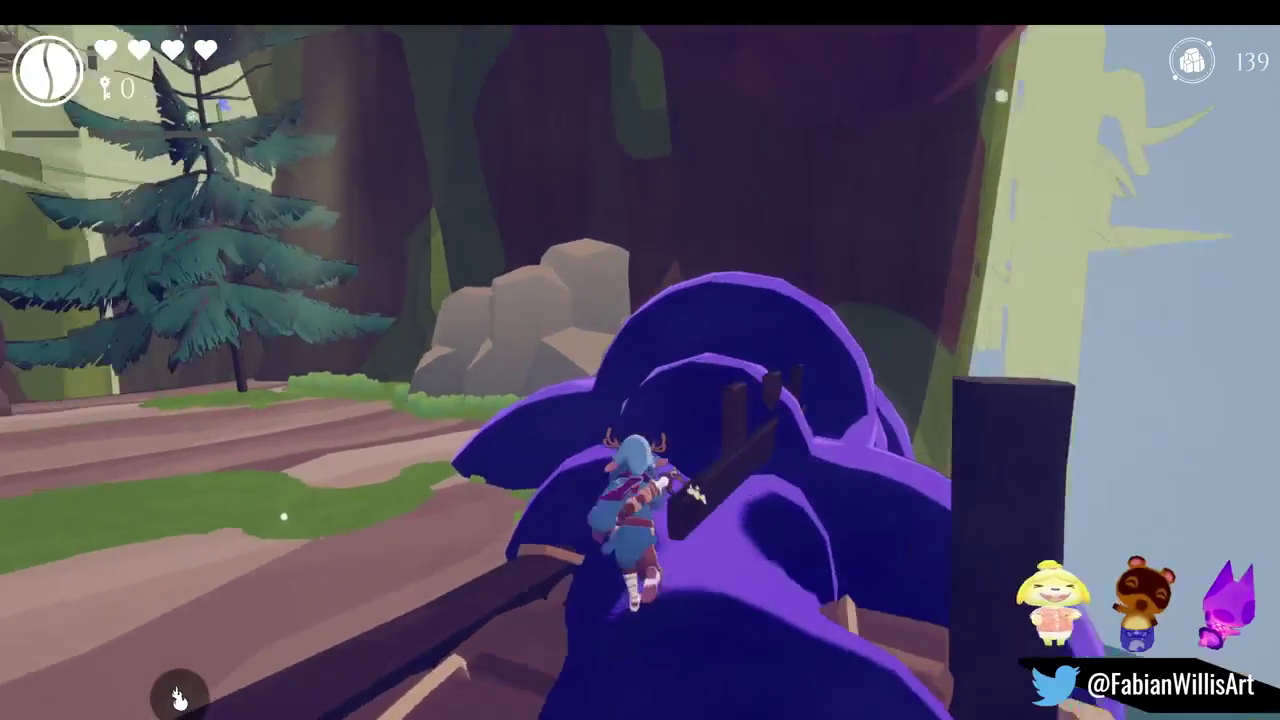
{"action": "key", "text": "w"}
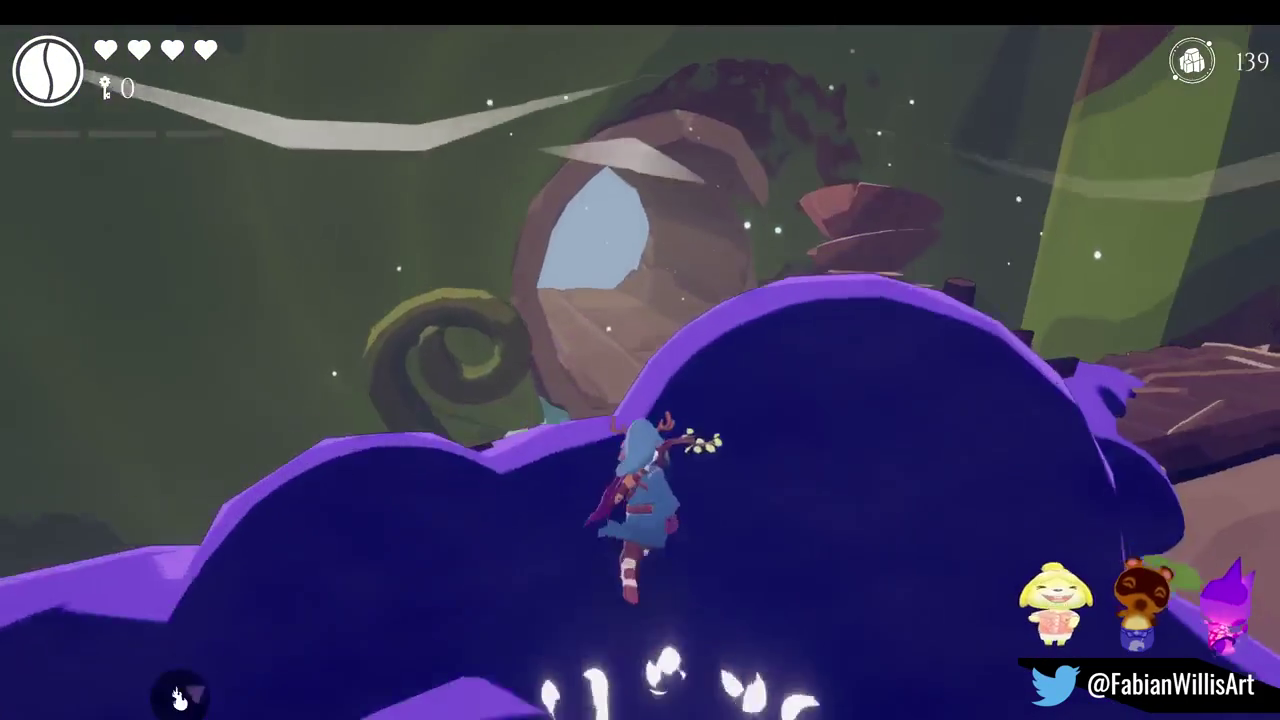
{"action": "key", "text": "w"}
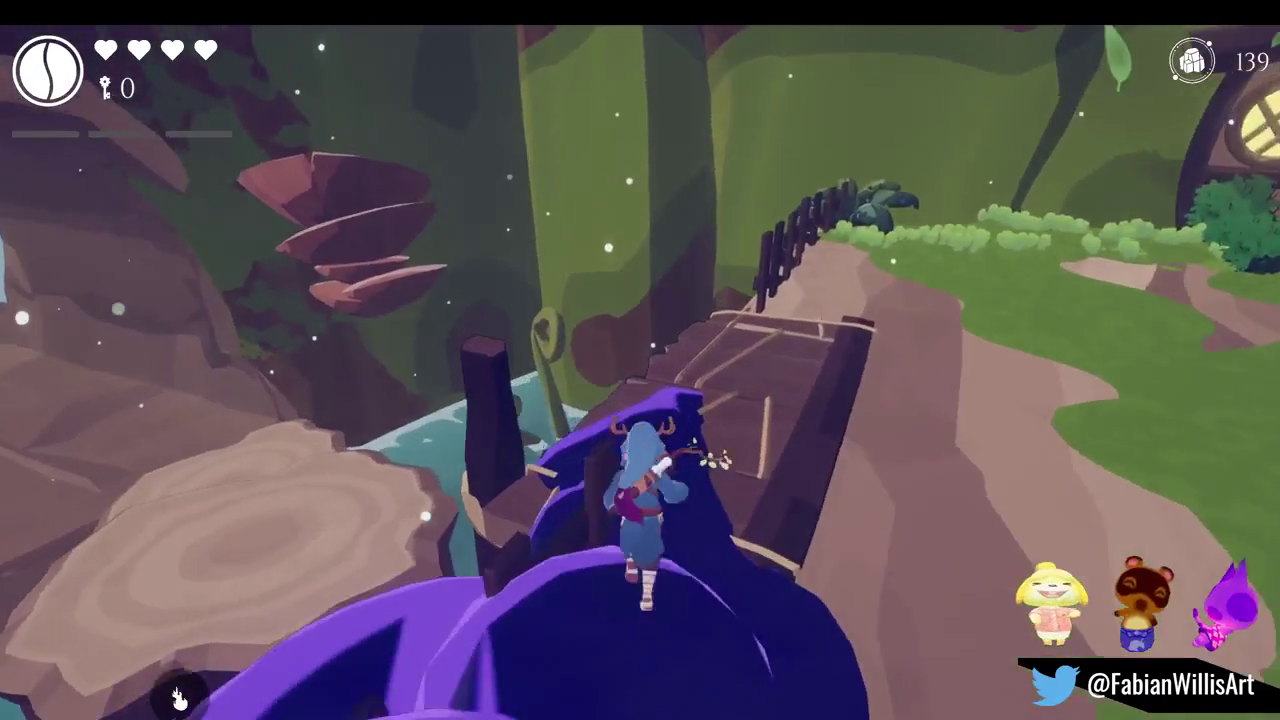
{"action": "key", "text": "w"}
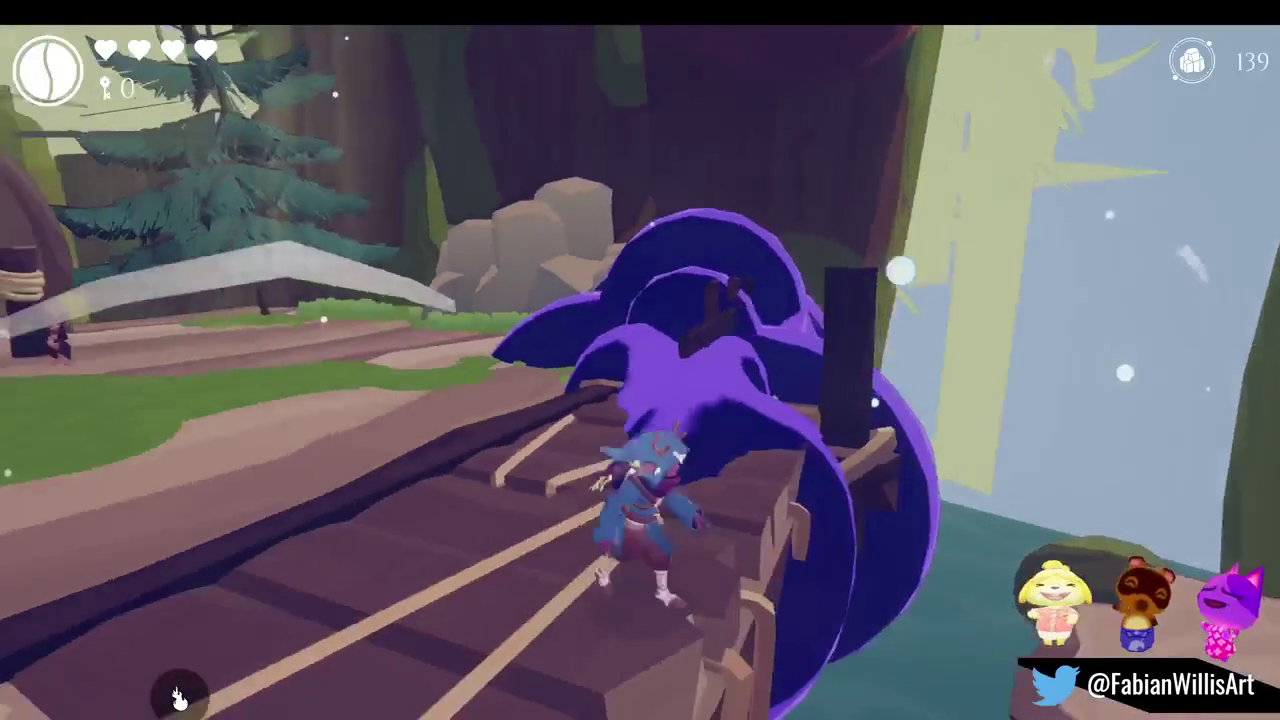
{"action": "key", "text": "w"}
Toggle the pause menu, draw the sword, and leave fullscreen back to the editor
{"action": "key", "text": "Escape"}
{"action": "key", "text": "Escape"}
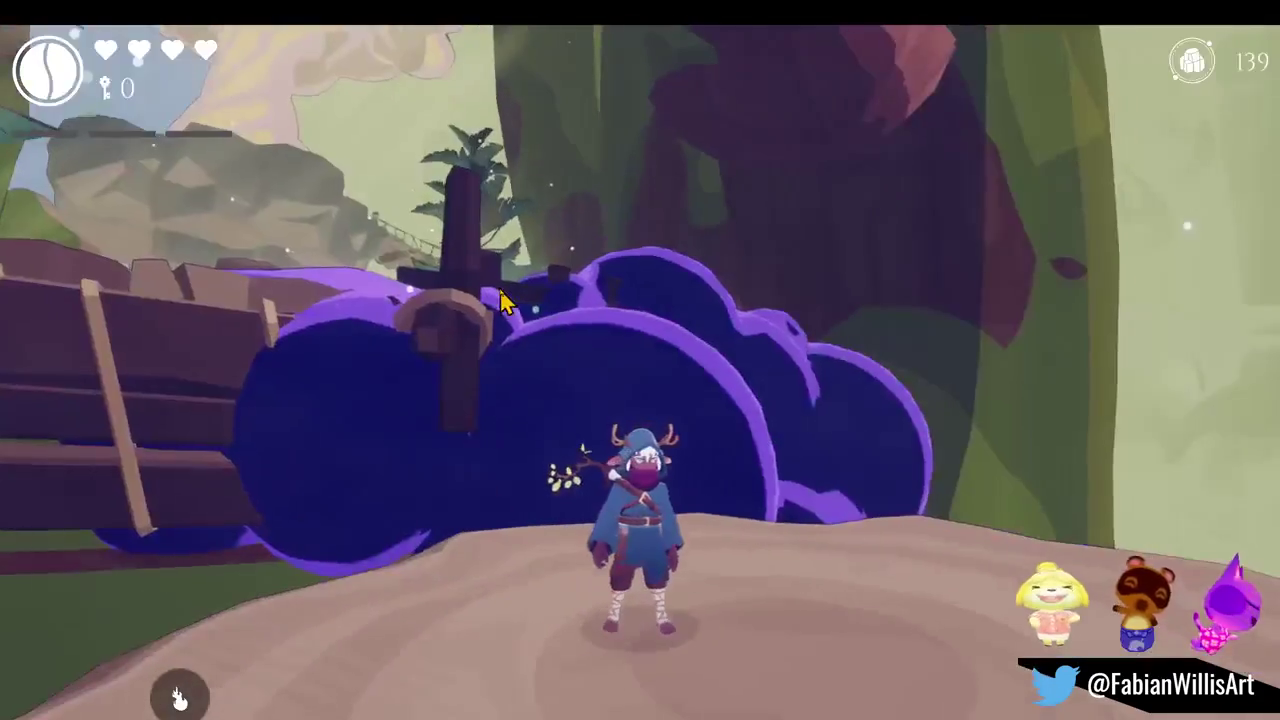
{"action": "left_click", "coordinate": [503, 302]}
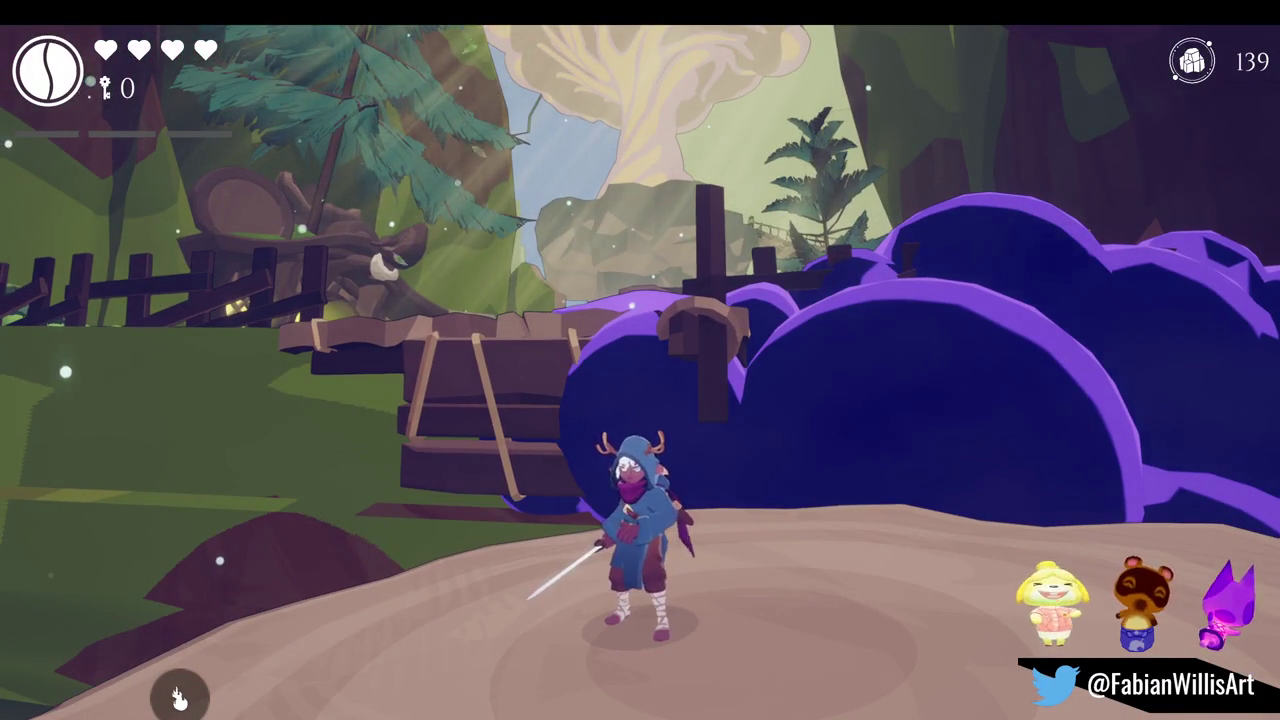
{"action": "key", "text": "super"}
{"action": "key", "text": "Escape"}
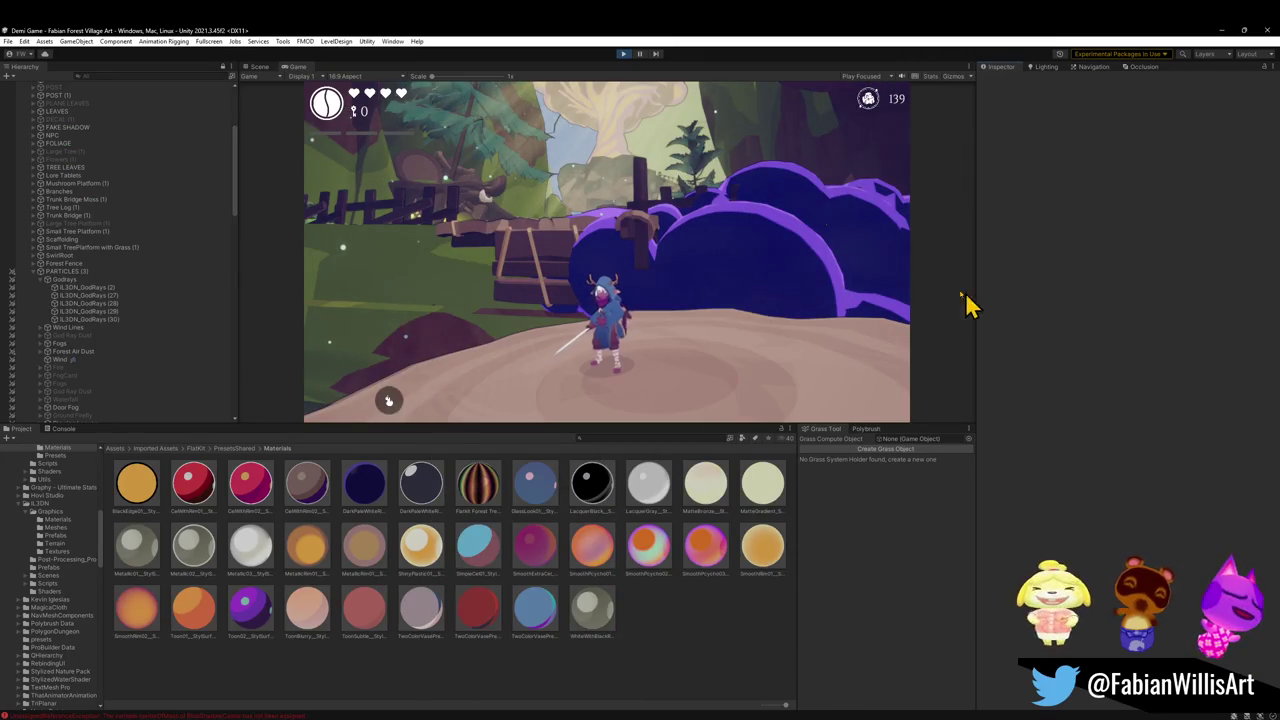
In the Scene view, select the purple Moss.001 bush and toggle its active state
{"action": "left_click", "coordinate": [262, 67]}
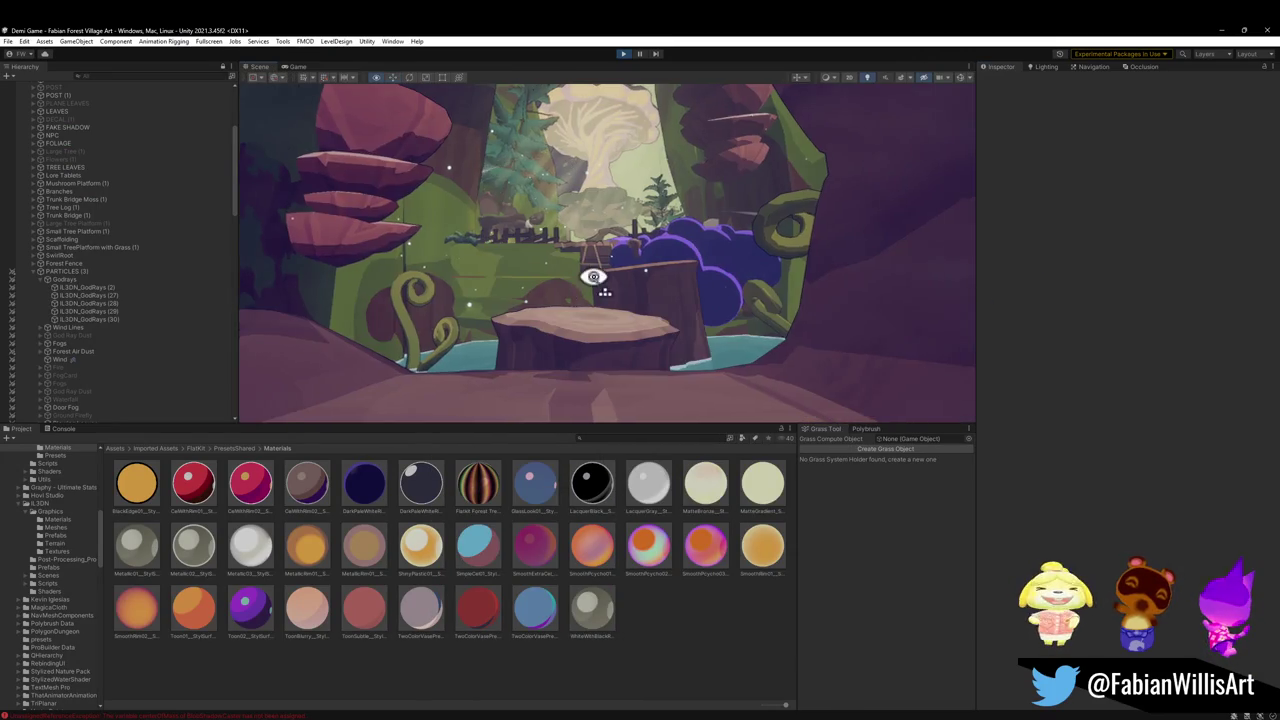
{"action": "left_click_drag", "start_coordinate": [597, 275], "coordinate": [560, 362]}
{"action": "left_click", "coordinate": [560, 362]}
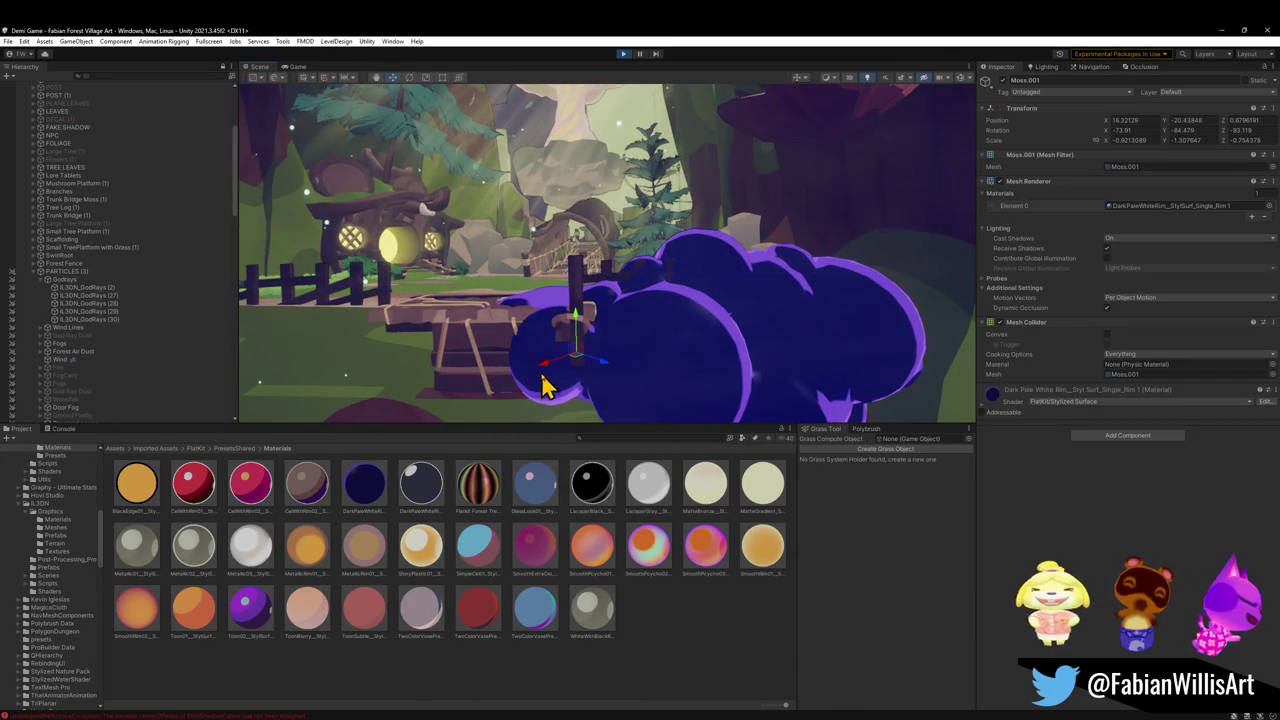
{"action": "left_click", "coordinate": [1003, 81]}
Move the purple bush to the right, to X -1.2, Y -41.86, near the stump
{"action": "left_click_drag", "start_coordinate": [630, 345], "coordinate": [766, 253]}
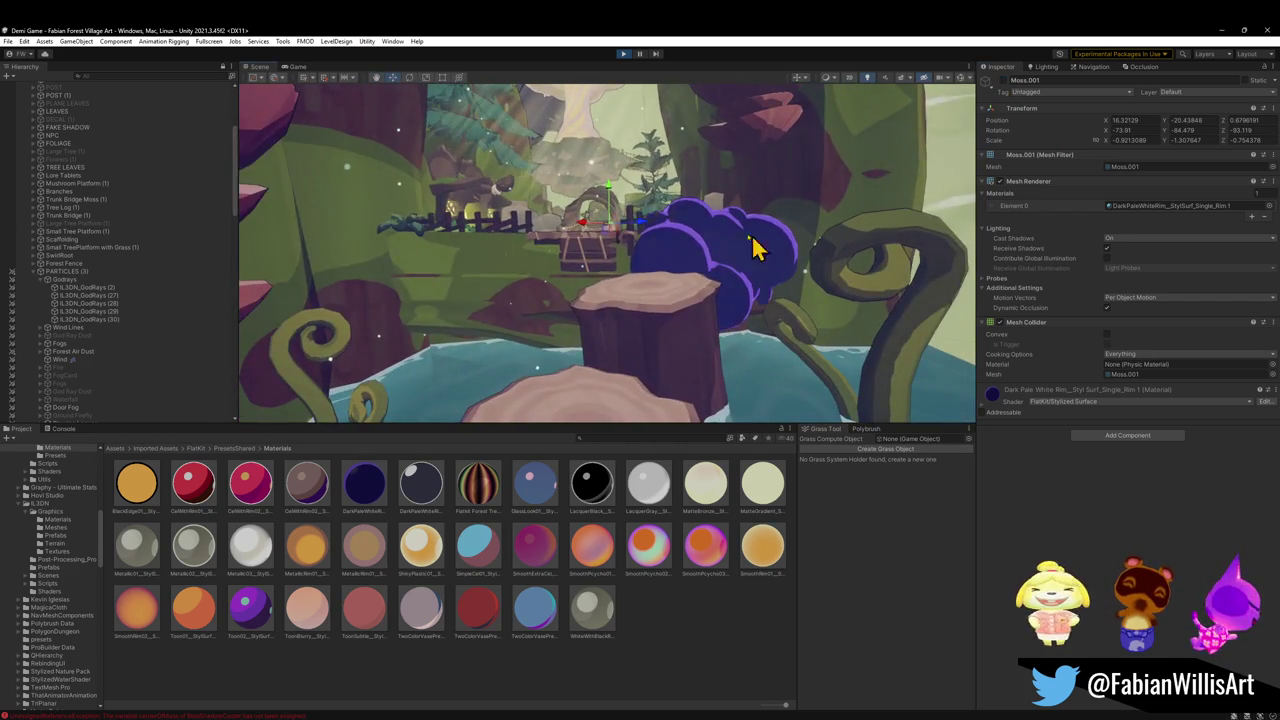
{"action": "mouse_move", "coordinate": [640, 268]}
{"action": "left_mouse_down"}
{"action": "mouse_move", "coordinate": [560, 274]}
{"action": "mouse_move", "coordinate": [666, 291]}
{"action": "left_mouse_up"}
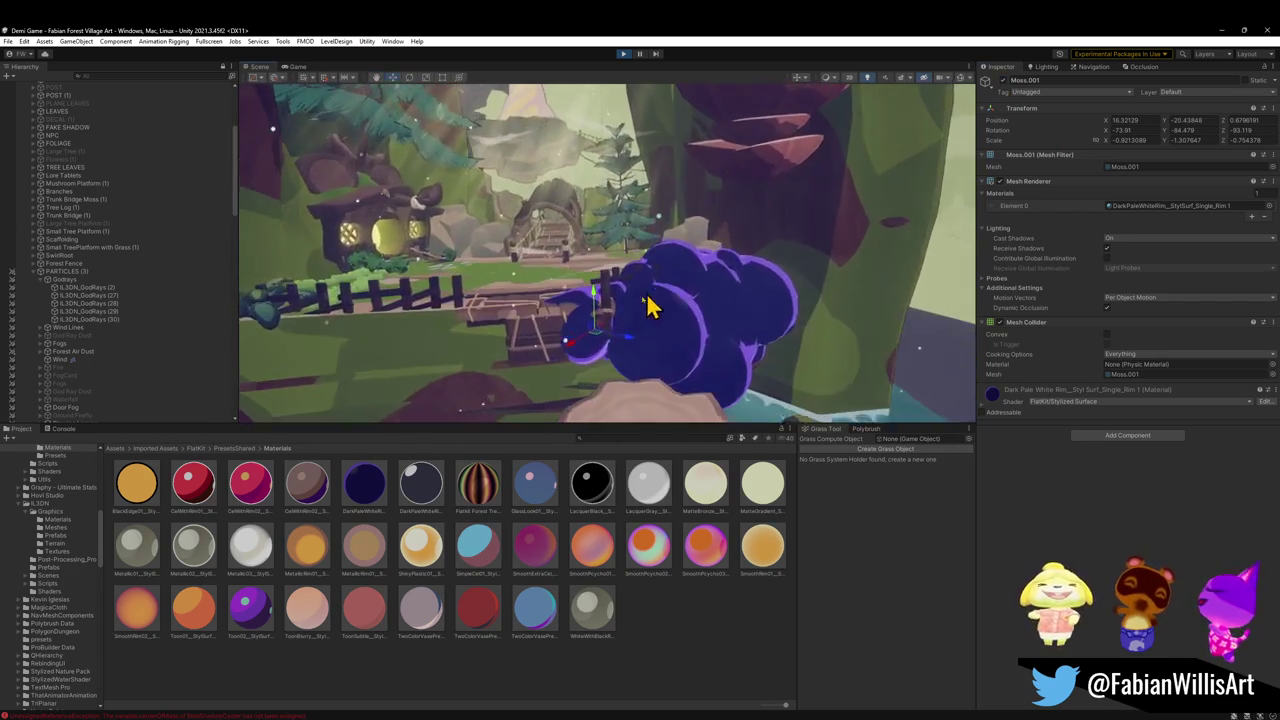
{"action": "mouse_move", "coordinate": [596, 352]}
{"action": "left_mouse_down"}
{"action": "mouse_move", "coordinate": [800, 335]}
{"action": "mouse_move", "coordinate": [766, 351]}
{"action": "mouse_move", "coordinate": [705, 342]}
{"action": "left_mouse_up"}
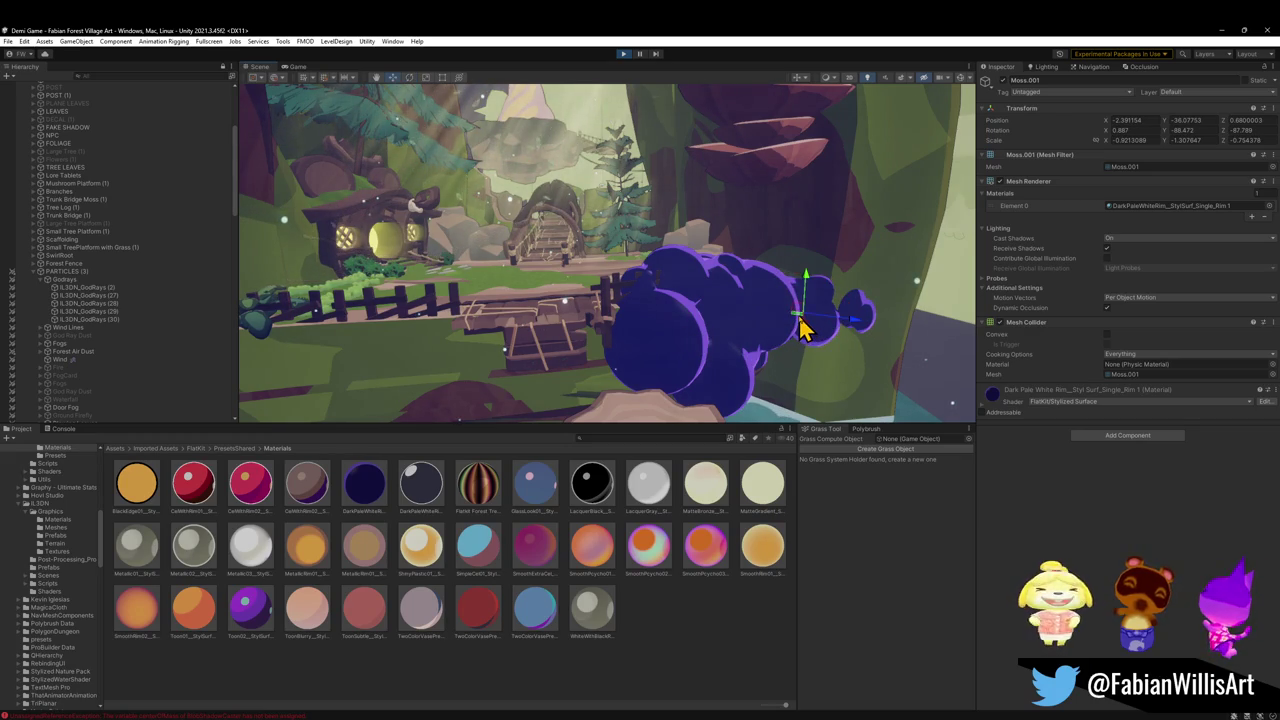
{"action": "mouse_move", "coordinate": [812, 336]}
{"action": "left_mouse_down"}
{"action": "mouse_move", "coordinate": [863, 323]}
{"action": "mouse_move", "coordinate": [757, 246]}
{"action": "mouse_move", "coordinate": [671, 231]}
{"action": "mouse_move", "coordinate": [743, 266]}
{"action": "mouse_move", "coordinate": [860, 294]}
{"action": "mouse_move", "coordinate": [826, 309]}
{"action": "left_mouse_up"}
Duplicate the bush, then position and rotate the copy beside the curly vine
{"action": "key", "text": "ctrl+d"}
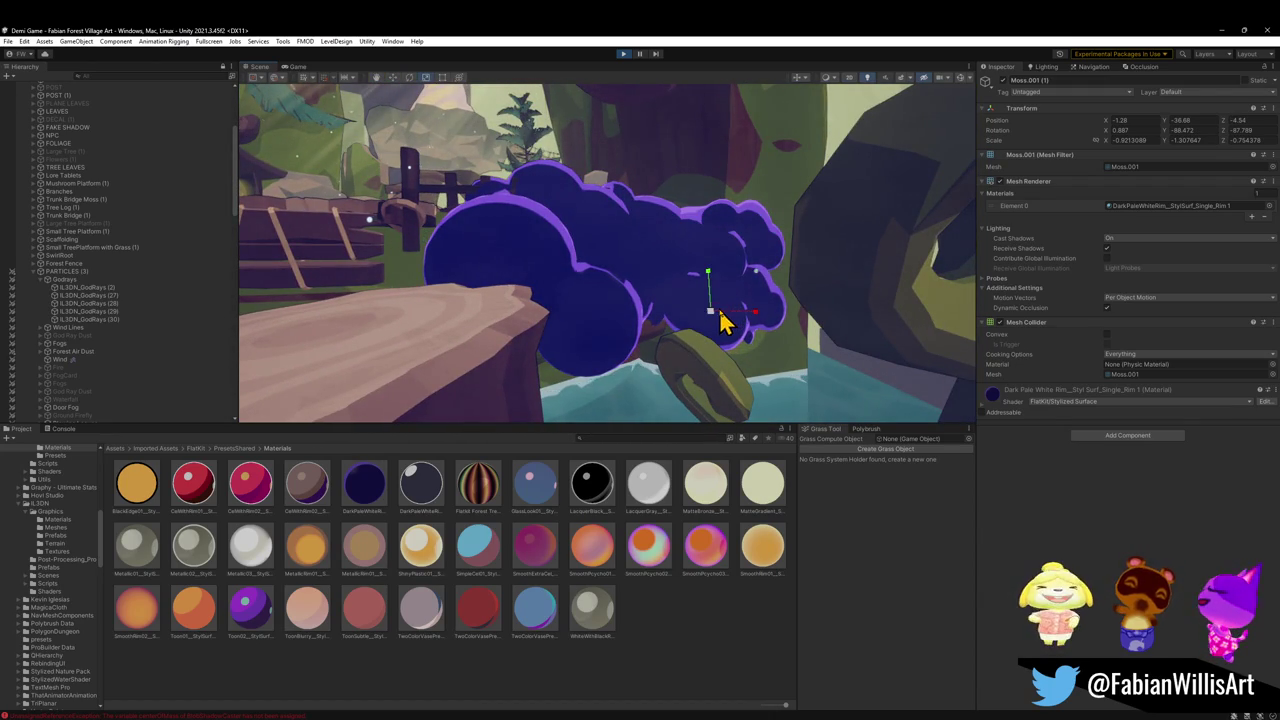
{"action": "mouse_move", "coordinate": [741, 313]}
{"action": "left_mouse_down"}
{"action": "mouse_move", "coordinate": [740, 349]}
{"action": "mouse_move", "coordinate": [697, 366]}
{"action": "mouse_move", "coordinate": [556, 372]}
{"action": "mouse_move", "coordinate": [654, 346]}
{"action": "mouse_move", "coordinate": [709, 280]}
{"action": "mouse_move", "coordinate": [743, 281]}
{"action": "mouse_move", "coordinate": [726, 283]}
{"action": "mouse_move", "coordinate": [749, 300]}
{"action": "left_mouse_up"}
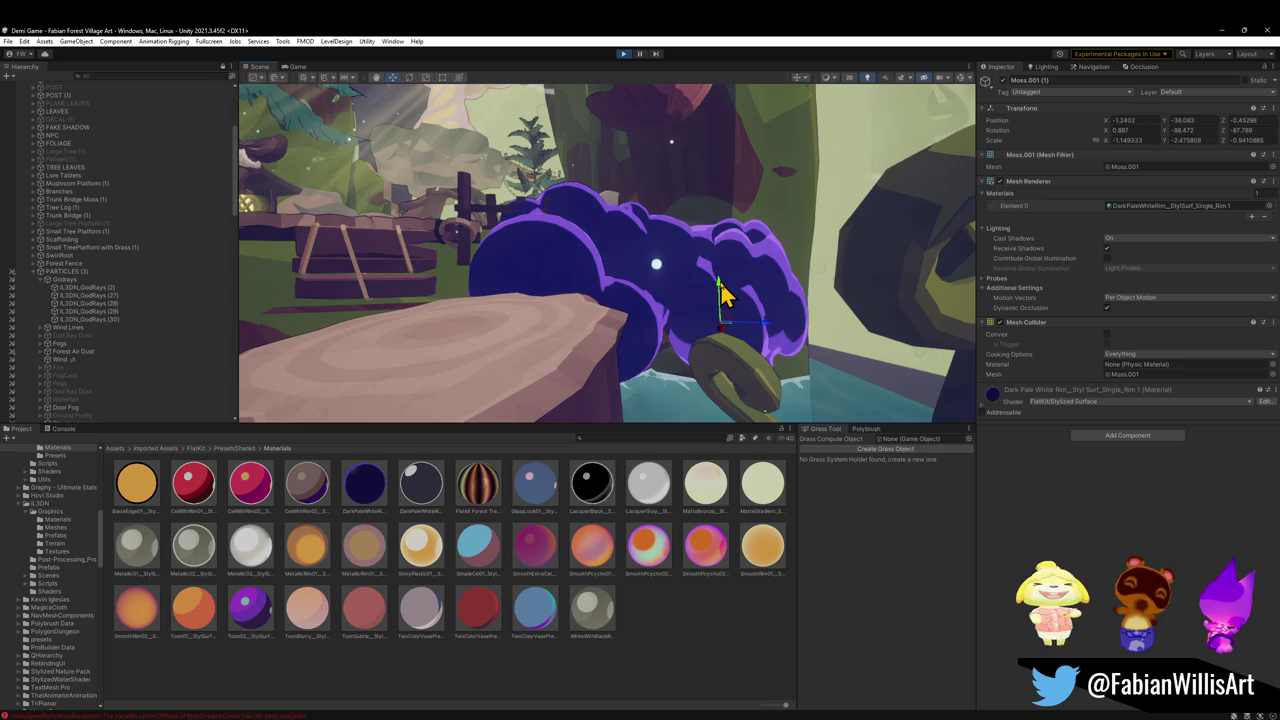
{"action": "mouse_move", "coordinate": [728, 301]}
{"action": "left_mouse_down"}
{"action": "mouse_move", "coordinate": [660, 289]}
{"action": "mouse_move", "coordinate": [676, 300]}
{"action": "left_mouse_up"}
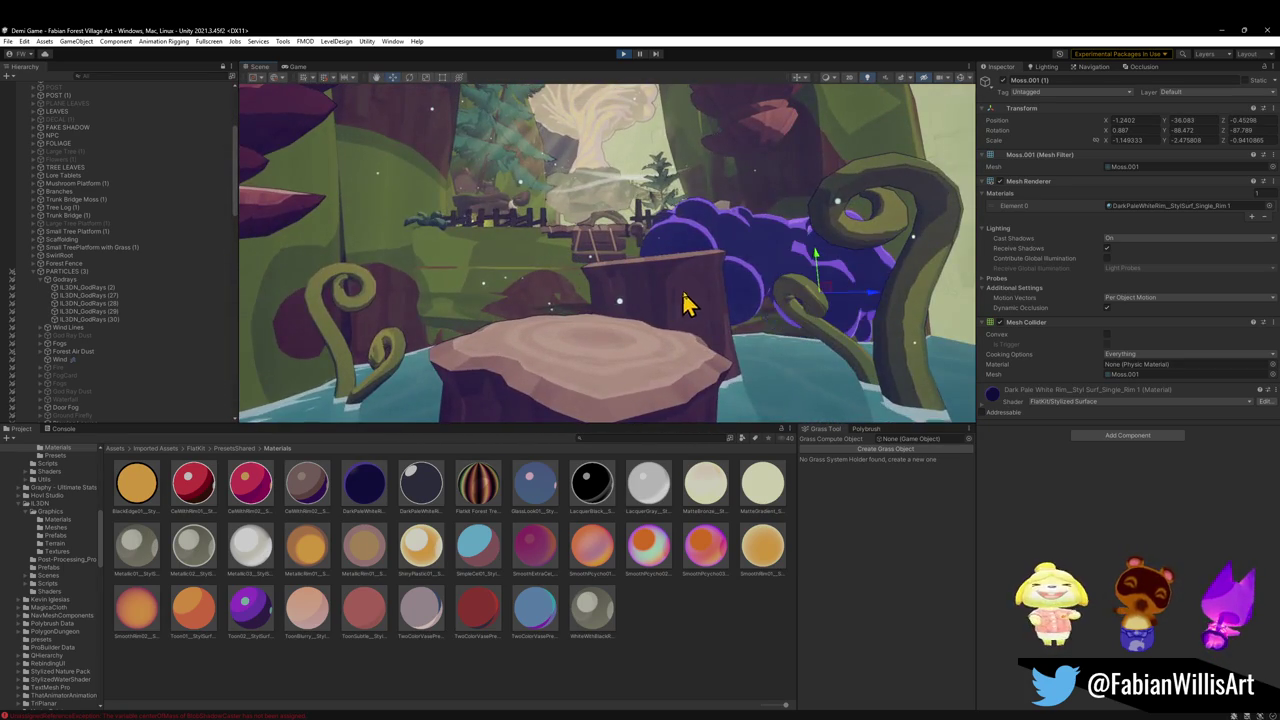
{"action": "mouse_move", "coordinate": [815, 265]}
{"action": "left_mouse_down"}
{"action": "mouse_move", "coordinate": [814, 286]}
{"action": "mouse_move", "coordinate": [826, 258]}
{"action": "mouse_move", "coordinate": [851, 306]}
{"action": "mouse_move", "coordinate": [805, 343]}
{"action": "mouse_move", "coordinate": [788, 335]}
{"action": "mouse_move", "coordinate": [806, 306]}
{"action": "mouse_move", "coordinate": [745, 255]}
{"action": "left_mouse_up"}
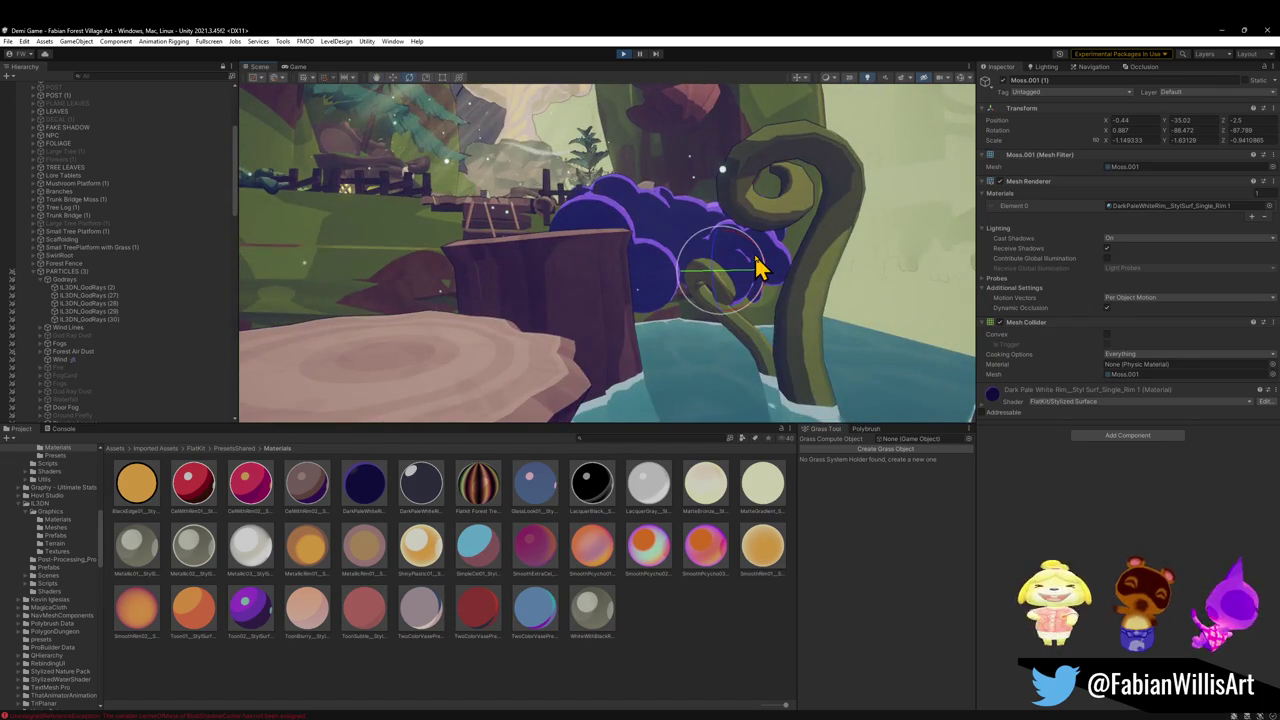
{"action": "left_click_drag", "start_coordinate": [822, 345], "coordinate": [857, 360]}
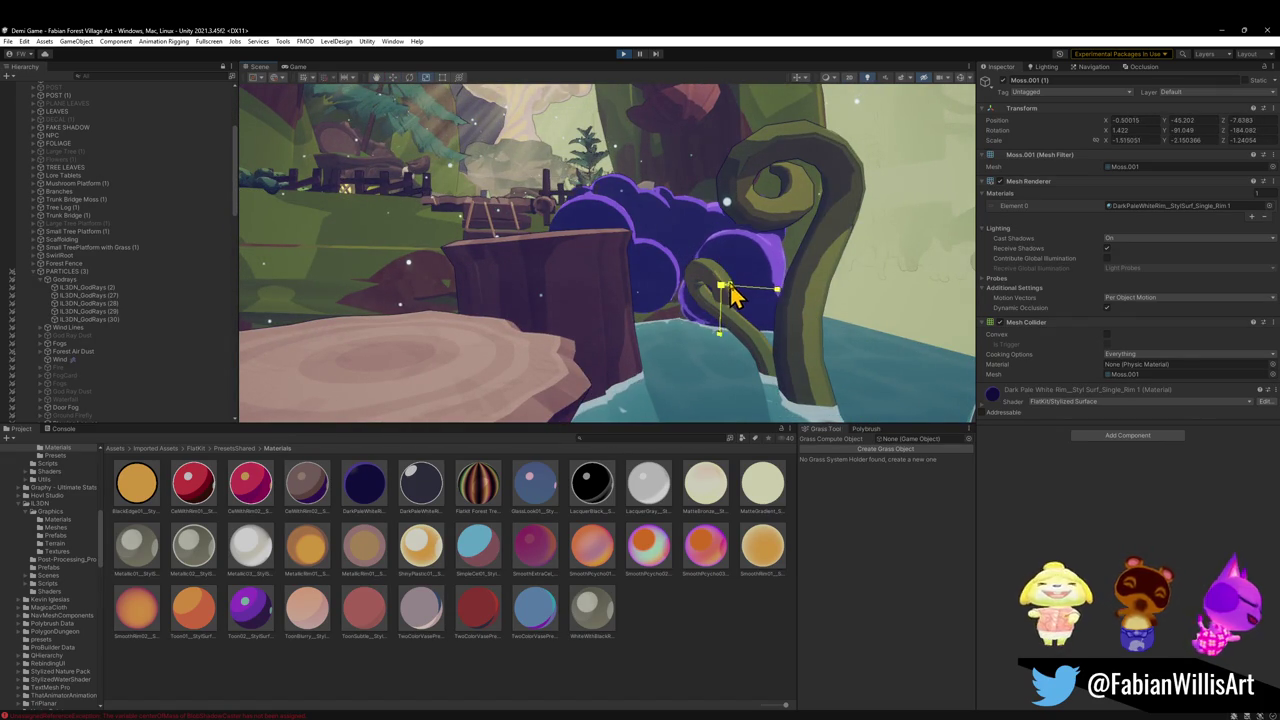
Reselect the moss bush to check it, then replay the game fullscreen
{"action": "left_click", "coordinate": [700, 551]}
{"action": "mouse_move", "coordinate": [711, 360]}
{"action": "left_mouse_down"}
{"action": "mouse_move", "coordinate": [657, 329]}
{"action": "mouse_move", "coordinate": [686, 337]}
{"action": "left_mouse_up"}
{"action": "left_click", "coordinate": [808, 372]}
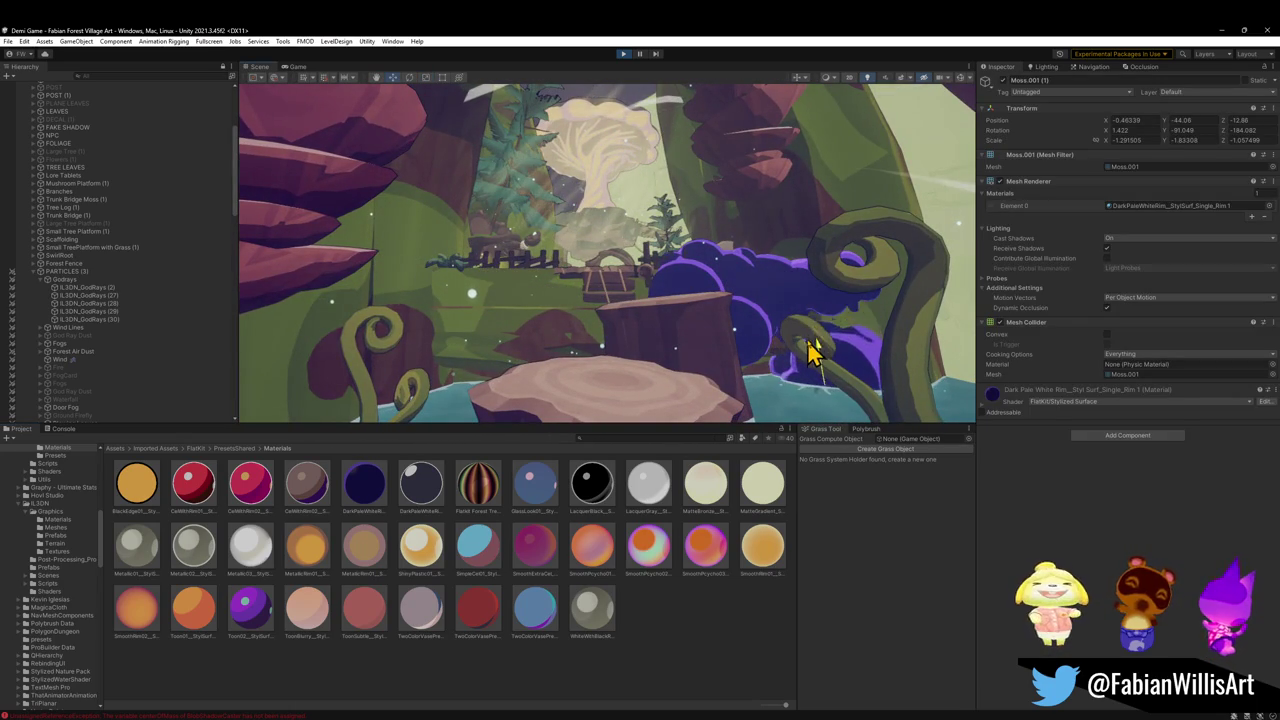
{"action": "left_click", "coordinate": [674, 645]}
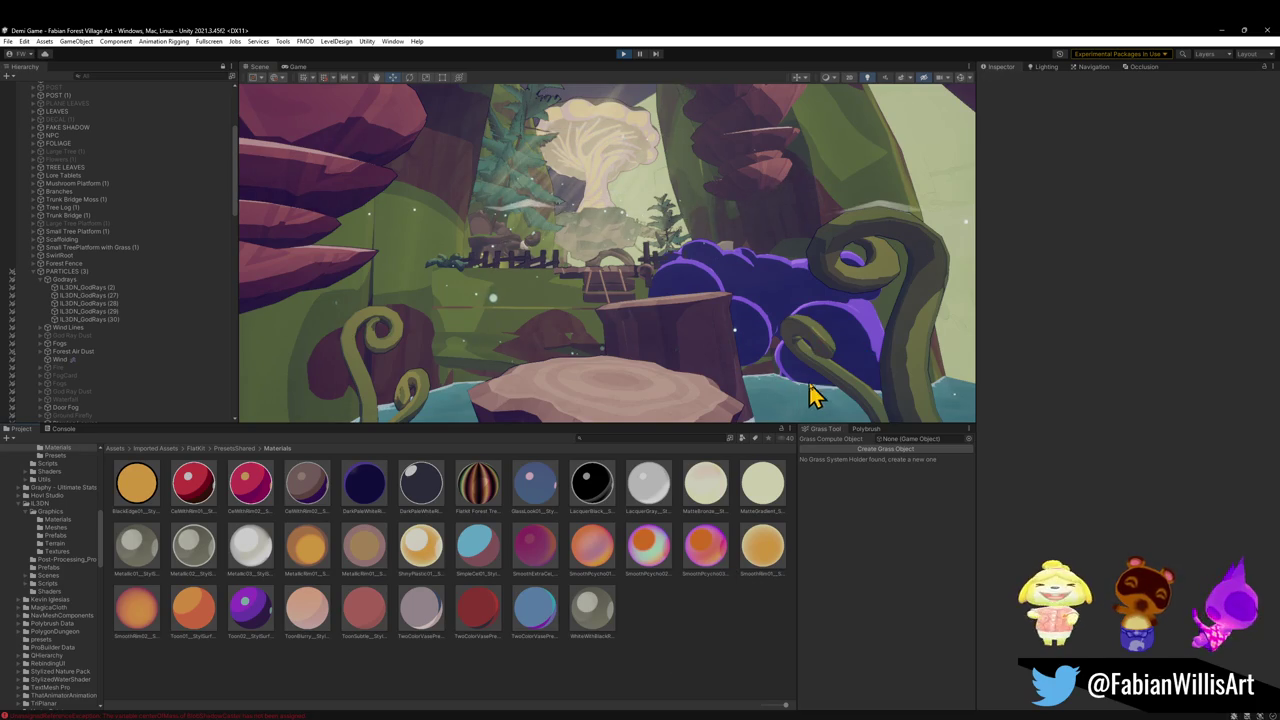
{"action": "left_click", "coordinate": [803, 393]}
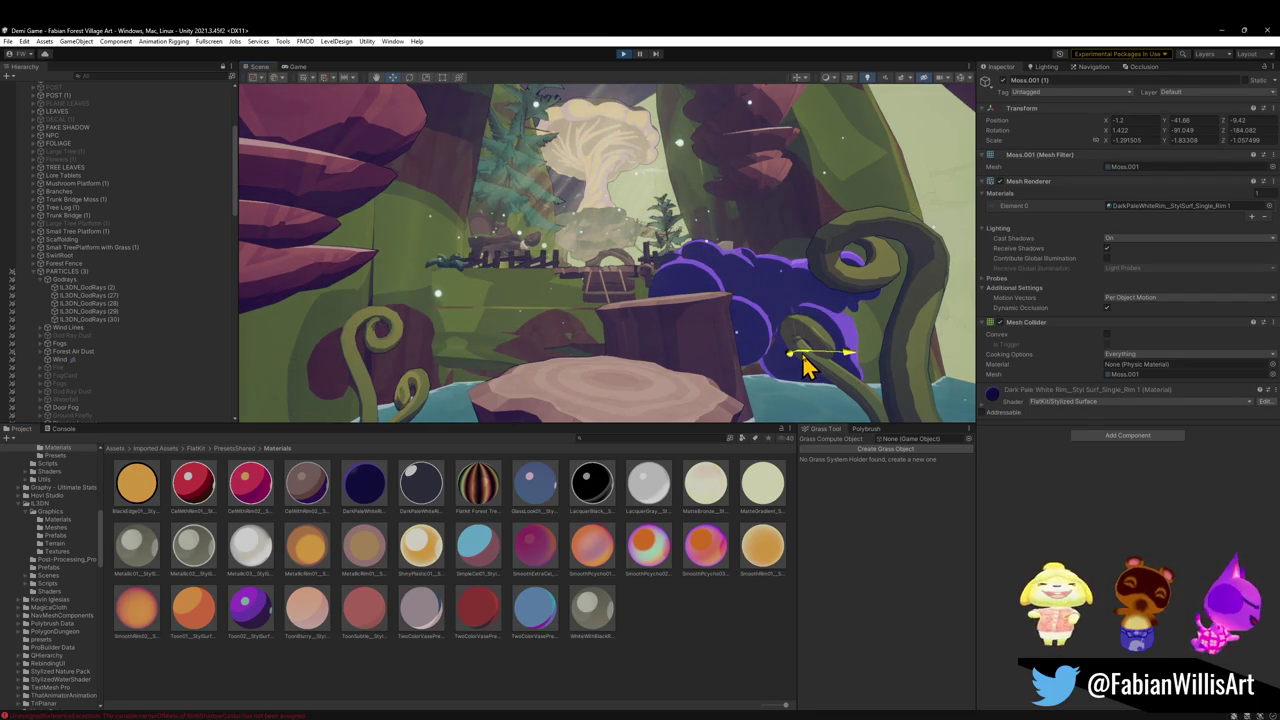
{"action": "left_click_drag", "start_coordinate": [700, 374], "coordinate": [705, 392]}
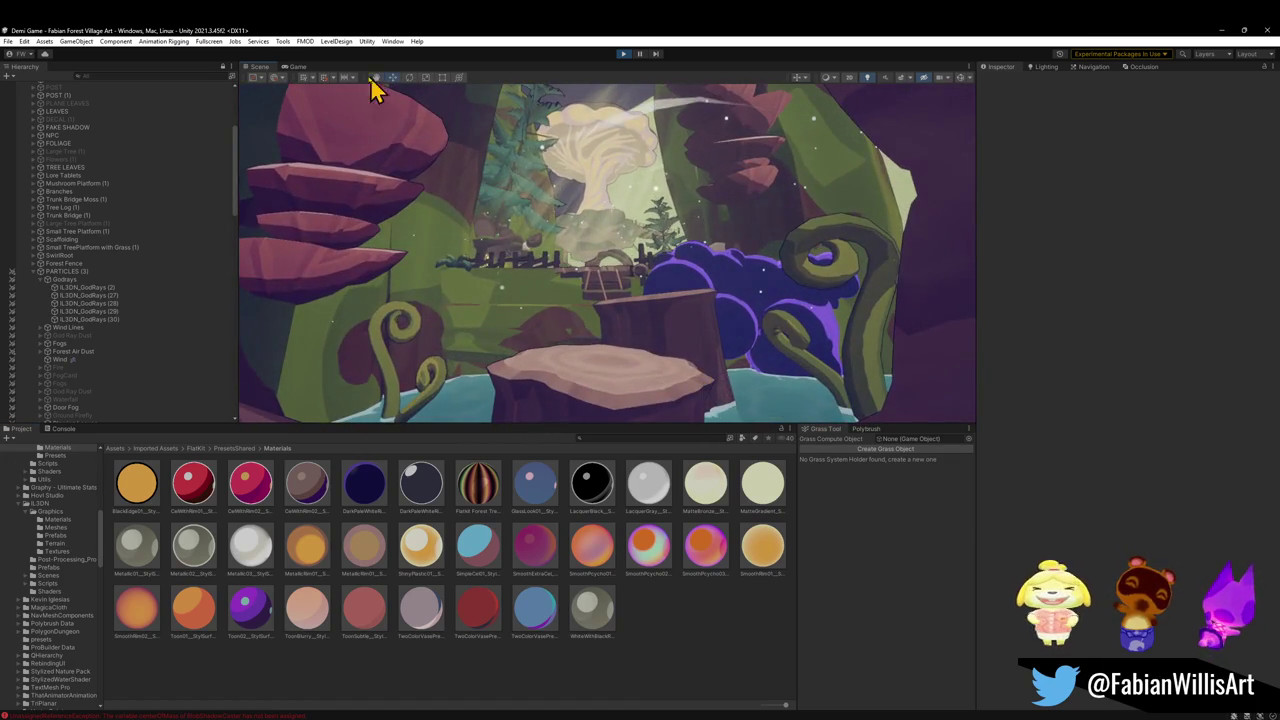
{"action": "left_click", "coordinate": [297, 67]}
{"action": "key", "text": "F10"}
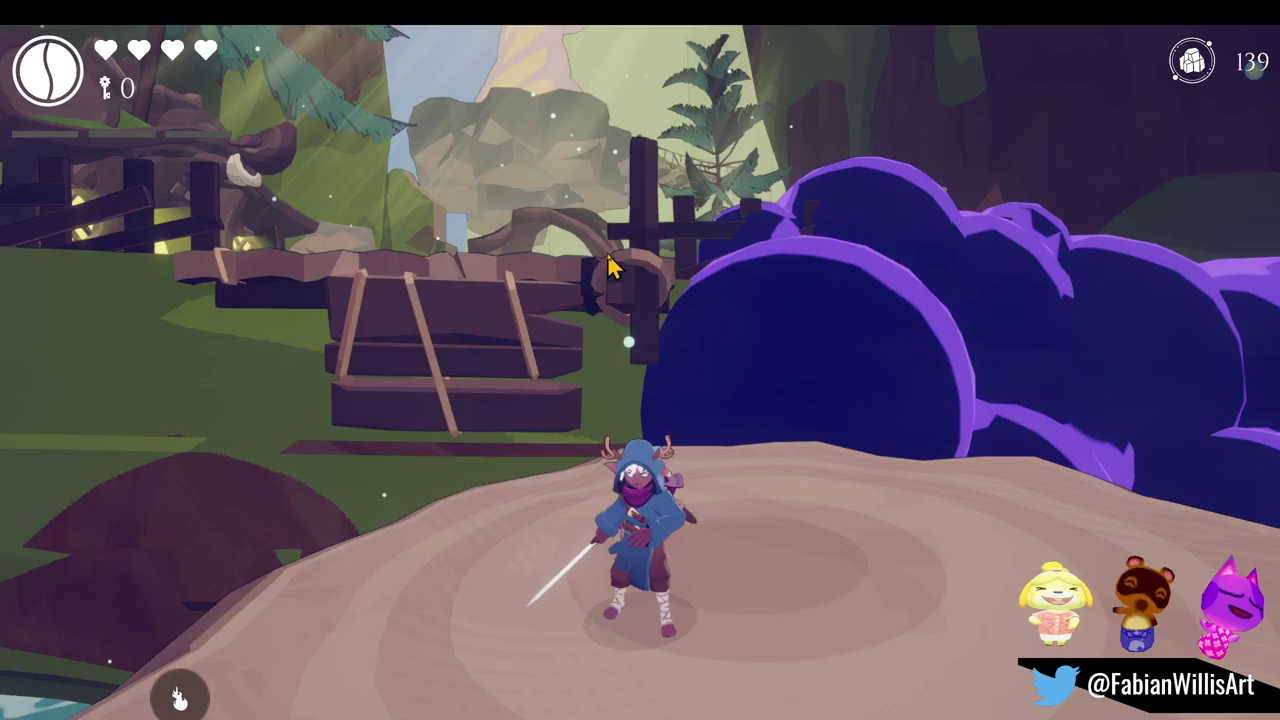